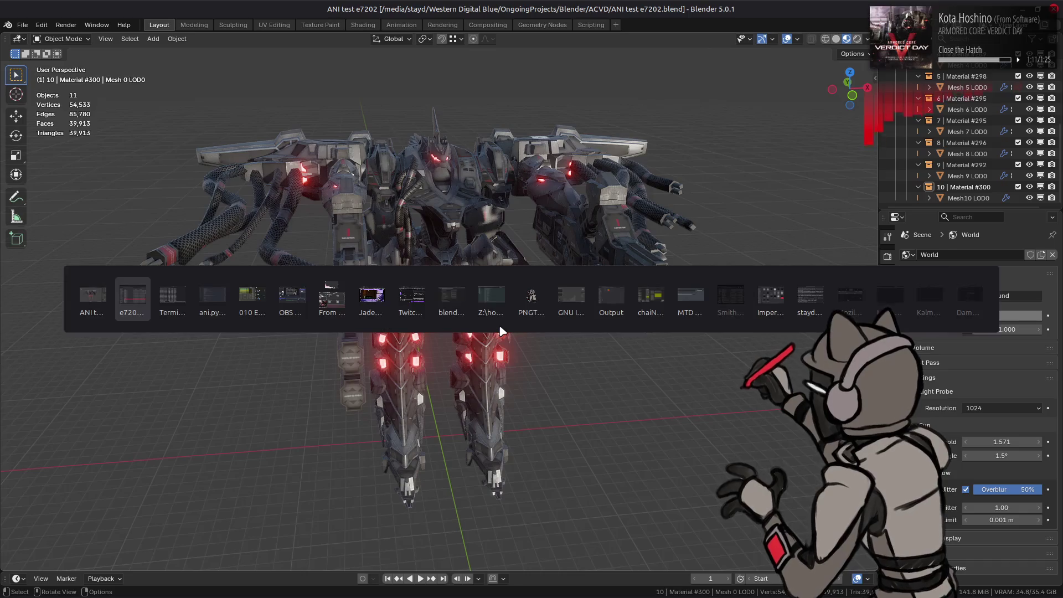
Step: Import the a00_091.ani animation from Nemo onto the e7202 mech in Blender
{"action": "scroll", "coordinate": [432, 368], "scroll_direction": "down", "scroll_amount": 5}
{"action": "scroll", "coordinate": [433, 354], "scroll_direction": "up", "scroll_amount": 1}
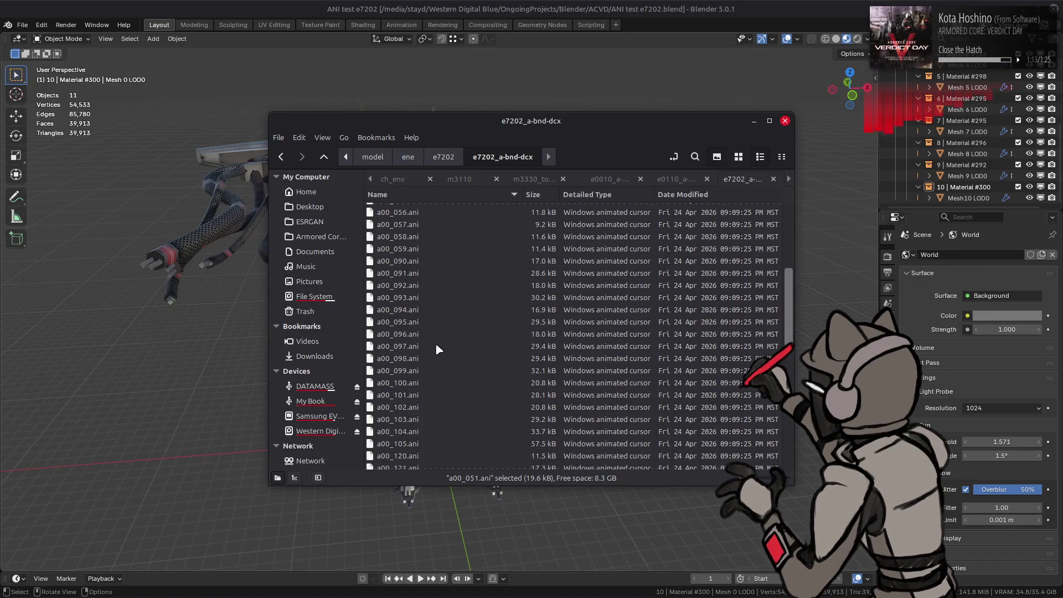
{"action": "left_click_drag", "start_coordinate": [406, 274], "coordinate": [176, 300]}
{"action": "left_click", "coordinate": [232, 299]}
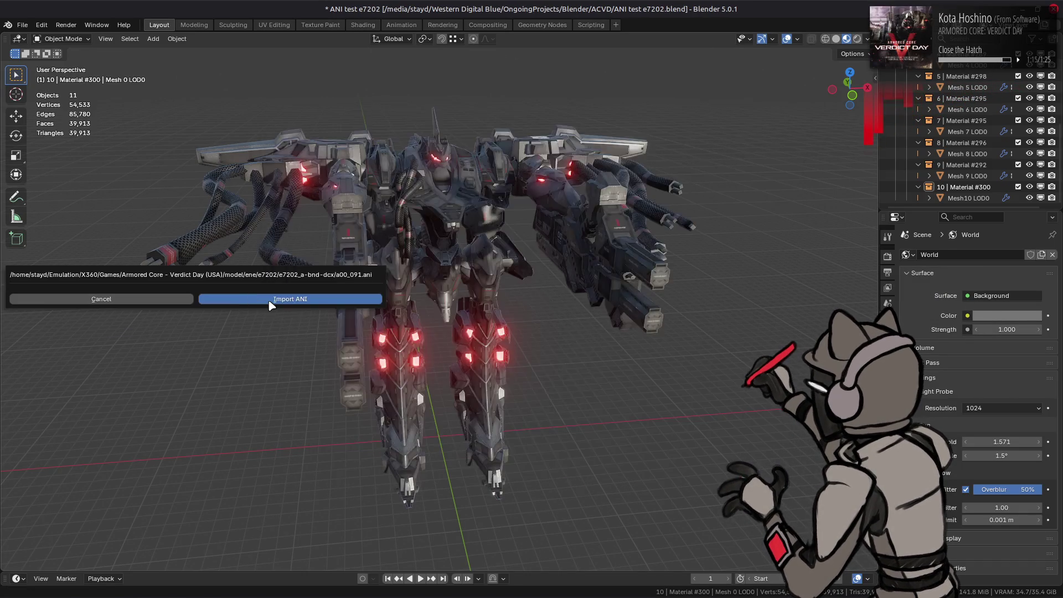
{"action": "scroll", "coordinate": [963, 127], "scroll_direction": "up", "scroll_amount": 6}
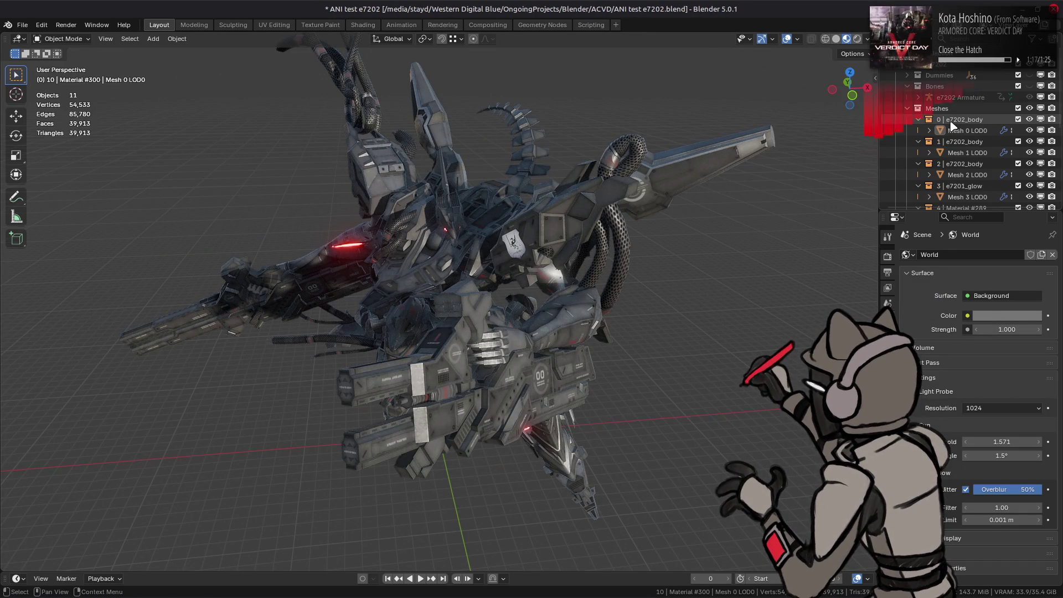
Step: Expand the e7202 Armature in the Outliner and put it into Pose Mode
{"action": "left_click", "coordinate": [1028, 86]}
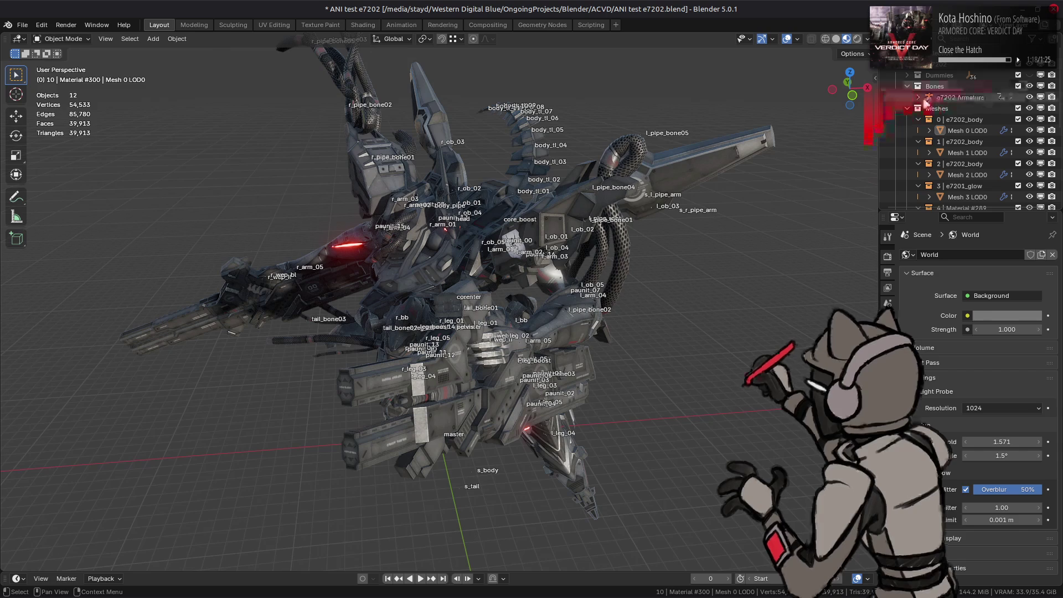
{"action": "left_click", "coordinate": [918, 97]}
{"action": "left_click", "coordinate": [941, 131]}
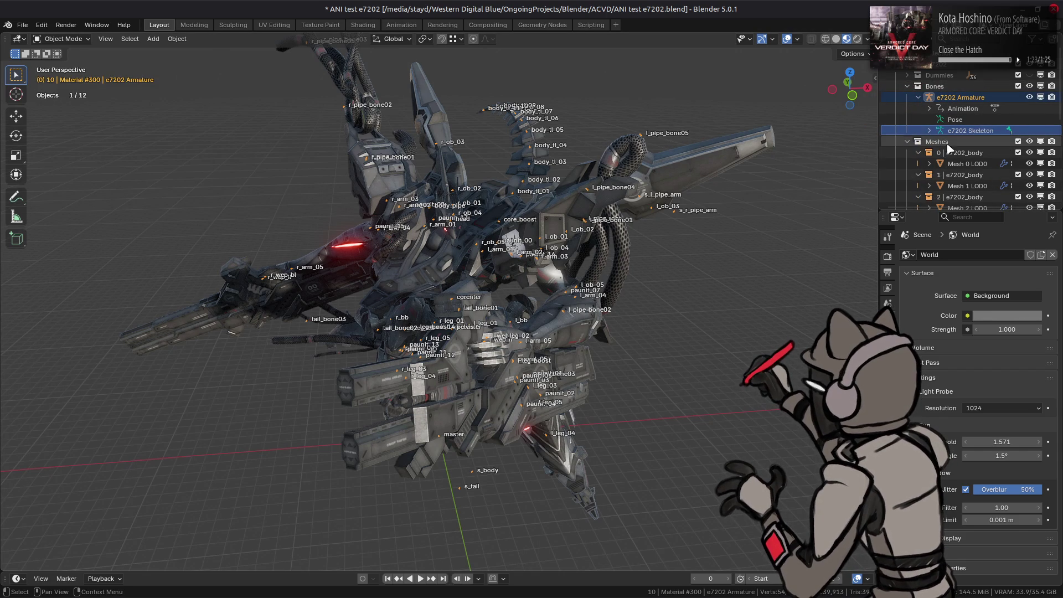
{"action": "left_click", "coordinate": [955, 119]}
{"action": "left_click", "coordinate": [76, 40]}
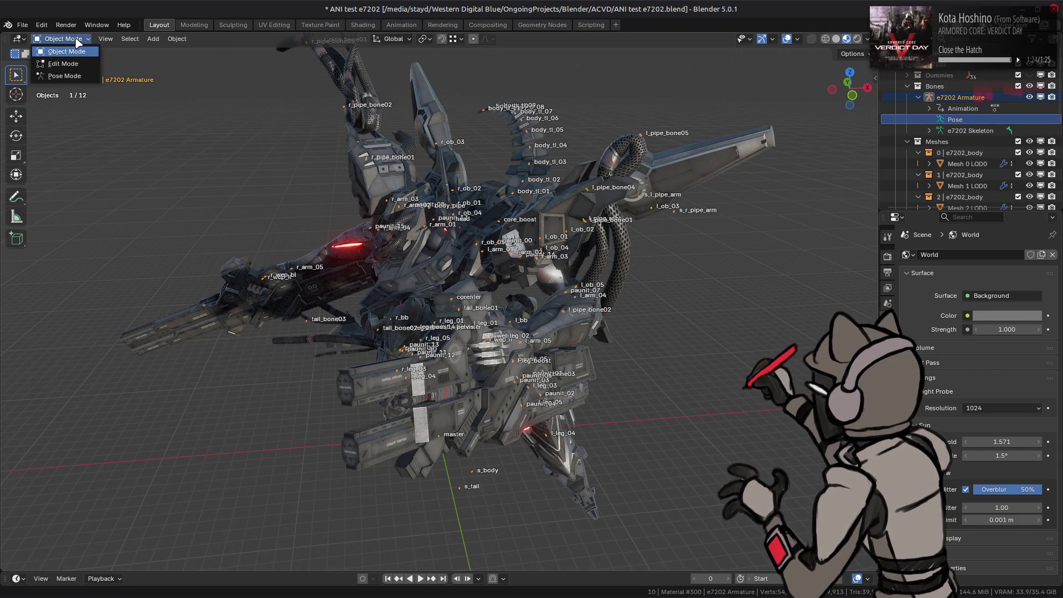
{"action": "left_click", "coordinate": [72, 76]}
Step: Expand Pose > master > center and inspect the c_center bone's keyed transforms
{"action": "left_click", "coordinate": [888, 350]}
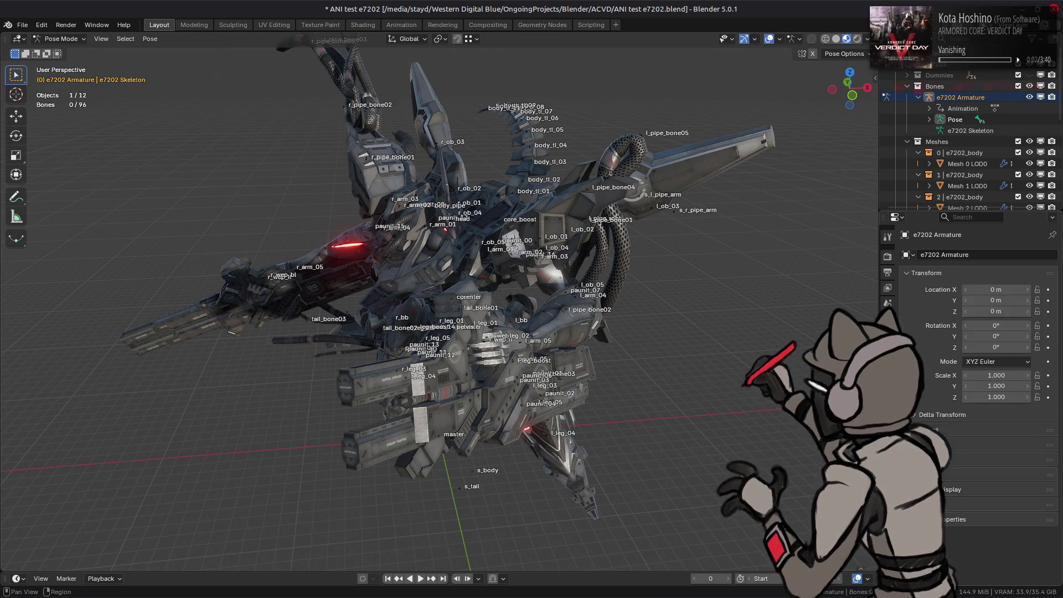
{"action": "left_click", "coordinate": [887, 416]}
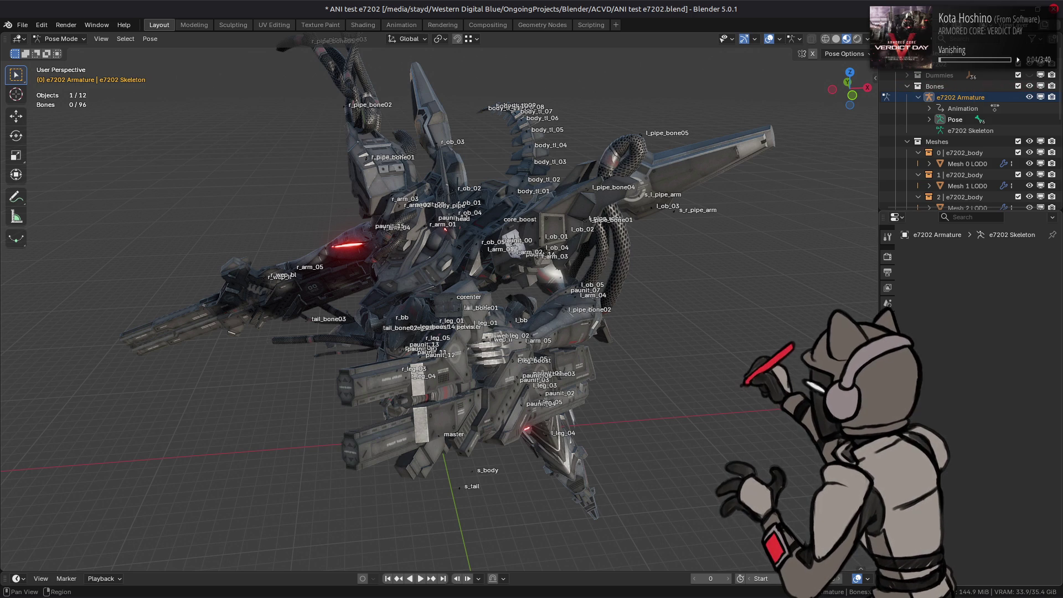
{"action": "left_click", "coordinate": [929, 119]}
{"action": "left_click", "coordinate": [939, 130]}
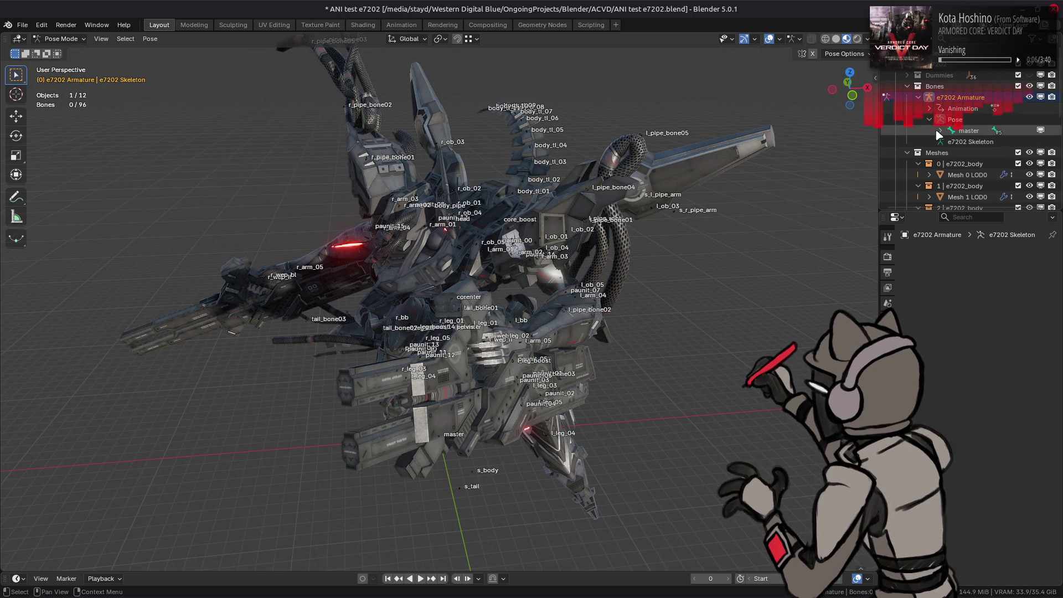
{"action": "left_click", "coordinate": [951, 141]}
{"action": "left_click", "coordinate": [992, 153]}
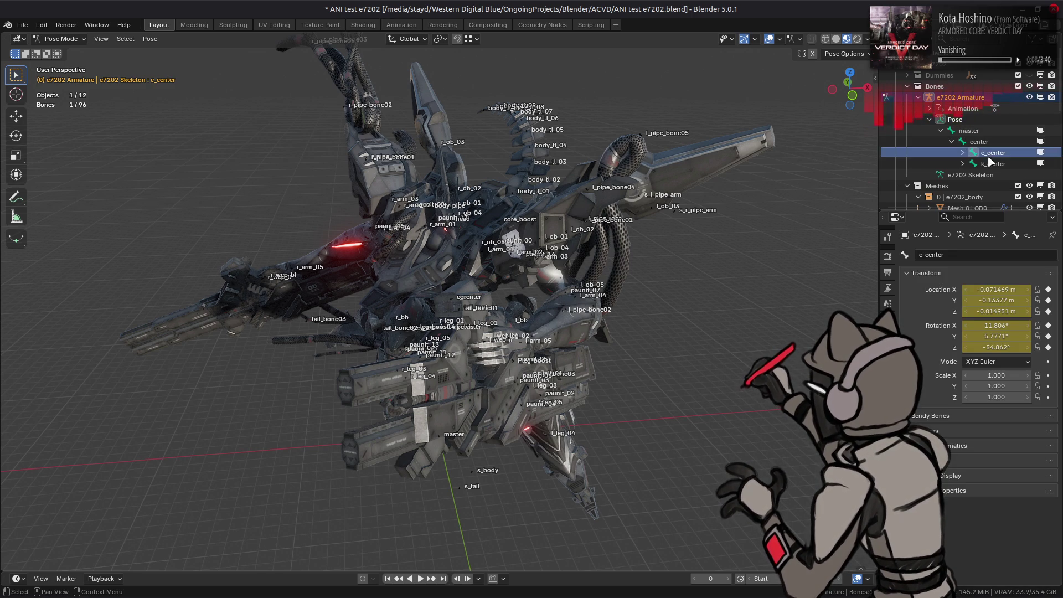
Step: Switch to the Animation workspace and pull back to see the whole mech
{"action": "left_click", "coordinate": [401, 25]}
{"action": "scroll", "coordinate": [434, 165], "scroll_direction": "down", "scroll_amount": 5}
{"action": "mouse_move", "coordinate": [534, 180]}
{"action": "middle_mouse_down"}
{"action": "mouse_move", "coordinate": [603, 227]}
{"action": "mouse_move", "coordinate": [457, 193]}
{"action": "middle_mouse_up"}
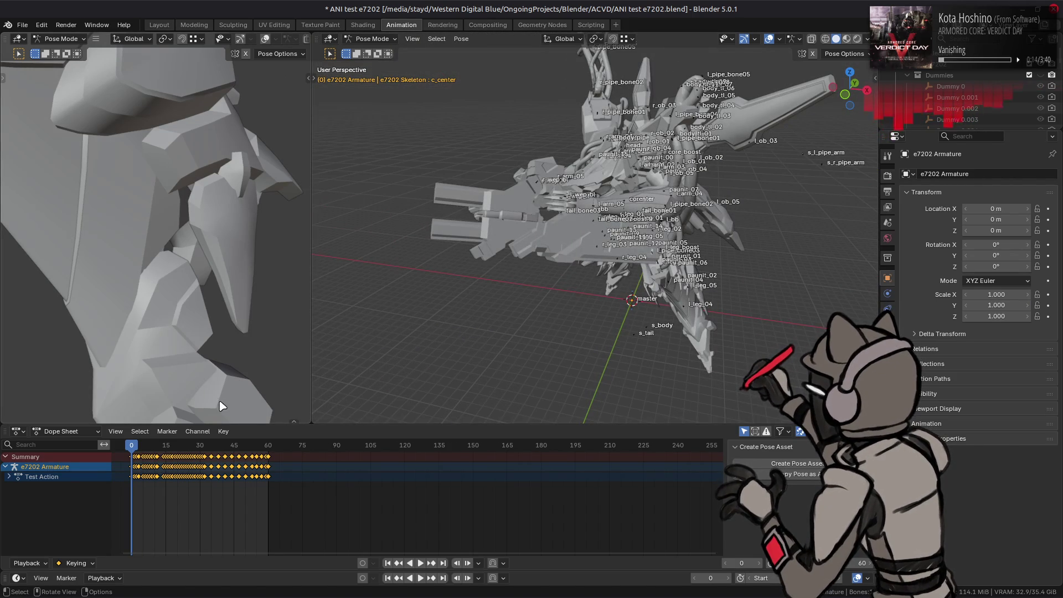
Step: Make the dope sheet taller and frame the Test Action keyframes from frame 0 to 60
{"action": "scroll", "coordinate": [200, 525], "scroll_direction": "up", "scroll_amount": 1}
{"action": "scroll", "coordinate": [150, 495], "scroll_direction": "down", "scroll_amount": 1}
{"action": "scroll", "coordinate": [151, 496], "scroll_direction": "left", "scroll_amount": 3, "text": "ctrl"}
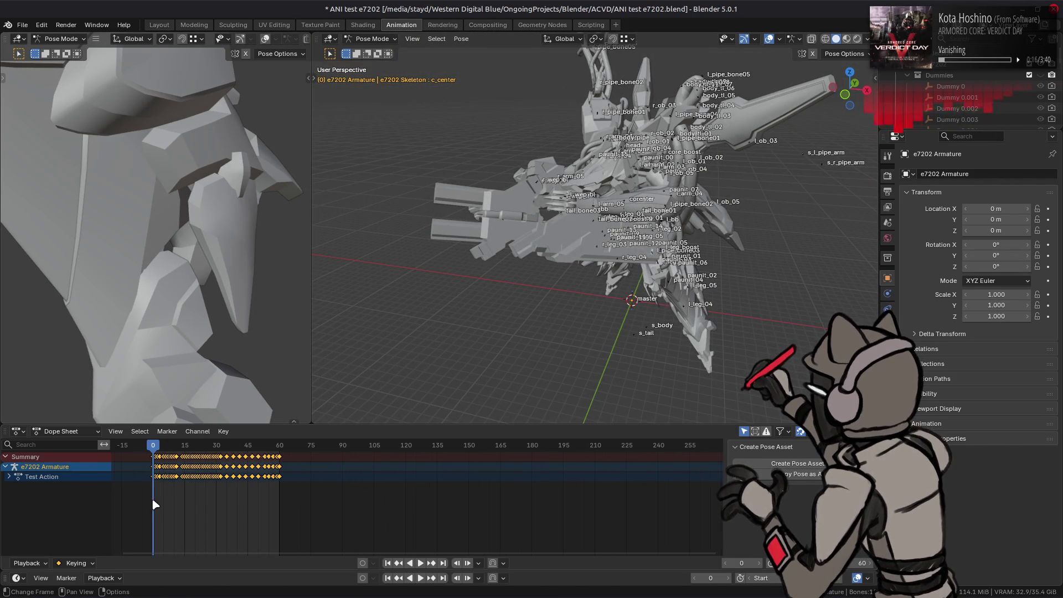
{"action": "mouse_move", "coordinate": [345, 424]}
{"action": "left_mouse_down"}
{"action": "mouse_move", "coordinate": [345, 328]}
{"action": "mouse_move", "coordinate": [347, 342]}
{"action": "left_mouse_up"}
{"action": "scroll", "coordinate": [142, 406], "scroll_direction": "right", "scroll_amount": 3, "text": "ctrl"}
{"action": "scroll", "coordinate": [155, 411], "scroll_direction": "up", "scroll_amount": 2}
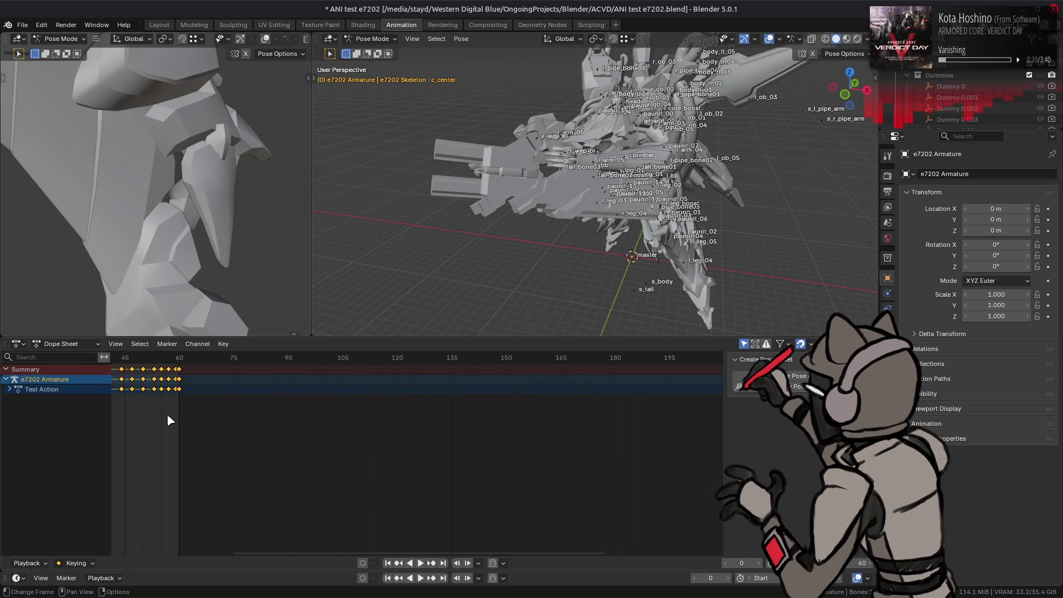
{"action": "left_click_drag", "start_coordinate": [295, 552], "coordinate": [109, 548]}
{"action": "key", "text": "Home"}
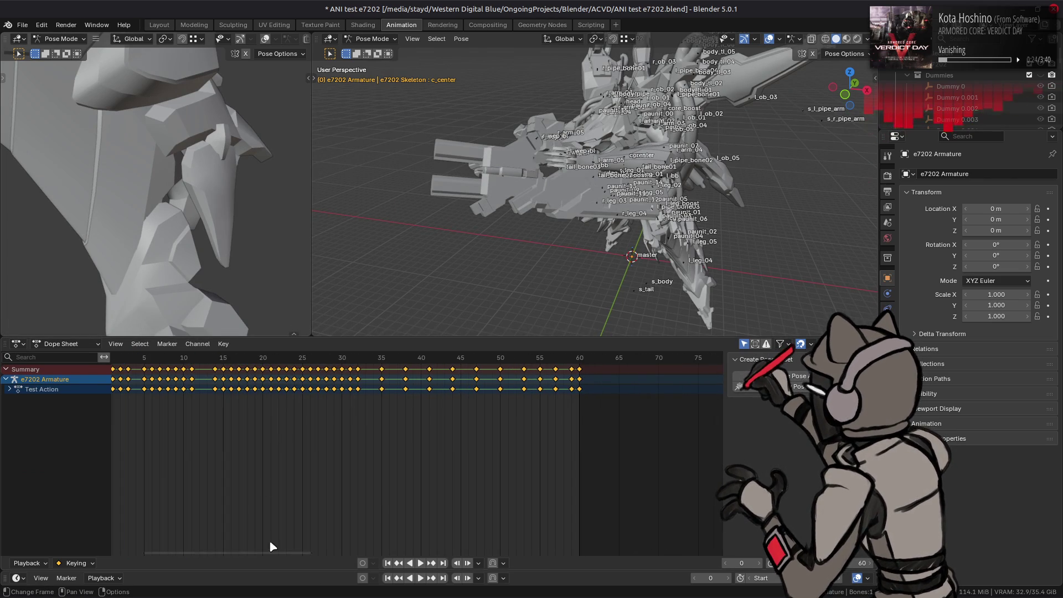
{"action": "left_click_drag", "start_coordinate": [262, 552], "coordinate": [237, 552]}
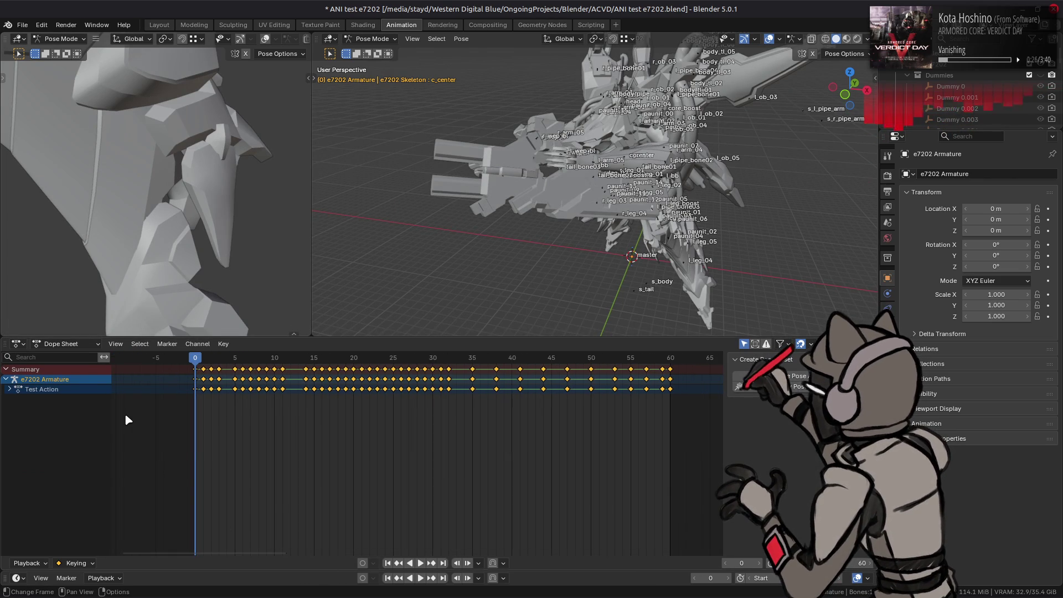
{"action": "left_click", "coordinate": [84, 344]}
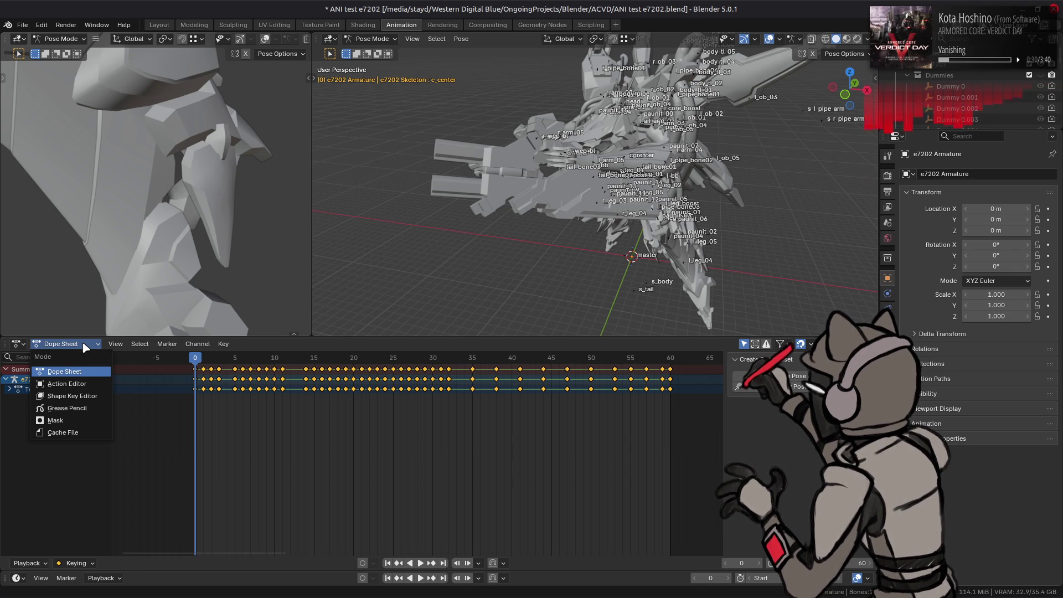
Step: Switch the dope sheet to Action Editor and turn the second 3D view into a Graph Editor
{"action": "left_click", "coordinate": [84, 345]}
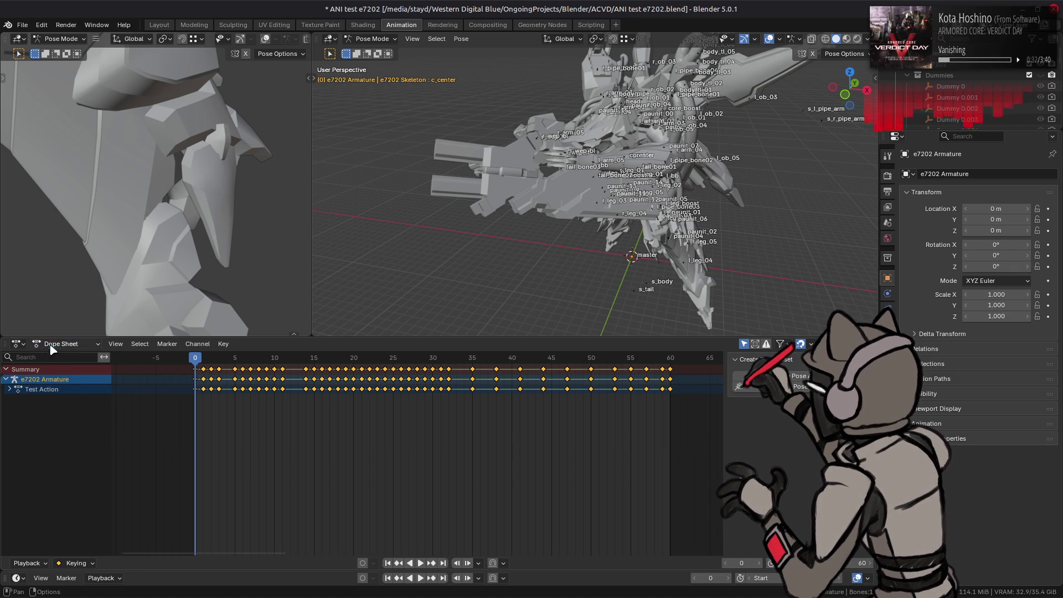
{"action": "left_click", "coordinate": [48, 345]}
{"action": "left_click", "coordinate": [65, 384]}
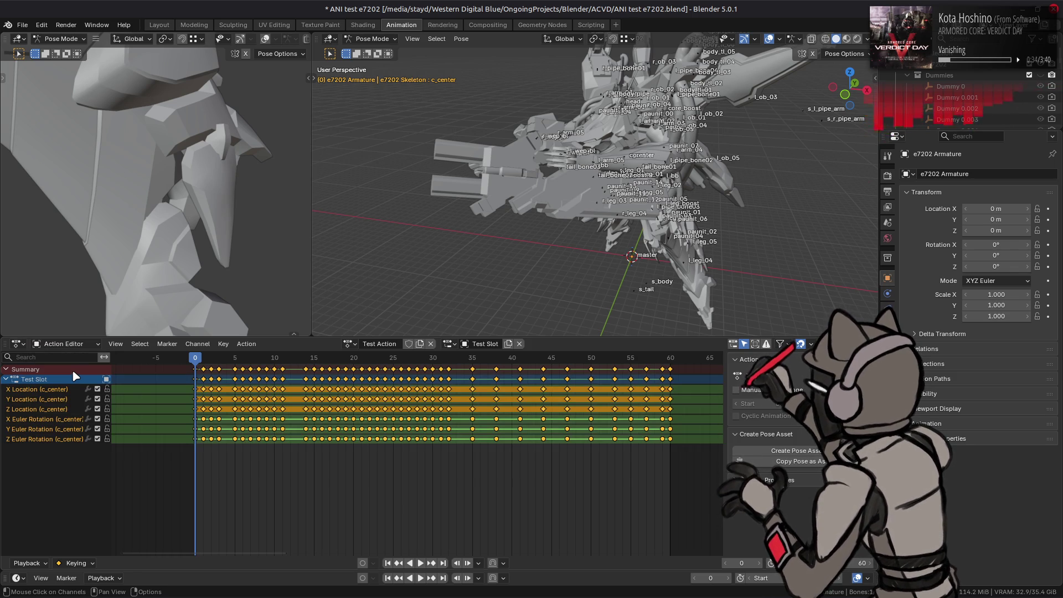
{"action": "left_click", "coordinate": [76, 346]}
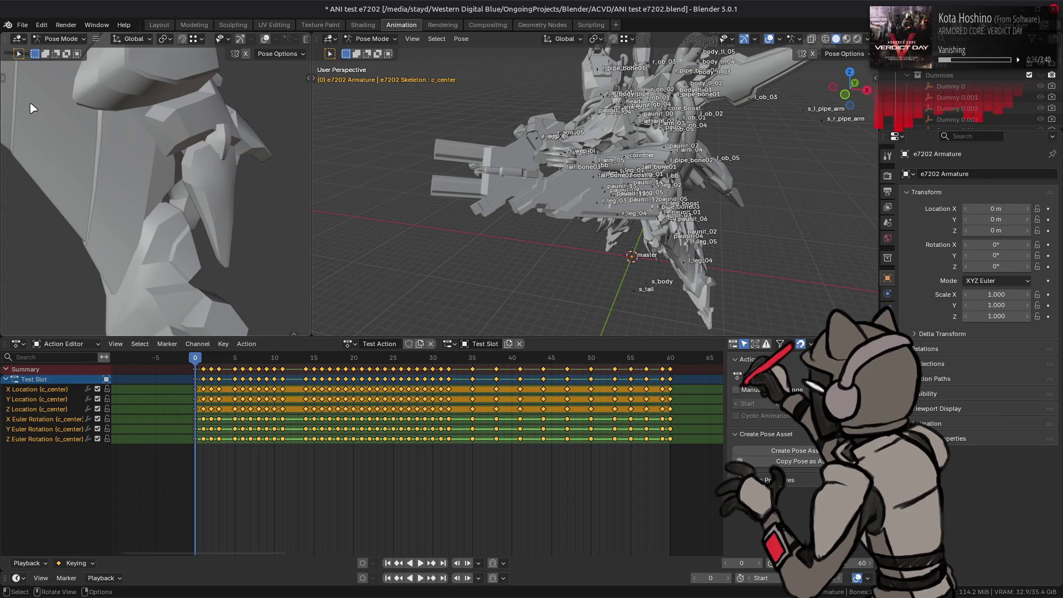
{"action": "left_click", "coordinate": [18, 38]}
{"action": "left_click", "coordinate": [164, 93]}
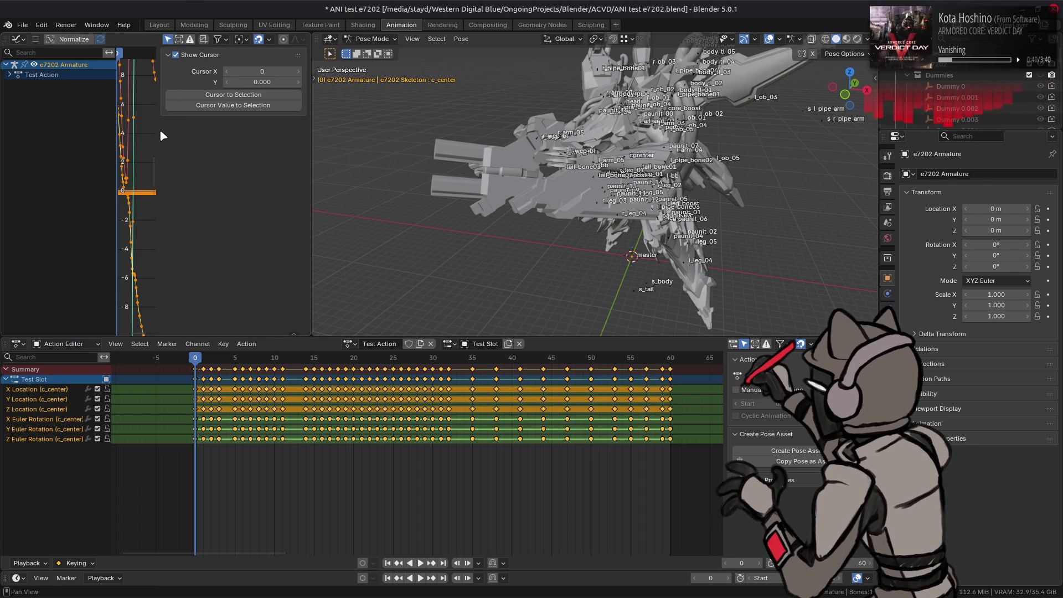
Step: Hide the Graph Editor sidebar and zoom in on the first 45 frames
{"action": "key", "text": "n"}
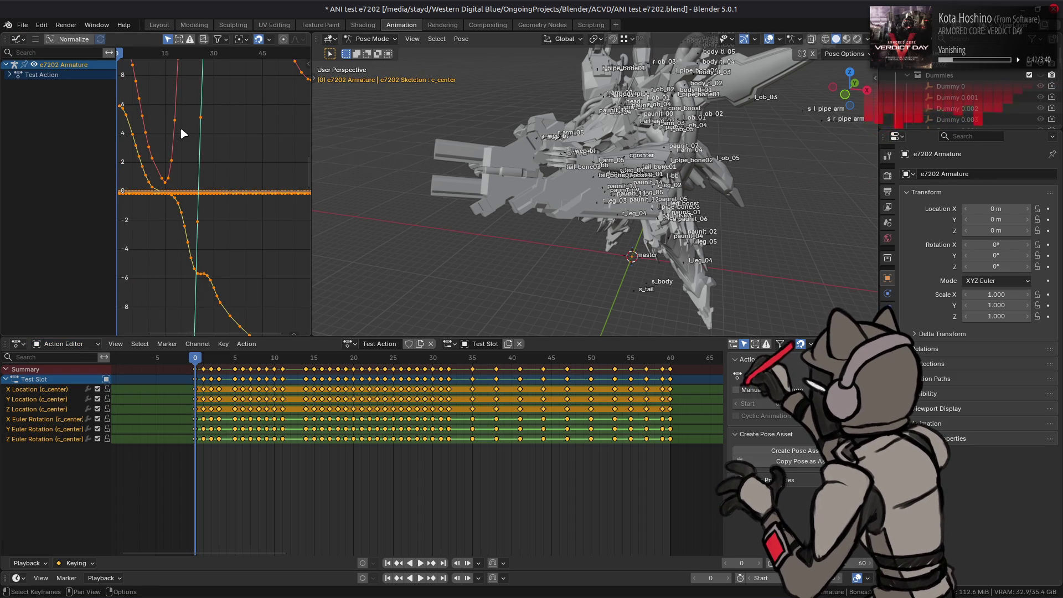
{"action": "scroll", "coordinate": [182, 133], "scroll_direction": "down", "scroll_amount": 8}
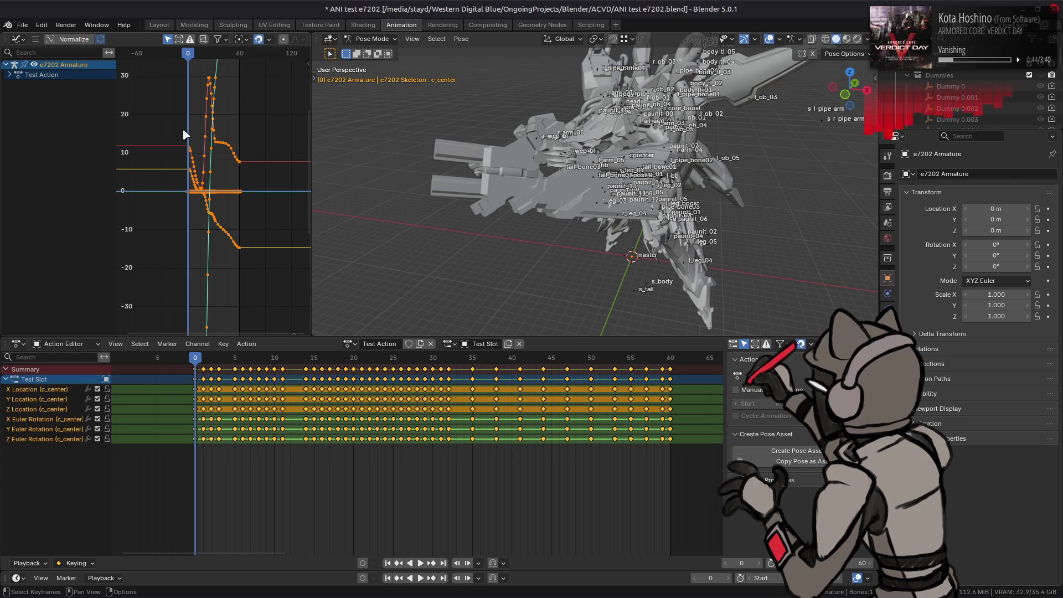
{"action": "mouse_move", "coordinate": [182, 127]}
{"action": "middle_mouse_down", "text": "ctrl"}
{"action": "mouse_move", "coordinate": [214, 225]}
{"action": "mouse_move", "coordinate": [182, 199]}
{"action": "mouse_move", "coordinate": [191, 138]}
{"action": "mouse_move", "coordinate": [199, 162]}
{"action": "middle_mouse_up", "text": "ctrl"}
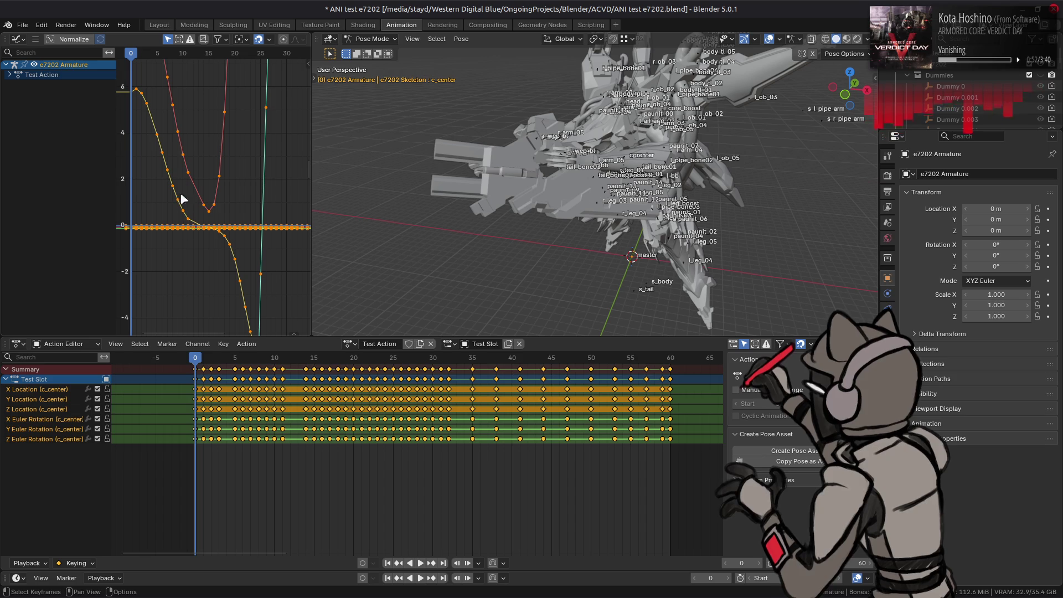
Step: Expand Test Action and view each c_center location and Euler rotation curve in turn
{"action": "left_click", "coordinate": [10, 76]}
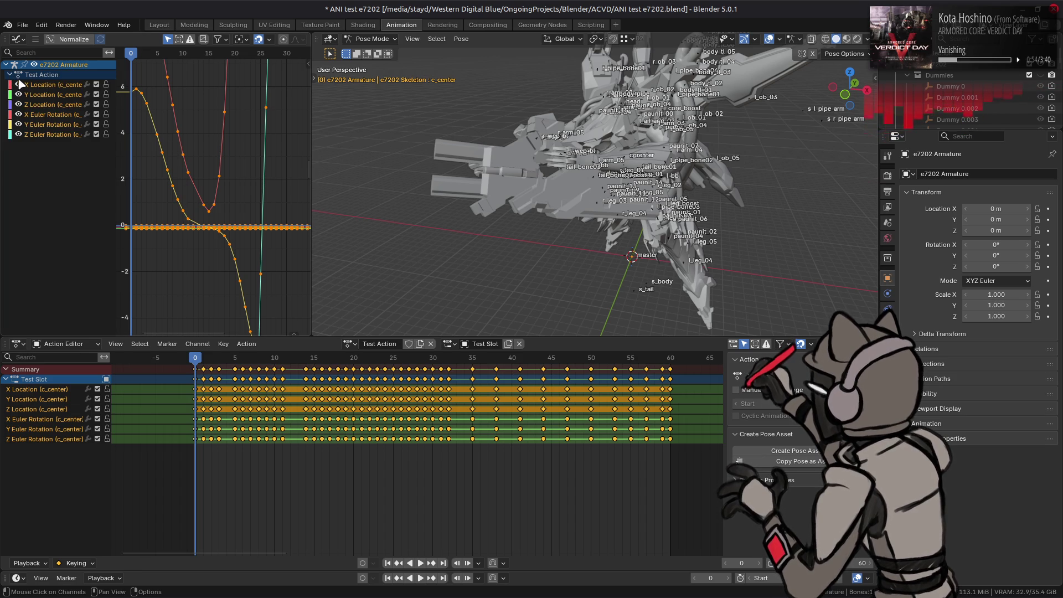
{"action": "left_click", "coordinate": [54, 86]}
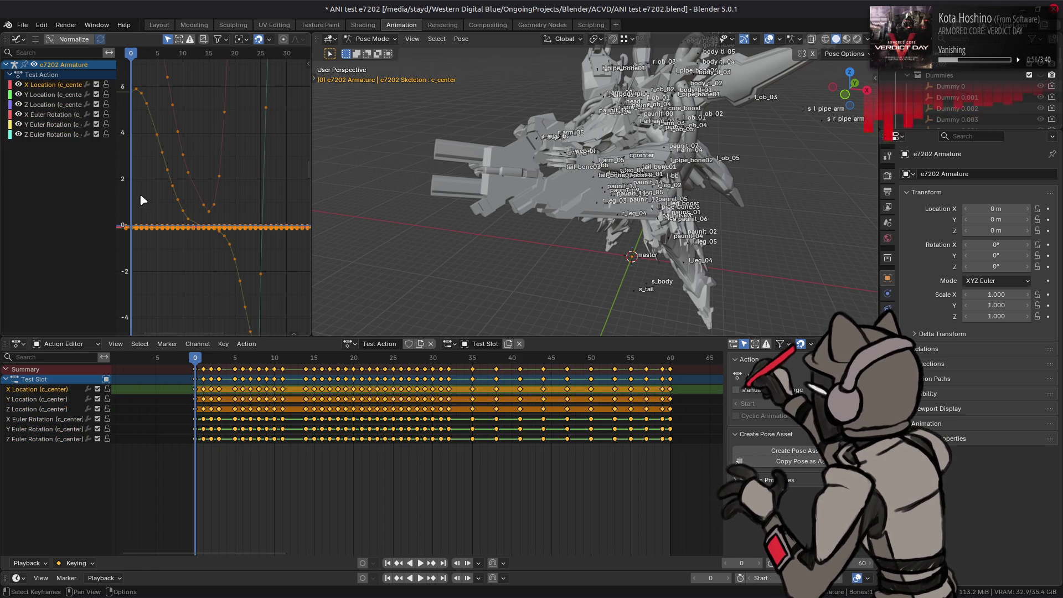
{"action": "left_click", "coordinate": [51, 95]}
{"action": "left_click", "coordinate": [51, 105]}
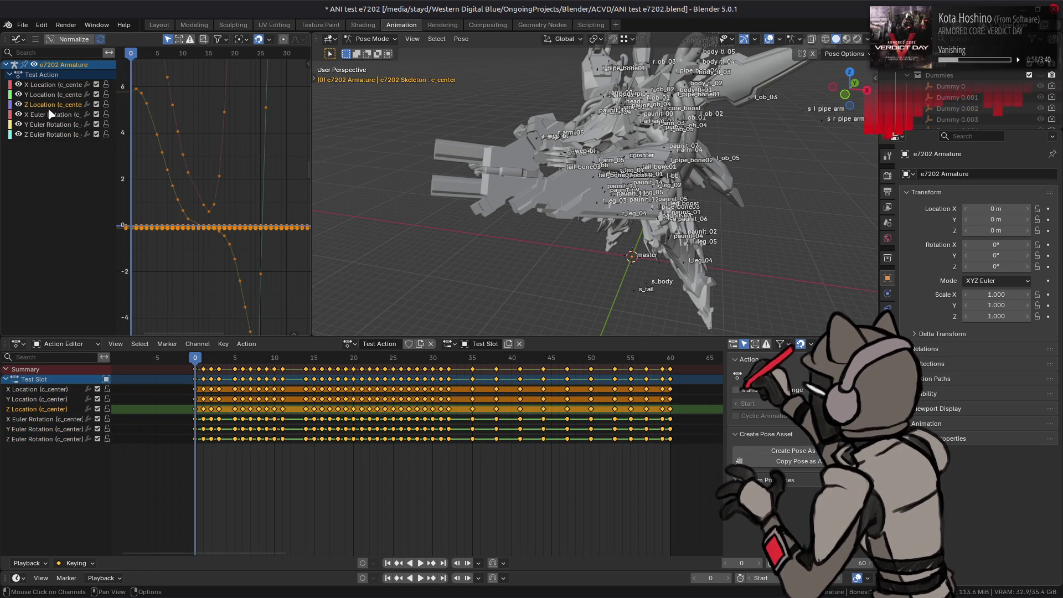
{"action": "left_click", "coordinate": [51, 114]}
{"action": "left_click", "coordinate": [51, 124]}
{"action": "left_click", "coordinate": [51, 135]}
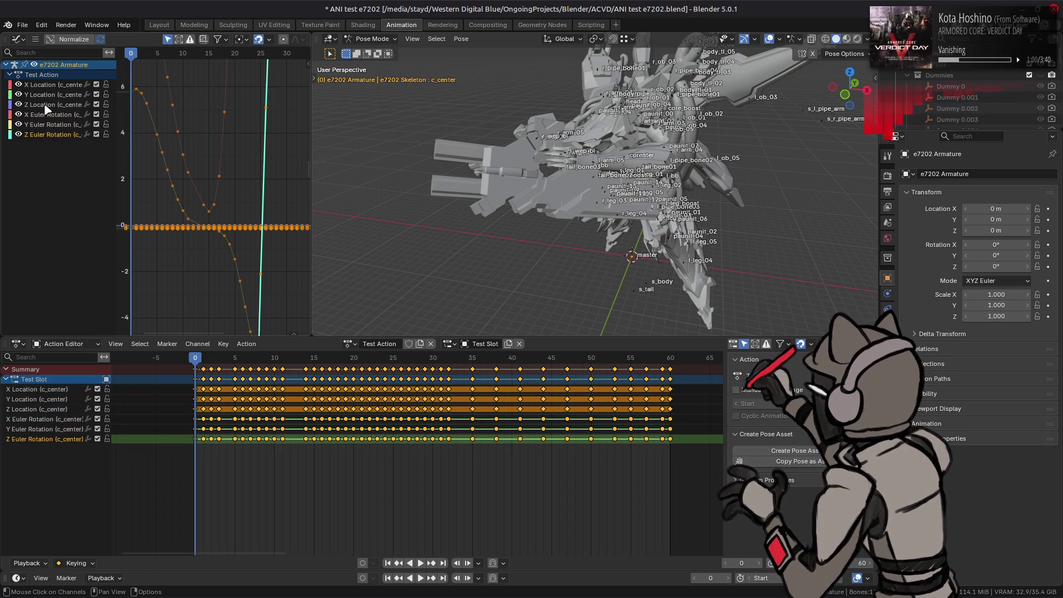
{"action": "left_click", "coordinate": [47, 104]}
{"action": "left_click", "coordinate": [51, 94]}
{"action": "left_click", "coordinate": [51, 85]}
{"action": "scroll", "coordinate": [144, 201], "scroll_direction": "up", "scroll_amount": 6}
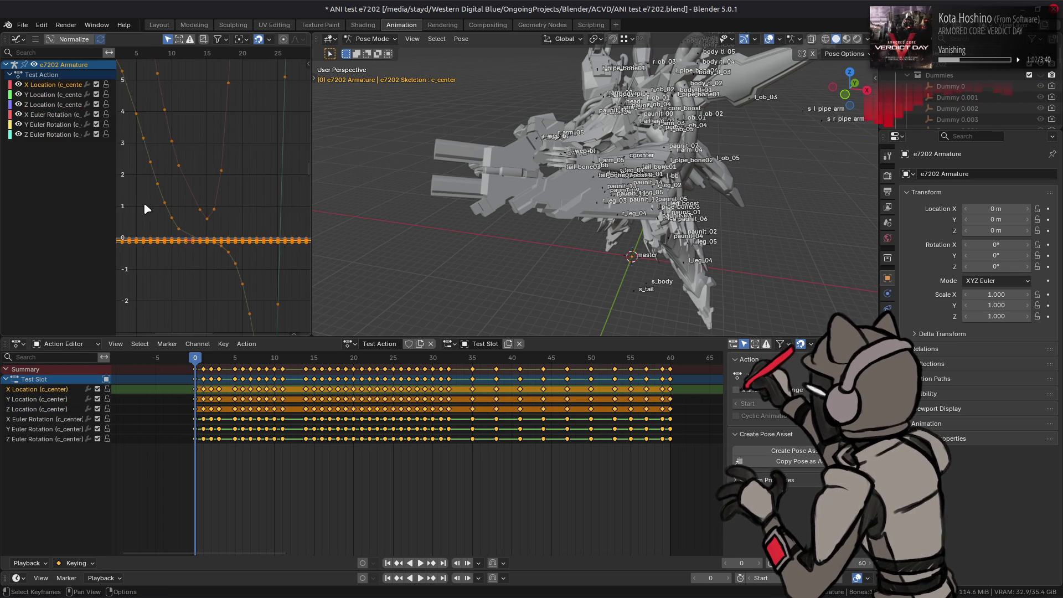
{"action": "scroll", "coordinate": [166, 233], "scroll_direction": "down", "scroll_amount": 4}
Step: Frame all curves in the graph and inspect the Z Location and X Euler Rotation curves
{"action": "mouse_move", "coordinate": [175, 190]}
{"action": "middle_mouse_down"}
{"action": "mouse_move", "coordinate": [279, 219]}
{"action": "mouse_move", "coordinate": [295, 246]}
{"action": "middle_mouse_up"}
{"action": "mouse_move", "coordinate": [190, 183]}
{"action": "middle_mouse_down"}
{"action": "mouse_move", "coordinate": [218, 220]}
{"action": "mouse_move", "coordinate": [254, 241]}
{"action": "mouse_move", "coordinate": [244, 244]}
{"action": "middle_mouse_up"}
{"action": "key", "text": "Home"}
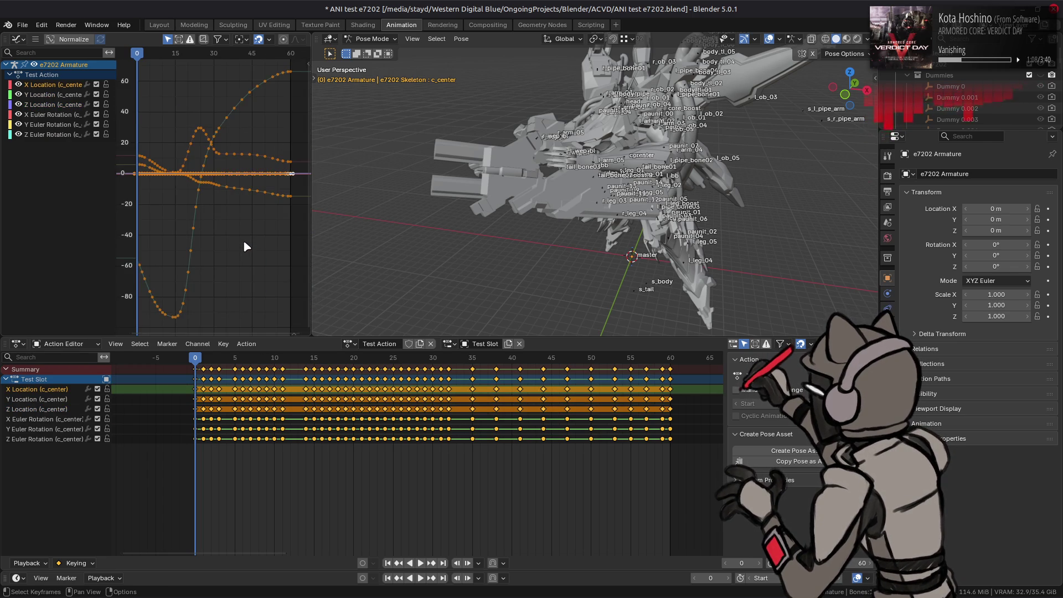
{"action": "left_click", "coordinate": [272, 174]}
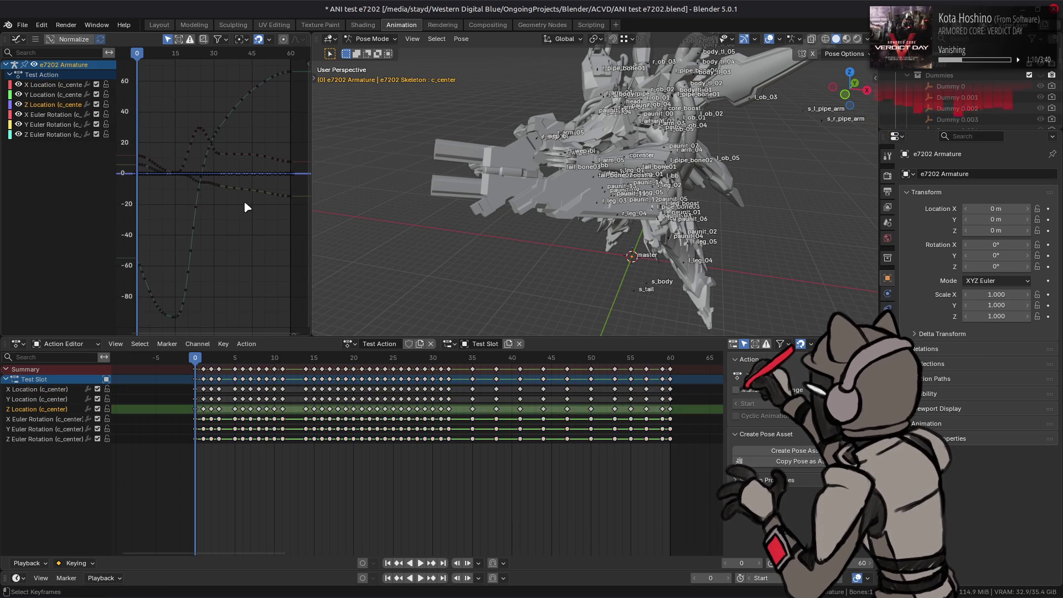
{"action": "left_click", "coordinate": [51, 114]}
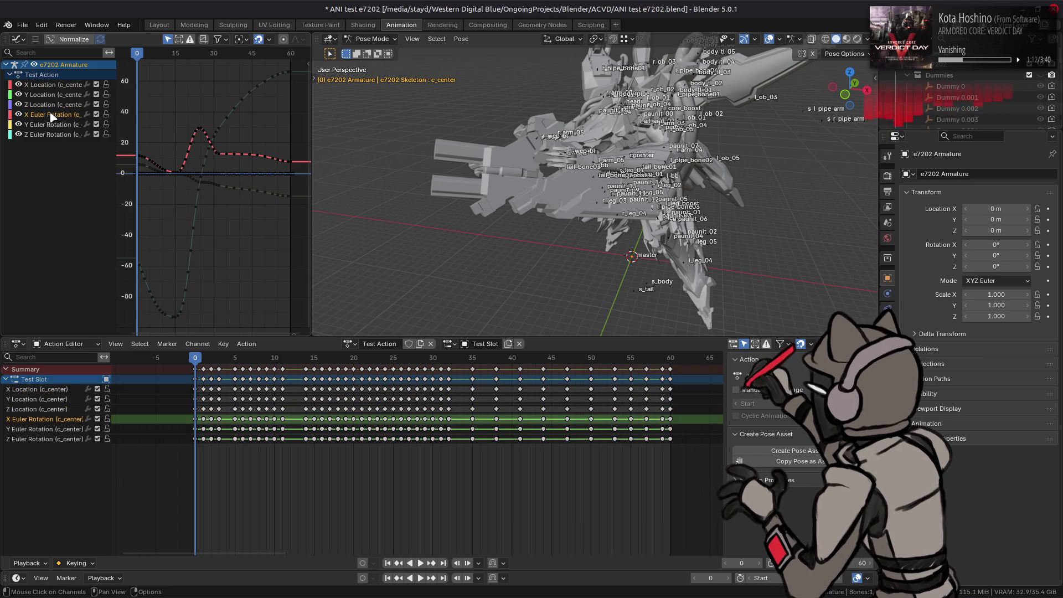
Step: Select the Z, Y and X Location channels and frame the view on them
{"action": "left_click", "coordinate": [49, 105]}
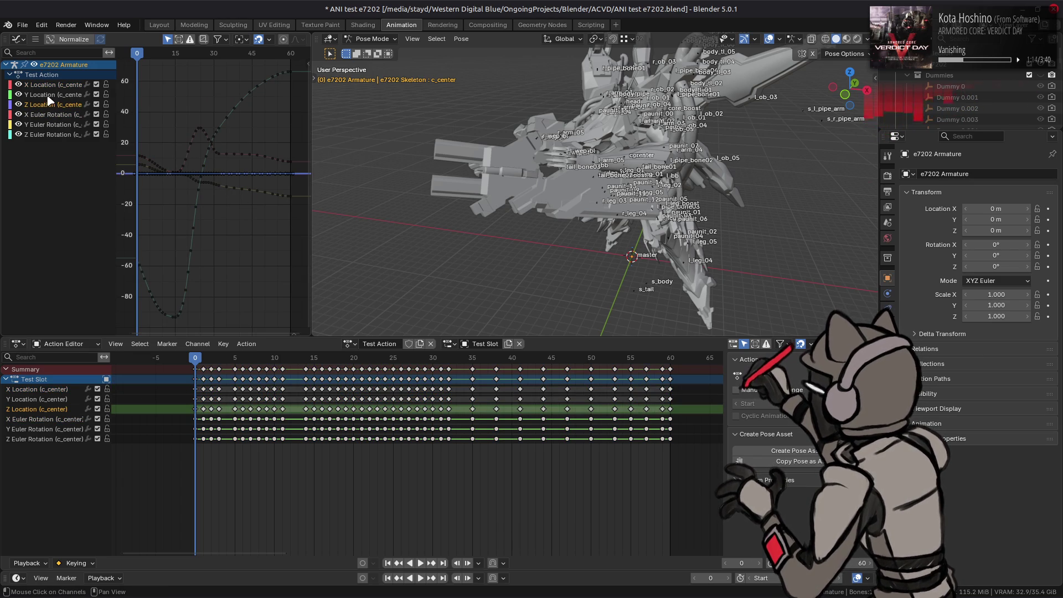
{"action": "left_click", "coordinate": [48, 97], "text": "shift"}
{"action": "left_click", "coordinate": [50, 86], "text": "shift"}
{"action": "right_click", "coordinate": [51, 87]}
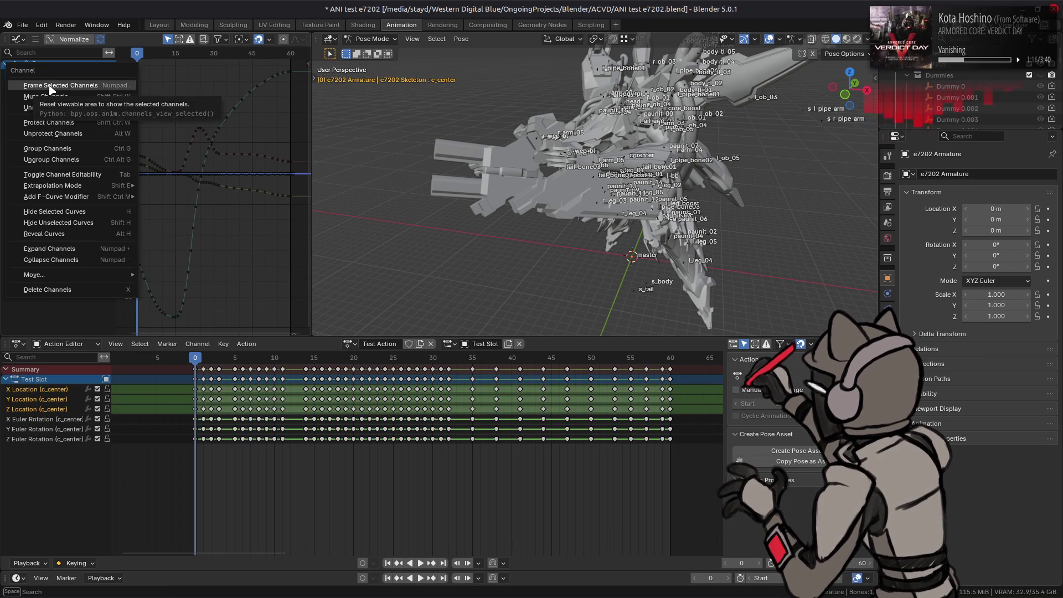
{"action": "right_click", "coordinate": [53, 86]}
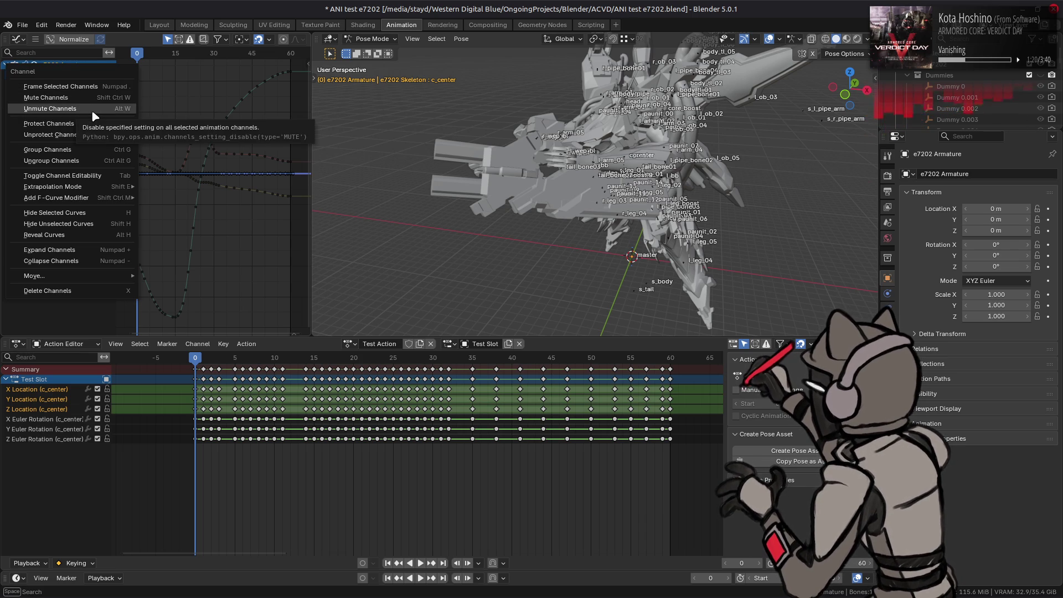
{"action": "left_click", "coordinate": [88, 87]}
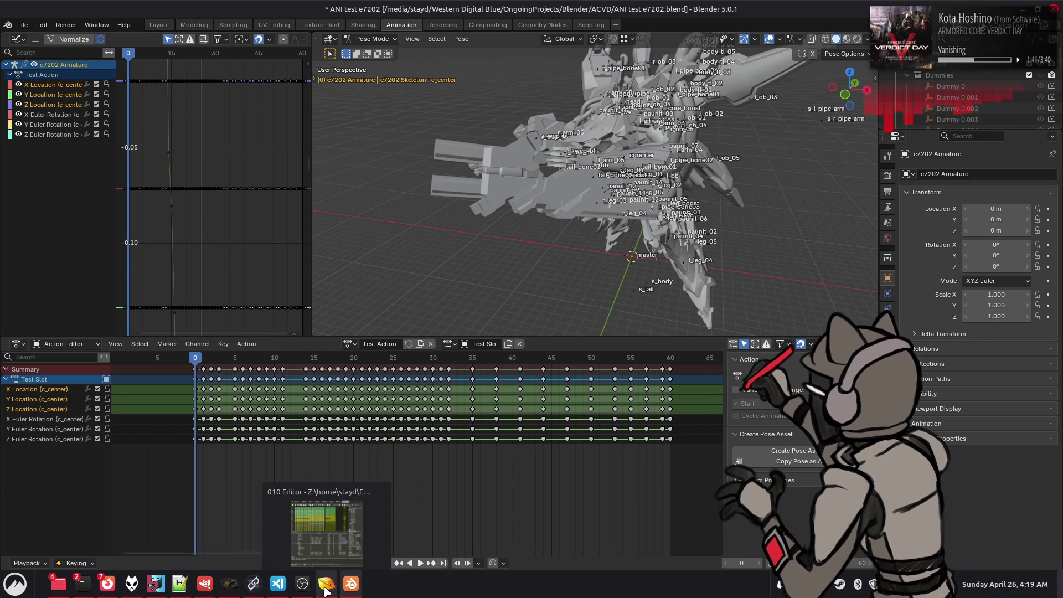
Step: Bring 010 Editor forward and browse the a00_040.ani template objects
{"action": "left_click", "coordinate": [326, 583]}
{"action": "left_click", "coordinate": [437, 51]}
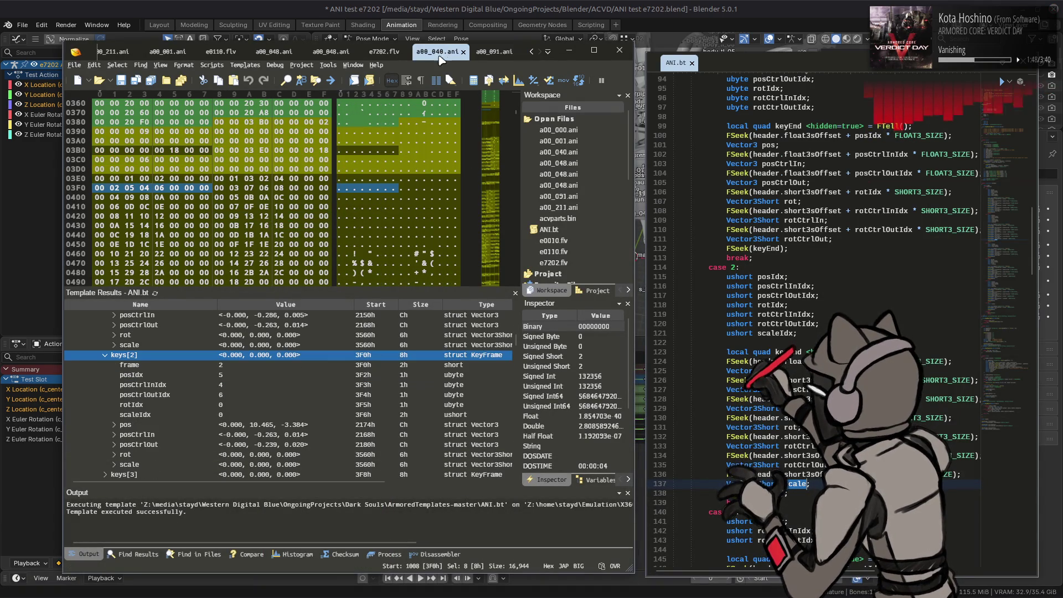
{"action": "scroll", "coordinate": [72, 386], "scroll_direction": "up", "scroll_amount": 15}
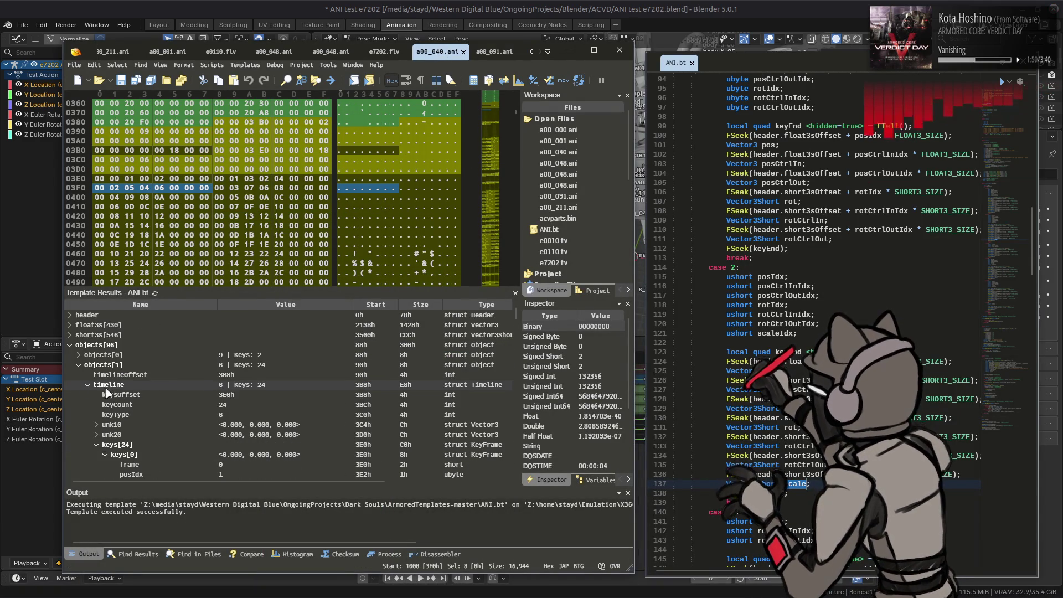
{"action": "left_click", "coordinate": [80, 363]}
{"action": "scroll", "coordinate": [88, 369], "scroll_direction": "down", "scroll_amount": 6}
{"action": "left_click", "coordinate": [78, 374]}
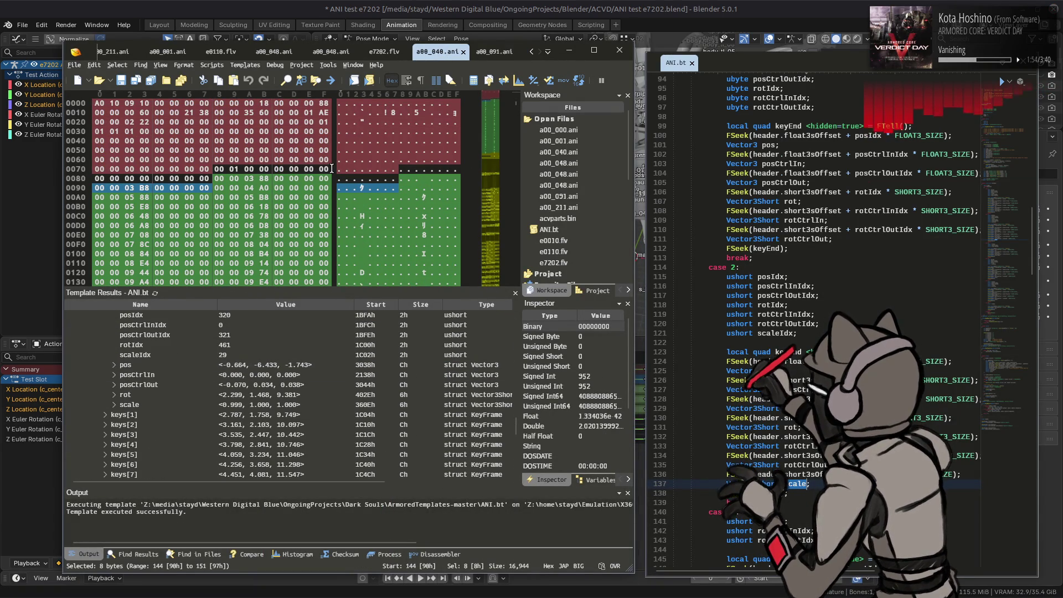
Step: Switch to a00_048.ani and expand objects[81], the one with 614 keys
{"action": "left_click", "coordinate": [330, 54]}
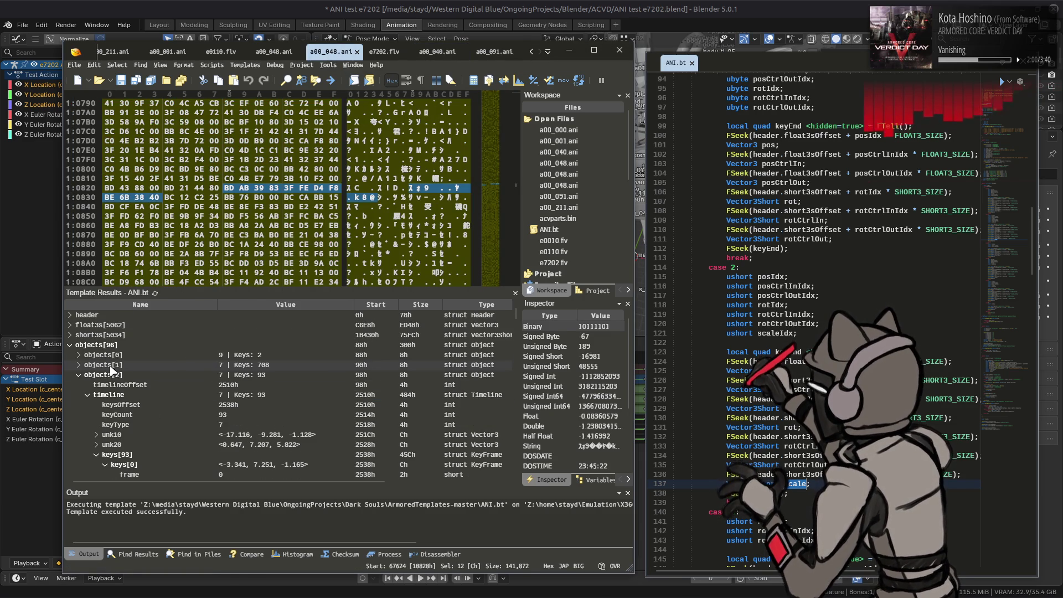
{"action": "left_click", "coordinate": [79, 375]}
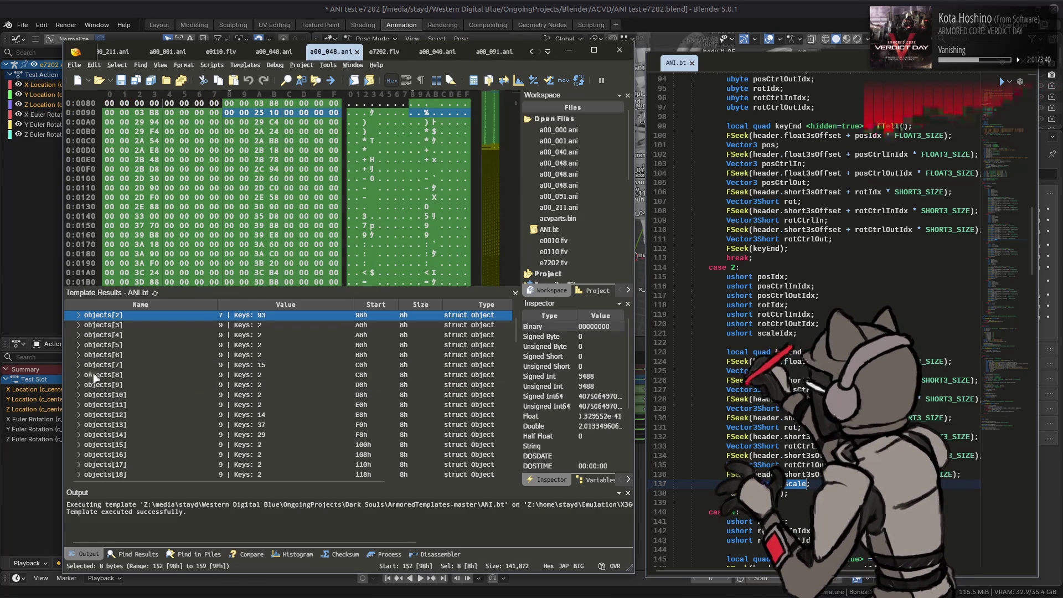
{"action": "scroll", "coordinate": [93, 377], "scroll_direction": "down", "scroll_amount": 20}
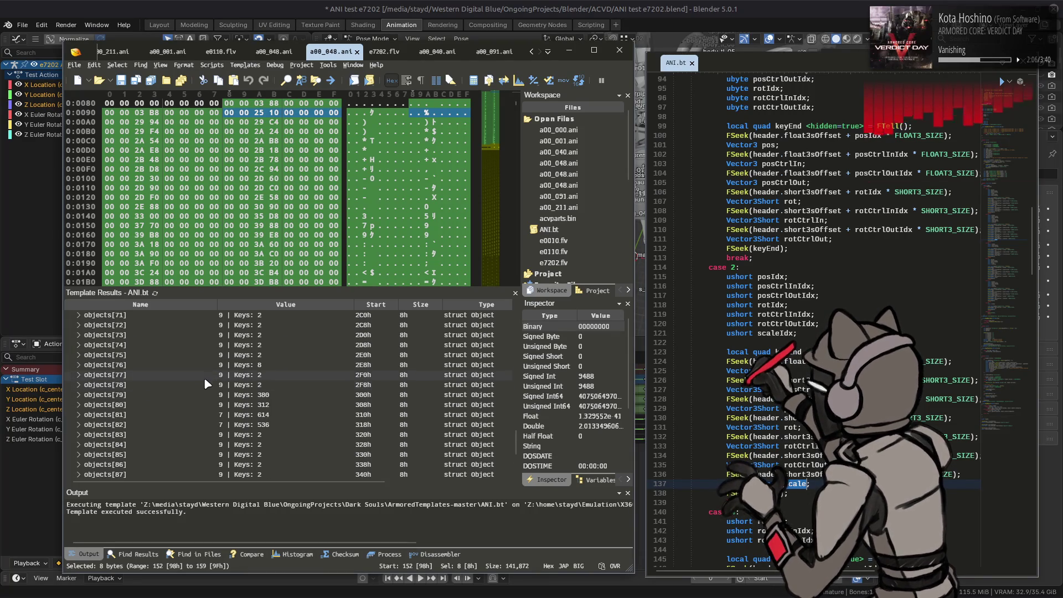
{"action": "left_click", "coordinate": [128, 415]}
{"action": "left_click", "coordinate": [78, 415]}
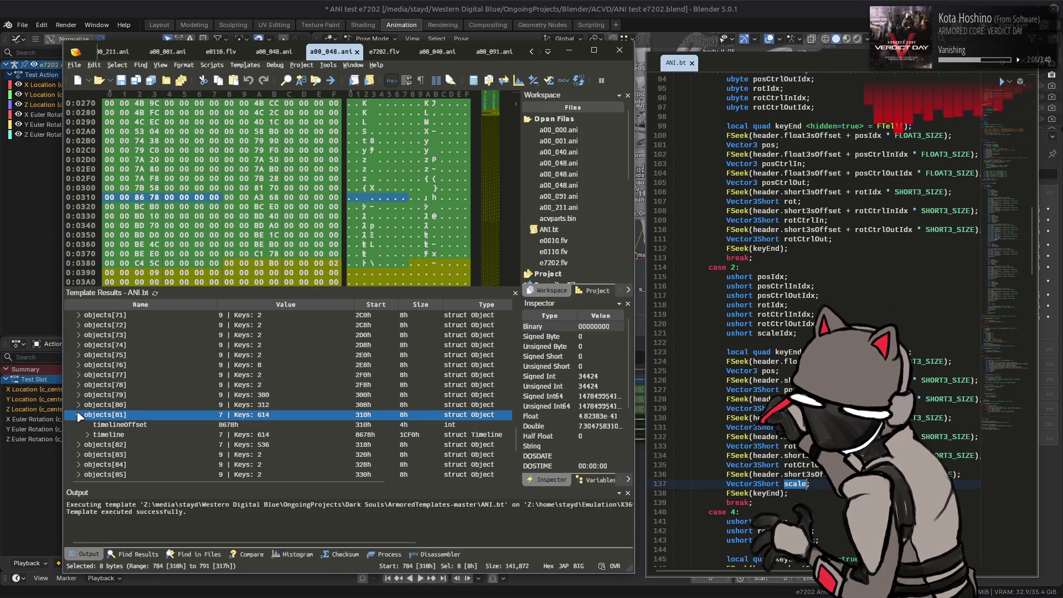
Step: Expand objects[81]'s timeline keys and inspect keys[5]'s posCtrlIn value
{"action": "left_click", "coordinate": [87, 435]}
{"action": "left_click", "coordinate": [96, 463]}
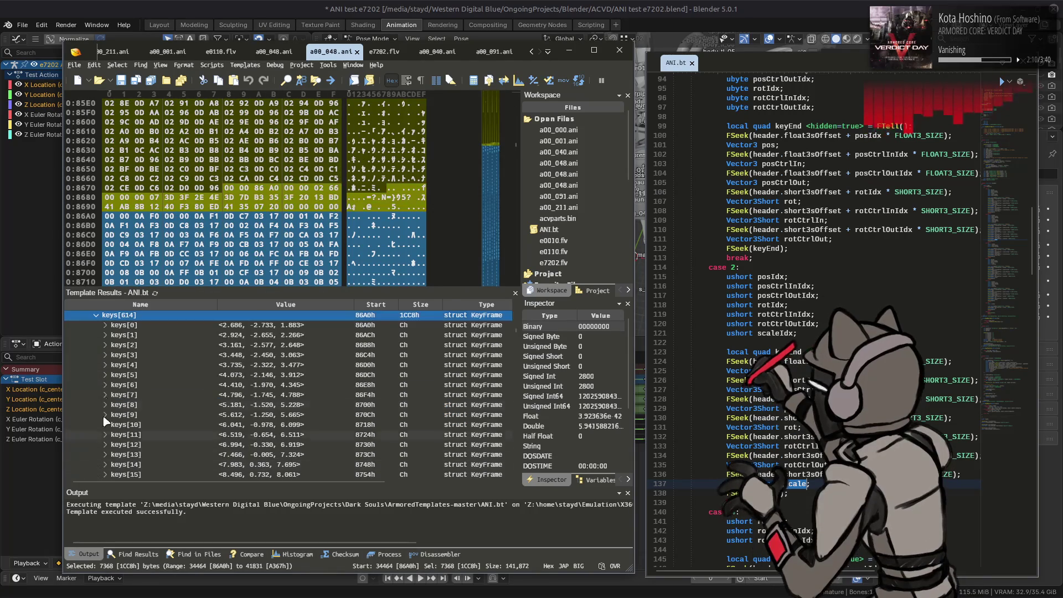
{"action": "left_click", "coordinate": [105, 373]}
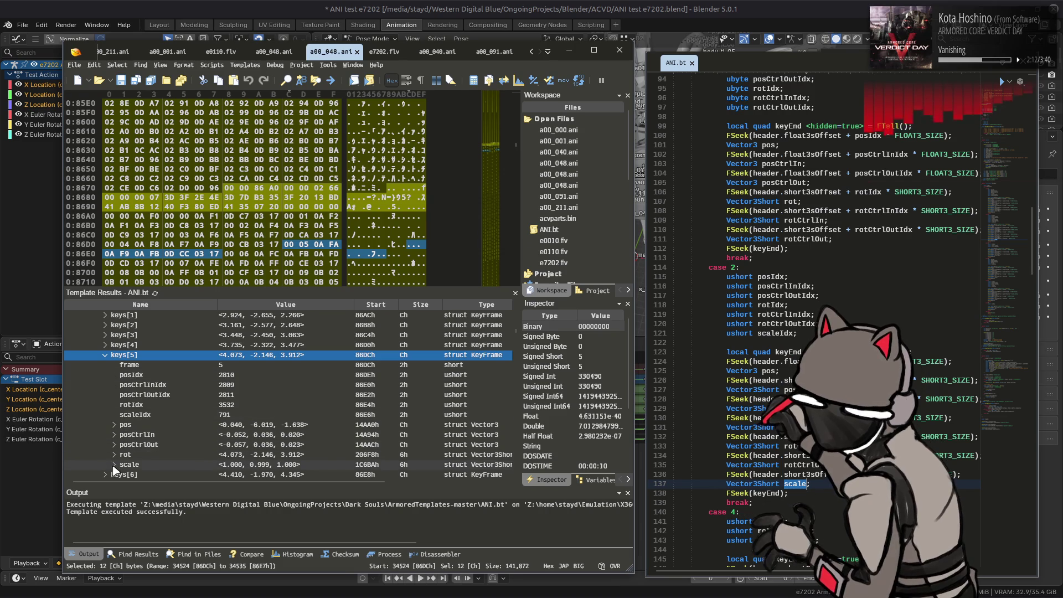
{"action": "left_click", "coordinate": [250, 437]}
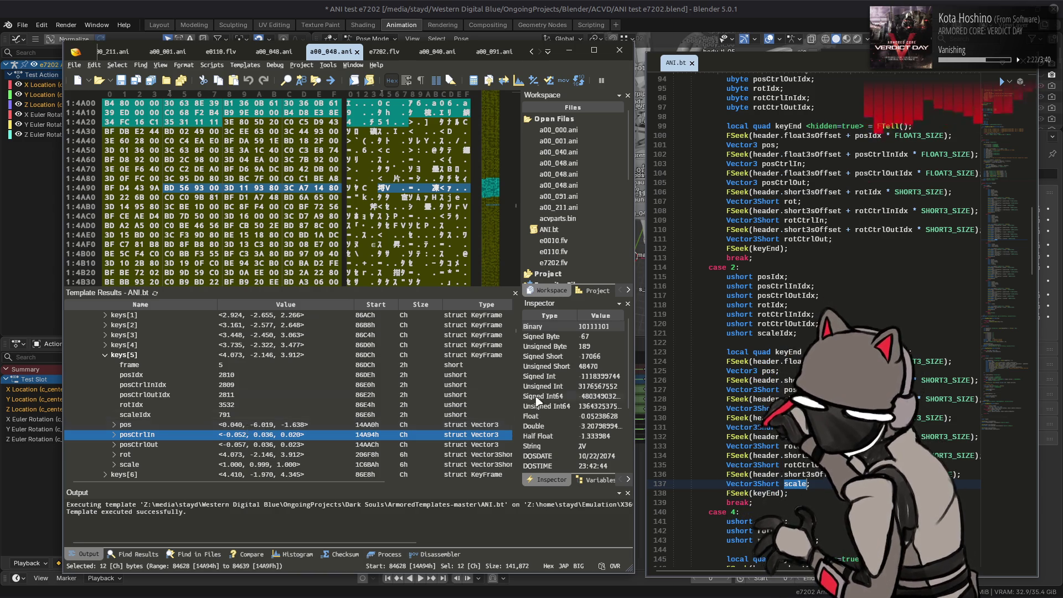
{"action": "mouse_move", "coordinate": [156, 595]}
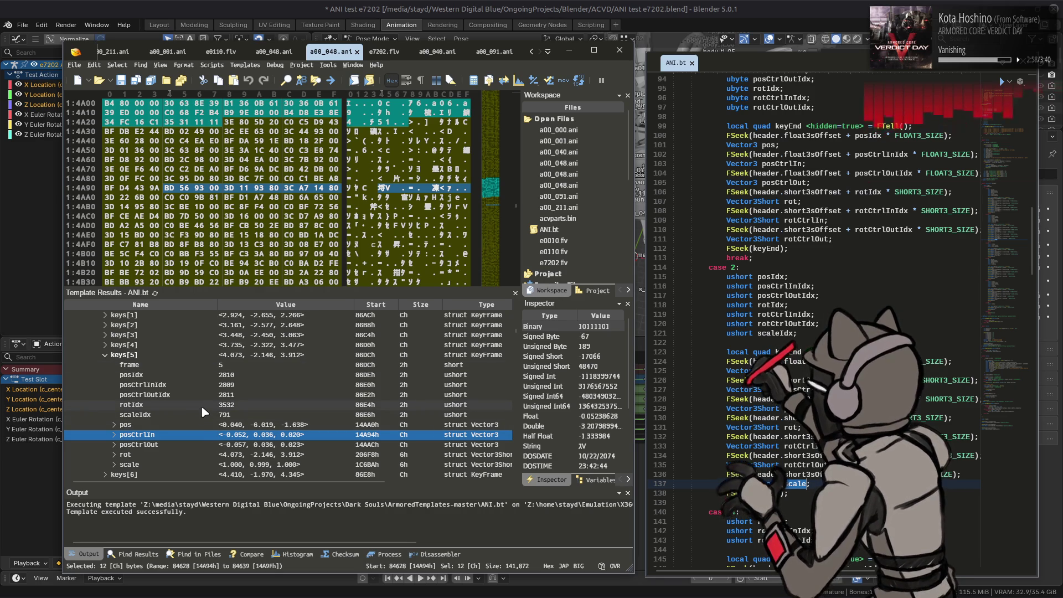
Step: Expand keys[10] and break posCtrlOut into x -0.0768, y 0.0339, z 0.0415
{"action": "scroll", "coordinate": [200, 407], "scroll_direction": "down", "scroll_amount": 3}
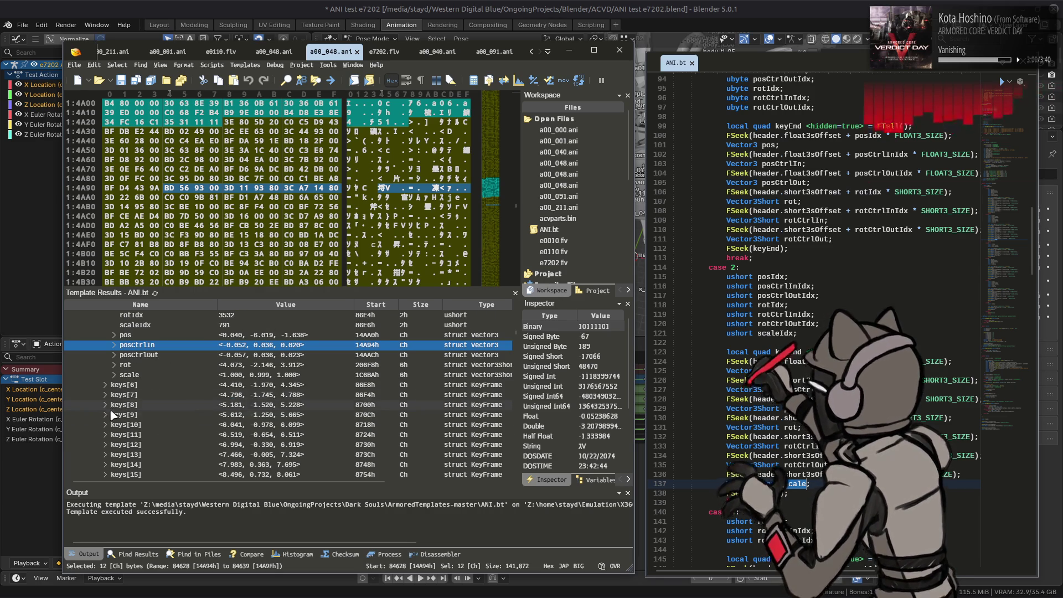
{"action": "left_click", "coordinate": [105, 424]}
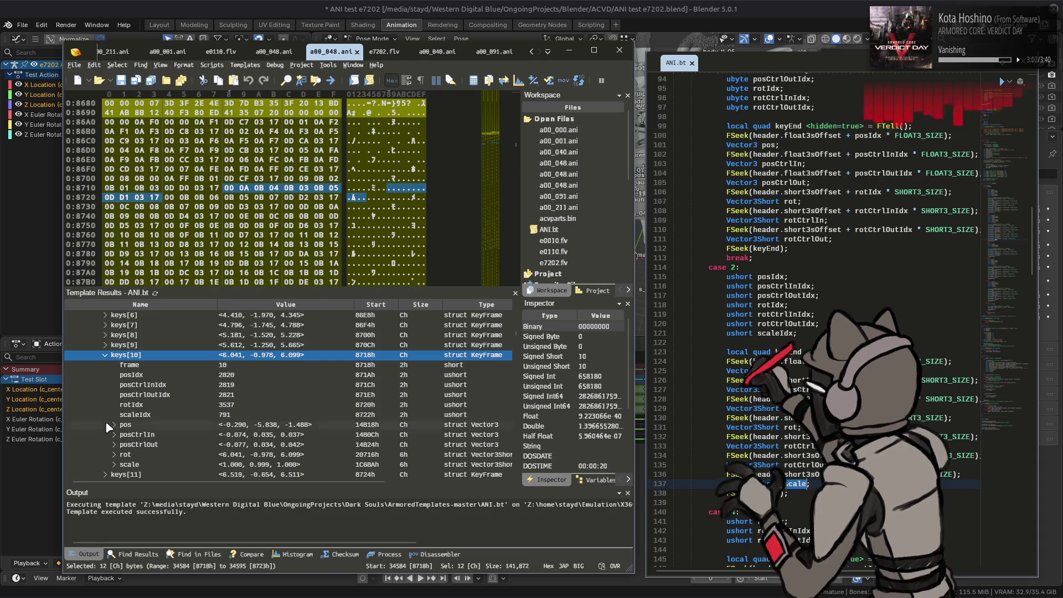
{"action": "left_click", "coordinate": [110, 435]}
{"action": "left_click", "coordinate": [118, 445]}
{"action": "double_click", "coordinate": [117, 446]}
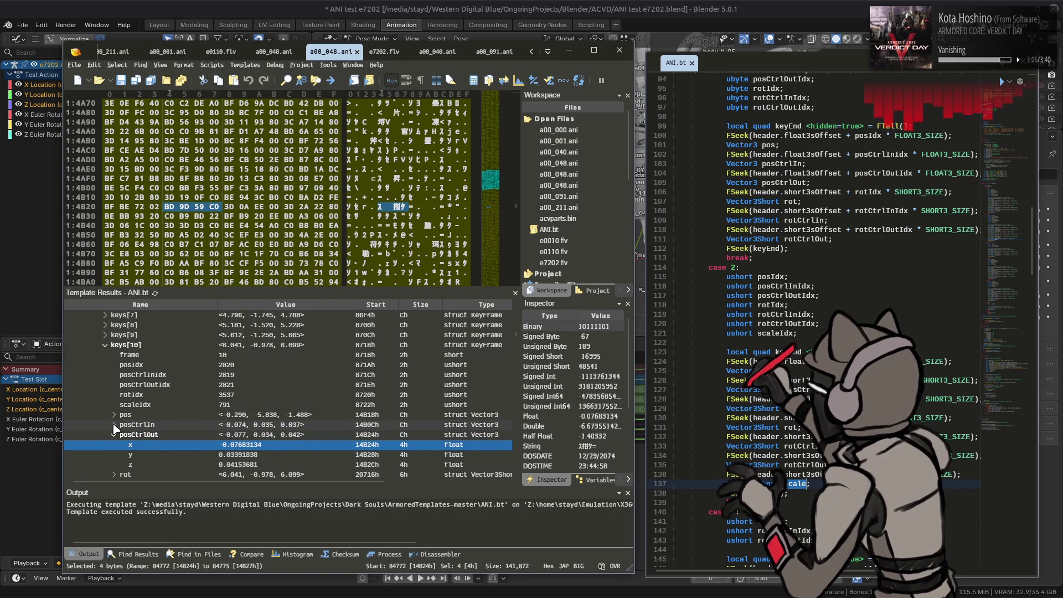
{"action": "scroll", "coordinate": [114, 429], "scroll_direction": "up", "scroll_amount": 4}
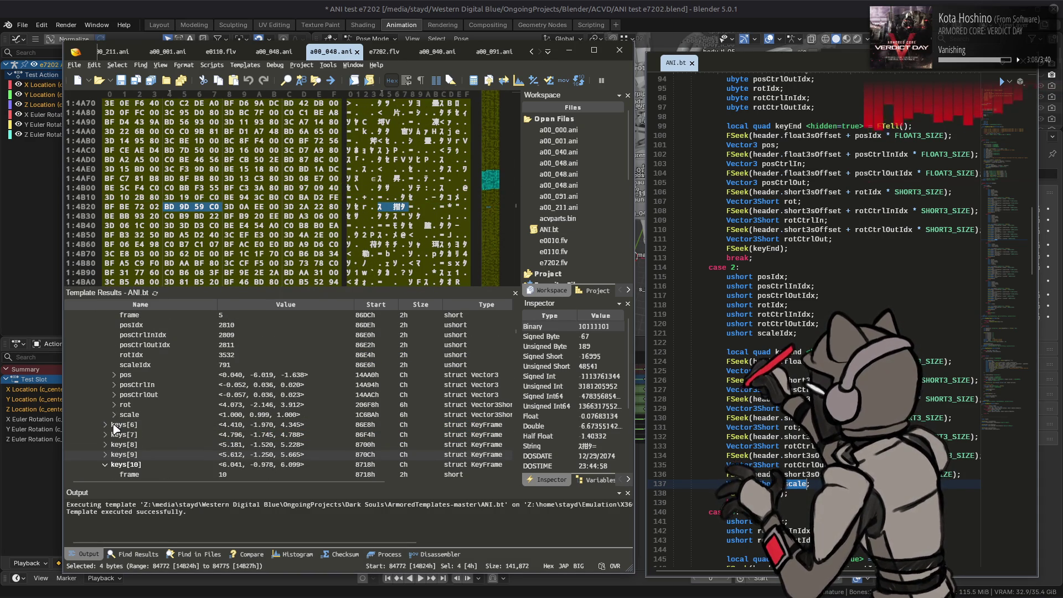
Step: Quit Blender, answering its save prompt
{"action": "left_click", "coordinate": [438, 4]}
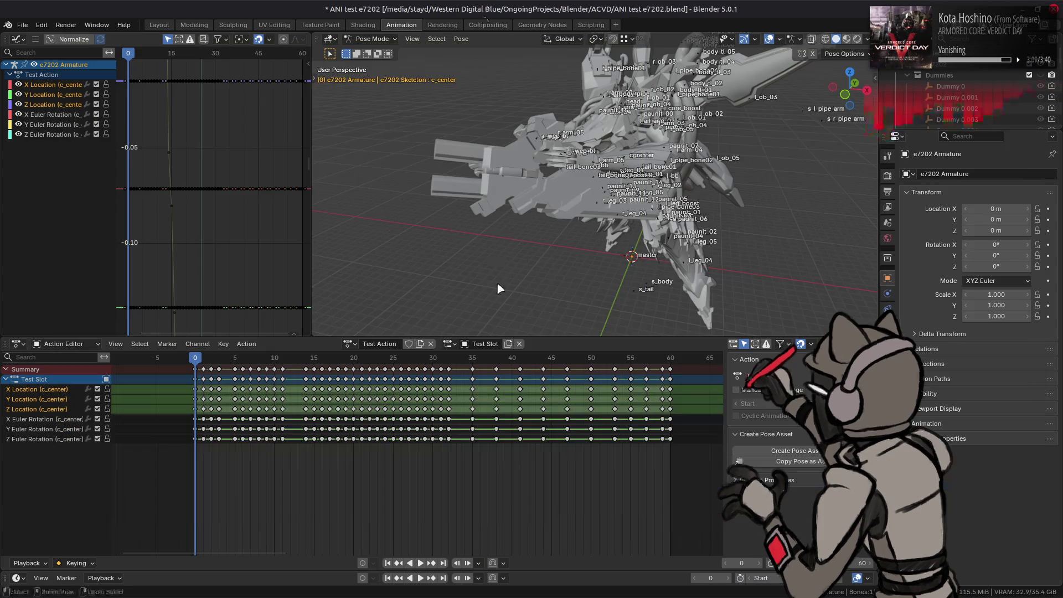
{"action": "key", "text": "ctrl+q"}
{"action": "left_click", "coordinate": [476, 326]}
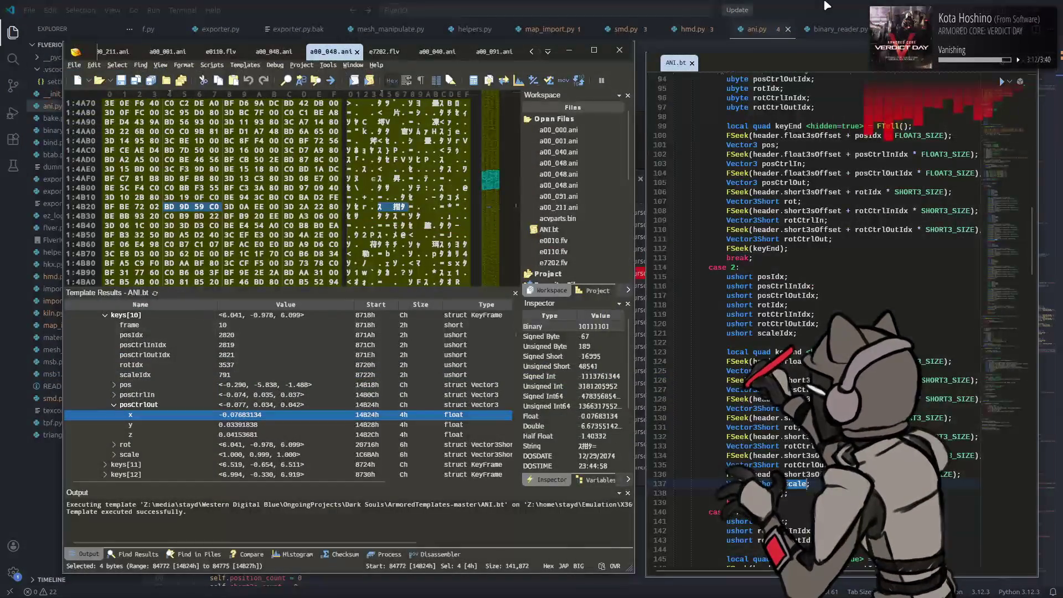
Step: In ani.py, review the ROTATION_DIVISOR and SCALE_DIVISOR constants and uses of float3s
{"action": "left_click", "coordinate": [825, 5]}
{"action": "left_click", "coordinate": [209, 286]}
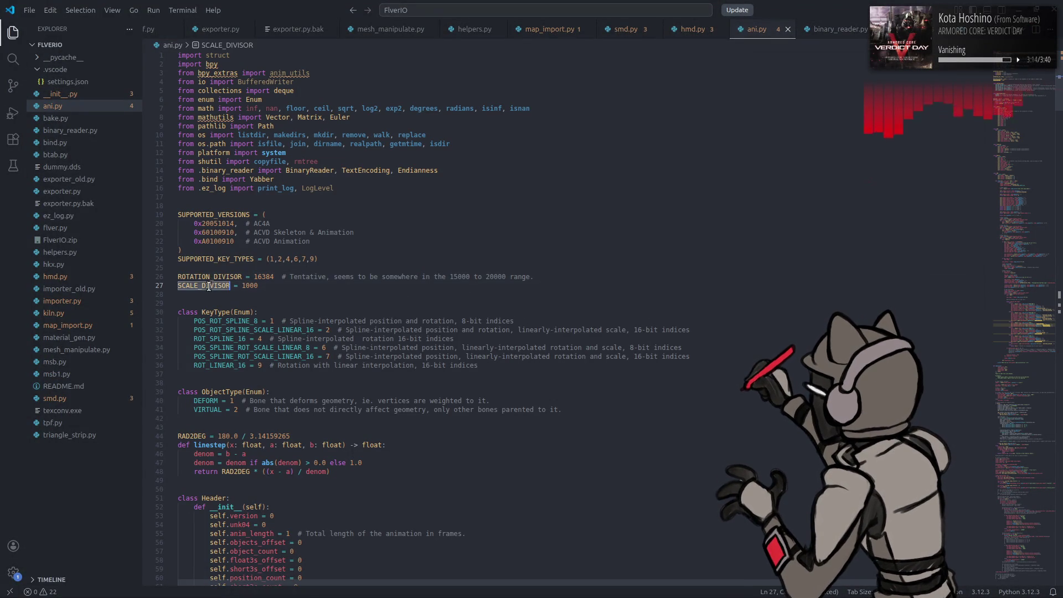
{"action": "left_click", "coordinate": [211, 277]}
{"action": "scroll", "coordinate": [411, 284], "scroll_direction": "down", "scroll_amount": 5}
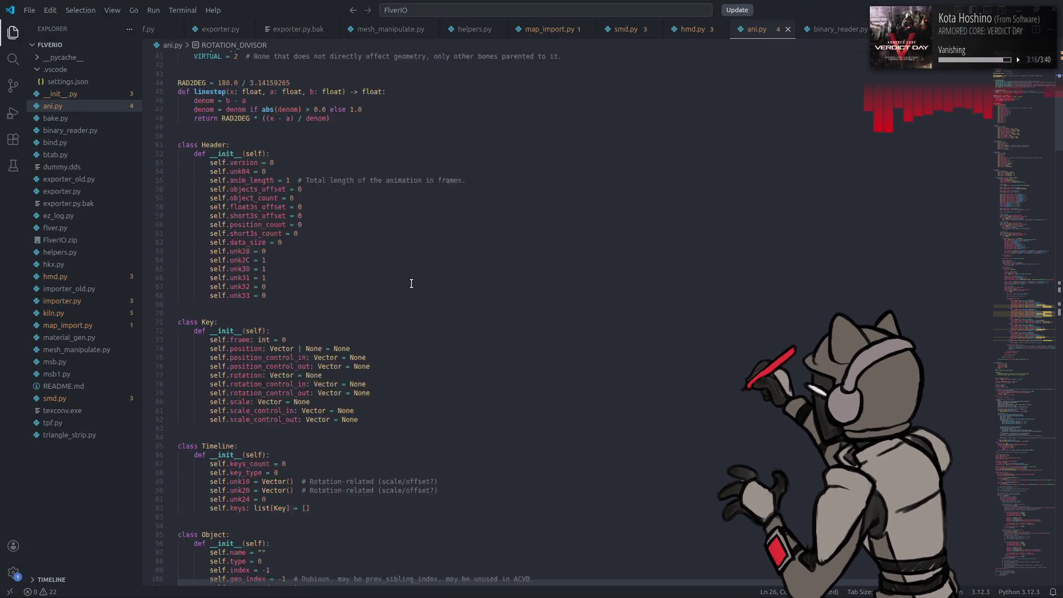
{"action": "scroll", "coordinate": [412, 284], "scroll_direction": "down", "scroll_amount": 20}
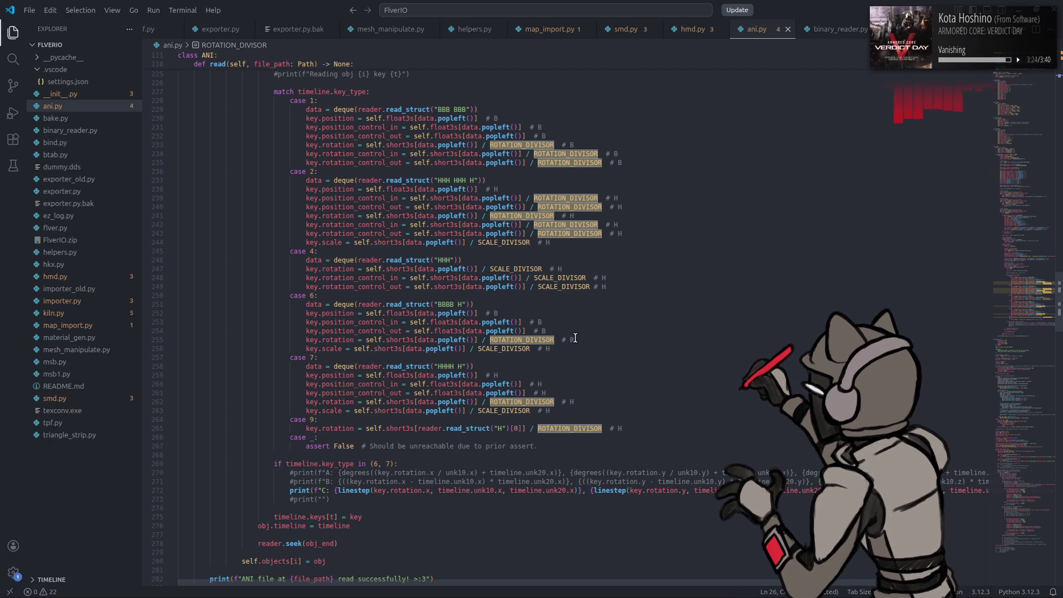
{"action": "scroll", "coordinate": [575, 335], "scroll_direction": "up", "scroll_amount": 2}
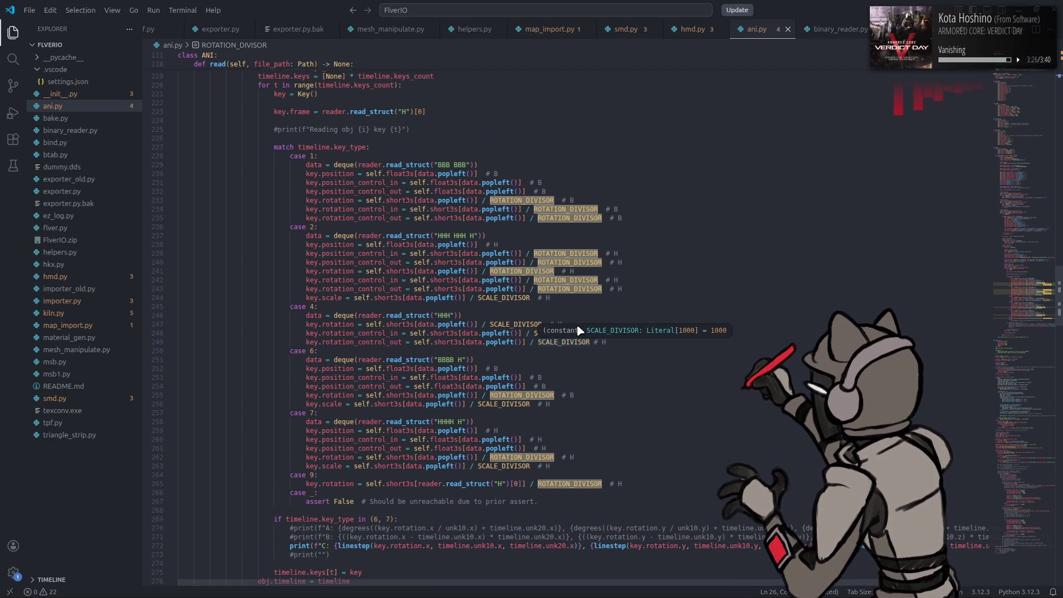
{"action": "mouse_move", "coordinate": [568, 208]}
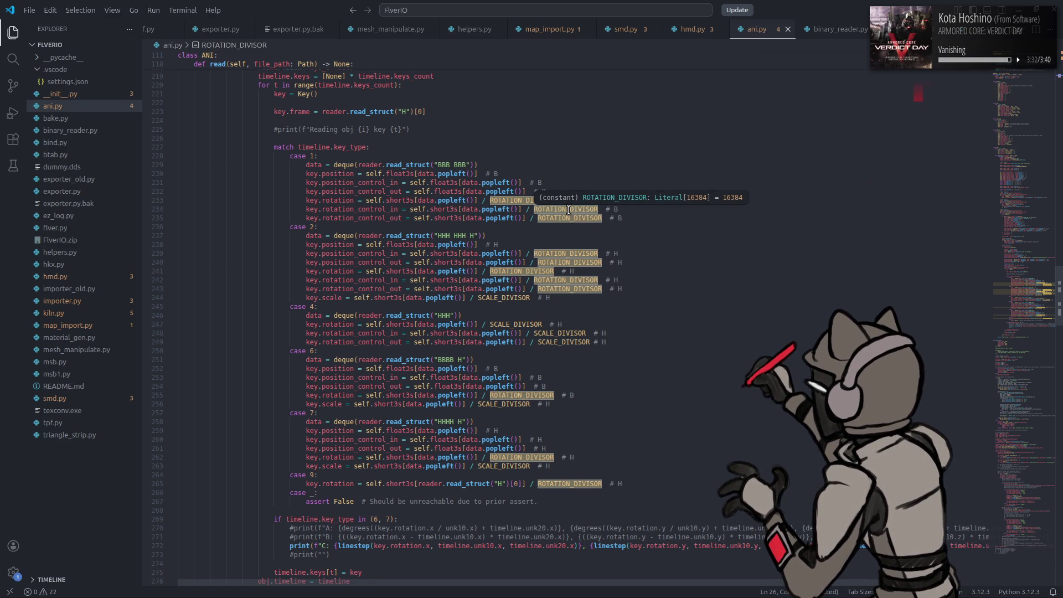
{"action": "left_click", "coordinate": [442, 448]}
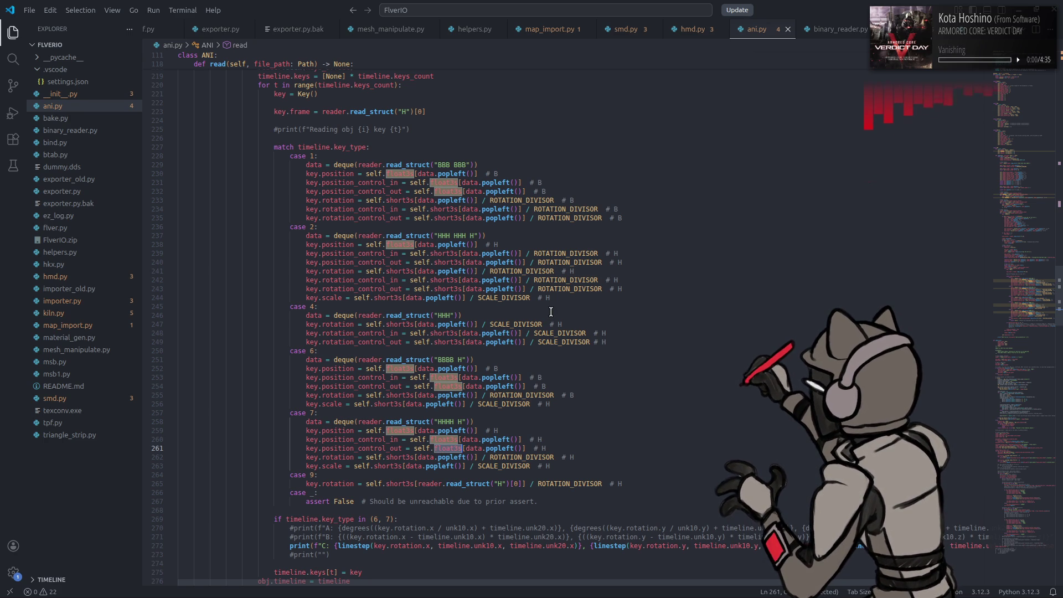
Step: Compare the posCtrlOut vector in 010 Editor against the ani.py match cases
{"action": "key", "text": "alt+Tab"}
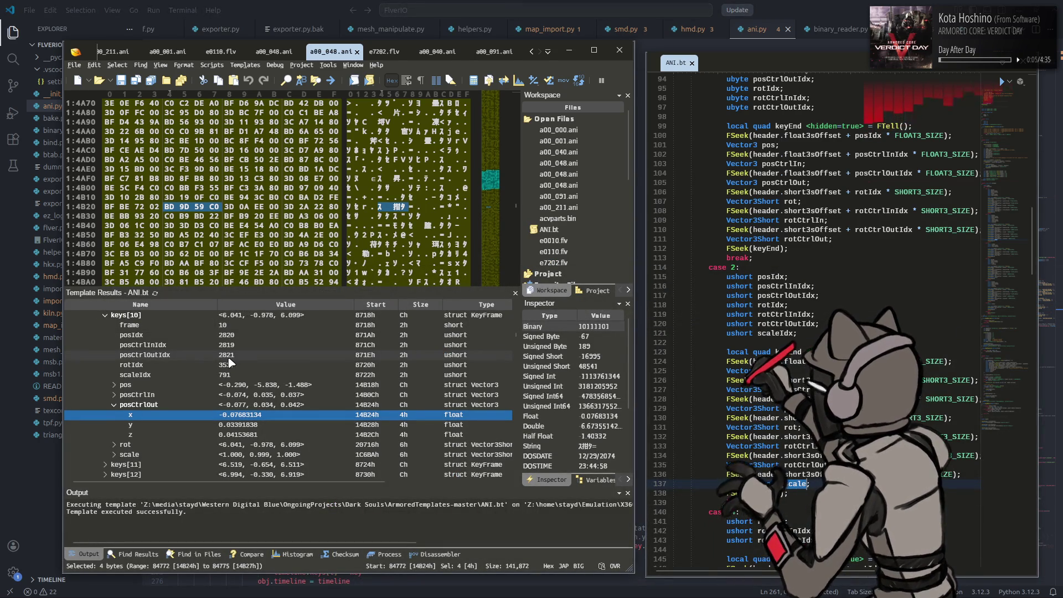
{"action": "left_click", "coordinate": [282, 406]}
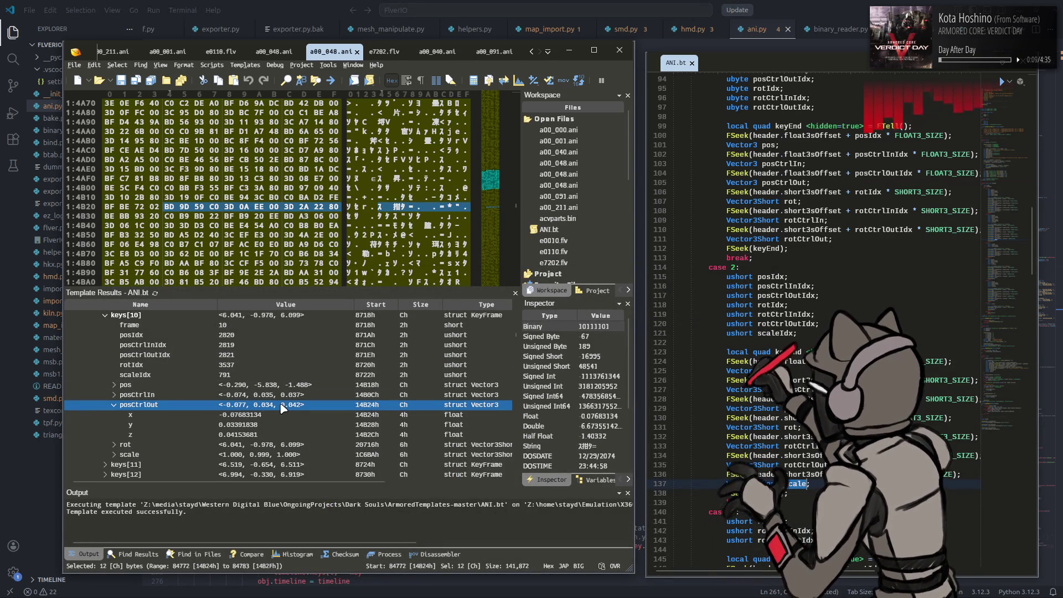
{"action": "key", "text": "alt+Tab"}
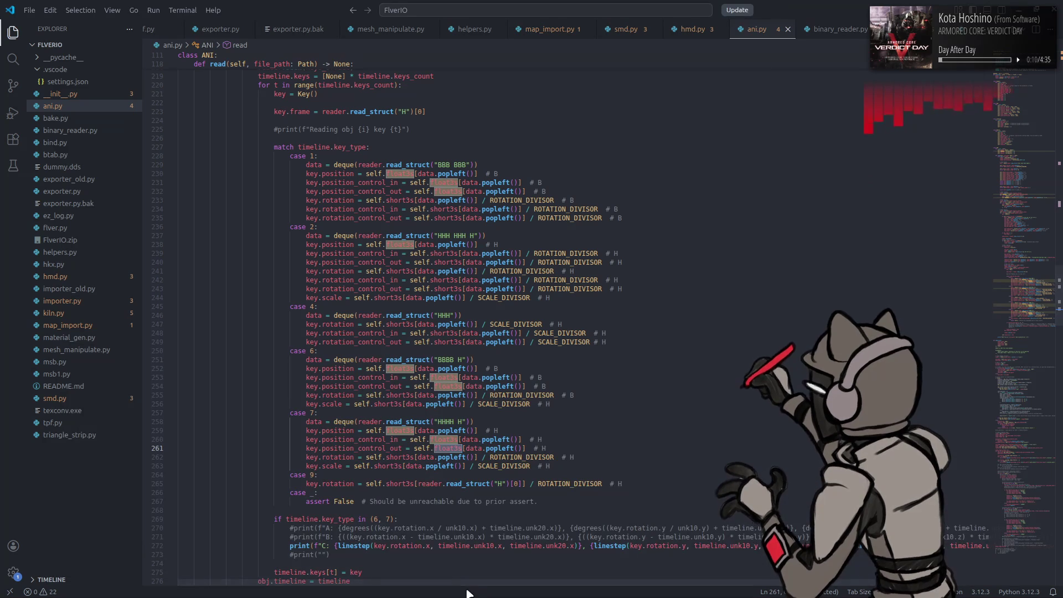
{"action": "key", "text": "super"}
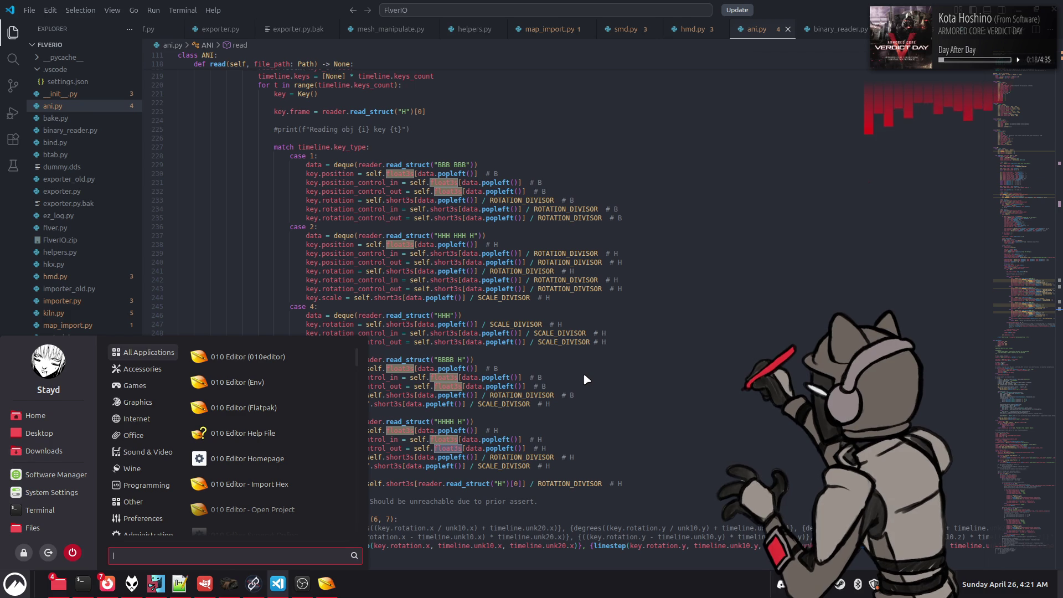
{"action": "key", "text": "Escape"}
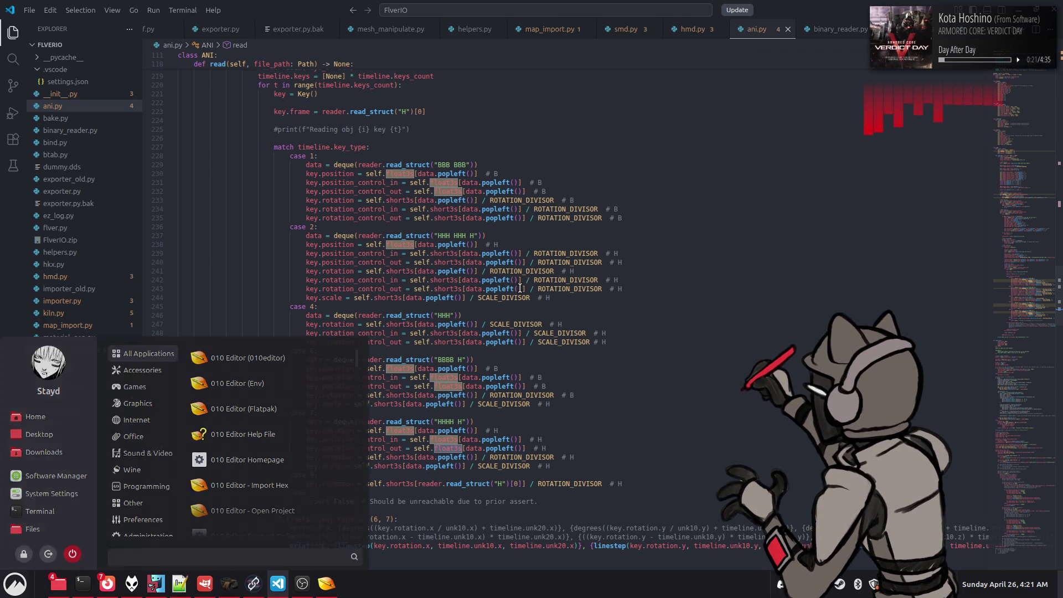
Step: Read float3s instead of short3s on lines 239–240, drop ' / ROTATION_DIVISOR', and save ani.py
{"action": "double_click", "coordinate": [445, 253]}
{"action": "key", "text": "ctrl+d"}
{"action": "type", "text": "float3s"}
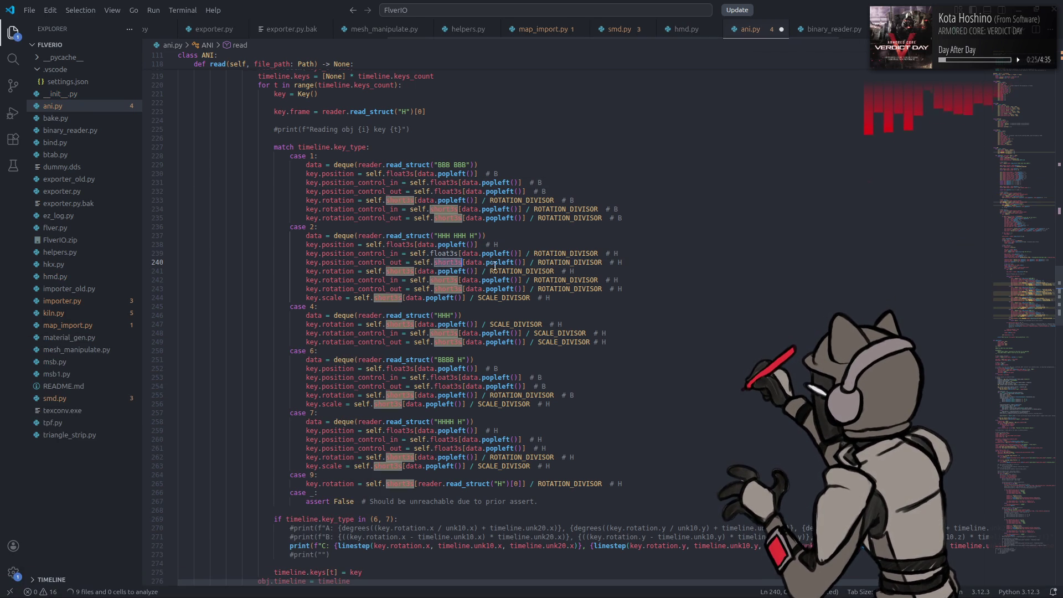
{"action": "double_click", "coordinate": [548, 253]}
{"action": "key", "text": "ctrl+d"}
{"action": "key", "text": "BackSpace"}
{"action": "key", "text": "BackSpace"}
{"action": "key", "text": "BackSpace"}
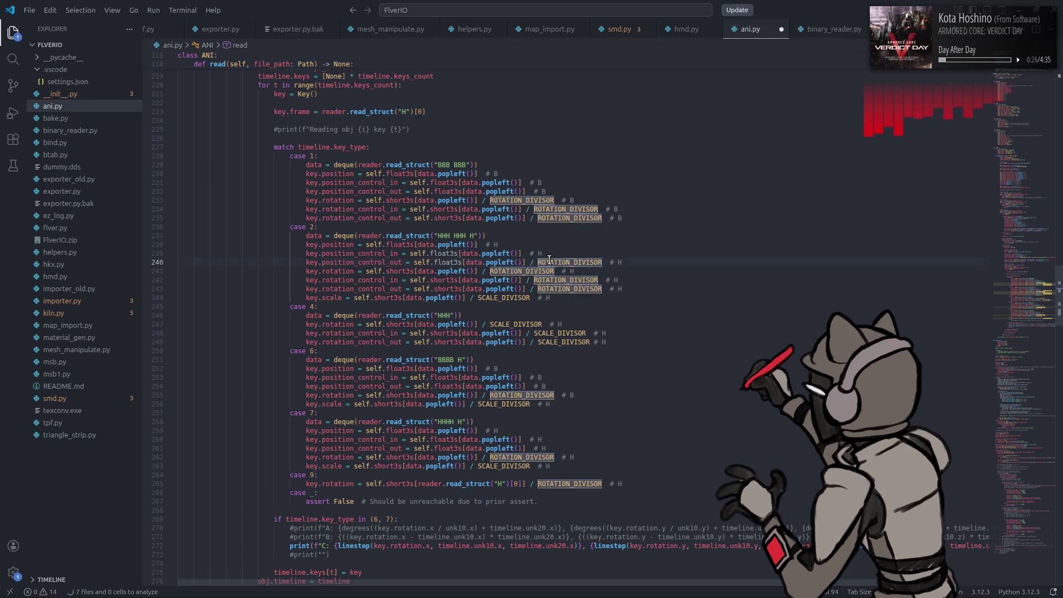
{"action": "key", "text": "ctrl+s"}
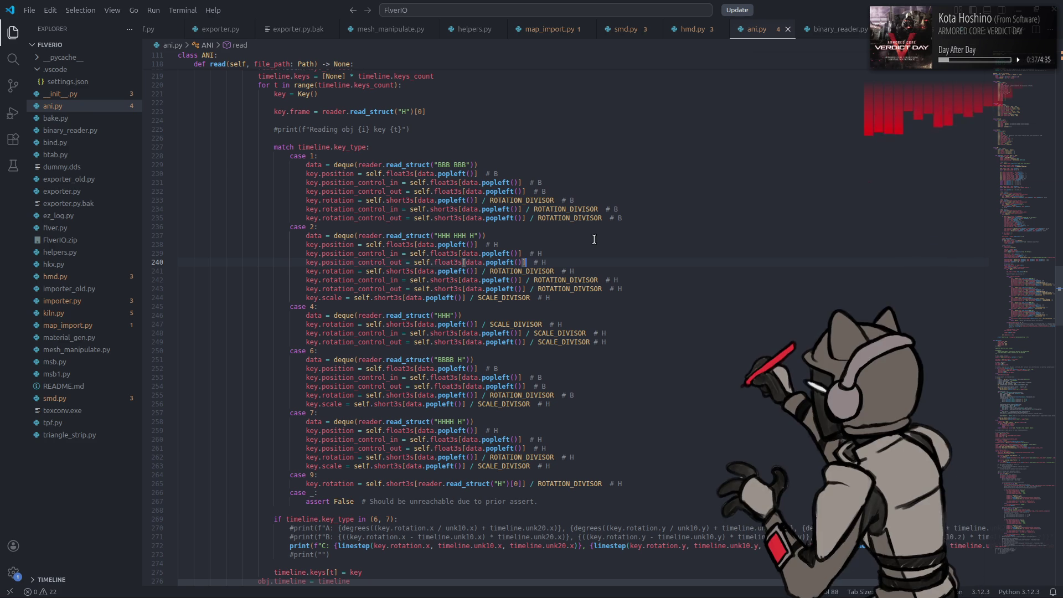
{"action": "key", "text": "super"}
Step: Launch Blender and open the recent scene ANI test e7202.blend
{"action": "type", "text": "bl"}
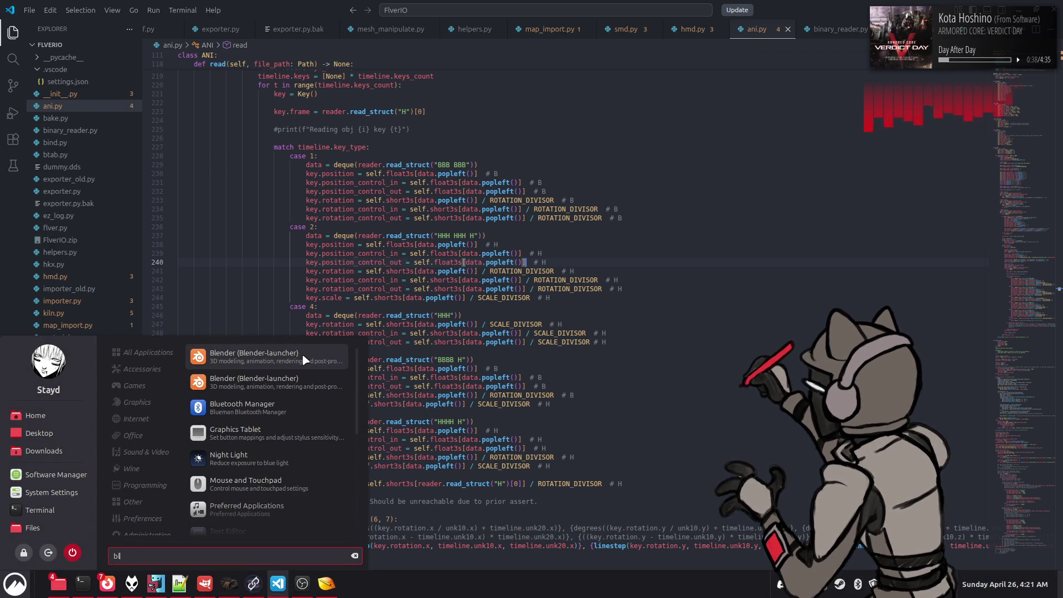
{"action": "left_click", "coordinate": [304, 354]}
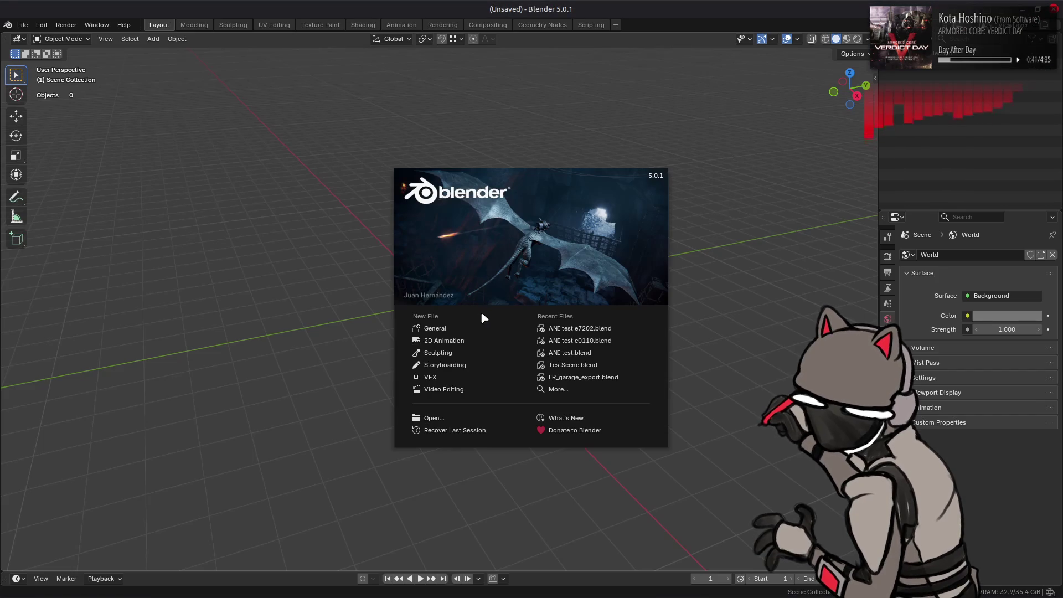
{"action": "left_click", "coordinate": [582, 329]}
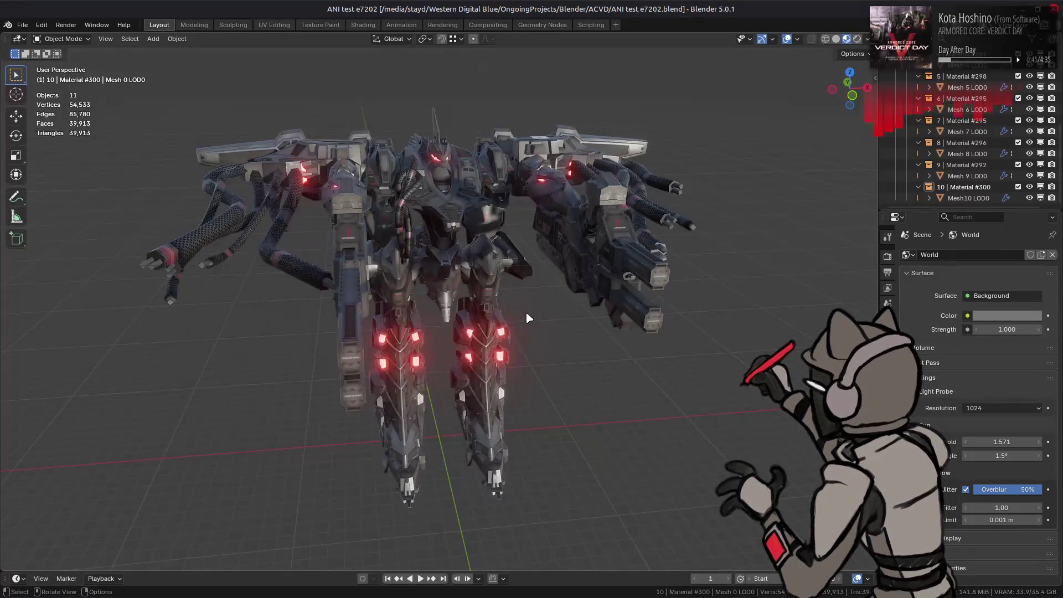
Step: Import a00_105.ani from the file manager onto the mech and orbit to view its pose
{"action": "key", "text": "alt+Tab"}
{"action": "key", "text": "alt+Tab"}
{"action": "key", "text": "alt+Tab"}
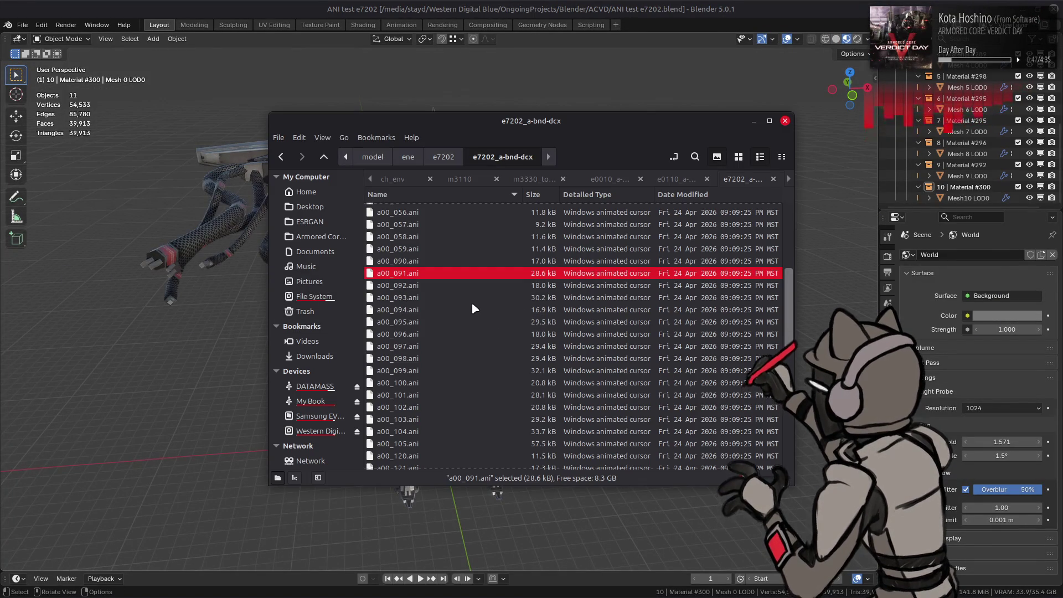
{"action": "left_click_drag", "start_coordinate": [414, 445], "coordinate": [173, 375]}
{"action": "left_click", "coordinate": [233, 378]}
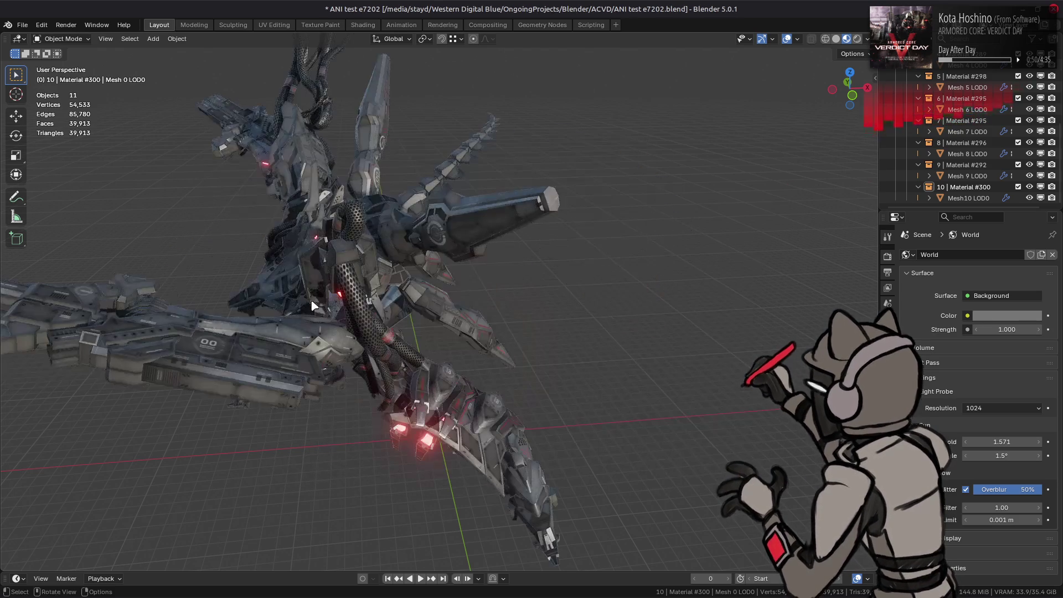
{"action": "mouse_move", "coordinate": [309, 314]}
{"action": "middle_mouse_down"}
{"action": "mouse_move", "coordinate": [360, 314]}
{"action": "mouse_move", "coordinate": [391, 352]}
{"action": "mouse_move", "coordinate": [297, 370]}
{"action": "mouse_move", "coordinate": [612, 368]}
{"action": "mouse_move", "coordinate": [397, 357]}
{"action": "mouse_move", "coordinate": [424, 380]}
{"action": "middle_mouse_up"}
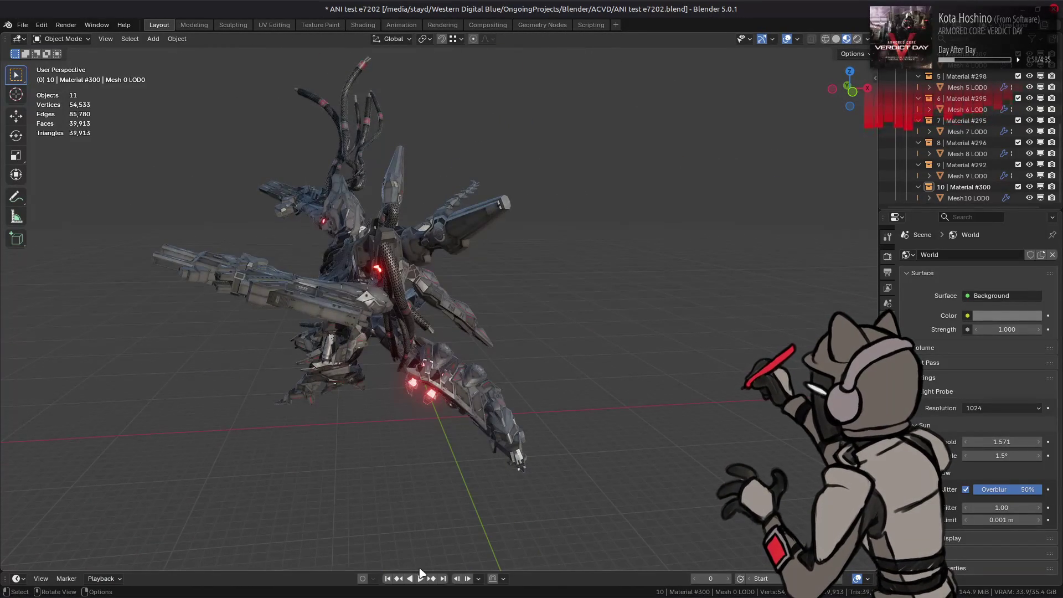
Step: Play the a00_105 animation on the mech, stop it, and scrub back a few frames
{"action": "left_click", "coordinate": [420, 578]}
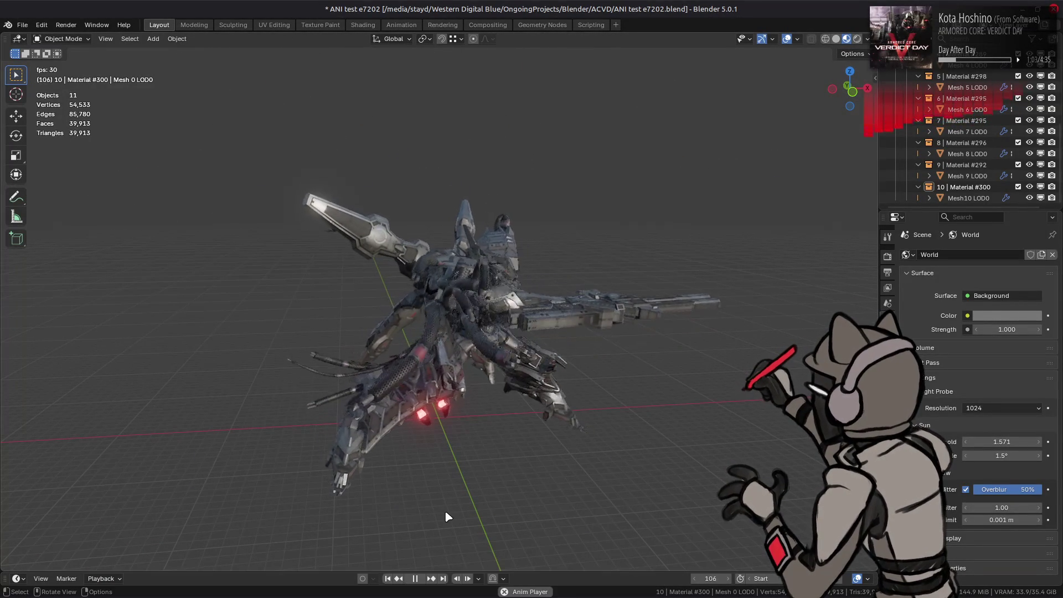
{"action": "left_click", "coordinate": [419, 581]}
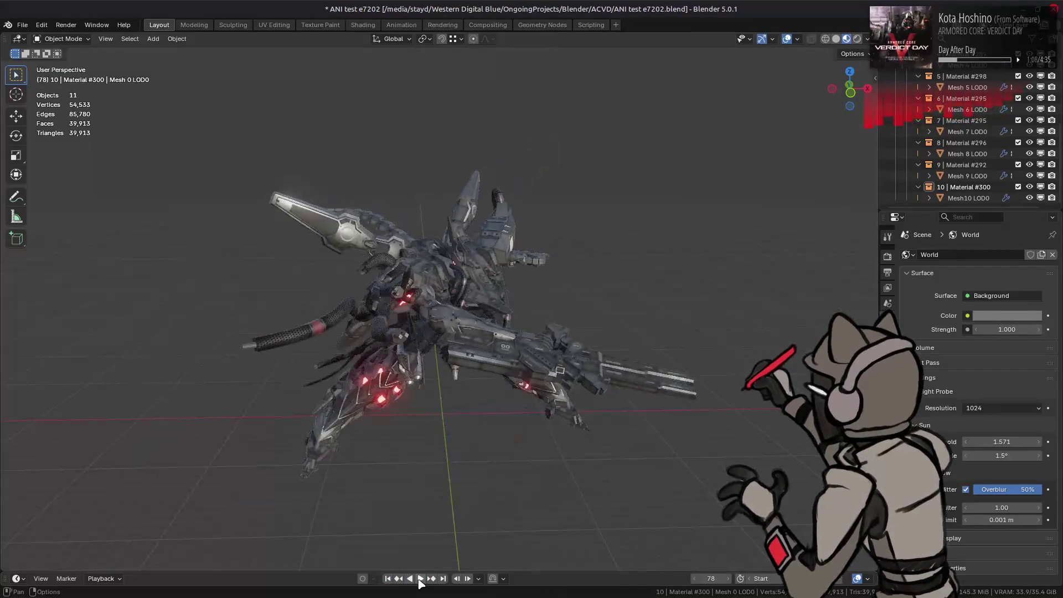
{"action": "mouse_move", "coordinate": [710, 578]}
{"action": "left_mouse_down"}
{"action": "mouse_move", "coordinate": [681, 578]}
{"action": "mouse_move", "coordinate": [717, 579]}
{"action": "left_mouse_up"}
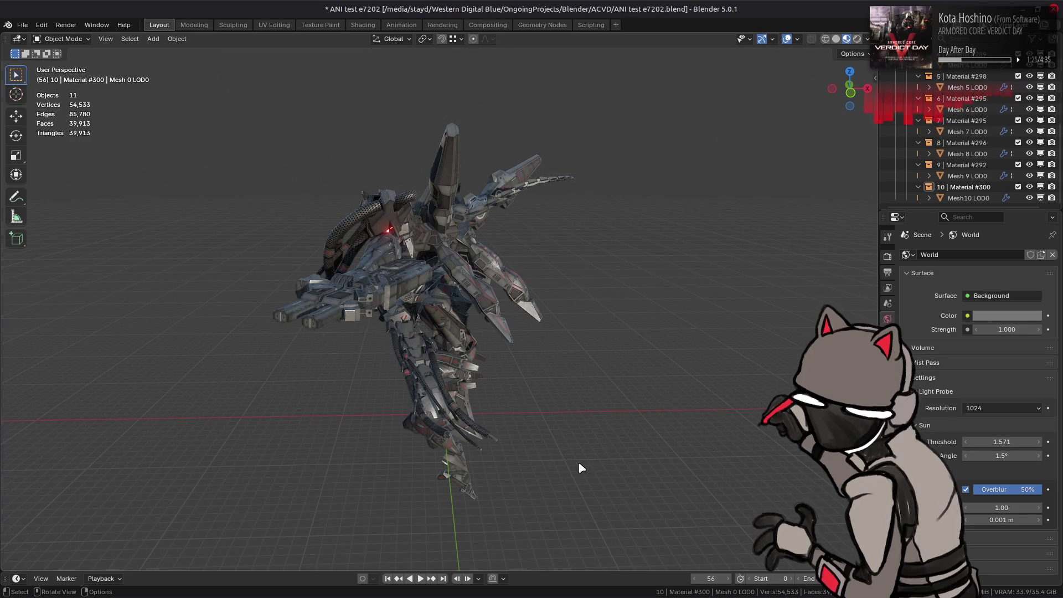
Step: Switch to 010 Editor's file-open dialog
{"action": "key", "text": "alt+Tab"}
{"action": "key", "text": "Tab"}
{"action": "key", "text": "Tab"}
{"action": "key", "text": "Tab"}
{"action": "key", "text": "alt+Tab"}
{"action": "key", "text": "Tab"}
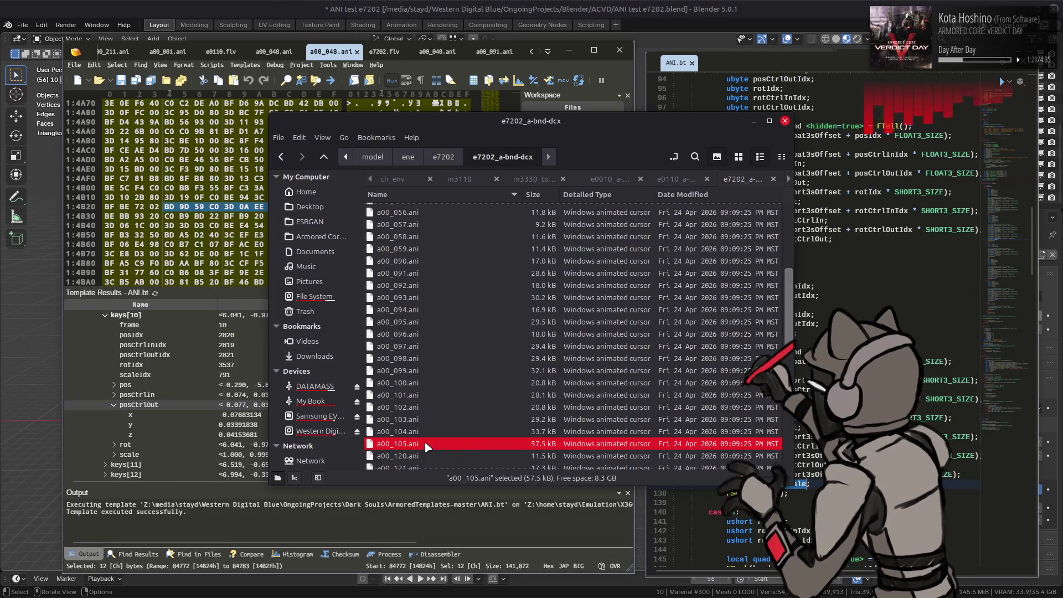
Step: Open a00_105.ani in 010 Editor and run the ANI.bt template on it
{"action": "key", "text": "Return"}
{"action": "left_click", "coordinate": [1009, 81]}
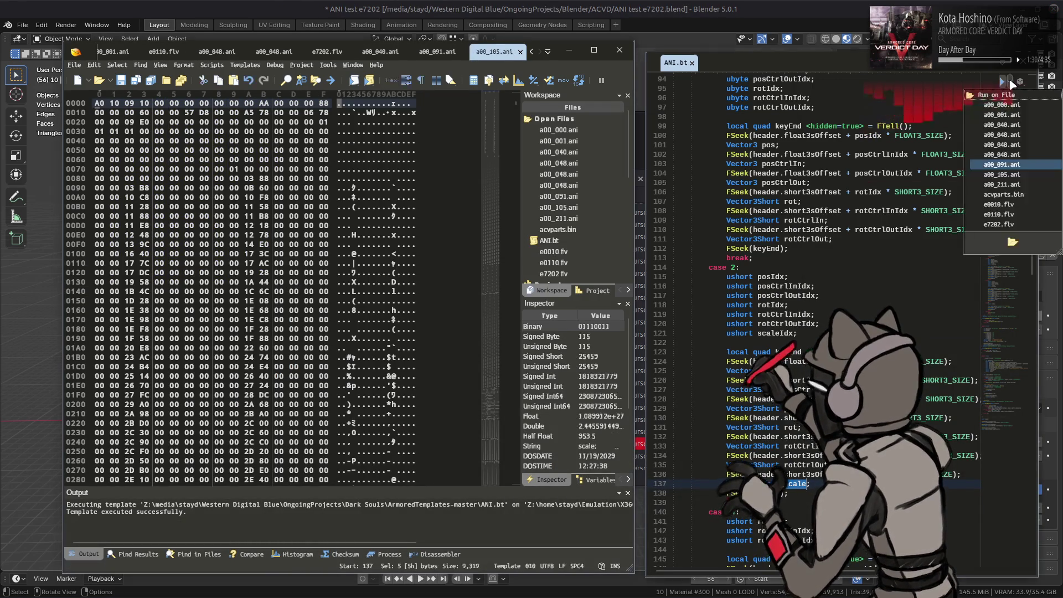
{"action": "left_click", "coordinate": [1007, 175]}
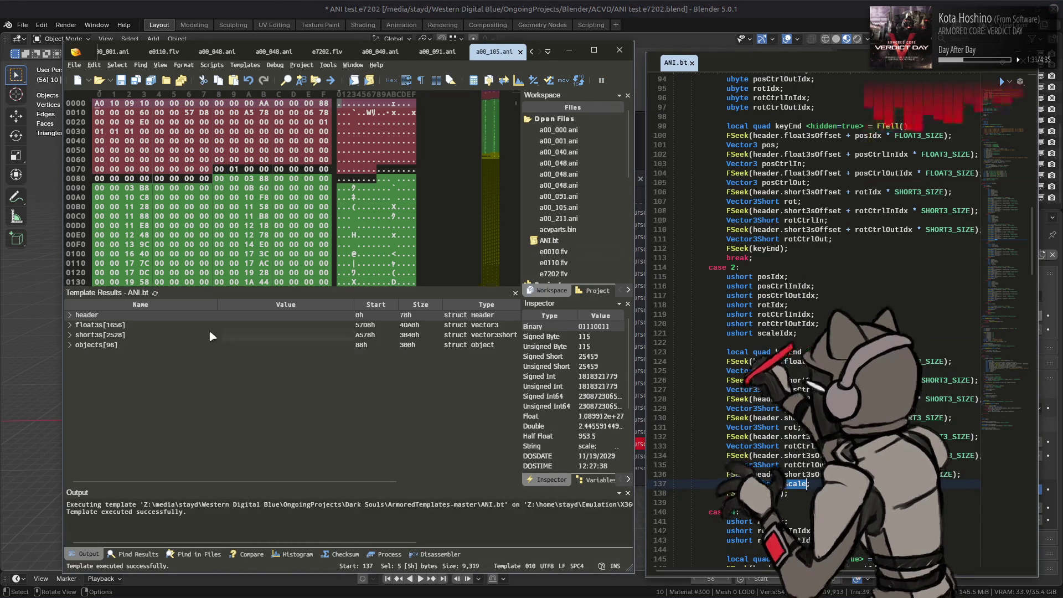
Step: Expand the 96 objects down to objects[2]'s timeline and its 112 keyframes
{"action": "left_click", "coordinate": [71, 344]}
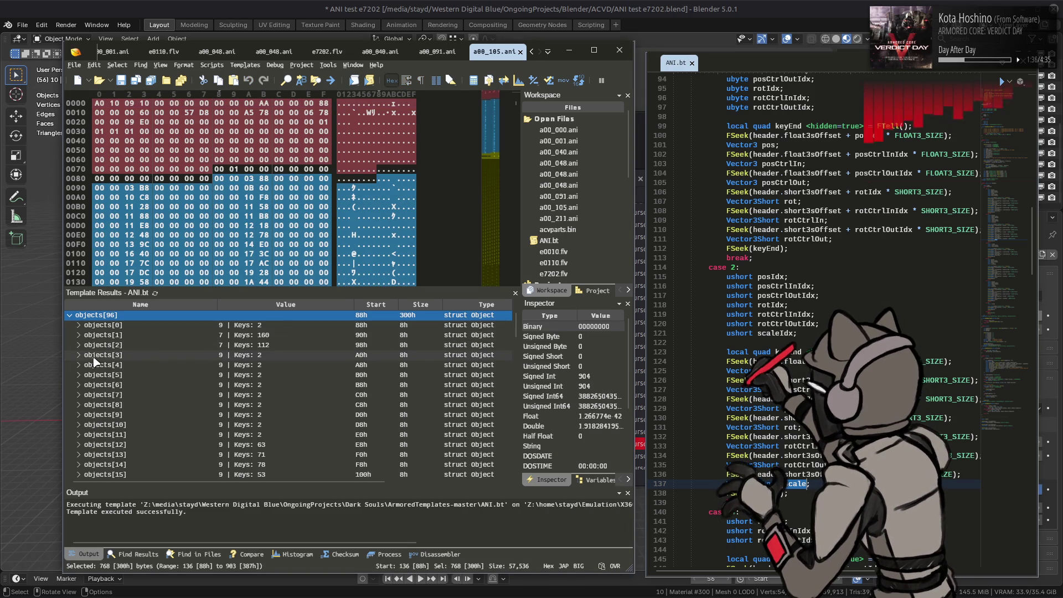
{"action": "left_click", "coordinate": [109, 345]}
{"action": "scroll", "coordinate": [107, 349], "scroll_direction": "down", "scroll_amount": 20}
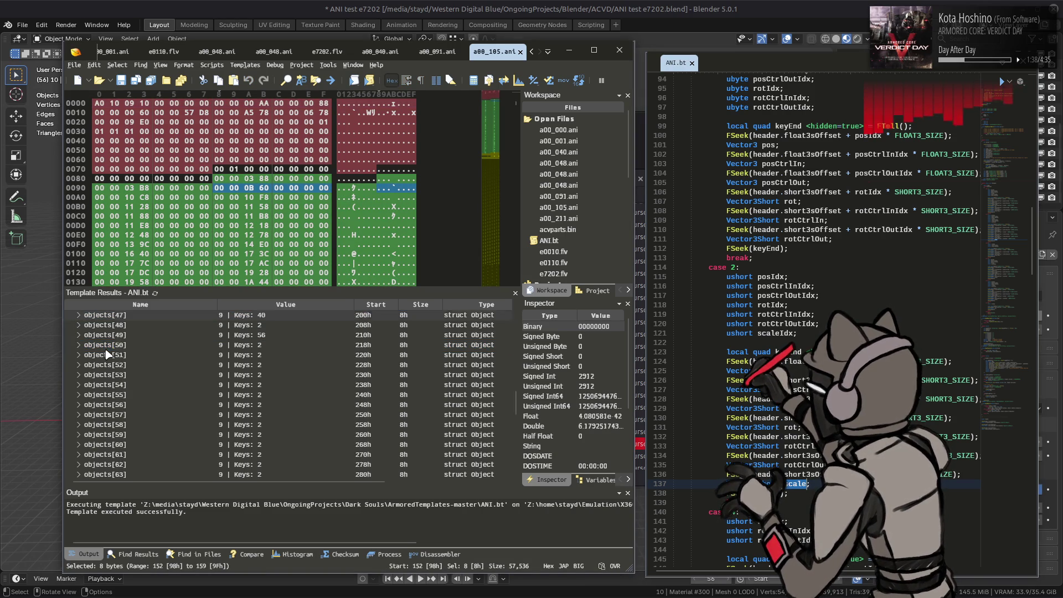
{"action": "scroll", "coordinate": [107, 353], "scroll_direction": "up", "scroll_amount": 20}
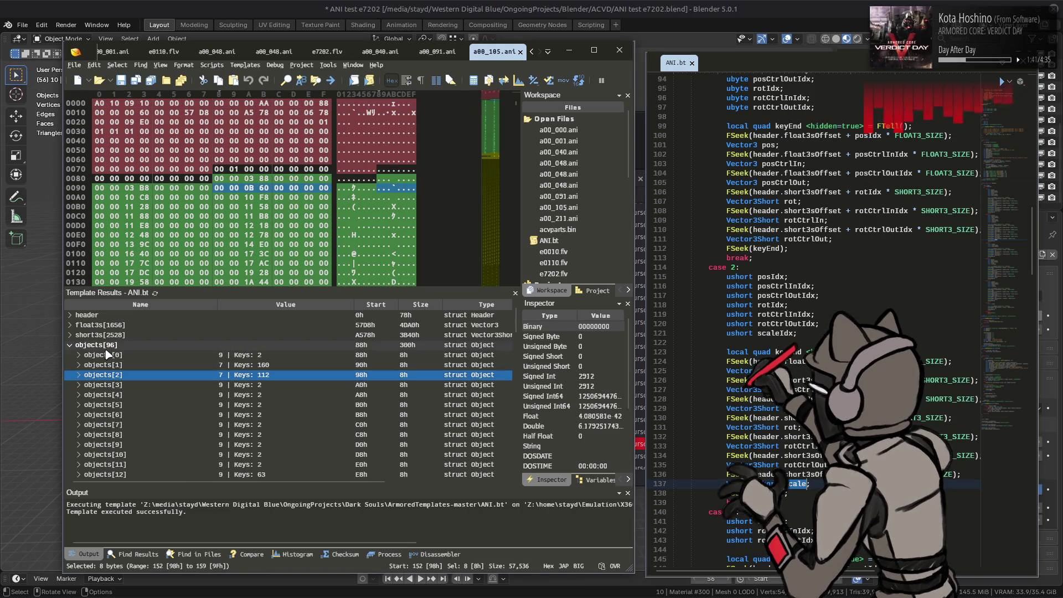
{"action": "left_click", "coordinate": [79, 374]}
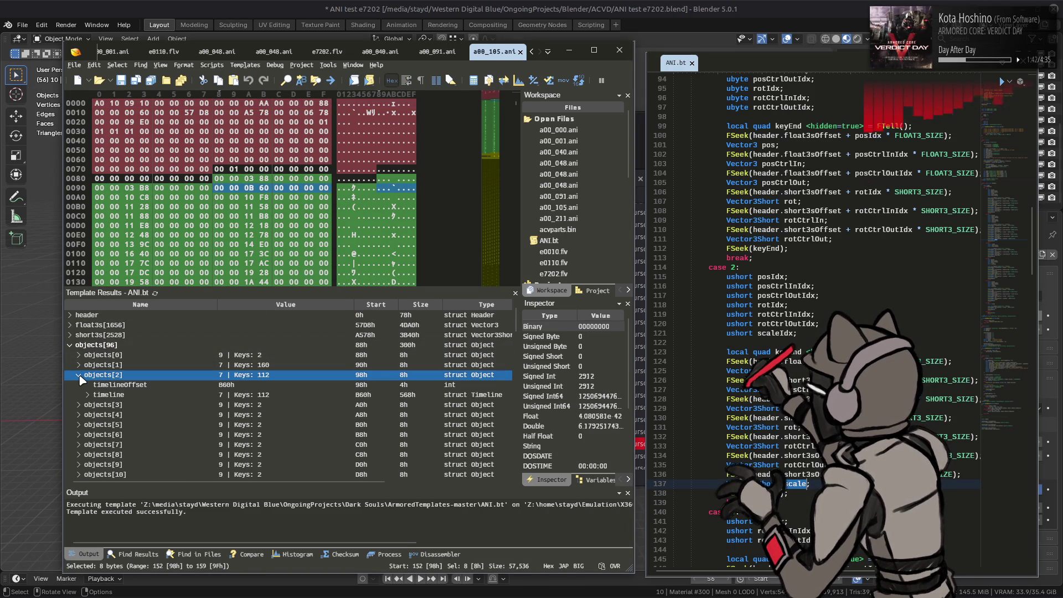
{"action": "left_click", "coordinate": [87, 395]}
{"action": "left_click", "coordinate": [97, 454]}
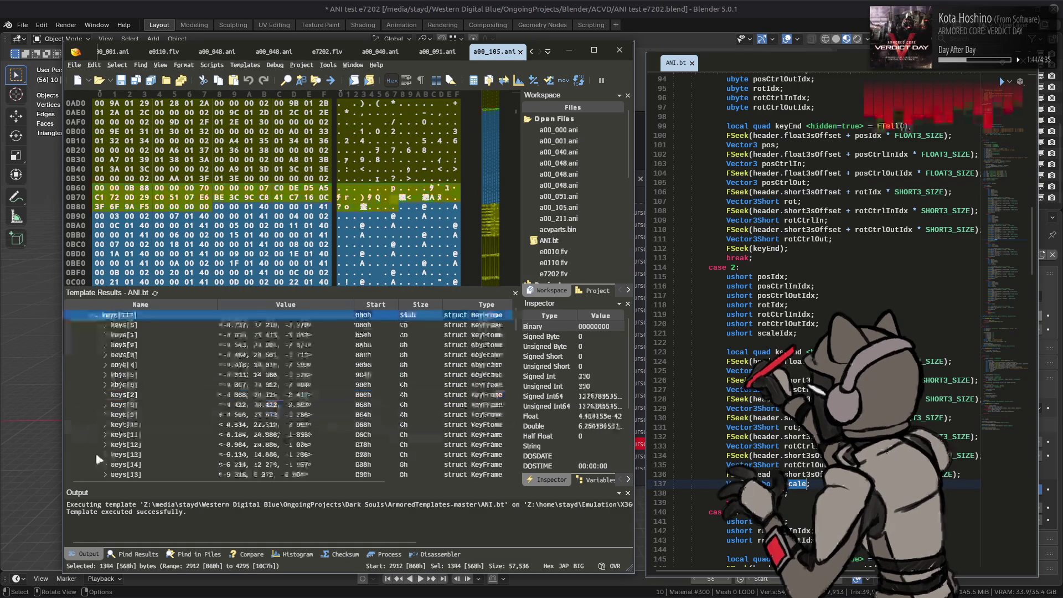
Step: Inspect the fields of keys[0], keys[21] and keys[43], then return to Blender
{"action": "left_click", "coordinate": [105, 326]}
{"action": "left_click", "coordinate": [105, 326]}
{"action": "scroll", "coordinate": [111, 360], "scroll_direction": "down", "scroll_amount": 6}
{"action": "left_click", "coordinate": [105, 355]}
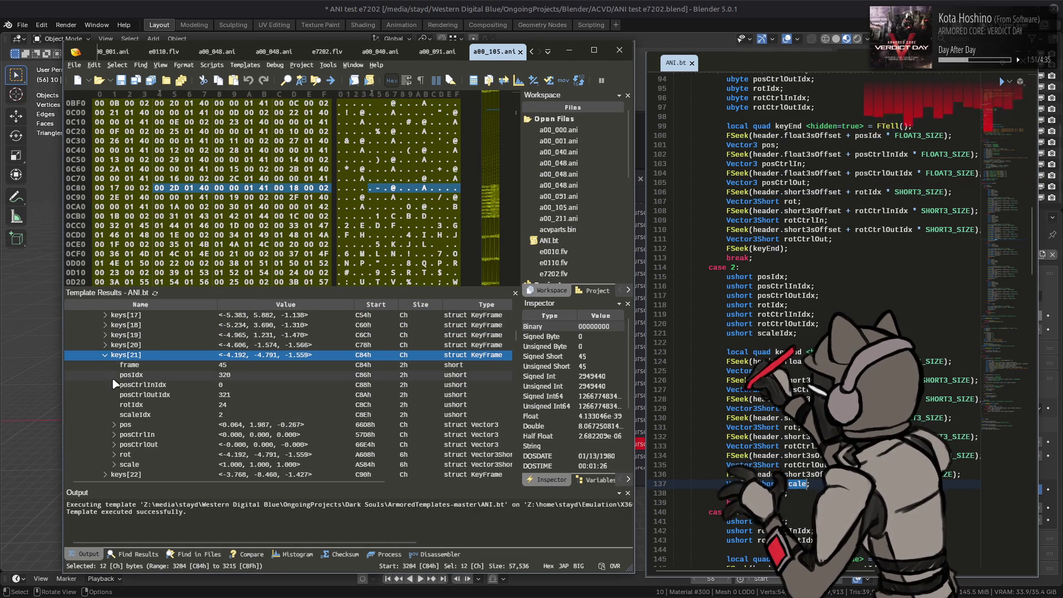
{"action": "left_click", "coordinate": [105, 355]}
{"action": "scroll", "coordinate": [106, 360], "scroll_direction": "down", "scroll_amount": 7}
{"action": "left_click", "coordinate": [106, 355]}
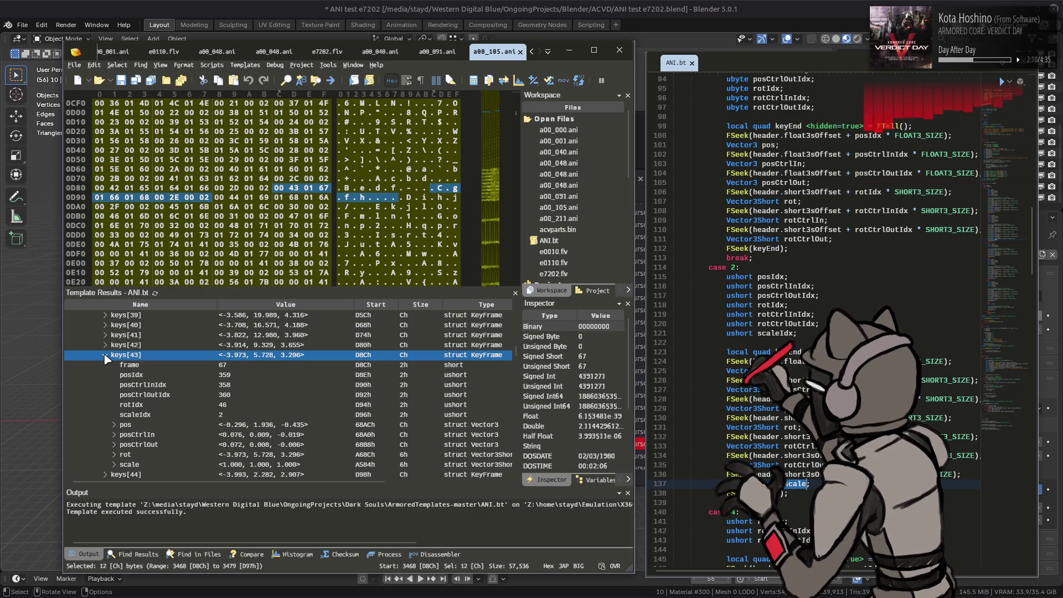
{"action": "left_click", "coordinate": [627, 4]}
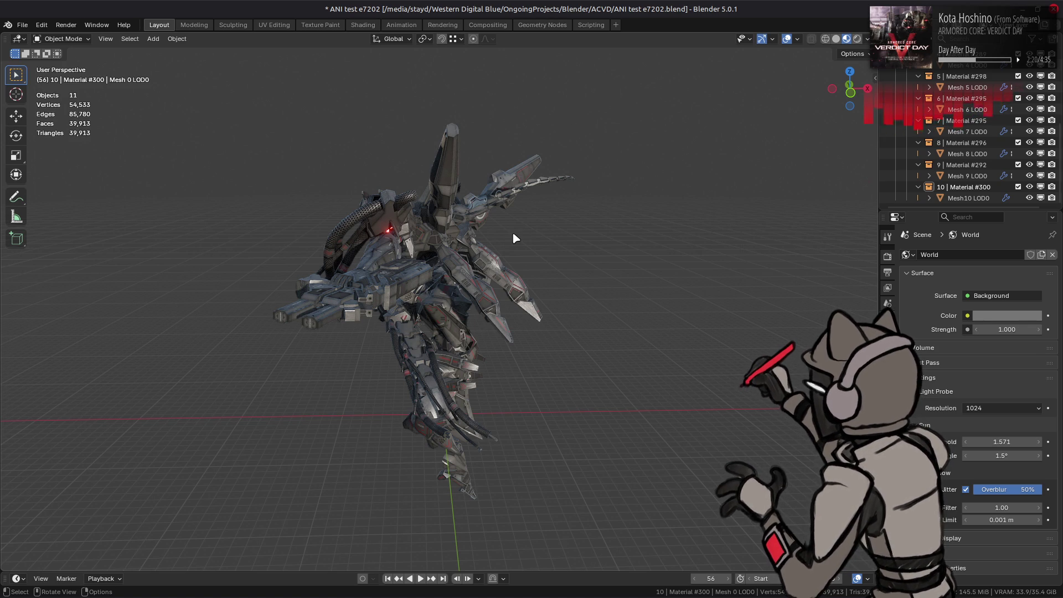
Step: Reset the mech to frame 0, quit Blender without saving, and switch to the browser
{"action": "left_click", "coordinate": [388, 578]}
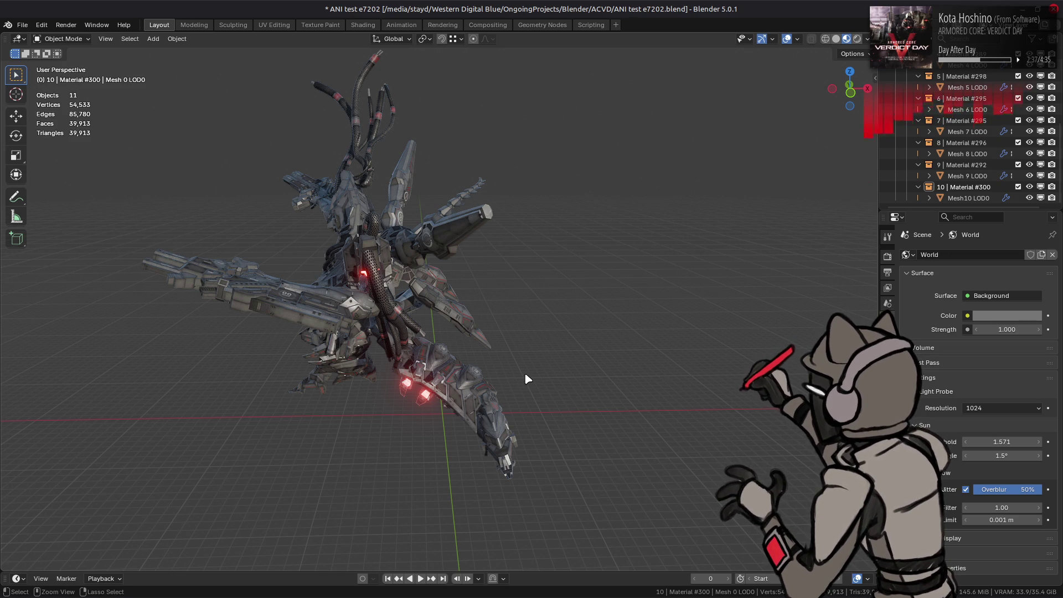
{"action": "key", "text": "ctrl+q"}
{"action": "left_click", "coordinate": [471, 332]}
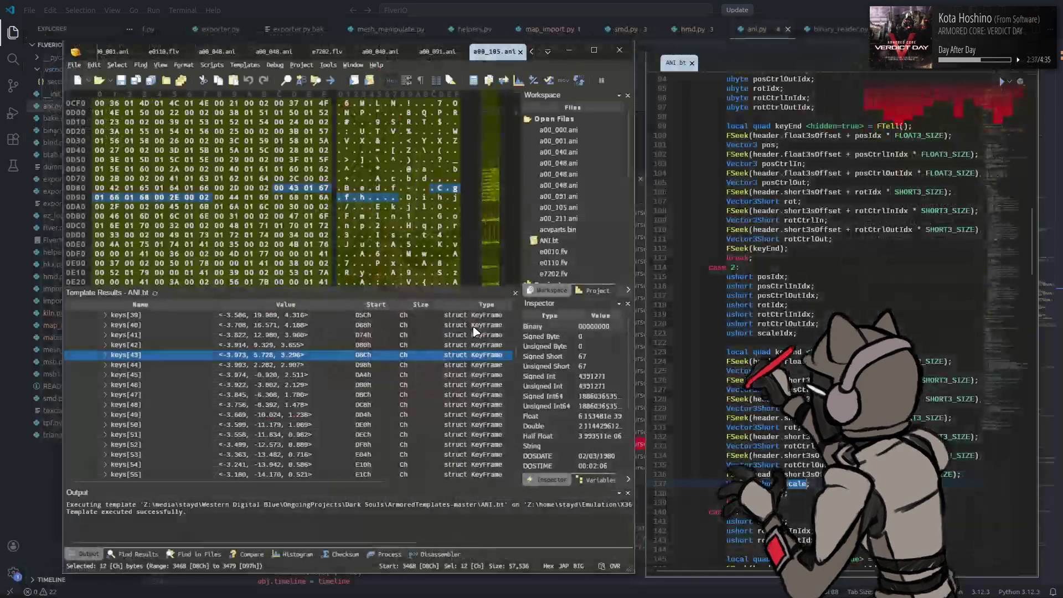
{"action": "key", "text": "alt+Tab"}
{"action": "key", "text": "alt+Tab"}
{"action": "key", "text": "alt+Tab"}
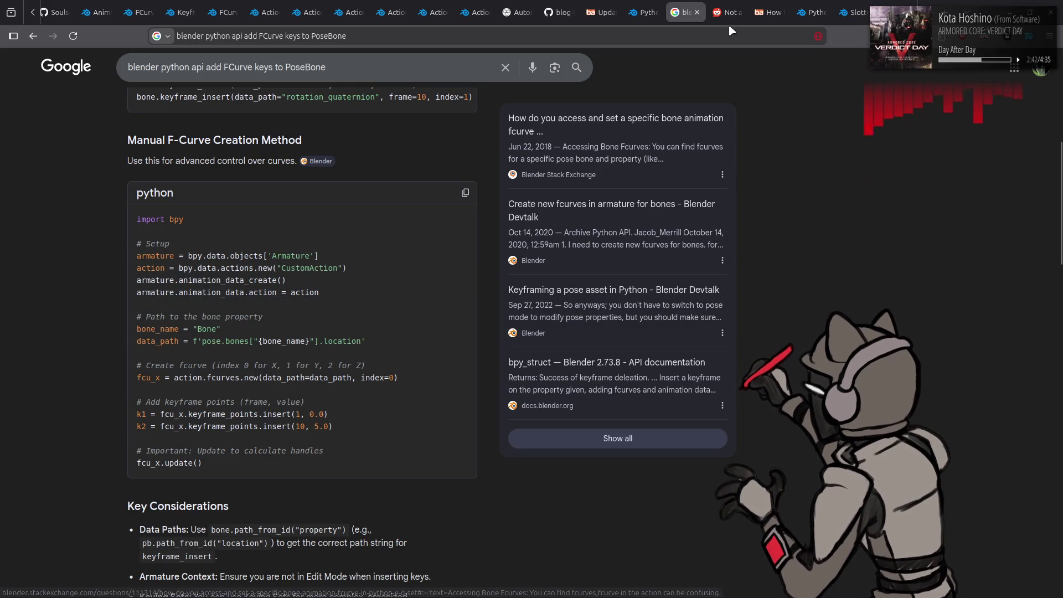
Step: Look over the Reddit bone-animation thread and the Blender 5.0 fcurves thread
{"action": "left_click", "coordinate": [722, 11]}
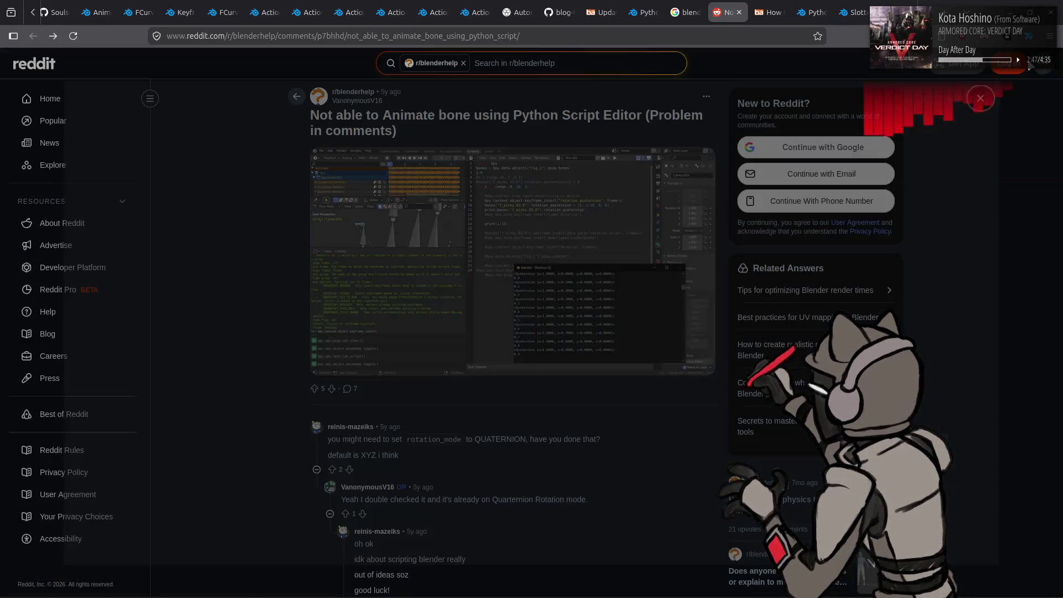
{"action": "left_click", "coordinate": [770, 12]}
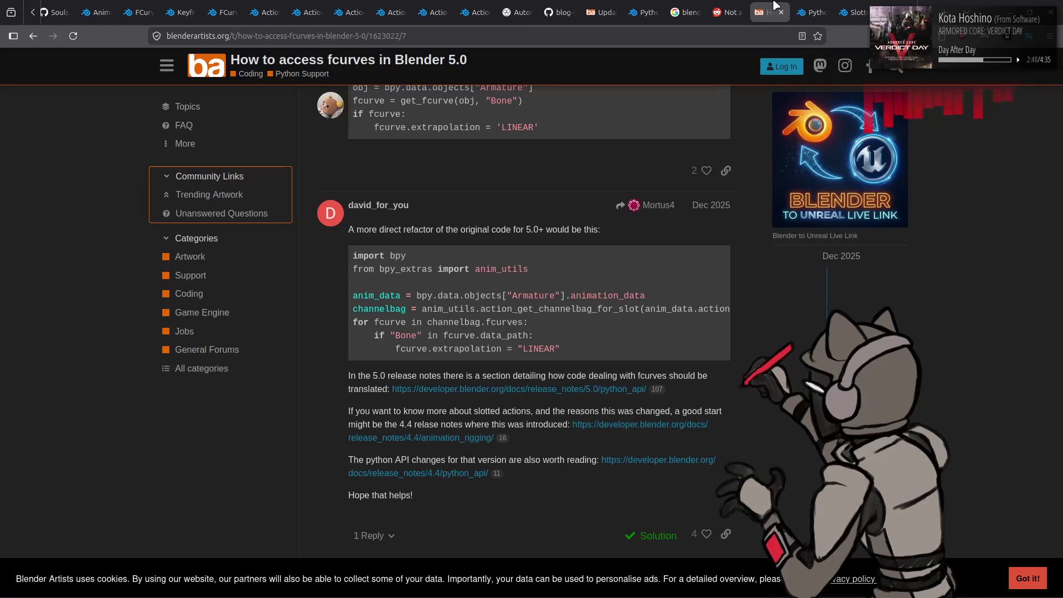
{"action": "scroll", "coordinate": [329, 242], "scroll_direction": "up", "scroll_amount": 15}
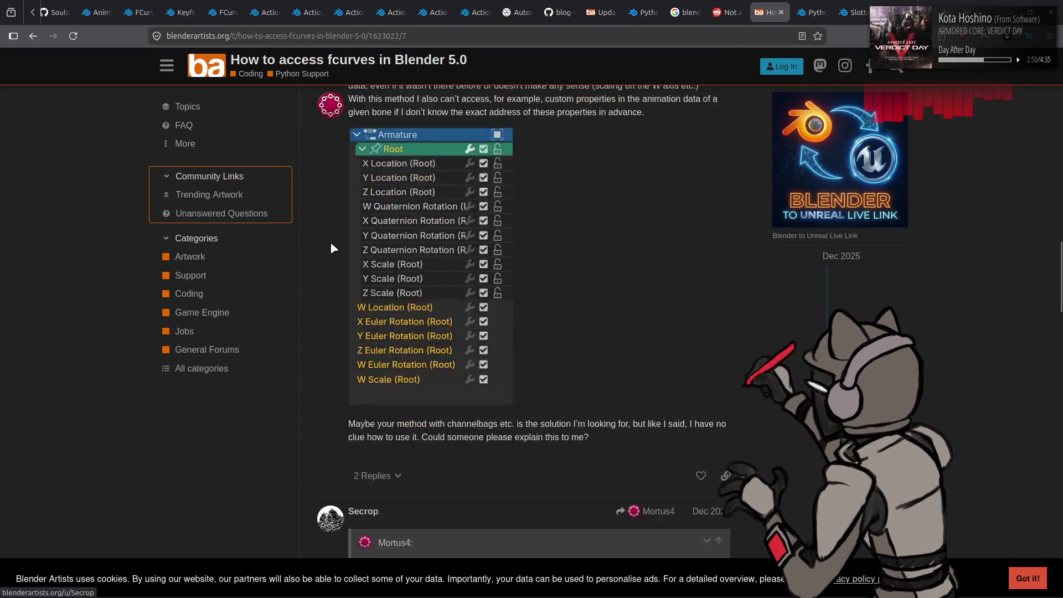
{"action": "scroll", "coordinate": [330, 241], "scroll_direction": "up", "scroll_amount": 3}
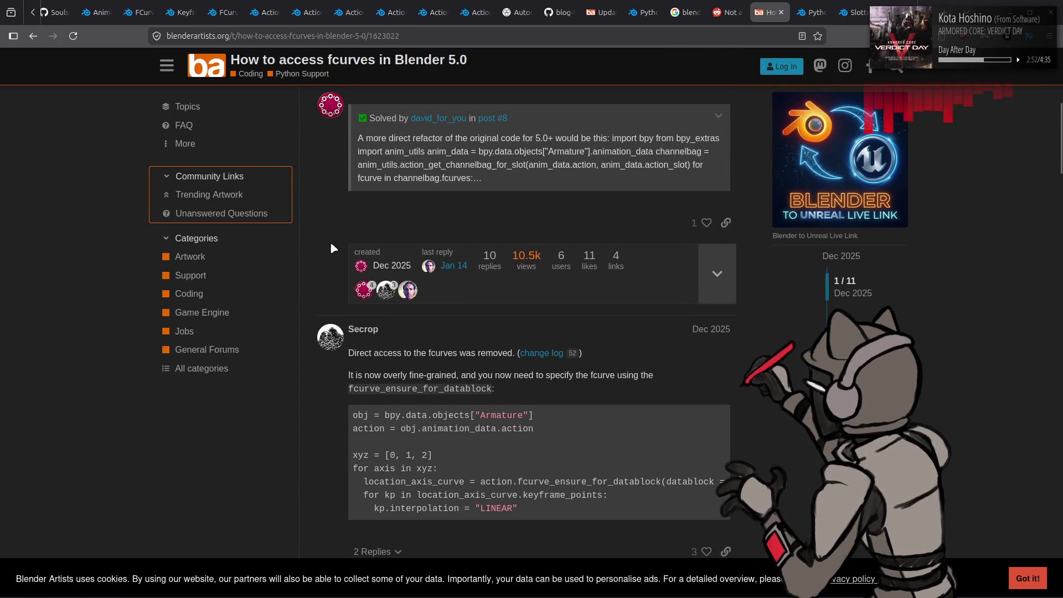
{"action": "scroll", "coordinate": [329, 242], "scroll_direction": "down", "scroll_amount": 4}
{"action": "scroll", "coordinate": [354, 263], "scroll_direction": "up", "scroll_amount": 8}
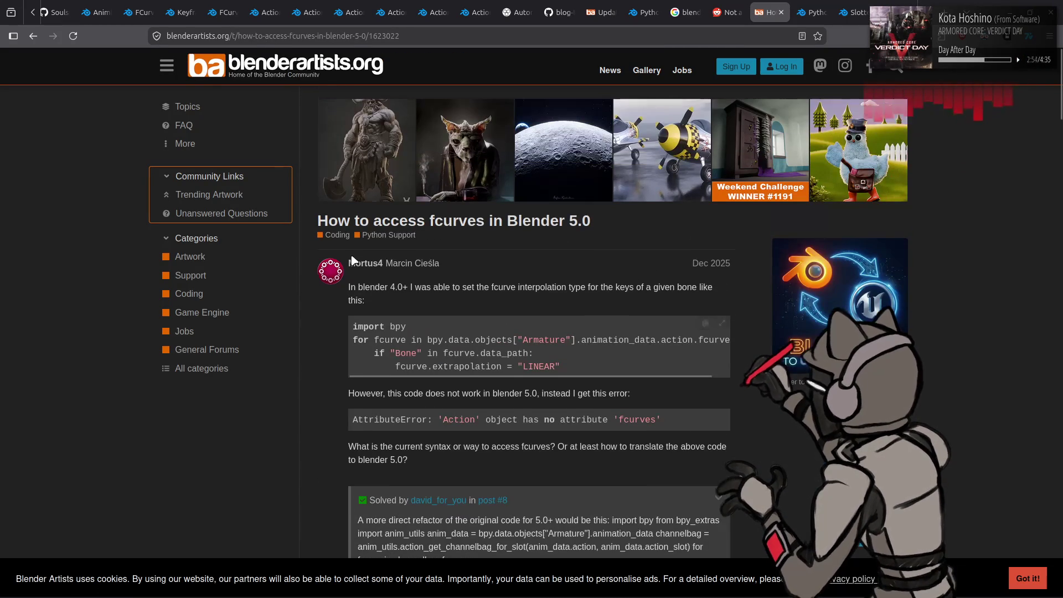
{"action": "mouse_move", "coordinate": [450, 375]}
{"action": "left_mouse_down"}
{"action": "mouse_move", "coordinate": [531, 379]}
{"action": "mouse_move", "coordinate": [443, 379]}
{"action": "left_mouse_up"}
Step: Browse the 5.0 and 4.4 Python API release notes and other references, then return to the fcurves thread's reply
{"action": "left_click", "coordinate": [810, 6]}
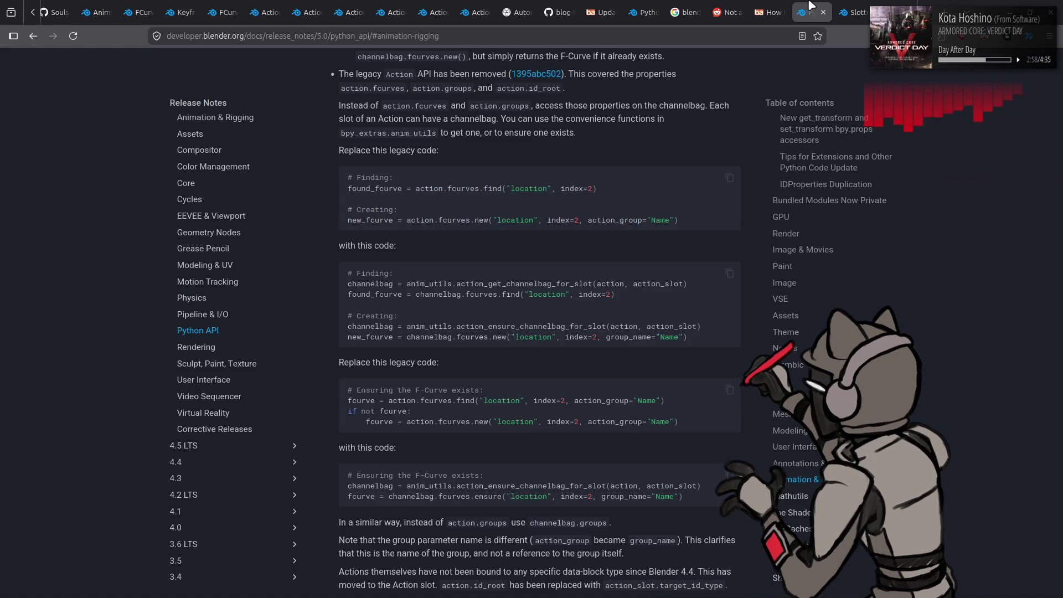
{"action": "left_click", "coordinate": [852, 12]}
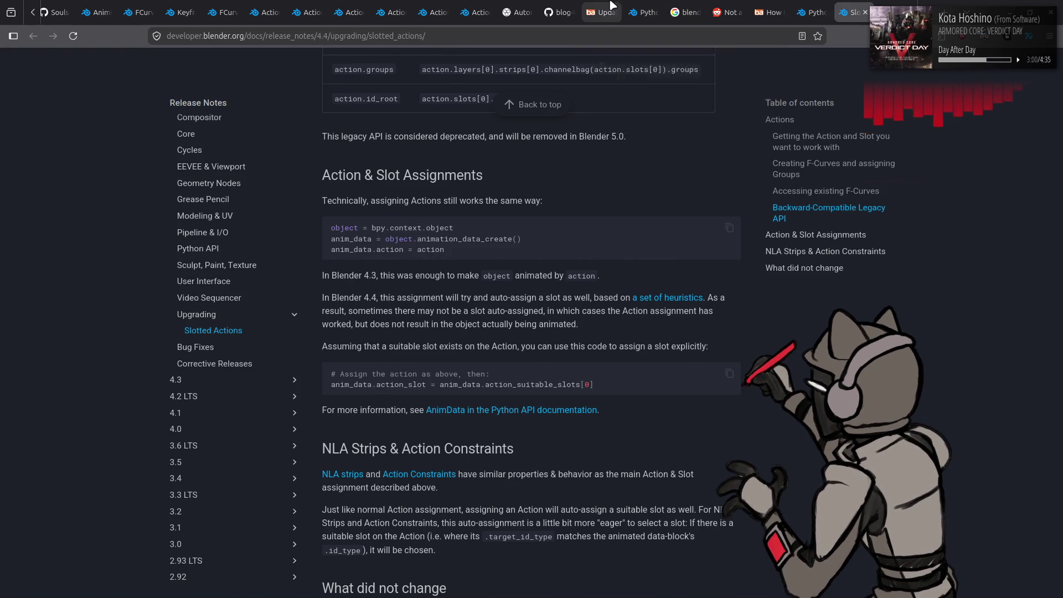
{"action": "left_click", "coordinate": [611, 7]}
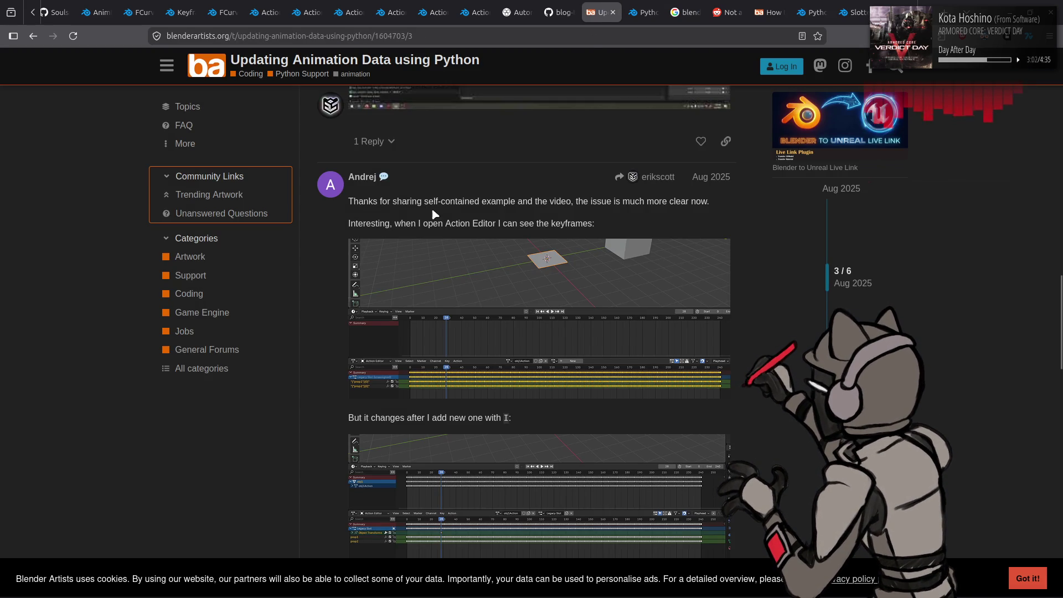
{"action": "left_click", "coordinate": [559, 6]}
{"action": "left_click", "coordinate": [645, 7]}
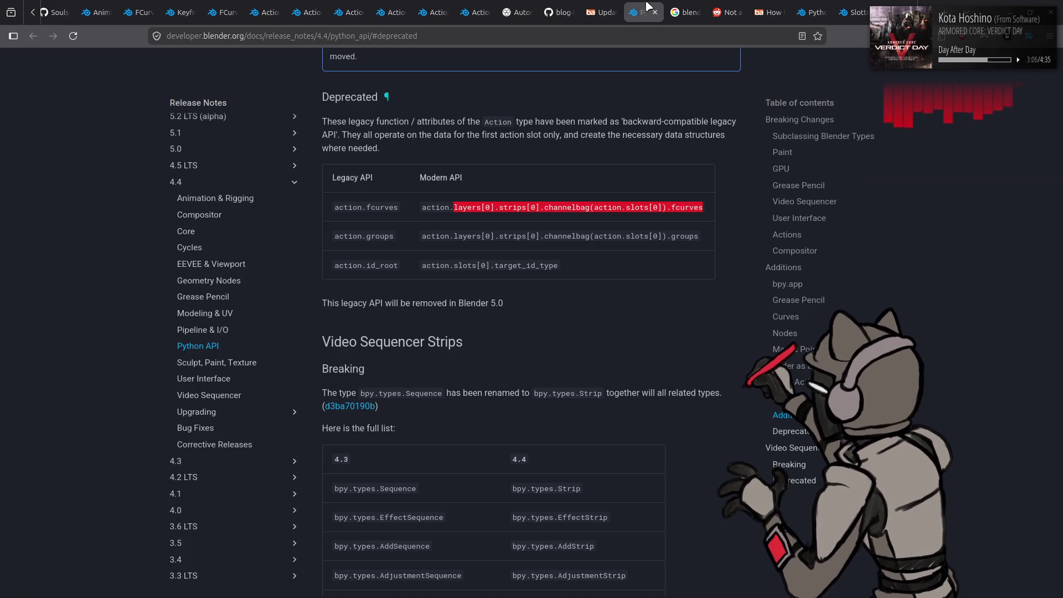
{"action": "left_click", "coordinate": [676, 6]}
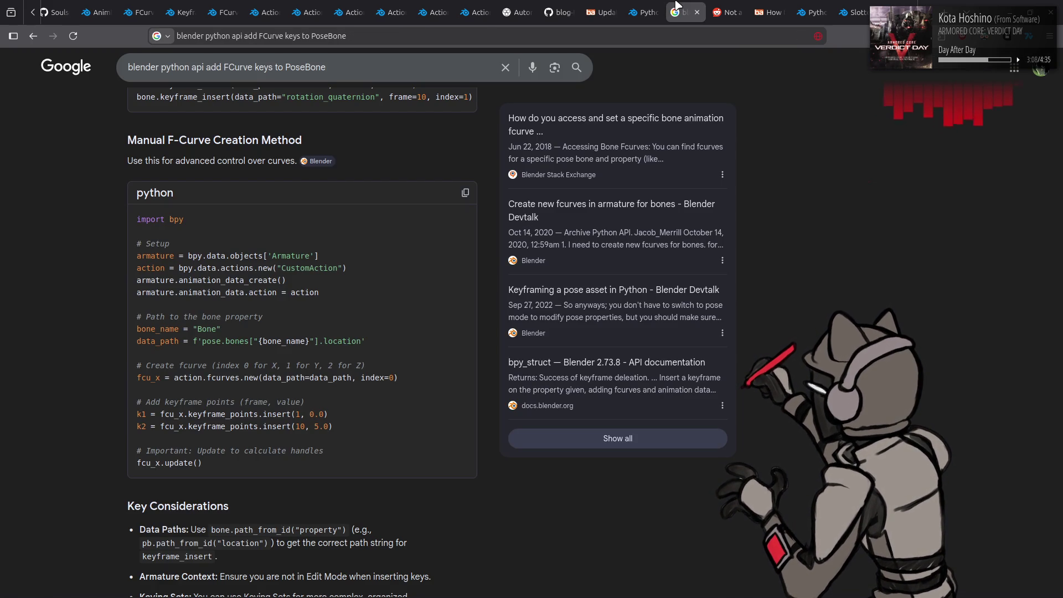
{"action": "left_click", "coordinate": [722, 7]}
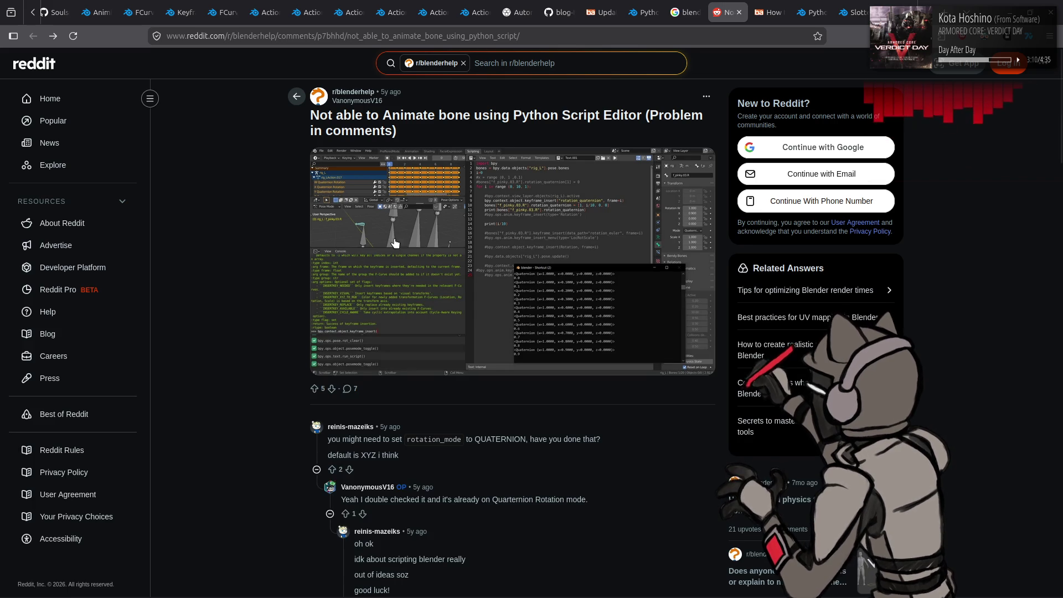
{"action": "scroll", "coordinate": [252, 264], "scroll_direction": "down", "scroll_amount": 5}
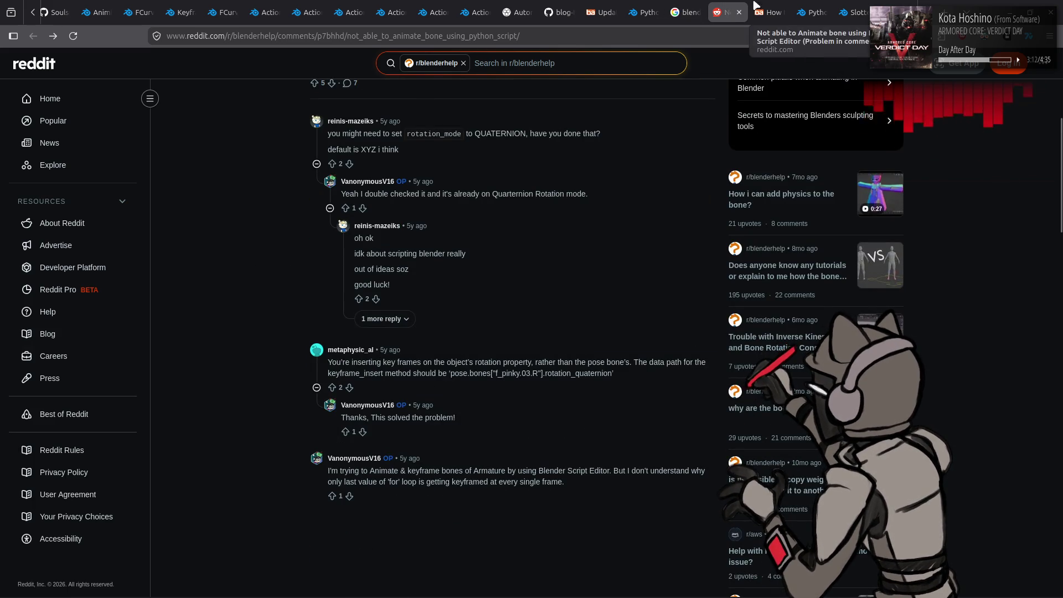
{"action": "left_click", "coordinate": [777, 7]}
{"action": "scroll", "coordinate": [317, 275], "scroll_direction": "down", "scroll_amount": 5}
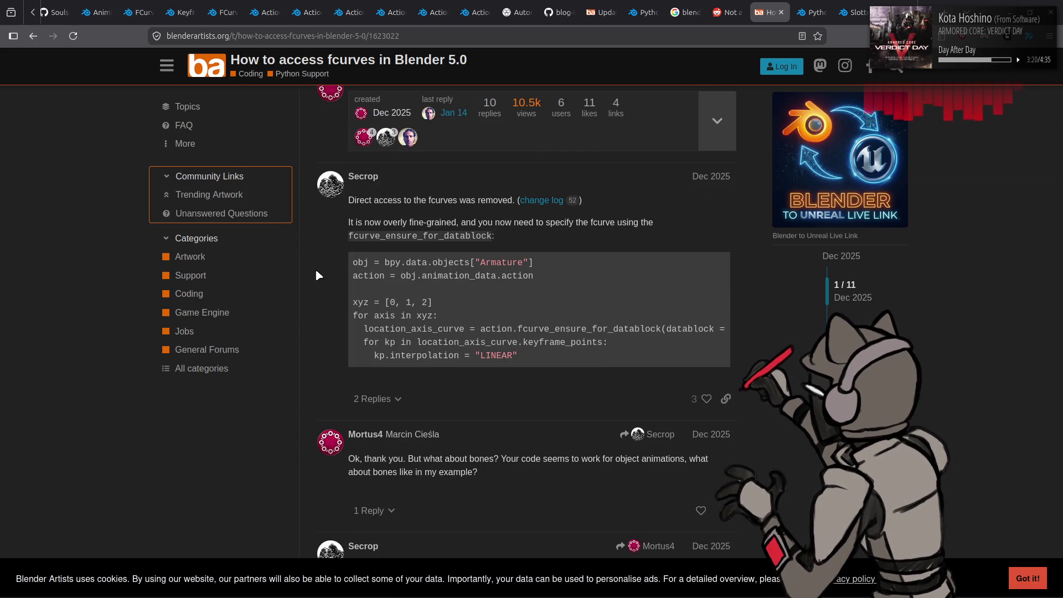
Step: Bring the Visual Studio Code window with ani.py to the front
{"action": "key", "text": "alt+Tab"}
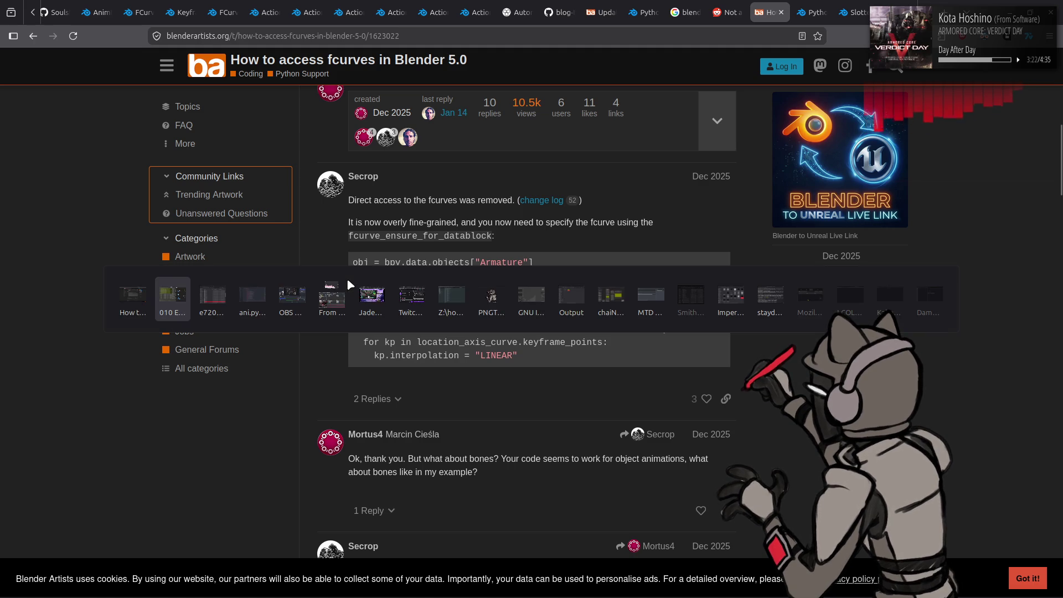
{"action": "key", "text": "alt+Tab"}
{"action": "key", "text": "alt+Tab"}
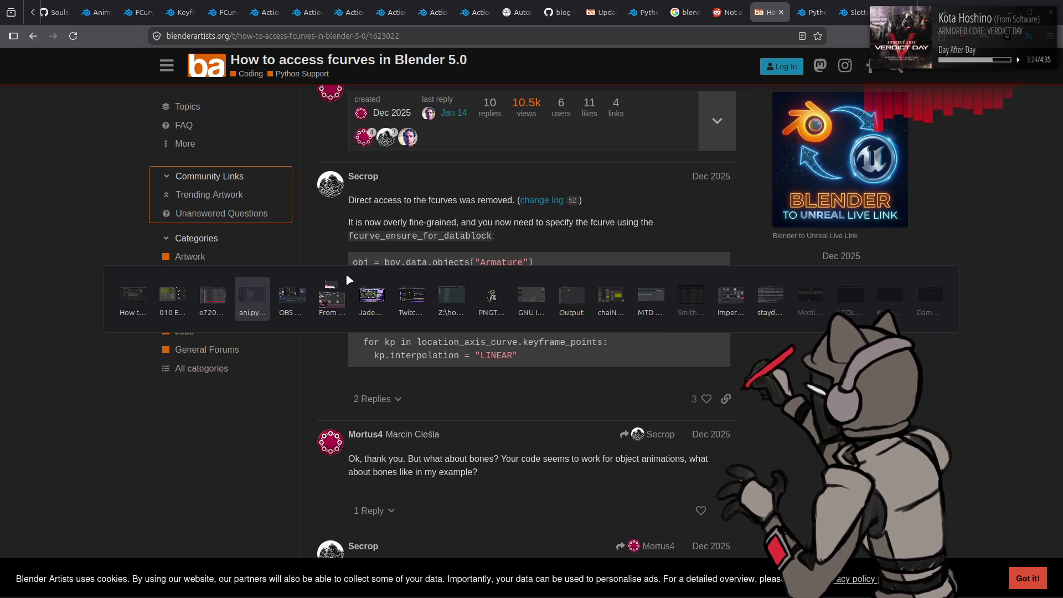
{"action": "key", "text": "alt+shift+Tab"}
{"action": "key", "text": "alt+shift+Tab"}
{"action": "key", "text": "alt+Tab"}
{"action": "key", "text": "alt+Tab"}
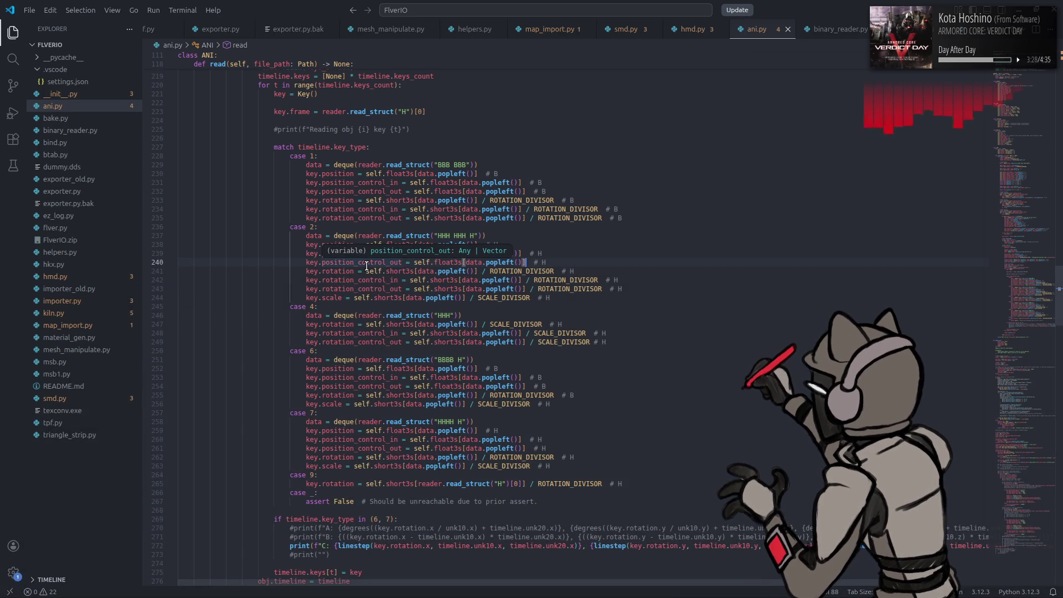
Step: Scroll to import_ani and place the caret at the end of line 416's keyframe insert call
{"action": "left_click", "coordinate": [537, 259]}
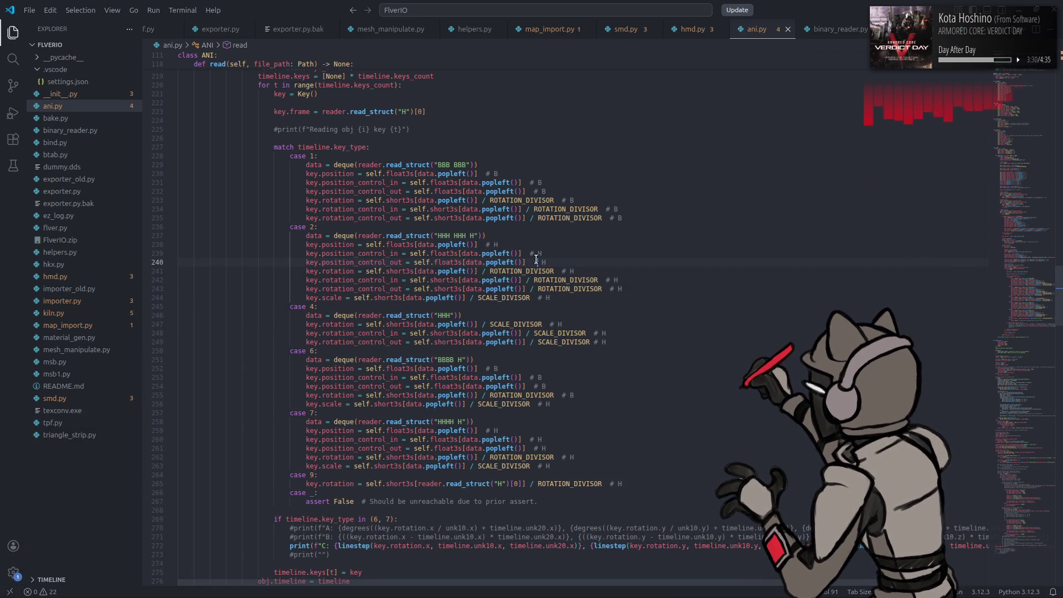
{"action": "scroll", "coordinate": [536, 260], "scroll_direction": "down", "scroll_amount": 20}
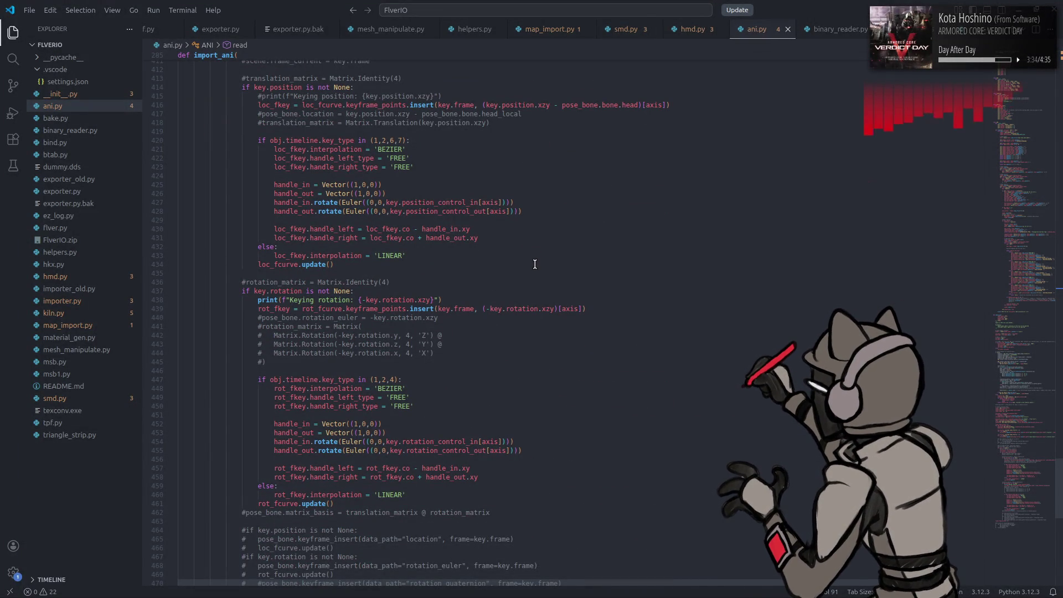
{"action": "scroll", "coordinate": [534, 264], "scroll_direction": "up", "scroll_amount": 2}
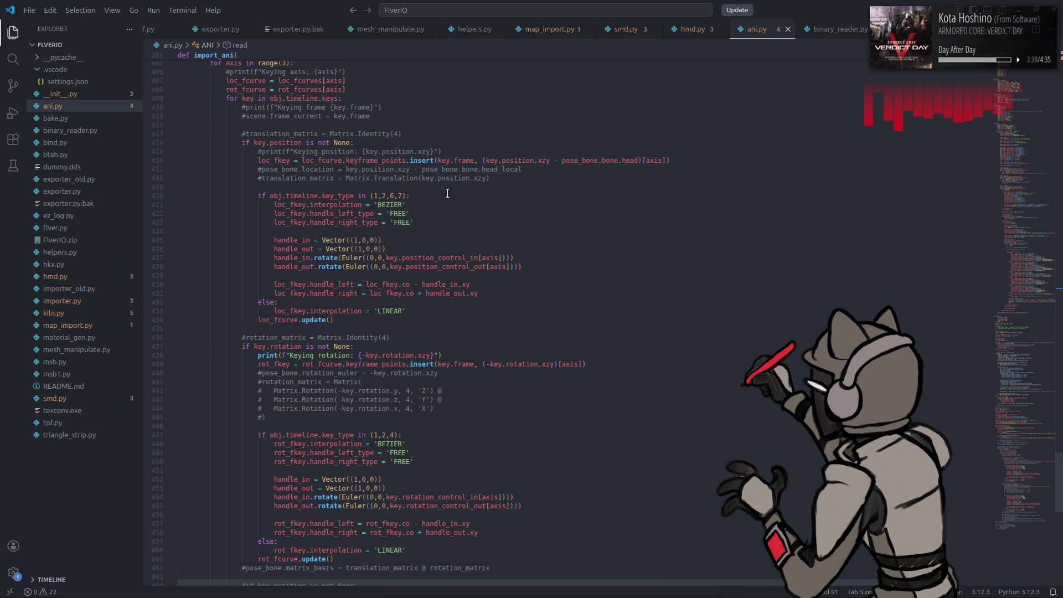
{"action": "mouse_move", "coordinate": [429, 161]}
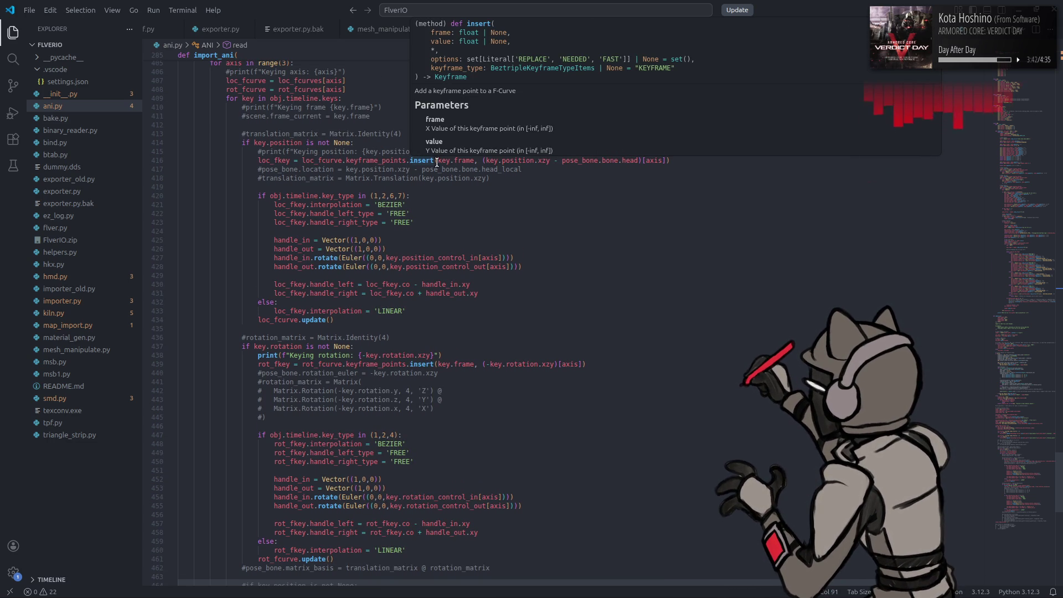
{"action": "left_click", "coordinate": [675, 164]}
Step: Append options=set(['FAST']) to line 416's location keyframe insert and save ani.py
{"action": "type", "text": ", options="}
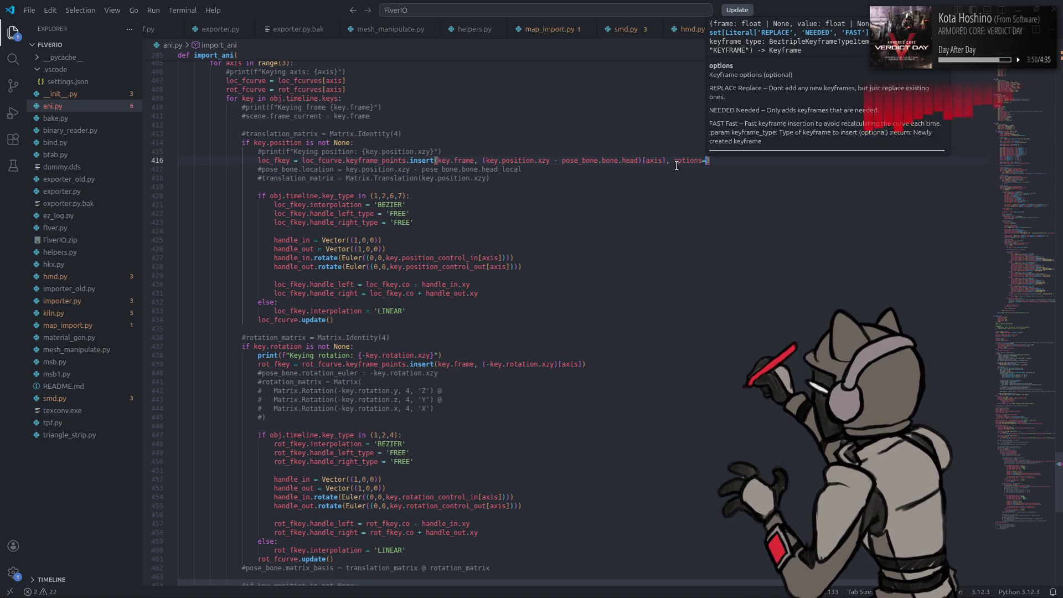
{"action": "type", "text": "set("}
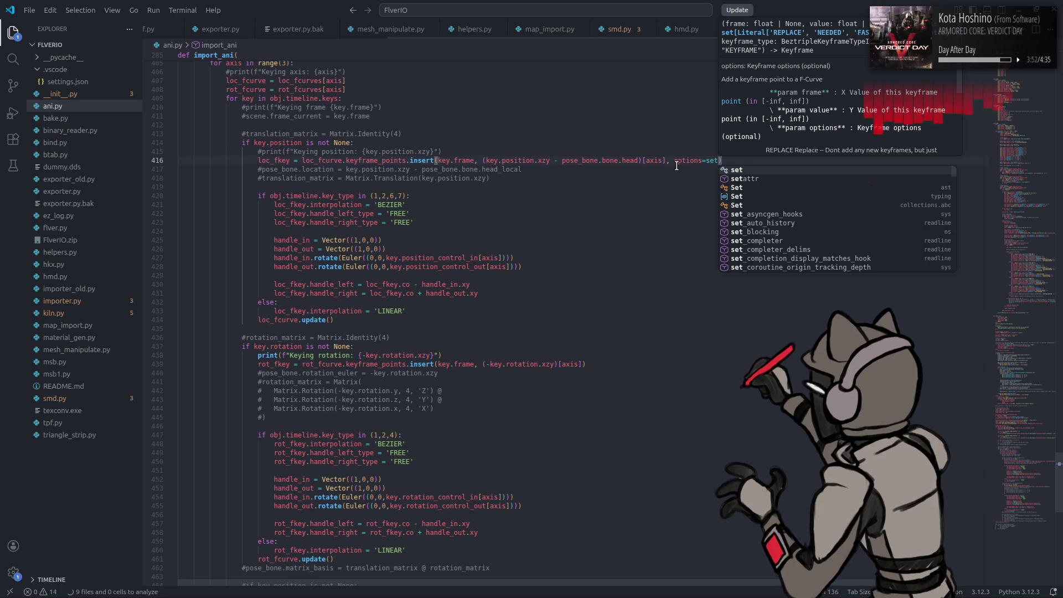
{"action": "type", "text": ")"}
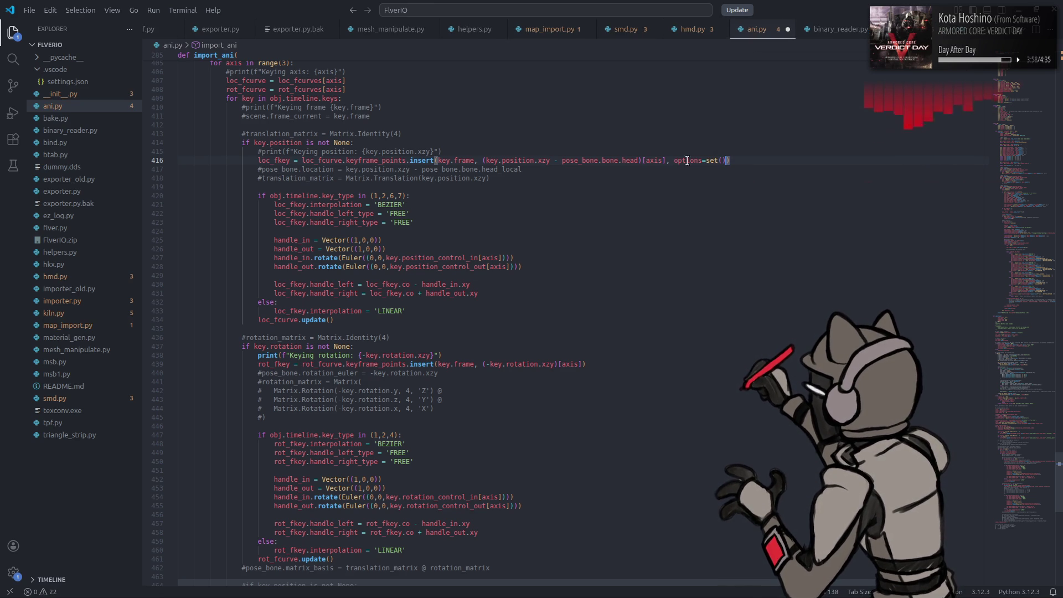
{"action": "mouse_move", "coordinate": [712, 161]}
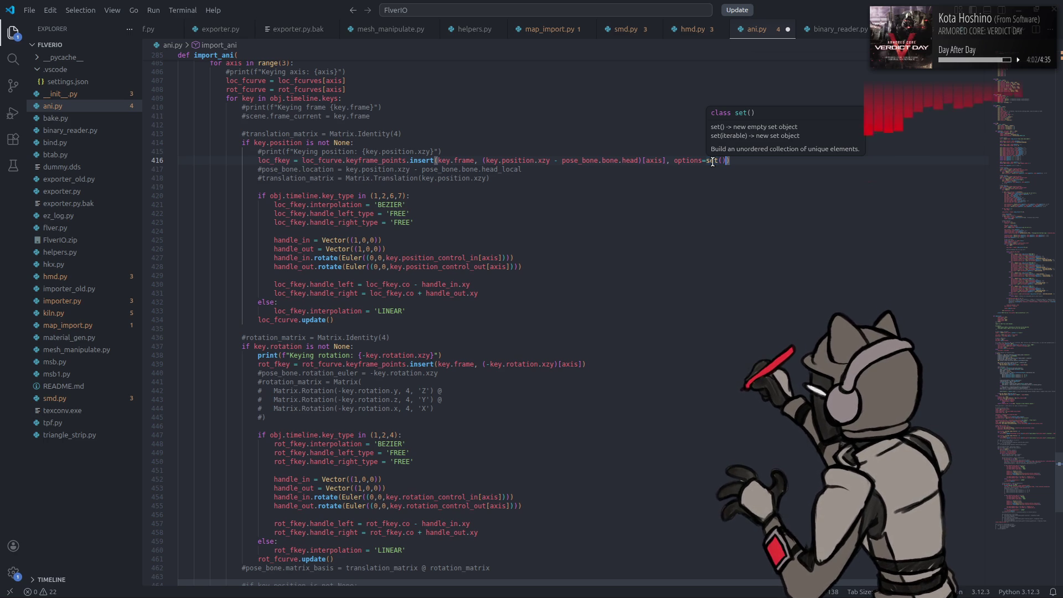
{"action": "left_click", "coordinate": [721, 161]}
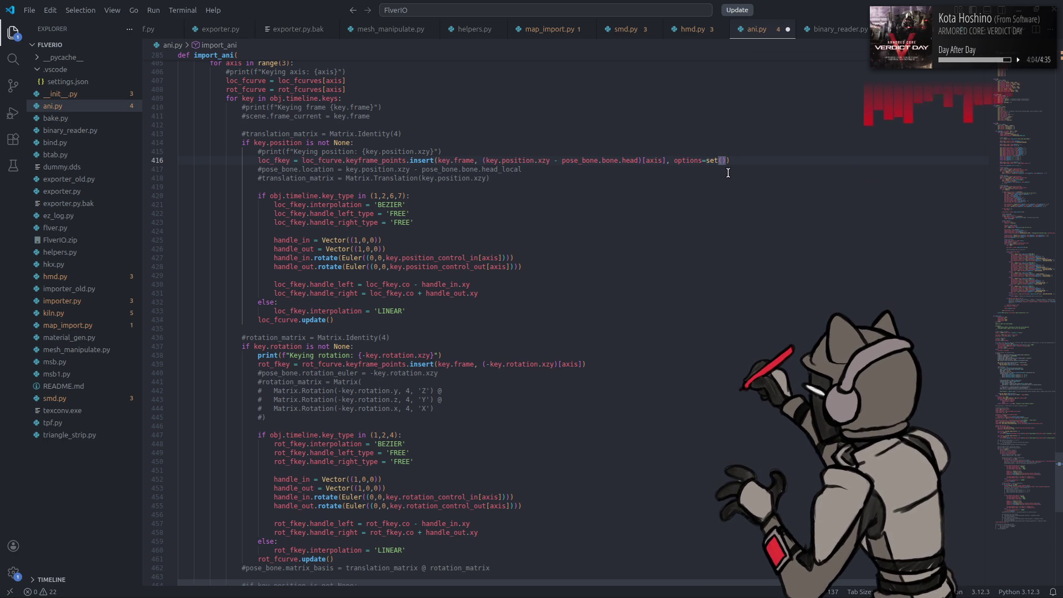
{"action": "type", "text": "['"}
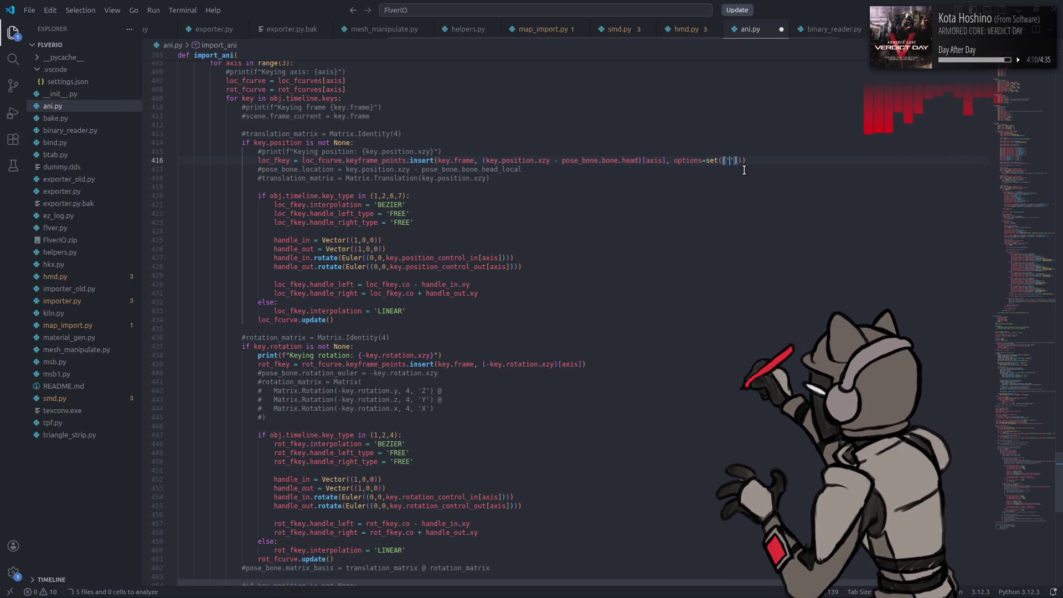
{"action": "type", "text": "FASR"}
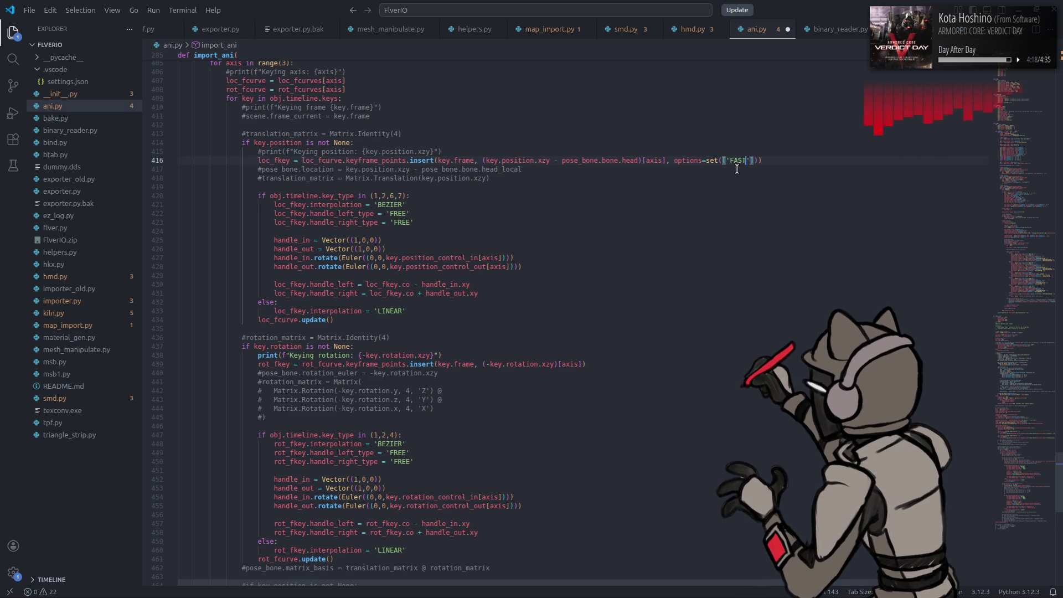
{"action": "key", "text": "ctrl+shift+Left"}
{"action": "type", "text": "["}
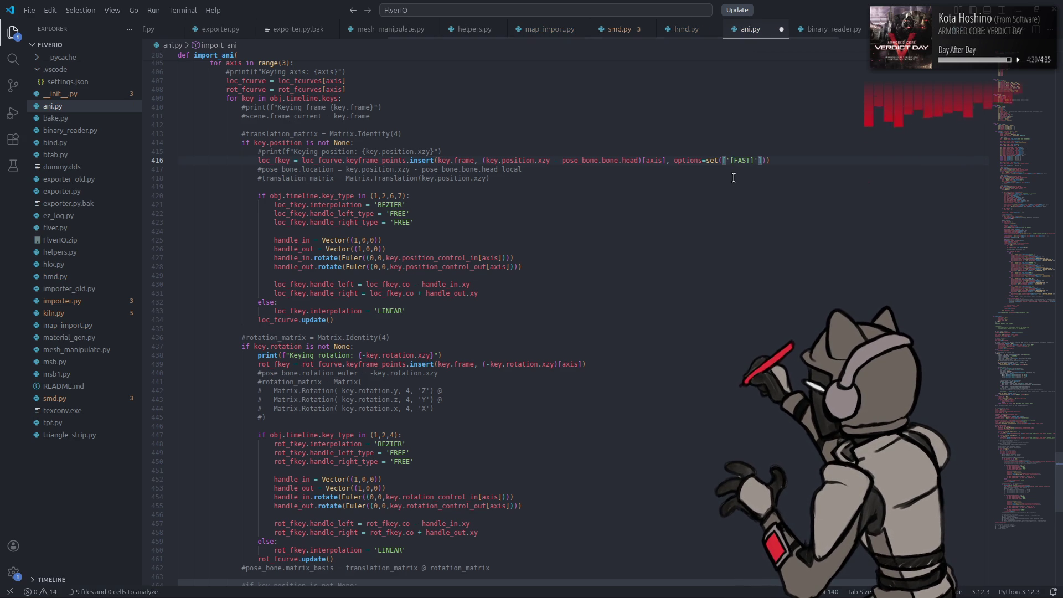
{"action": "key", "text": "ctrl+z"}
{"action": "key", "text": "BackSpace"}
{"action": "key", "text": "ctrl+s"}
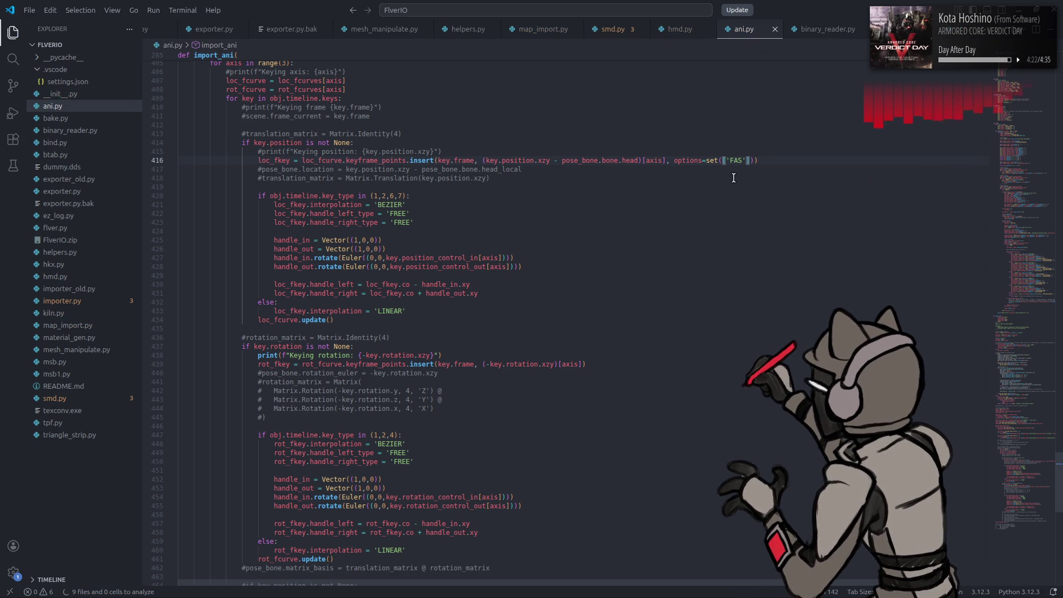
{"action": "type", "text": "T"}
{"action": "key", "text": "ctrl+s"}
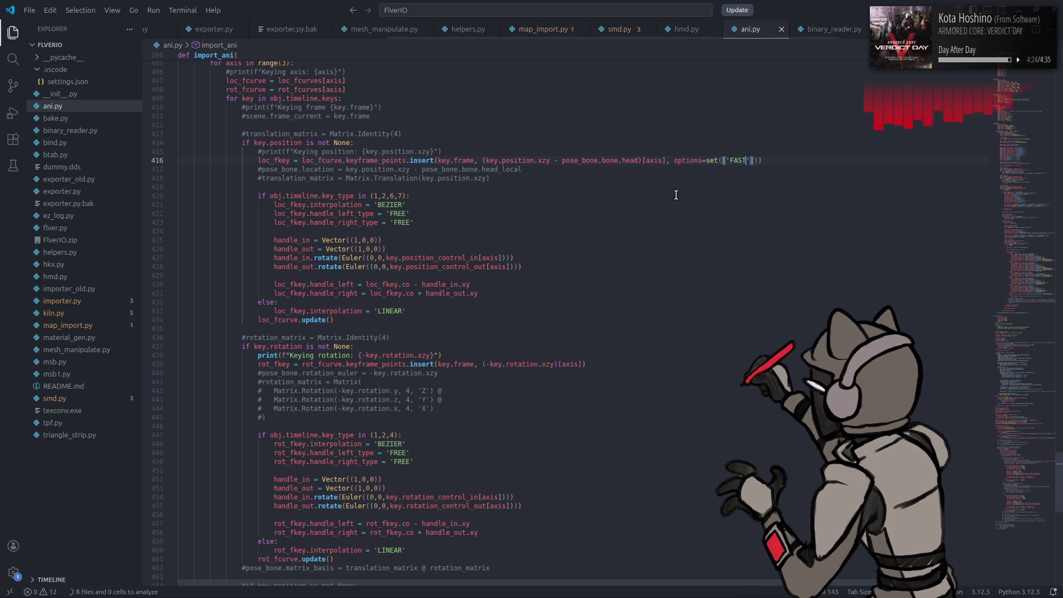
Step: Launch Blender from the application launcher
{"action": "key", "text": "super"}
{"action": "type", "text": "bll"}
{"action": "left_click", "coordinate": [323, 356]}
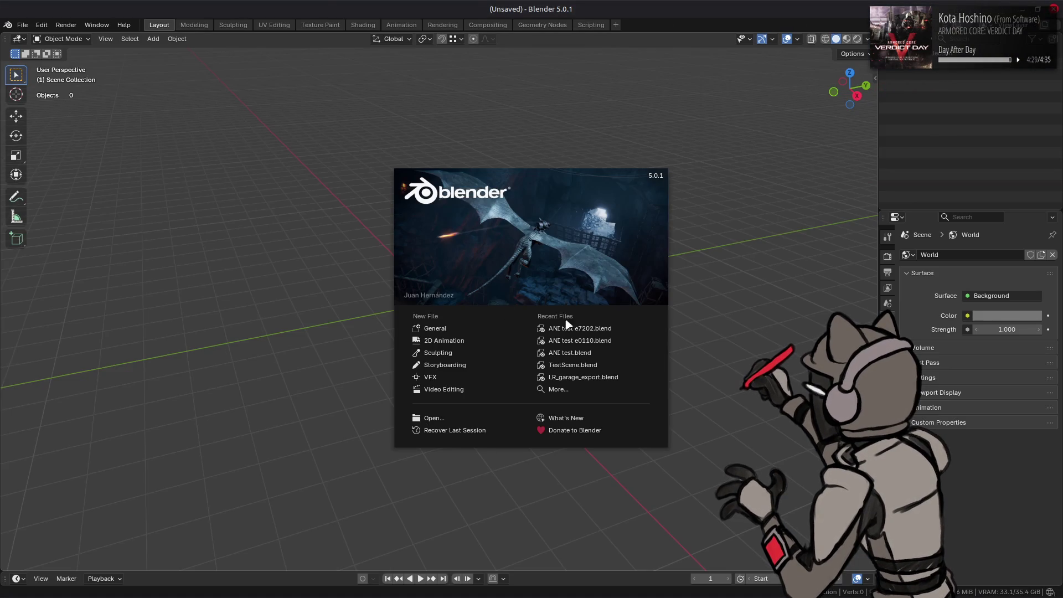
Step: Open ANI test e7202.blend, import a00_105.ani onto the mech, and check the terminal output
{"action": "left_click", "coordinate": [568, 326]}
{"action": "key", "text": "alt+Tab"}
{"action": "key", "text": "alt+Tab"}
{"action": "key", "text": "alt+Tab"}
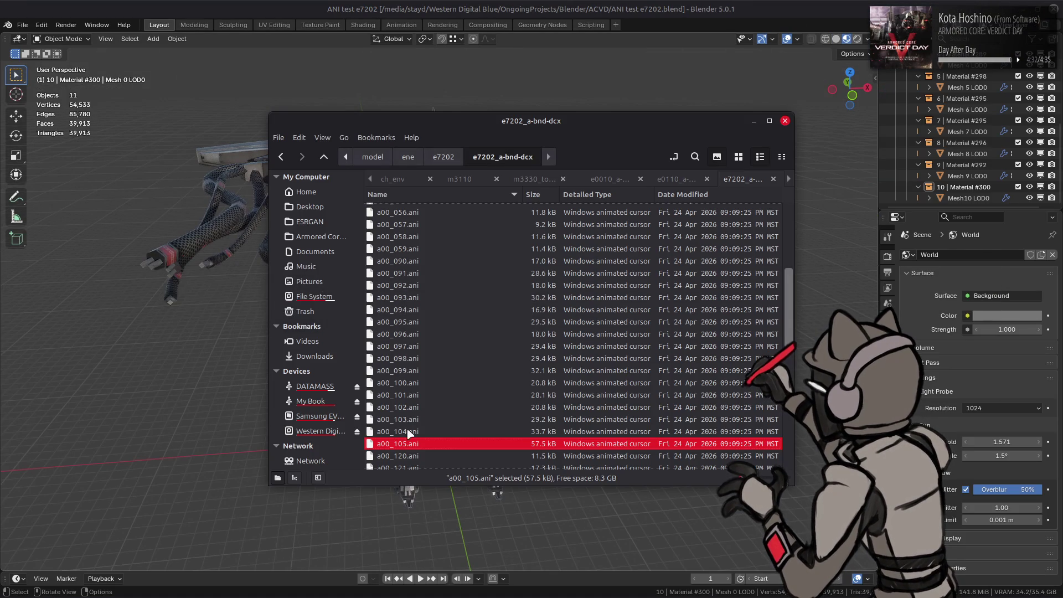
{"action": "left_click_drag", "start_coordinate": [310, 441], "coordinate": [248, 404]}
{"action": "left_click", "coordinate": [248, 404]}
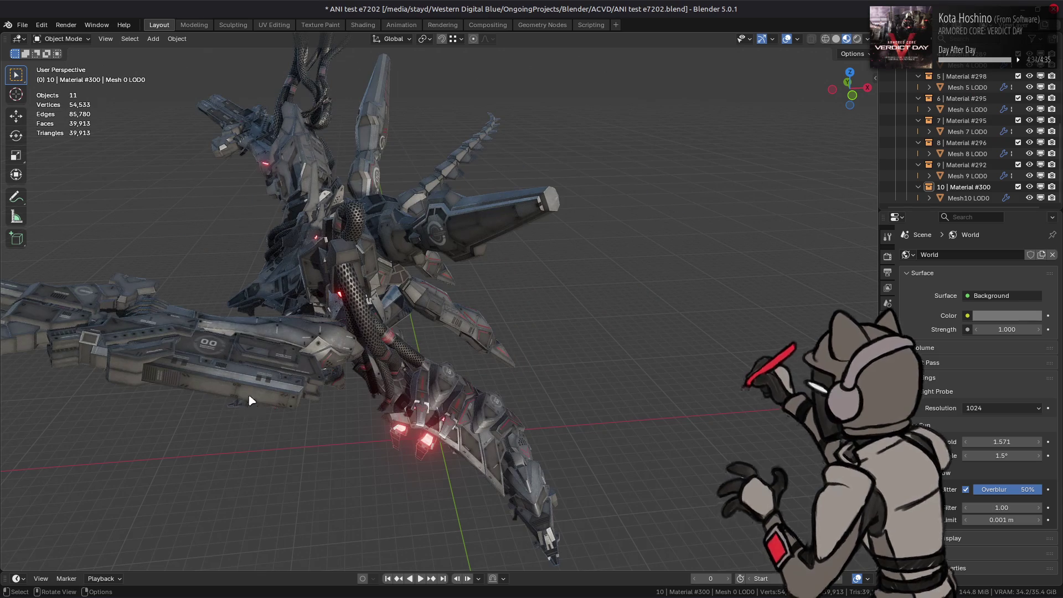
{"action": "mouse_move", "coordinate": [82, 584]}
{"action": "mouse_move", "coordinate": [193, 548]}
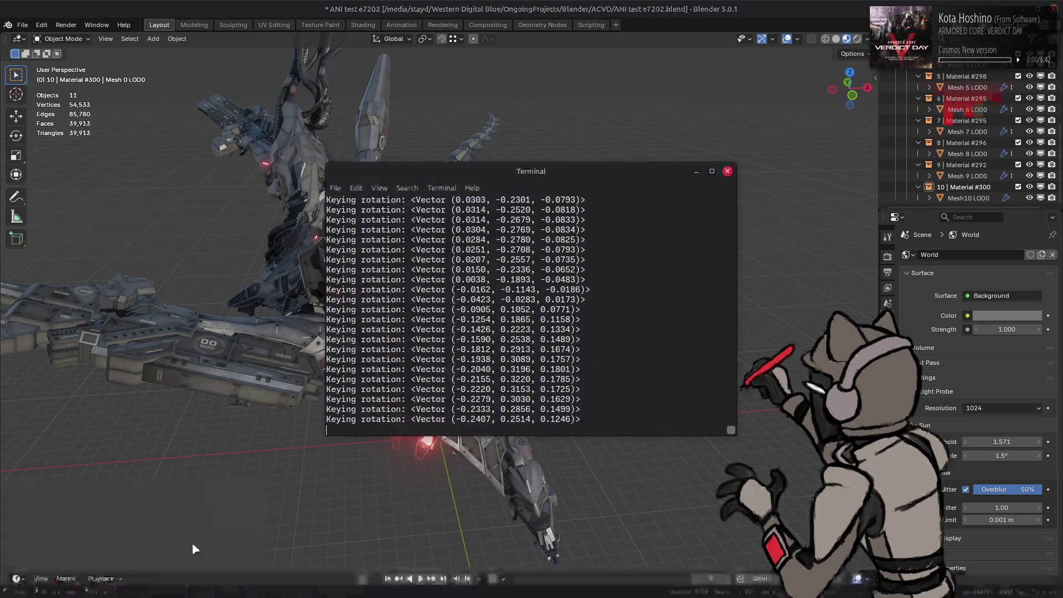
Step: Quit Blender without saving and return to Visual Studio Code
{"action": "left_click", "coordinate": [576, 334]}
{"action": "key", "text": "ctrl+q"}
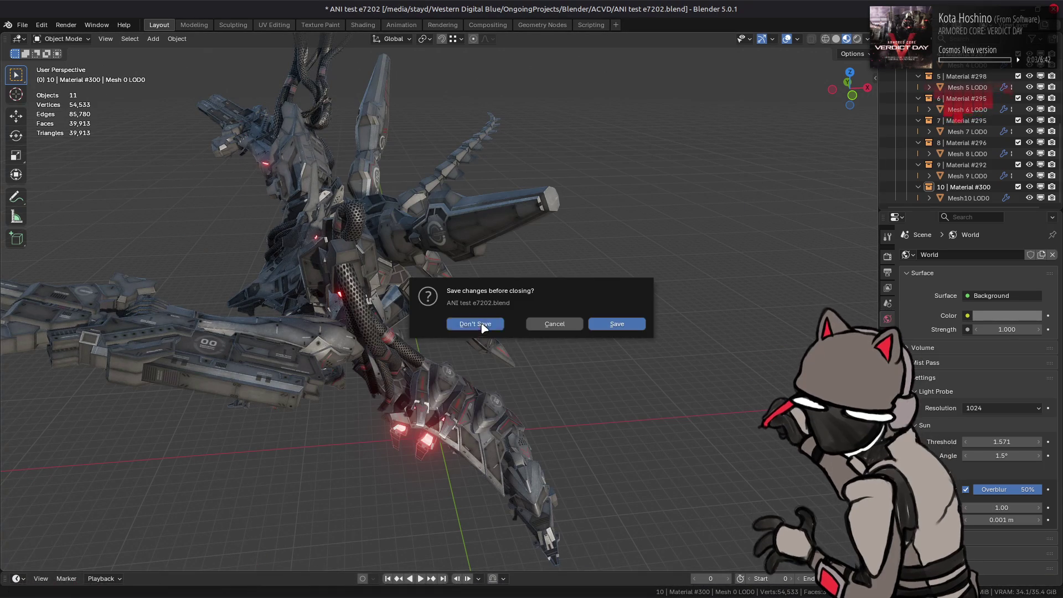
{"action": "left_click", "coordinate": [481, 327]}
{"action": "left_click", "coordinate": [850, 2]}
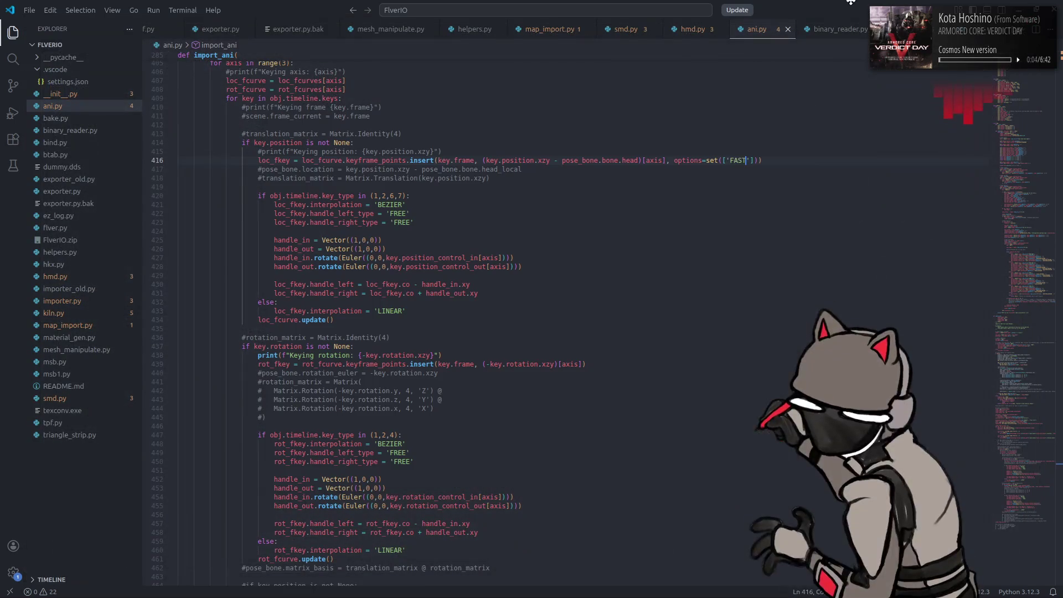
Step: Copy options=set(['FAST']) from line 416 into line 439's rotation keyframe insert and save ani.py
{"action": "left_click", "coordinate": [785, 98]}
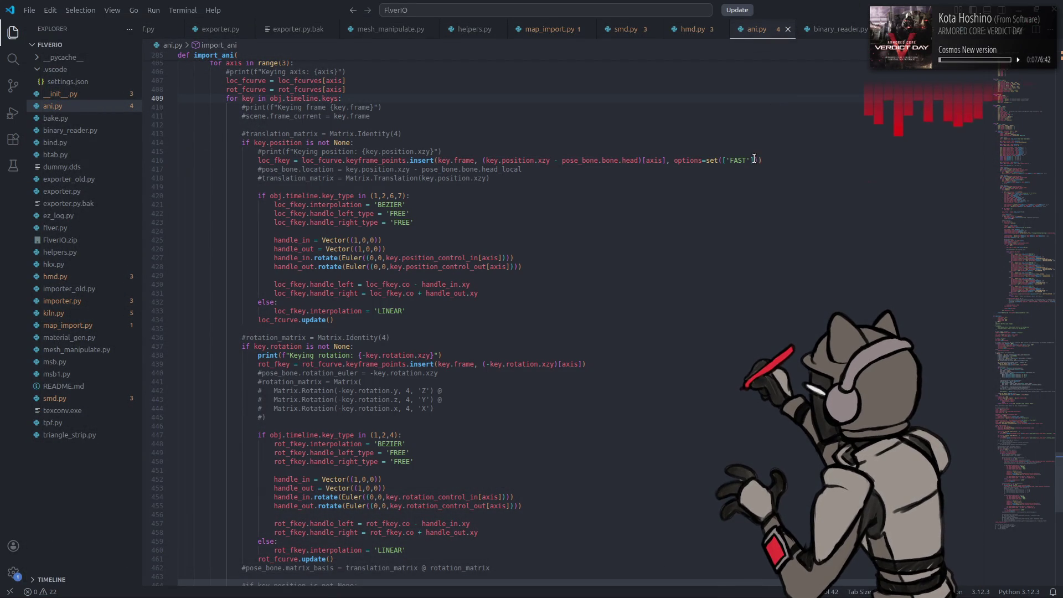
{"action": "left_click_drag", "start_coordinate": [757, 160], "coordinate": [666, 160]}
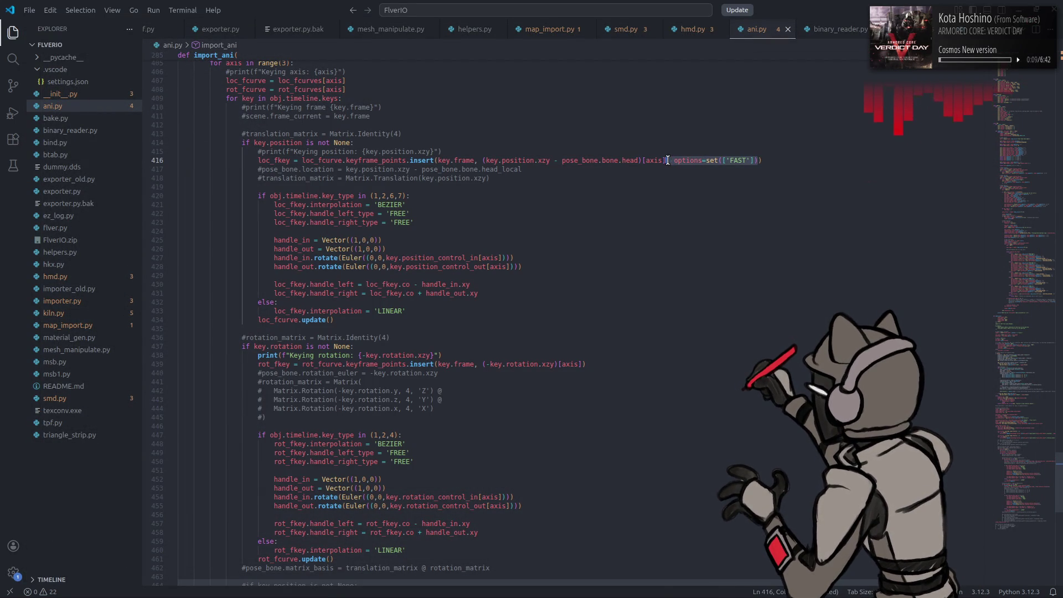
{"action": "key", "text": "ctrl+c"}
{"action": "left_click", "coordinate": [582, 363]}
{"action": "key", "text": "ctrl+v"}
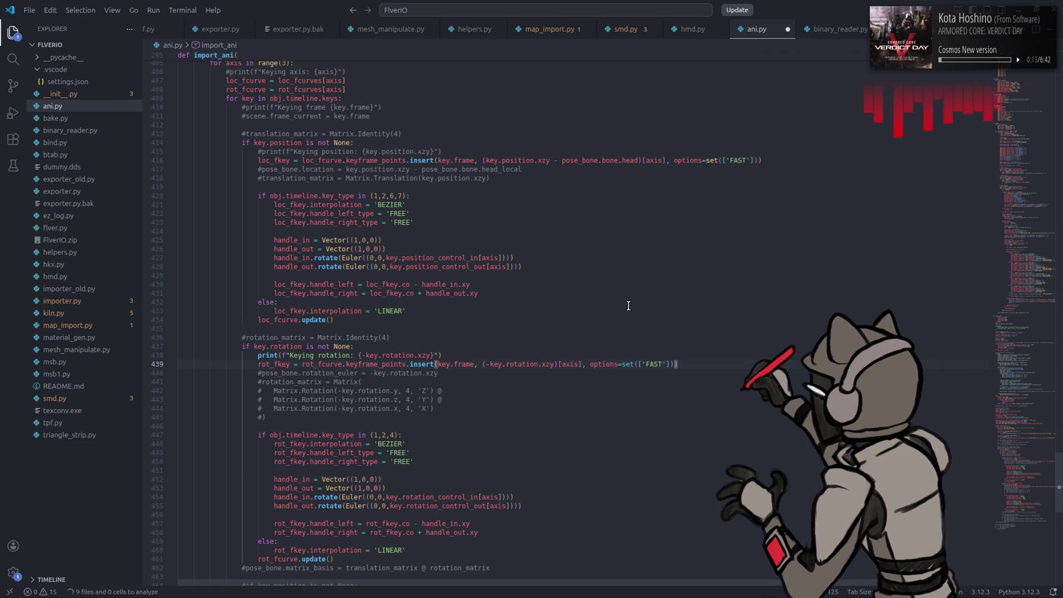
{"action": "key", "text": "ctrl+s"}
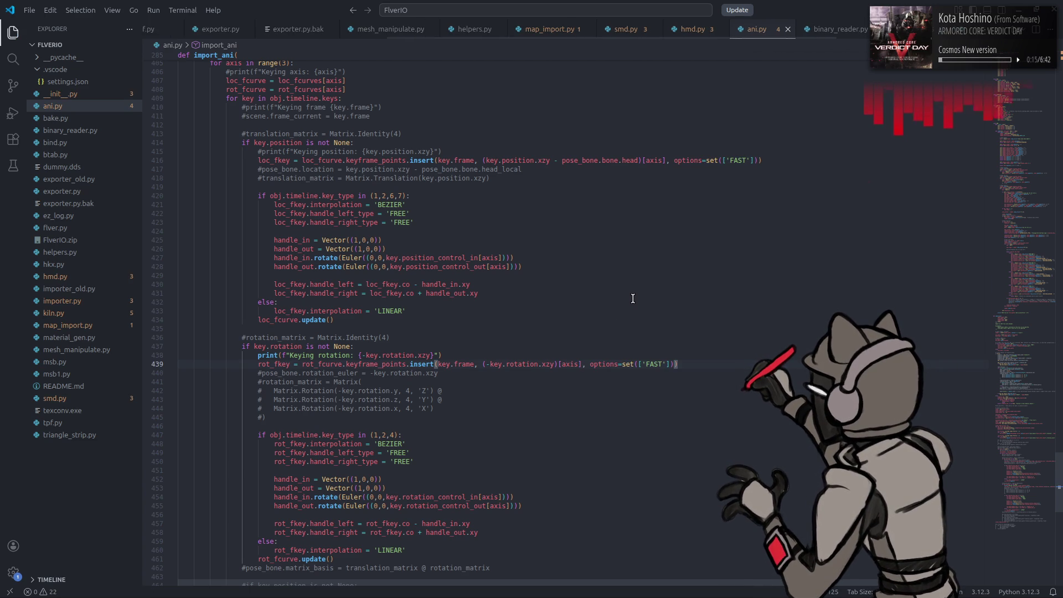
{"action": "key", "text": "super"}
Step: Start Blender from a terminal with ANI test e7202.blend and import a00_105.ani
{"action": "type", "text": "terminal"}
{"action": "key", "text": "Return"}
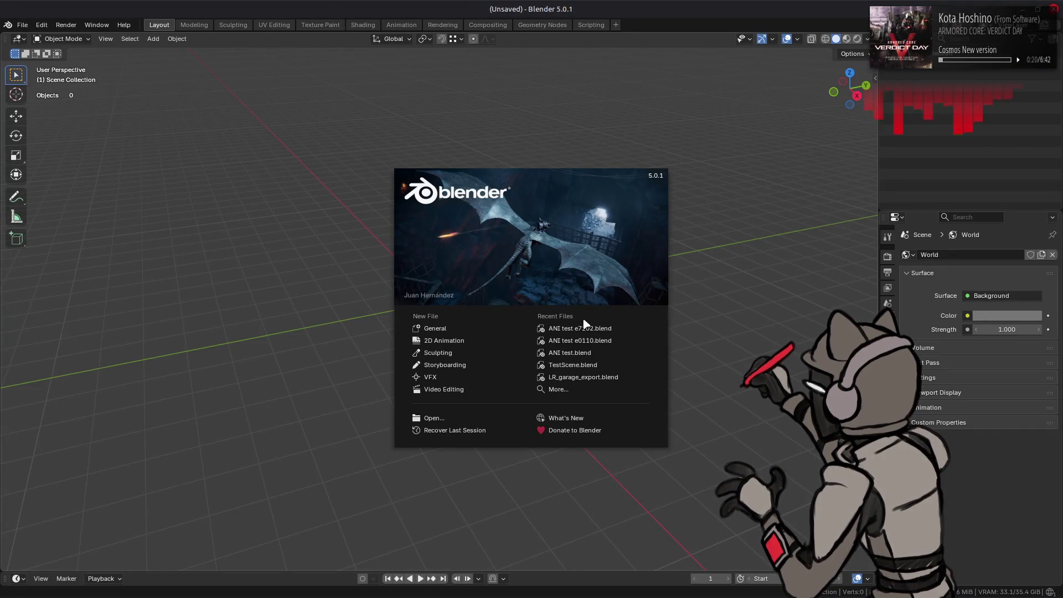
{"action": "left_click", "coordinate": [591, 326]}
{"action": "key", "text": "alt+Tab"}
{"action": "key", "text": "alt+Tab"}
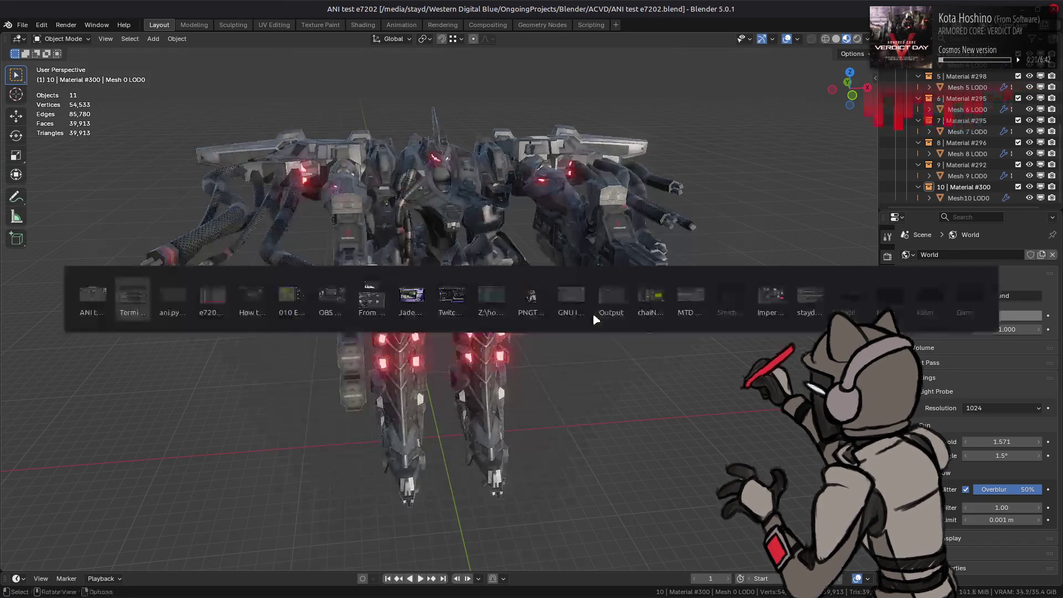
{"action": "left_click_drag", "start_coordinate": [411, 450], "coordinate": [238, 394]}
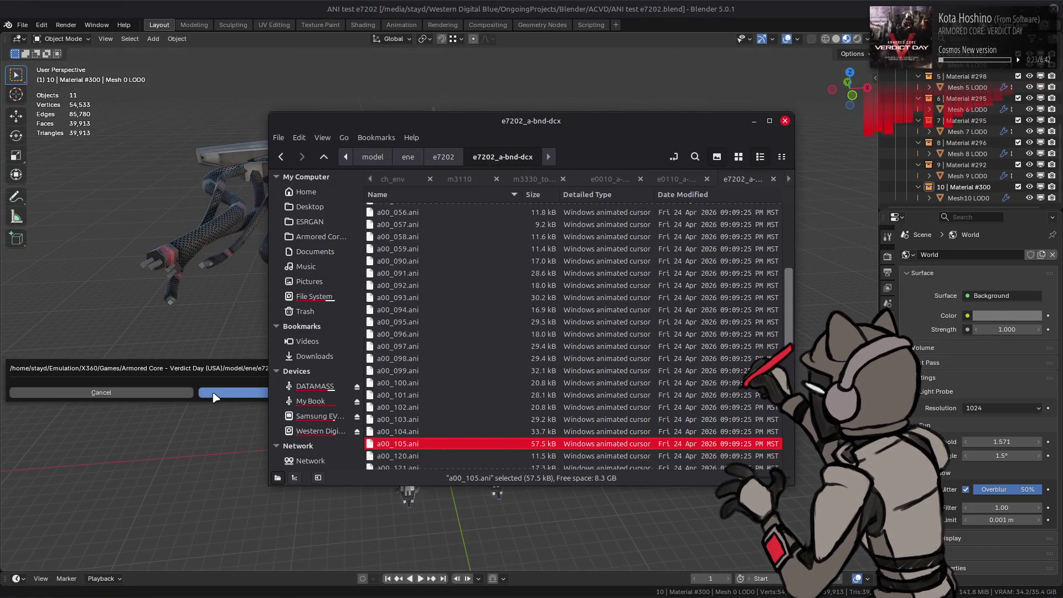
{"action": "left_click", "coordinate": [238, 394]}
Step: Revert the scene to its saved state and import a00_048.ani onto the mech instead
{"action": "left_click", "coordinate": [22, 24]}
{"action": "left_click", "coordinate": [44, 71]}
{"action": "left_click", "coordinate": [559, 321]}
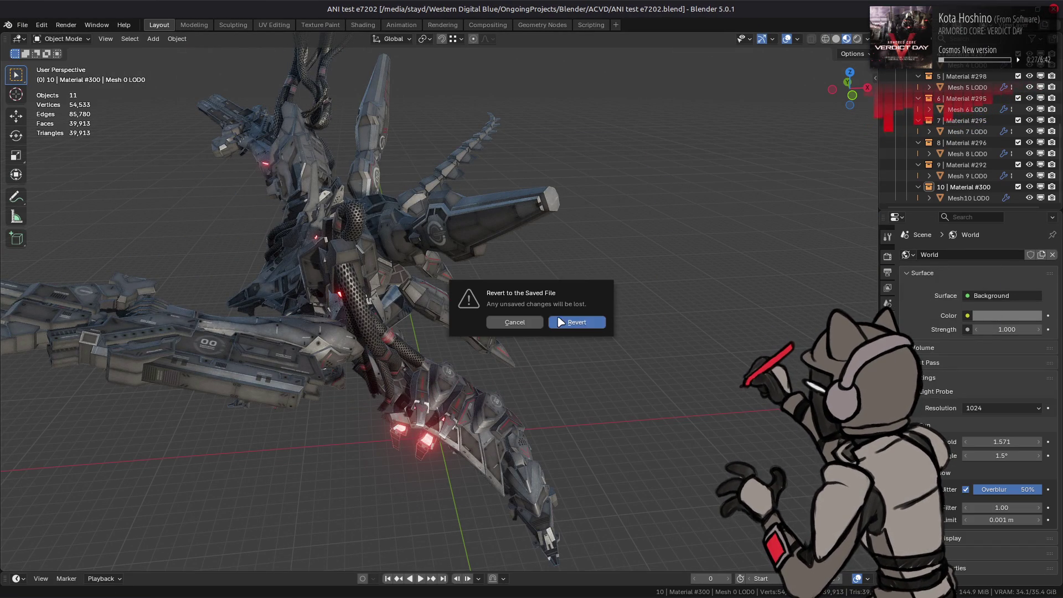
{"action": "key", "text": "alt+Tab"}
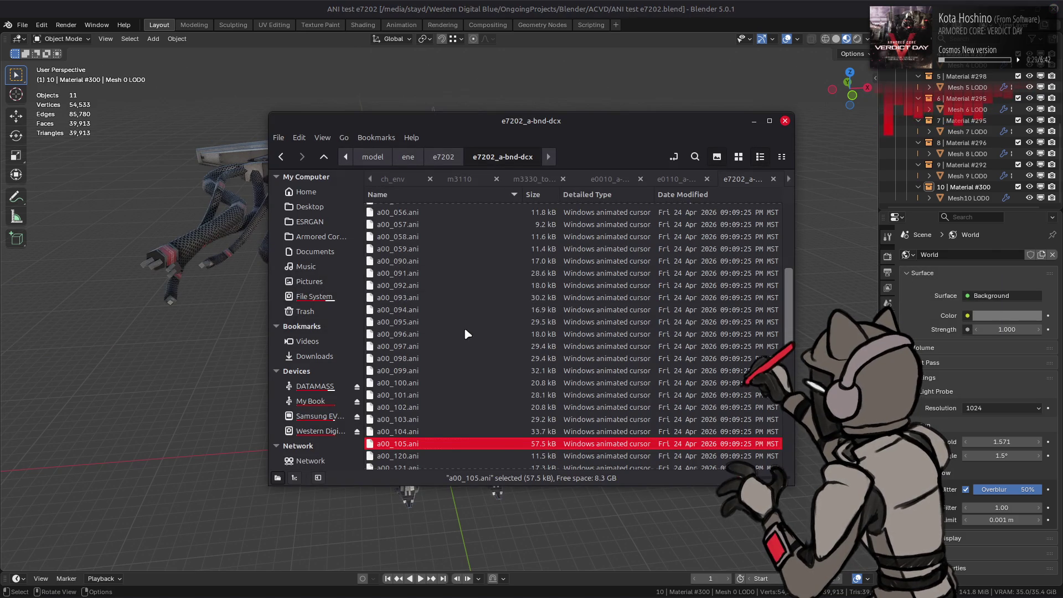
{"action": "scroll", "coordinate": [420, 280], "scroll_direction": "up", "scroll_amount": 3}
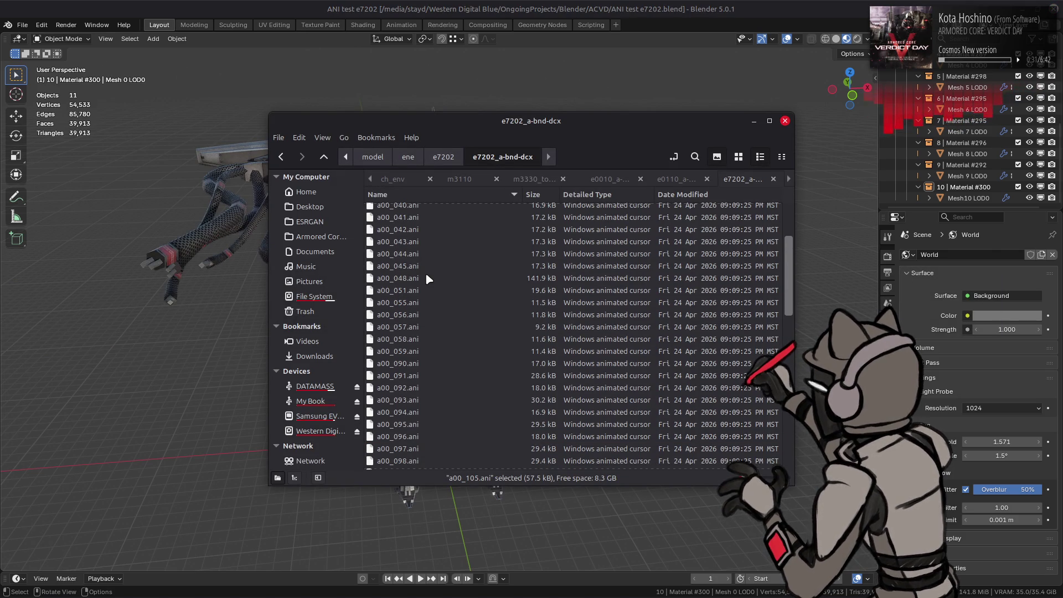
{"action": "left_click_drag", "start_coordinate": [428, 276], "coordinate": [264, 318]}
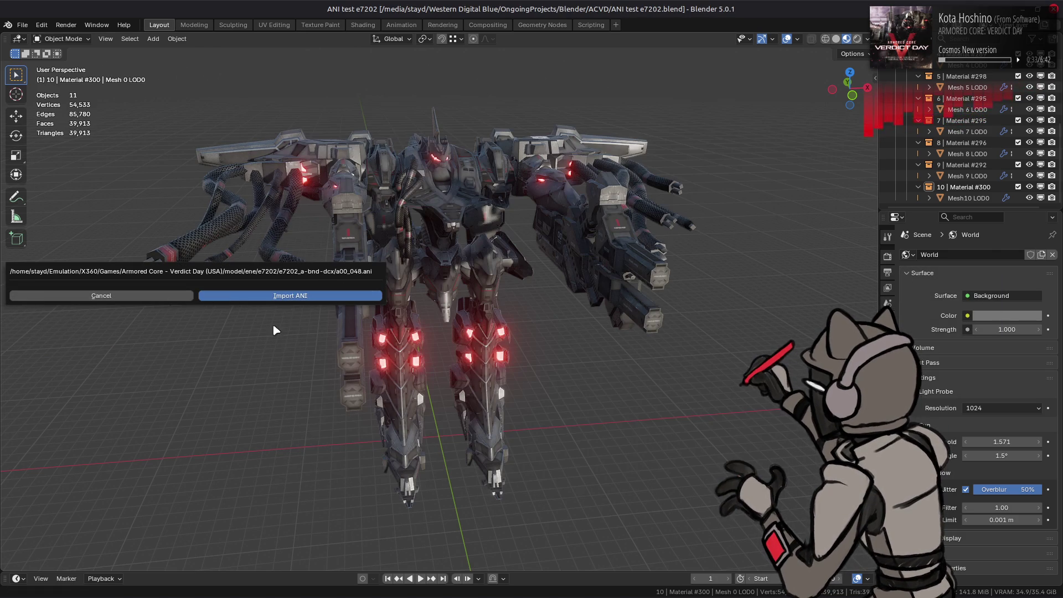
{"action": "key", "text": "Return"}
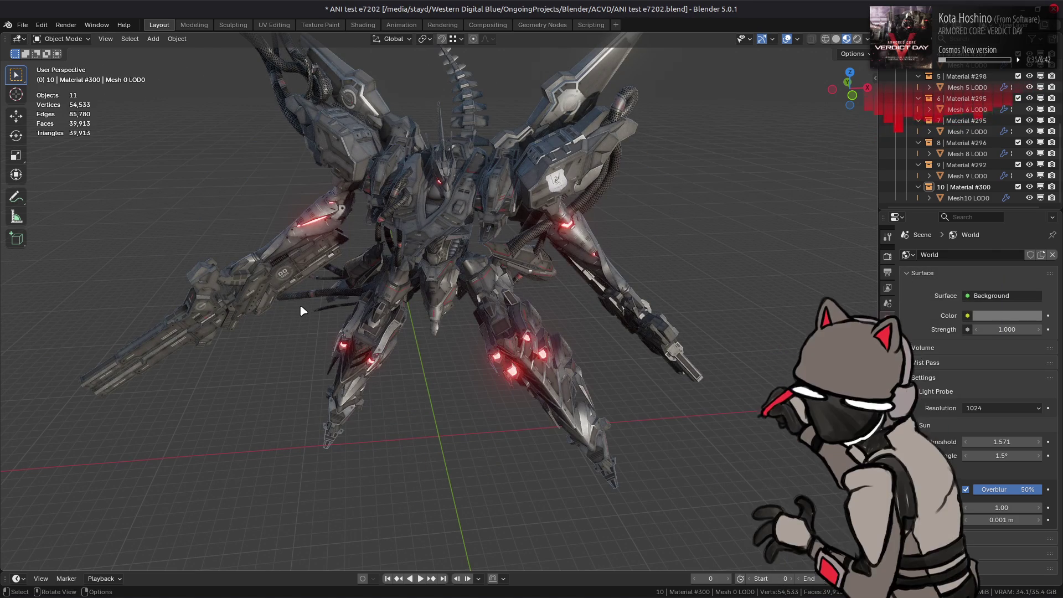
Step: Play and pause the a00_048 animation, then quit Blender without saving
{"action": "left_click", "coordinate": [420, 578]}
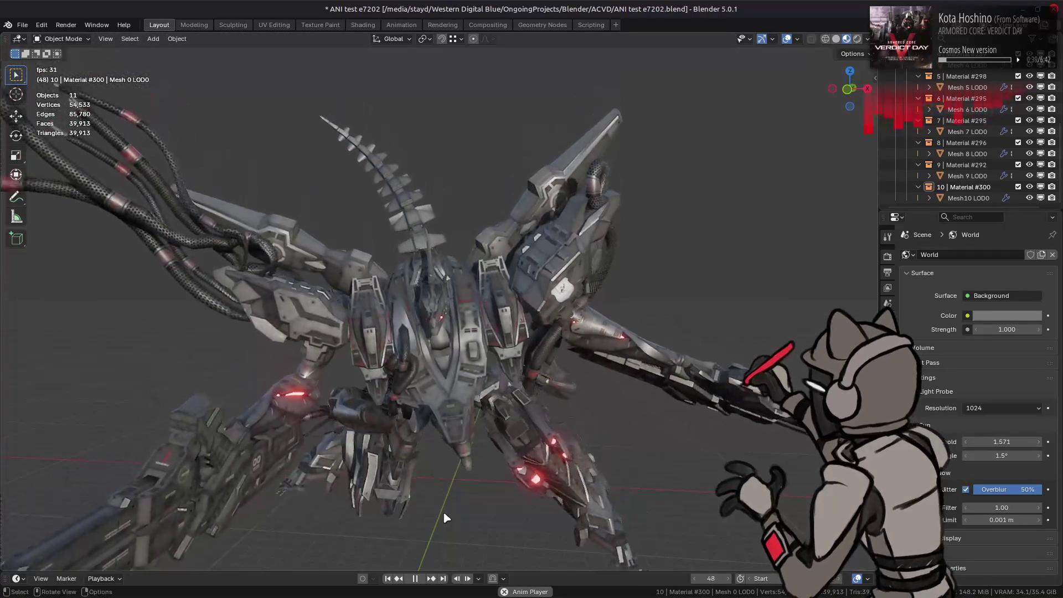
{"action": "left_click", "coordinate": [417, 577]}
{"action": "key", "text": "ctrl+q"}
{"action": "key", "text": "Escape"}
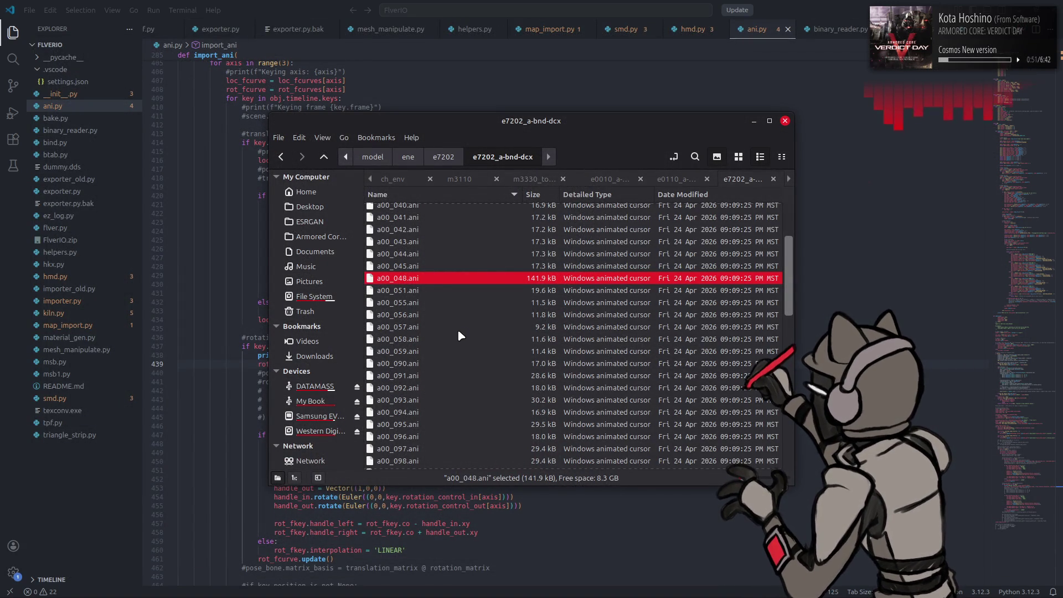
Step: Close the file manager and scroll through ani.py to review the code
{"action": "left_click", "coordinate": [816, 4]}
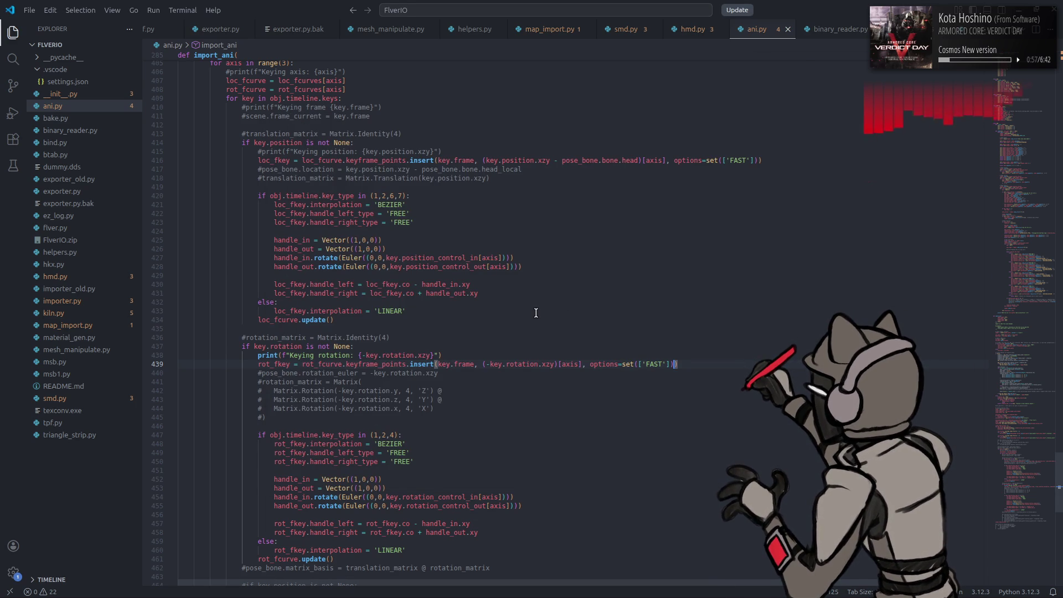
{"action": "scroll", "coordinate": [535, 313], "scroll_direction": "down", "scroll_amount": 3}
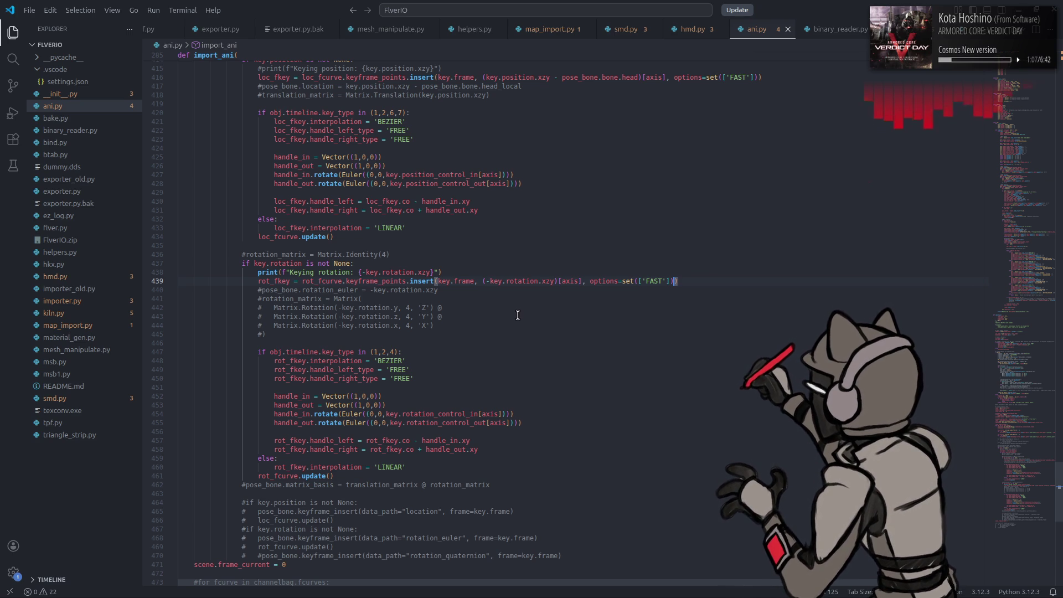
{"action": "scroll", "coordinate": [518, 315], "scroll_direction": "up", "scroll_amount": 8}
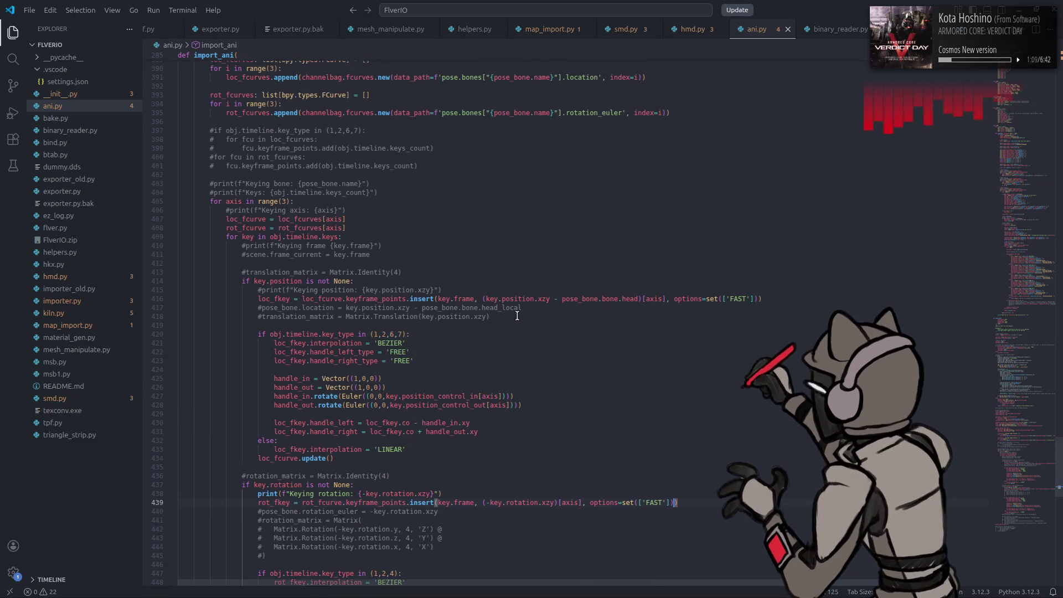
{"action": "scroll", "coordinate": [509, 312], "scroll_direction": "down", "scroll_amount": 6}
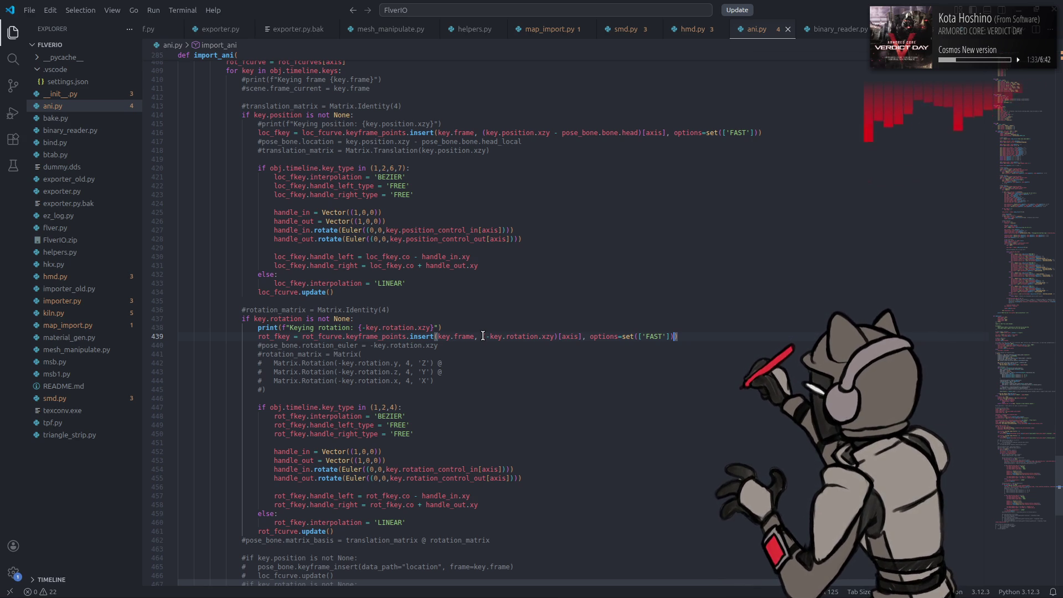
Step: Relaunch Blender and reopen the recent 'ANI test e7202.blend' scene
{"action": "key", "text": "super"}
{"action": "scroll", "coordinate": [423, 372], "scroll_direction": "down", "scroll_amount": 3}
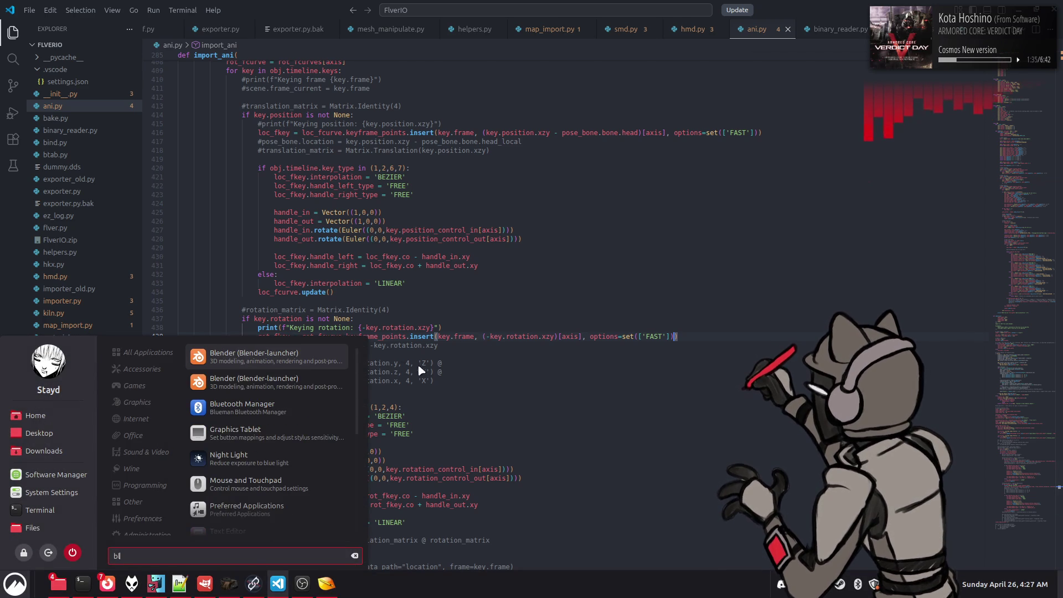
{"action": "key", "text": "Escape"}
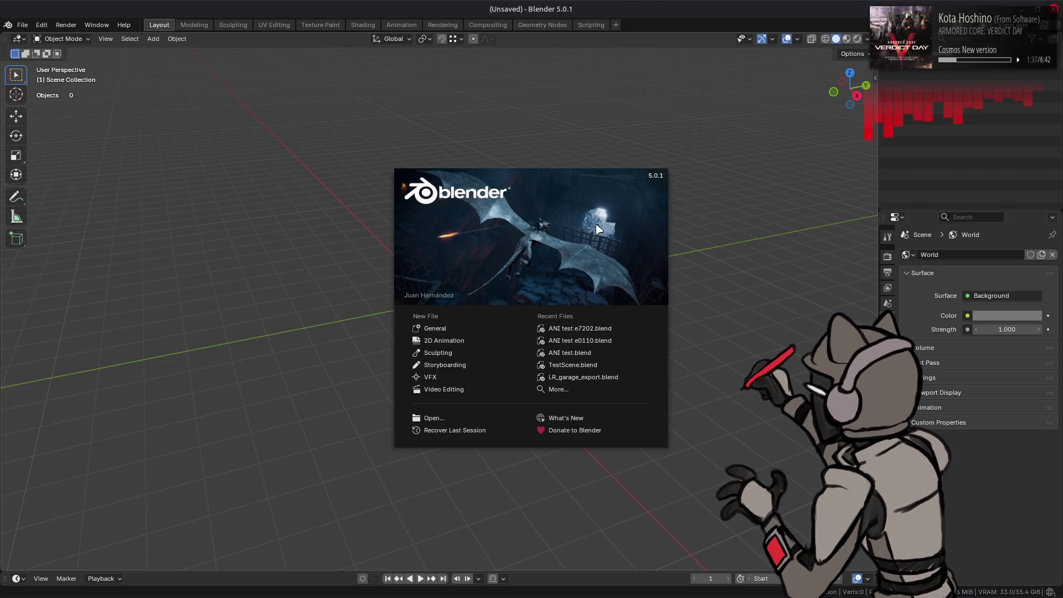
{"action": "left_click", "coordinate": [614, 325]}
{"action": "key", "text": "alt+Tab"}
{"action": "key", "text": "alt+Tab"}
{"action": "key", "text": "alt+Tab"}
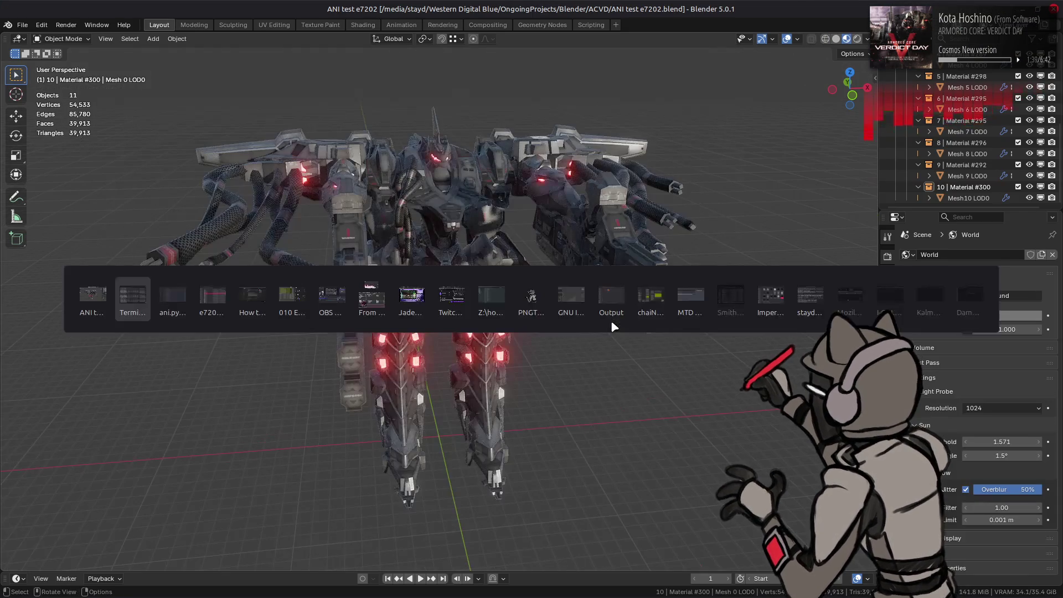
Step: Pick a00_105.ani from the file list, drop it into Blender and confirm Import ANI
{"action": "scroll", "coordinate": [493, 328], "scroll_direction": "down", "scroll_amount": 5}
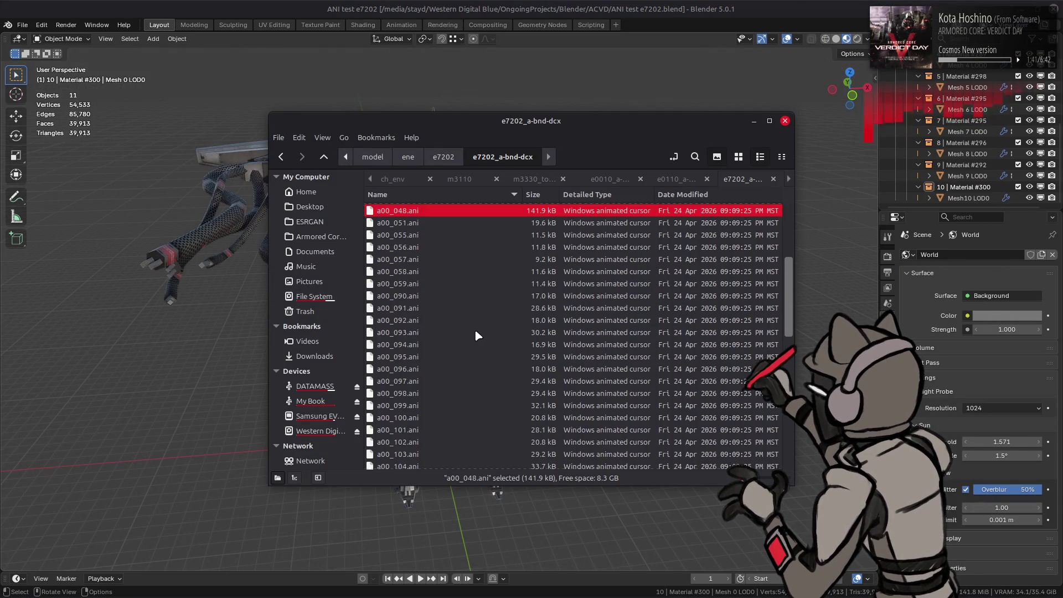
{"action": "left_click", "coordinate": [420, 330]}
{"action": "scroll", "coordinate": [418, 332], "scroll_direction": "up", "scroll_amount": 4}
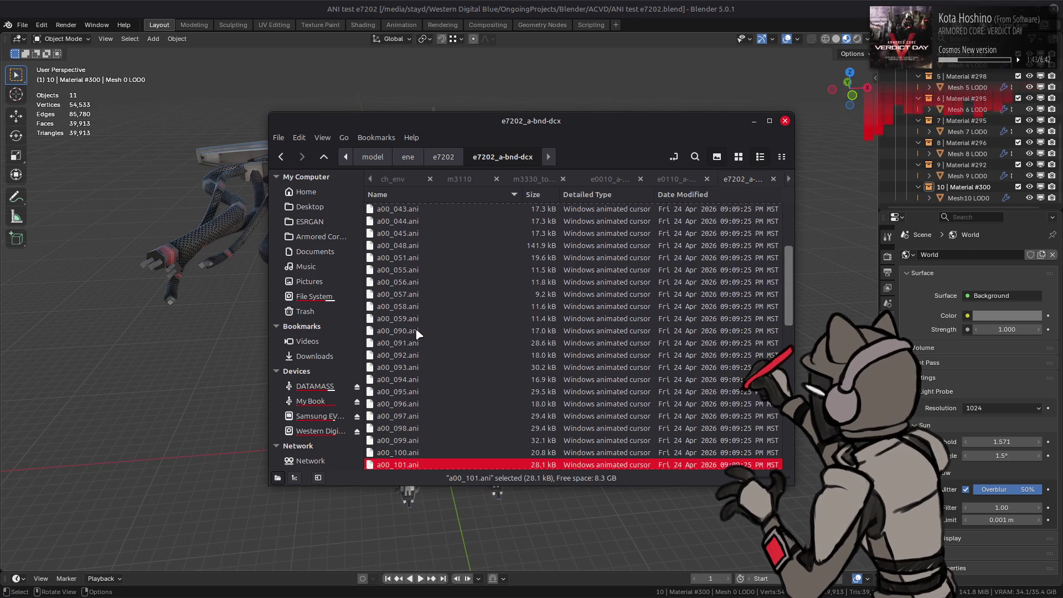
{"action": "left_click", "coordinate": [421, 343]}
{"action": "scroll", "coordinate": [440, 382], "scroll_direction": "down", "scroll_amount": 5}
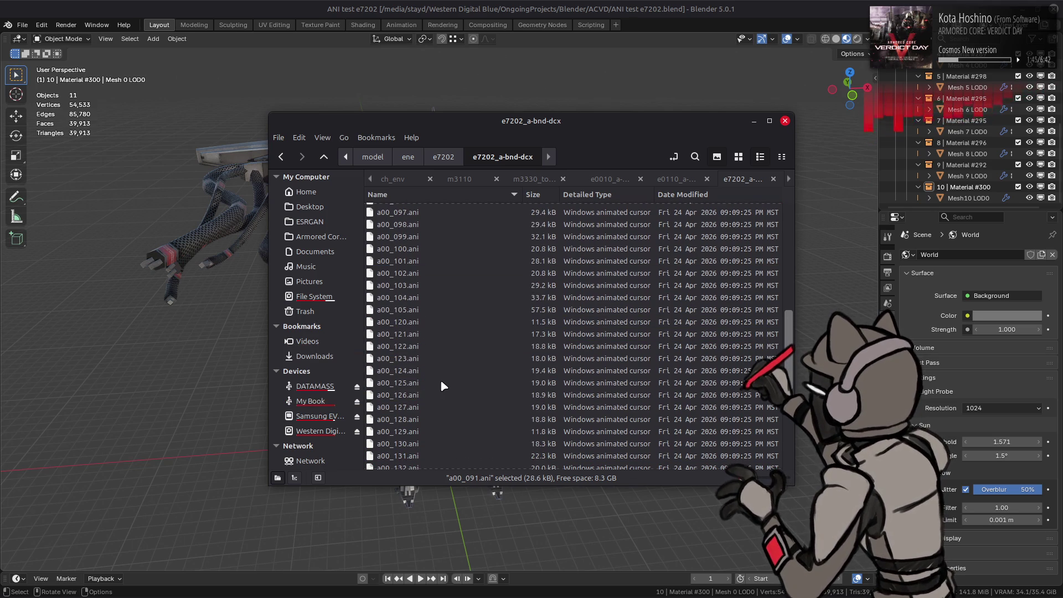
{"action": "left_click", "coordinate": [419, 311]}
{"action": "left_click_drag", "start_coordinate": [426, 314], "coordinate": [206, 329]}
{"action": "left_click", "coordinate": [243, 338]}
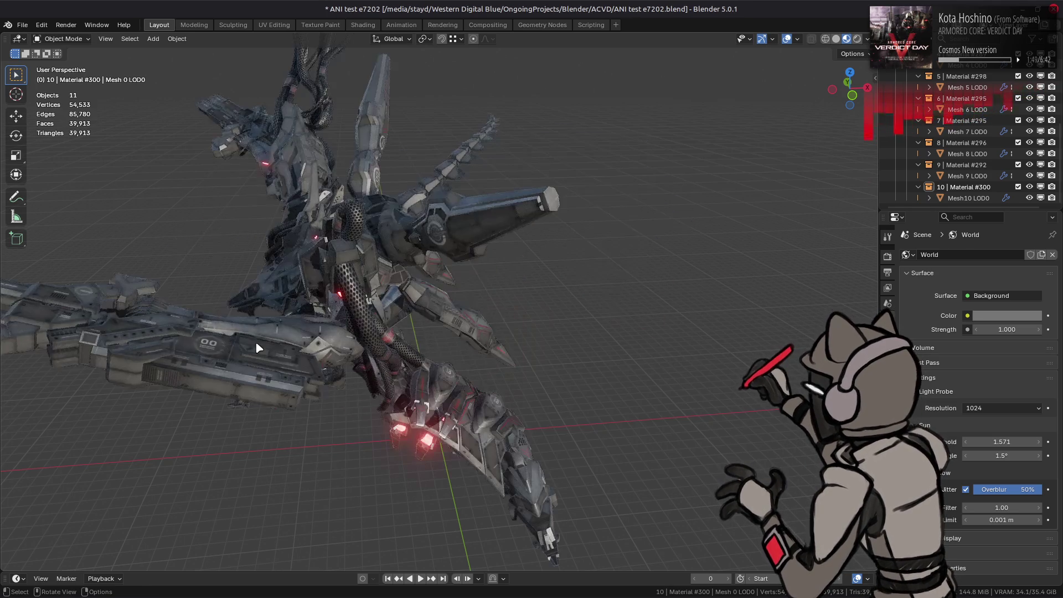
Step: Play the imported animation, show the Bones collection and hide the bone overlays and name labels
{"action": "key", "text": "space"}
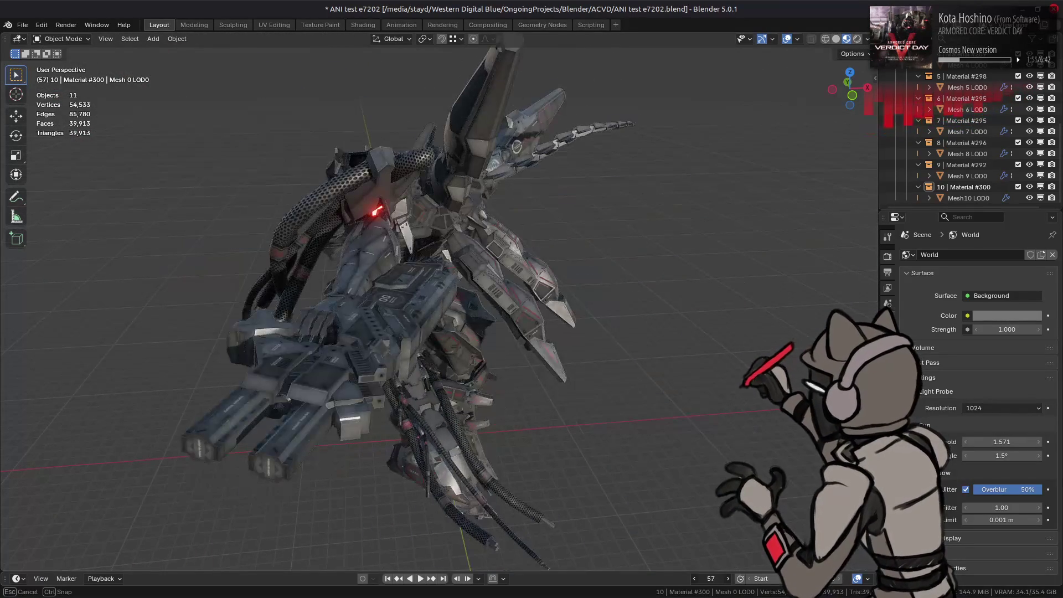
{"action": "middle_click_drag", "start_coordinate": [637, 443], "coordinate": [609, 446]}
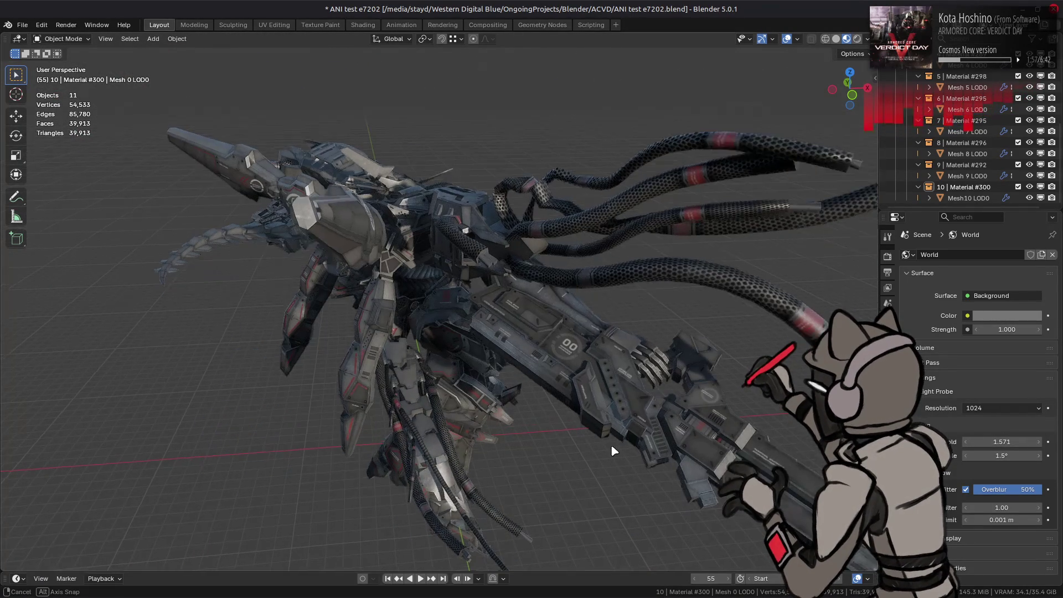
{"action": "scroll", "coordinate": [968, 139], "scroll_direction": "up", "scroll_amount": 7}
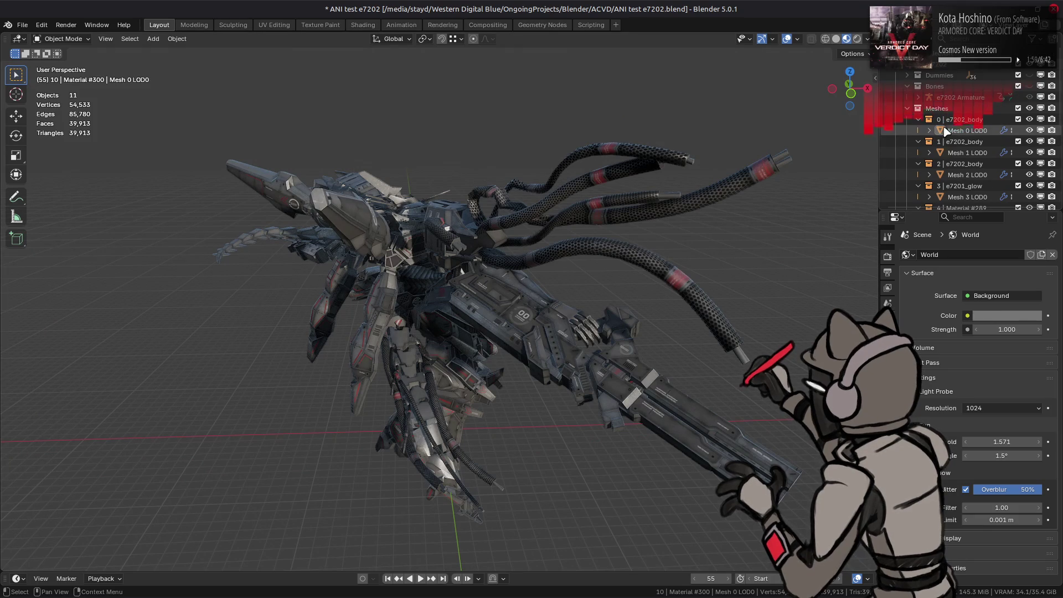
{"action": "left_click", "coordinate": [1029, 87]}
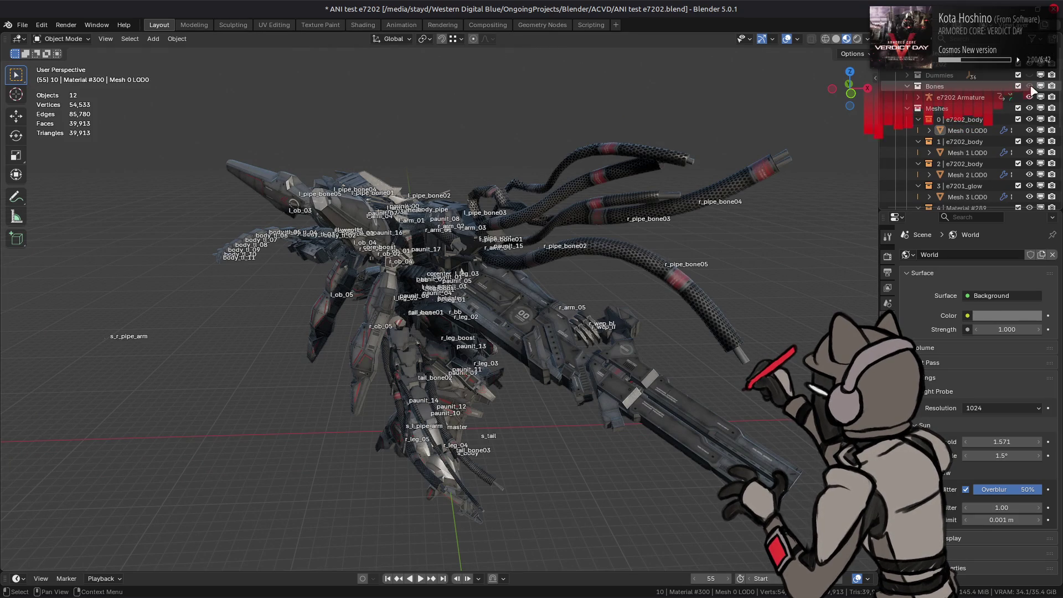
{"action": "left_click", "coordinate": [797, 39]}
{"action": "left_click", "coordinate": [818, 175]}
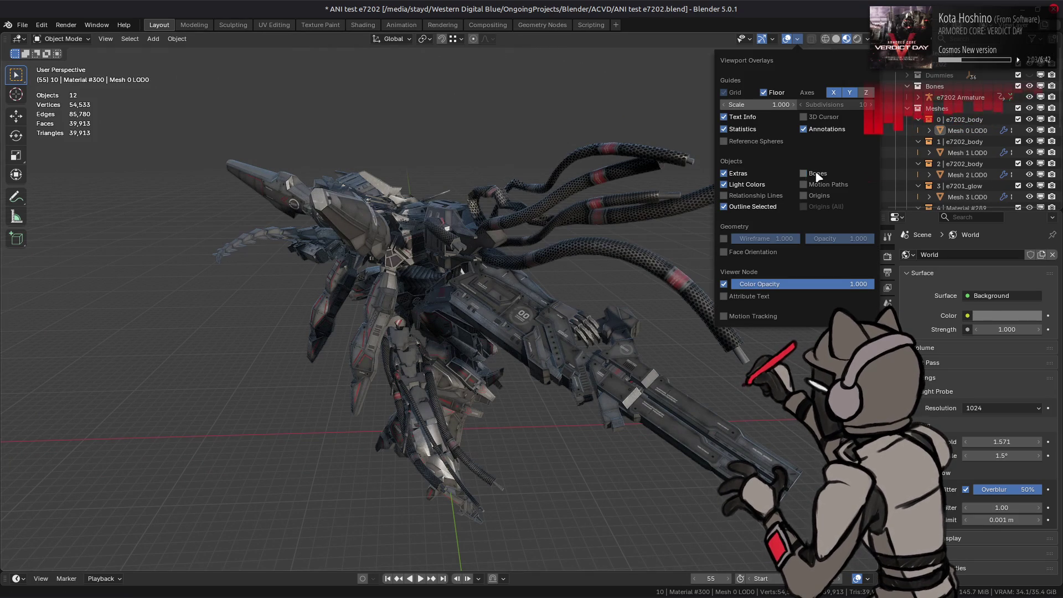
Step: Put the e7202 Armature into Pose Mode and select only the master bone
{"action": "left_click", "coordinate": [918, 97]}
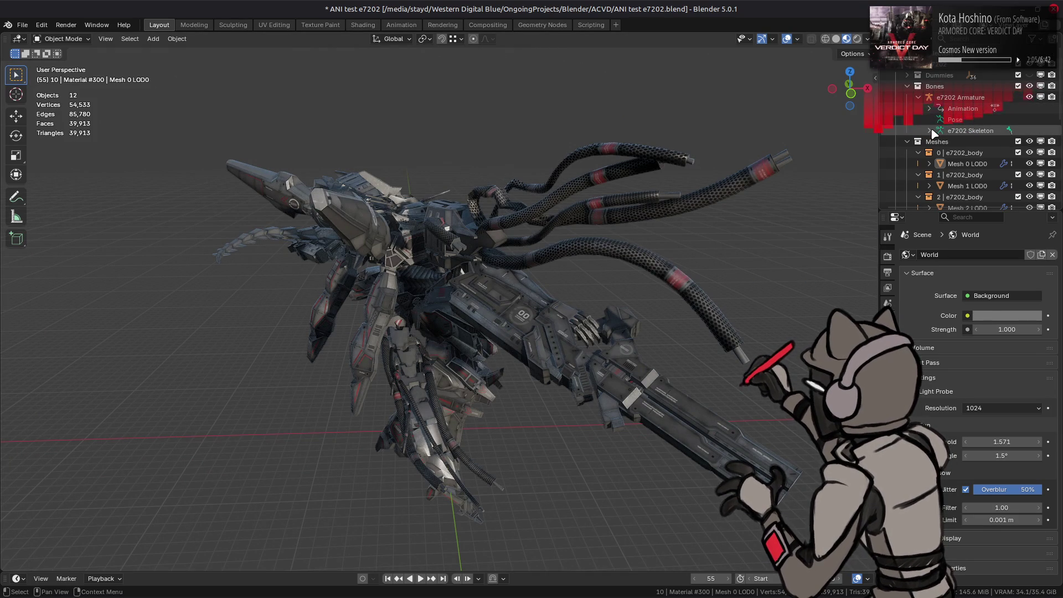
{"action": "left_click", "coordinate": [936, 132]}
{"action": "left_click", "coordinate": [61, 39]}
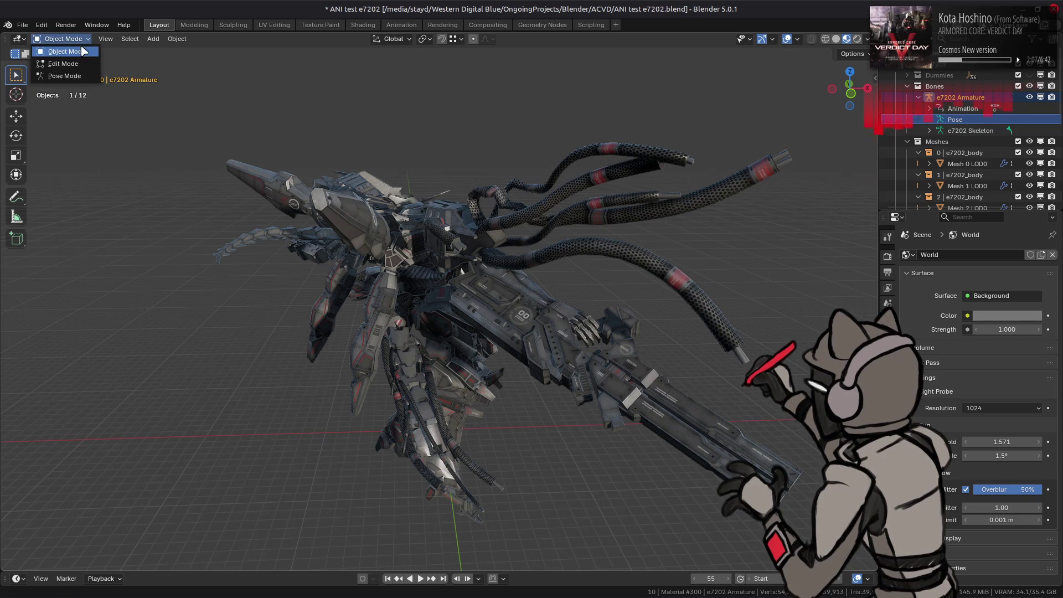
{"action": "left_click", "coordinate": [56, 74]}
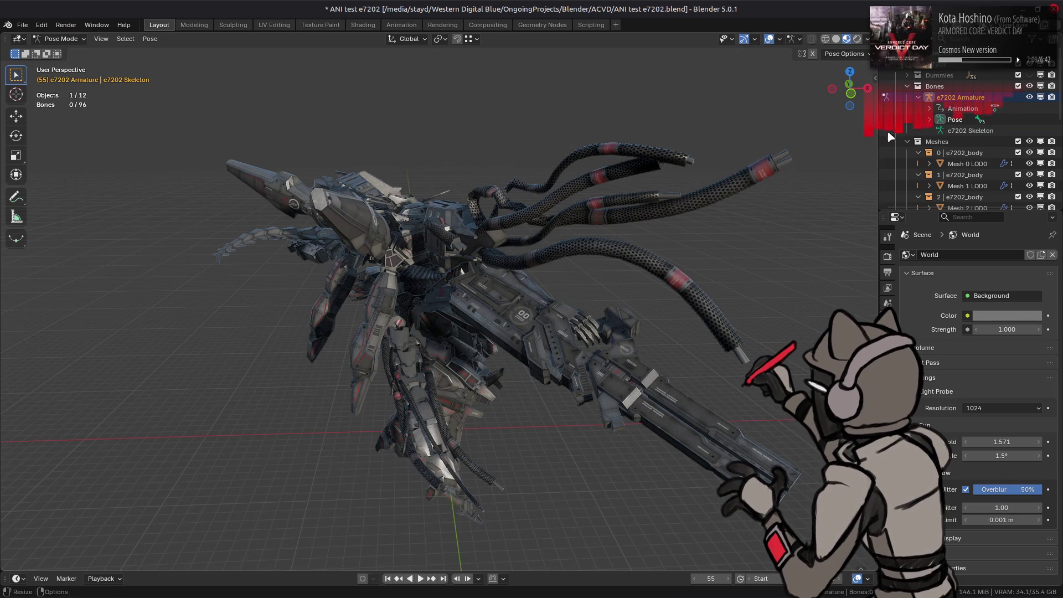
{"action": "left_click", "coordinate": [959, 120]}
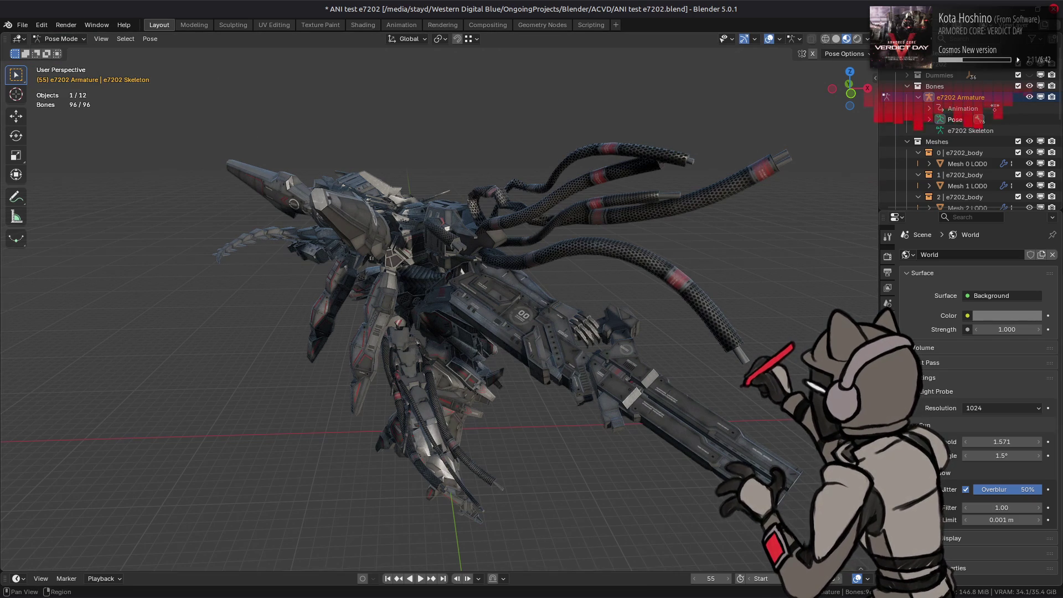
{"action": "left_click", "coordinate": [887, 406]}
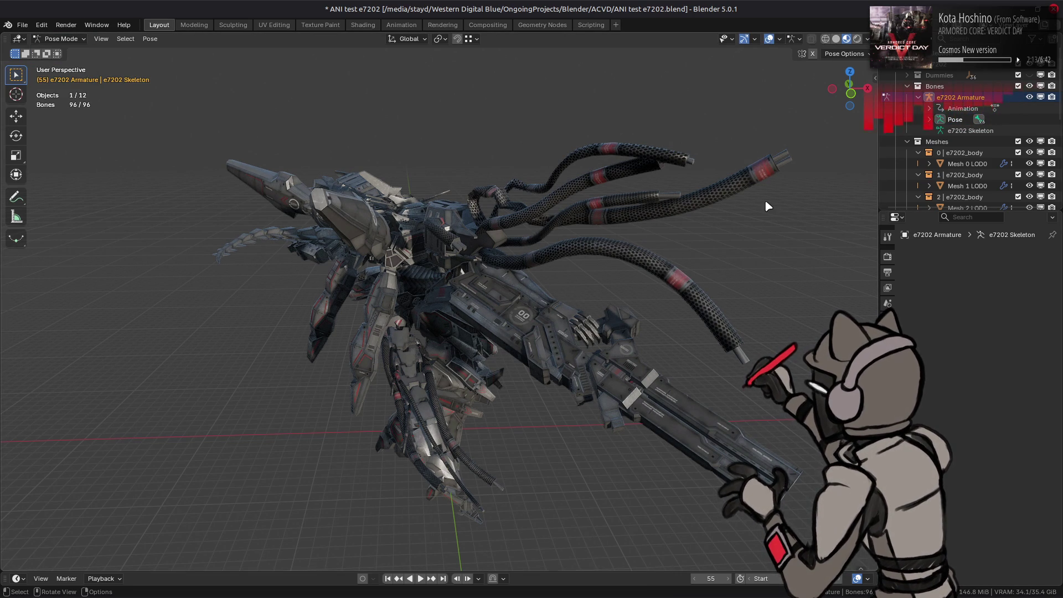
{"action": "left_click", "coordinate": [727, 275]}
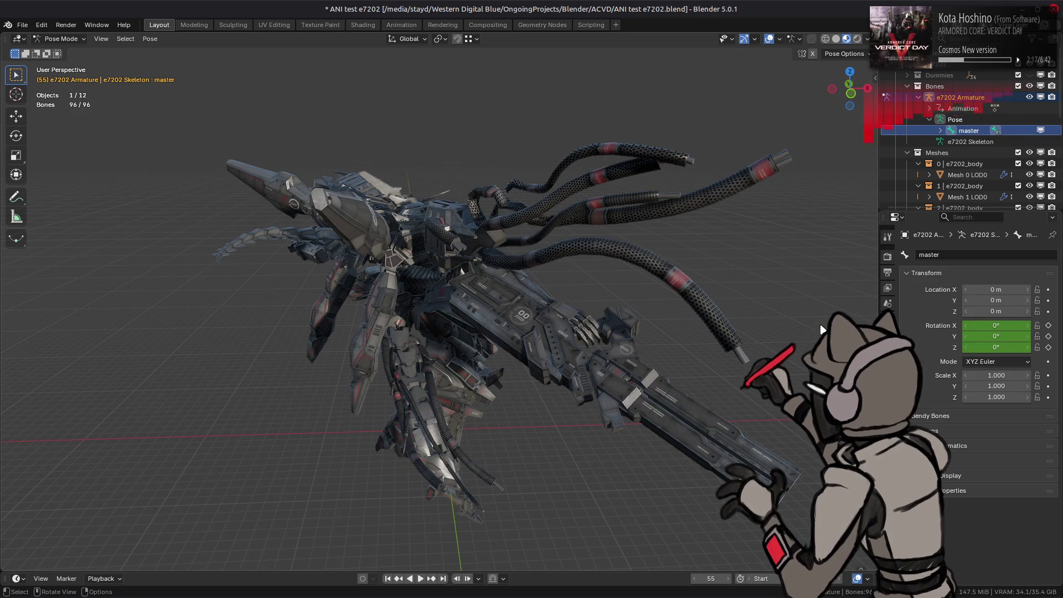
Step: Try quaternion rotation on master and undo it, then set c_center to Quaternion (WXYZ)
{"action": "key", "text": "a"}
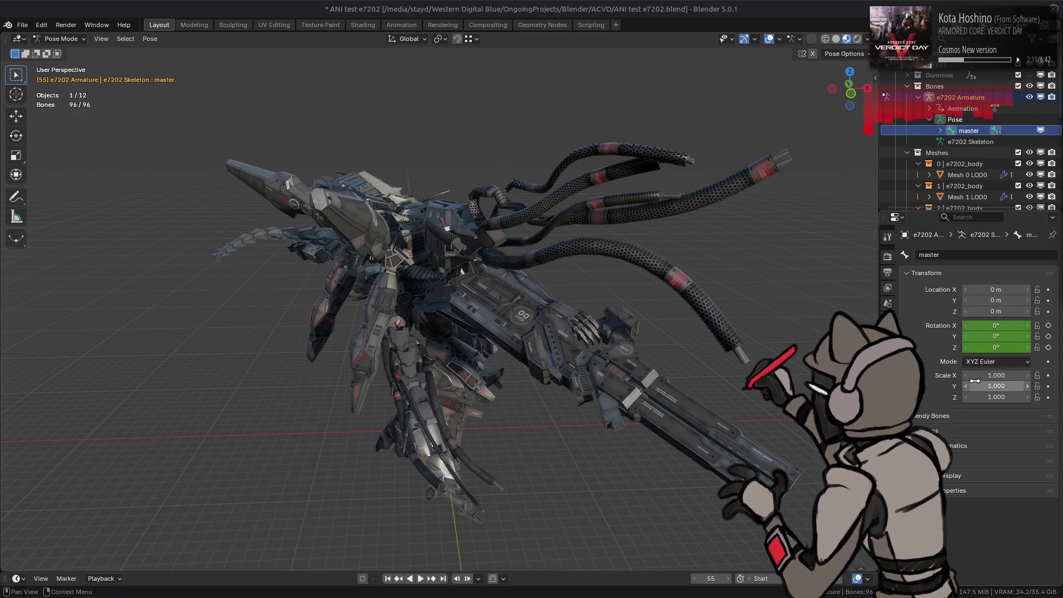
{"action": "left_click", "coordinate": [982, 362]}
{"action": "left_click", "coordinate": [991, 380]}
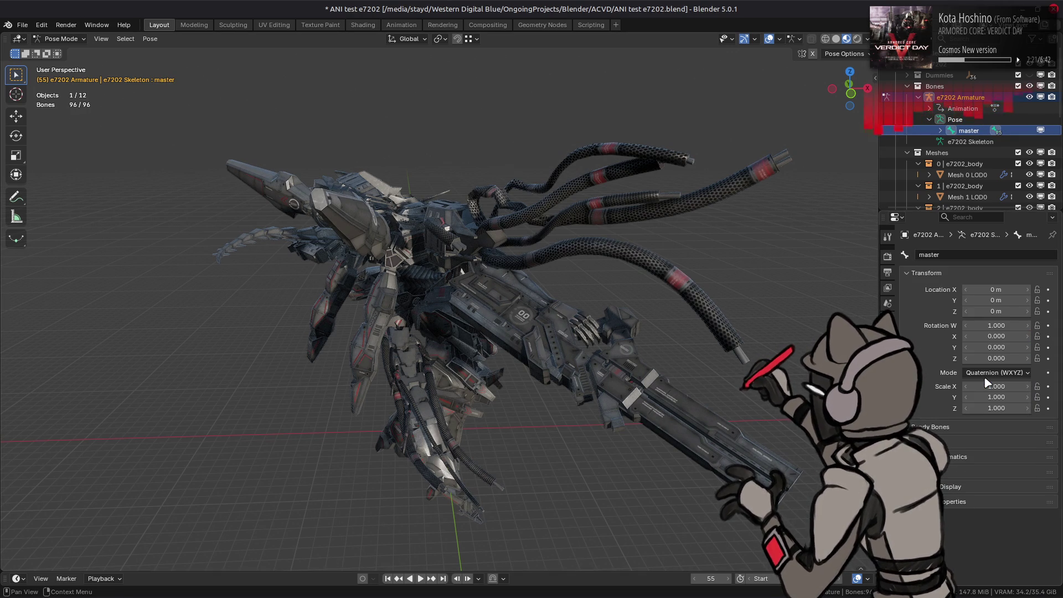
{"action": "key", "text": "ctrl+z"}
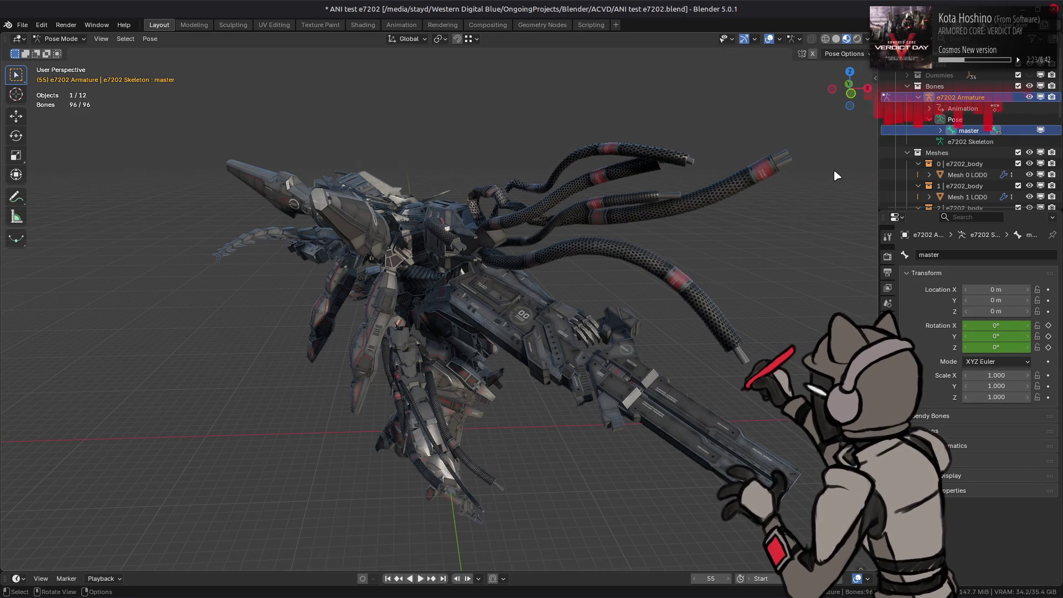
{"action": "left_click", "coordinate": [940, 130]}
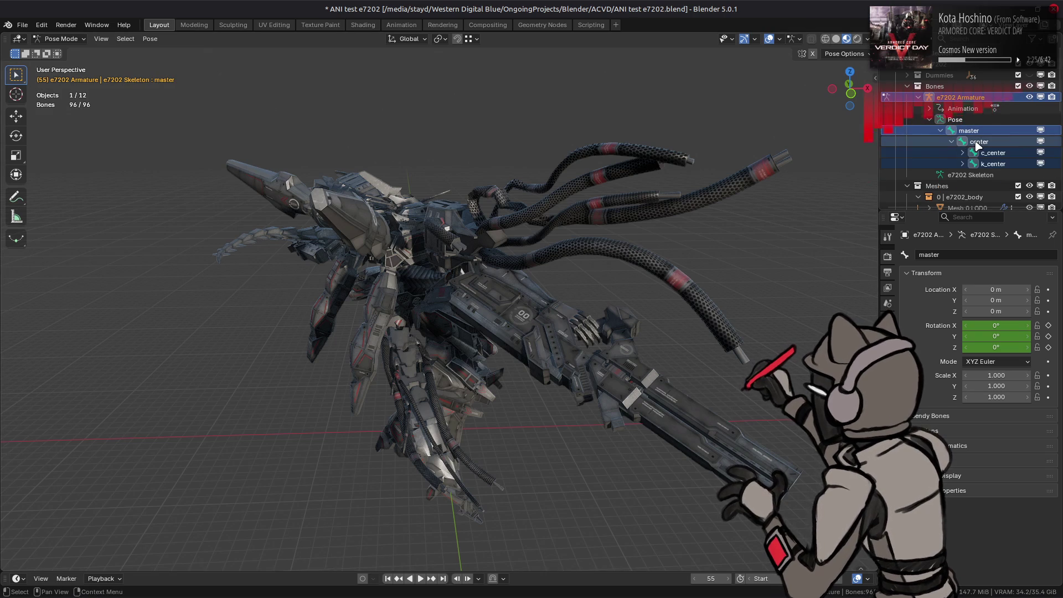
{"action": "left_click", "coordinate": [978, 142]}
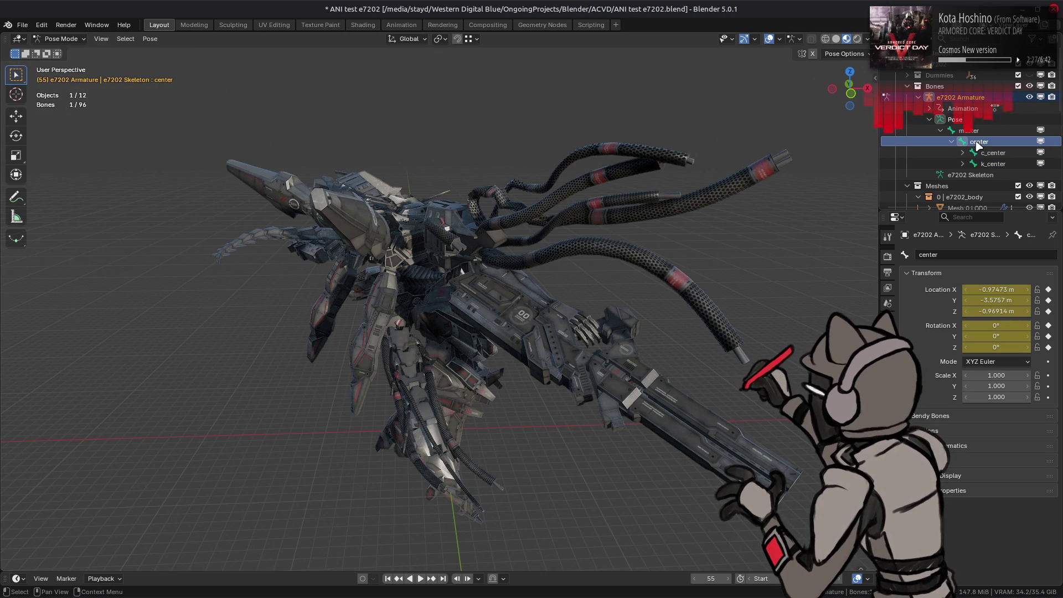
{"action": "left_click", "coordinate": [986, 155]}
{"action": "left_click", "coordinate": [990, 143]}
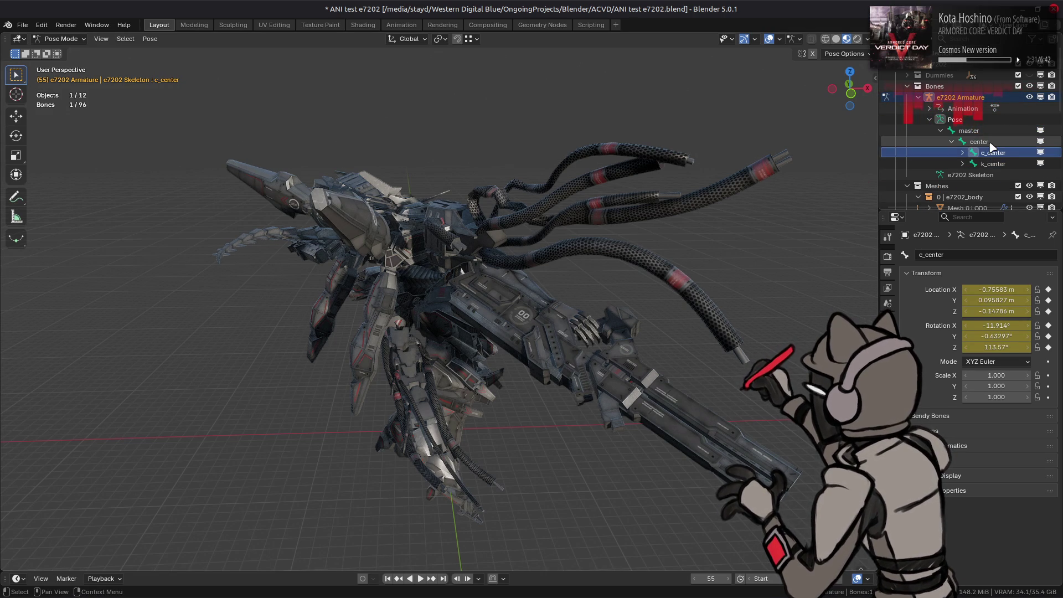
{"action": "left_click", "coordinate": [990, 153]}
{"action": "left_click", "coordinate": [988, 361]}
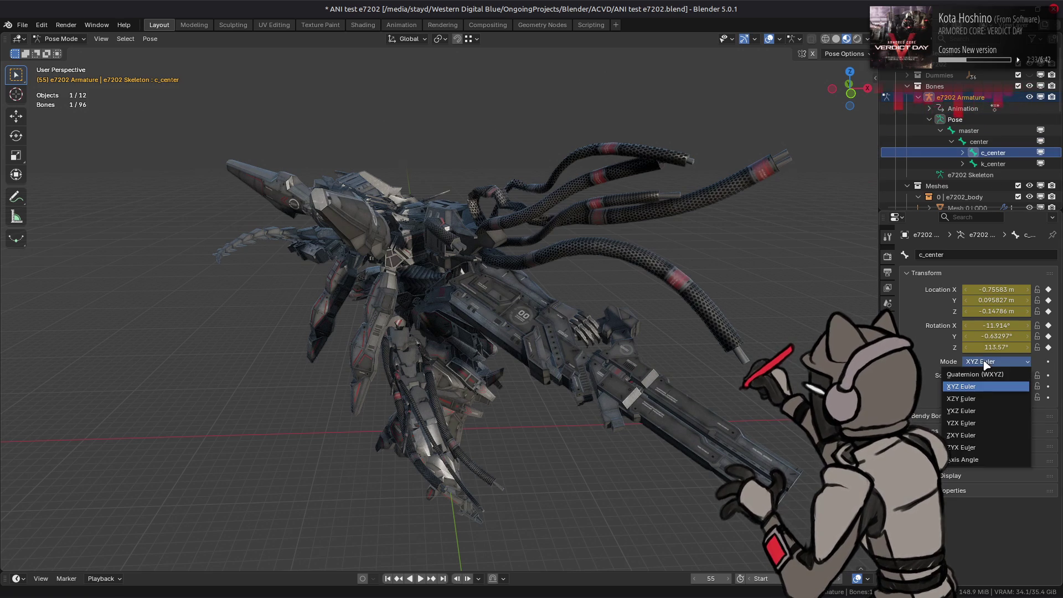
{"action": "left_click", "coordinate": [984, 375]}
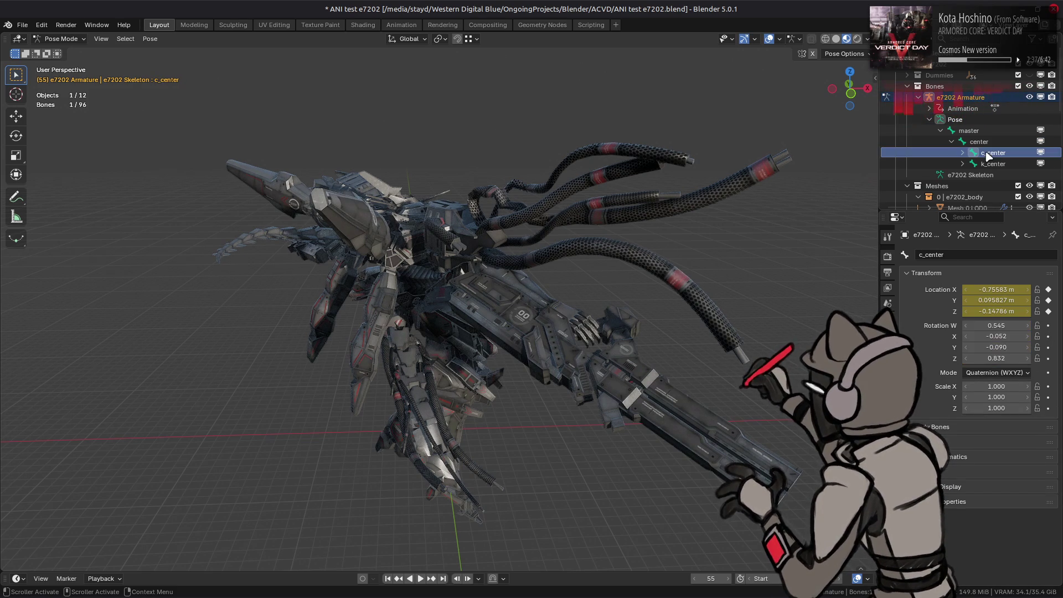
Step: Set the core and center bones' rotation mode to Quaternion (WXYZ)
{"action": "left_click", "coordinate": [961, 152]}
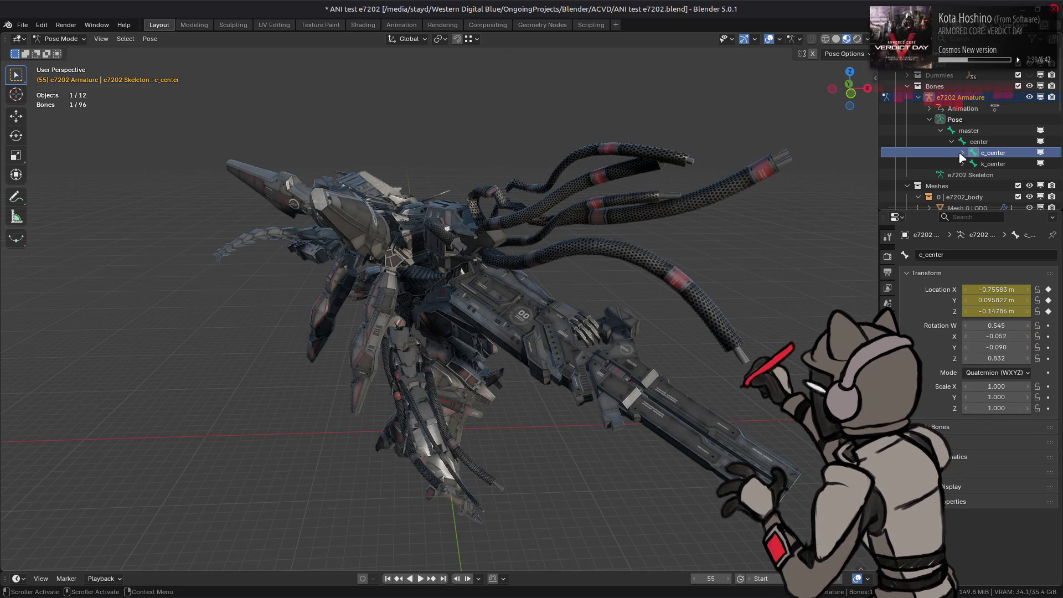
{"action": "left_click", "coordinate": [985, 164]}
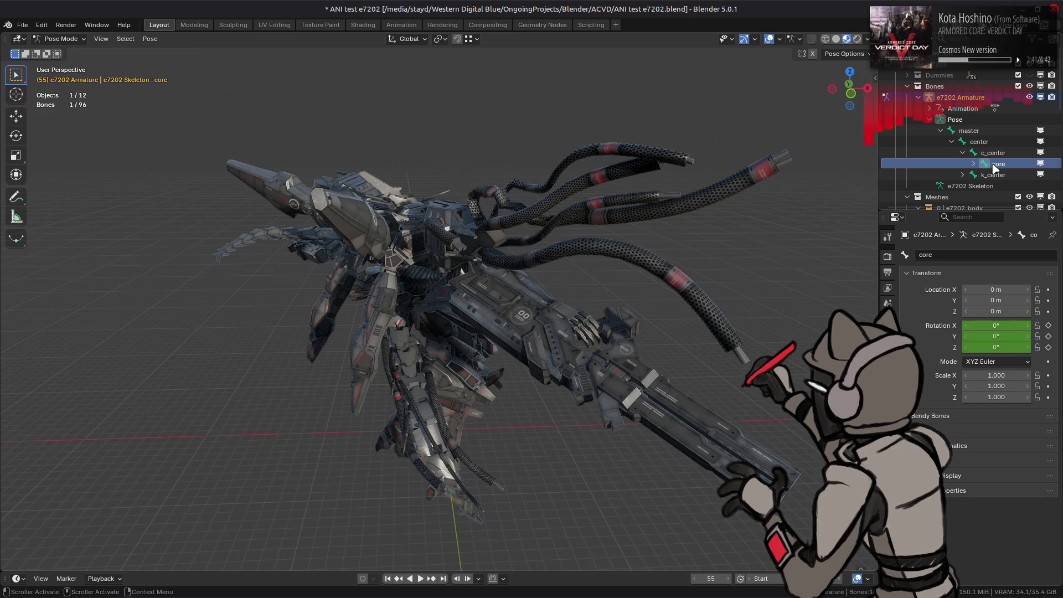
{"action": "left_click", "coordinate": [996, 361]}
{"action": "left_click", "coordinate": [990, 374]}
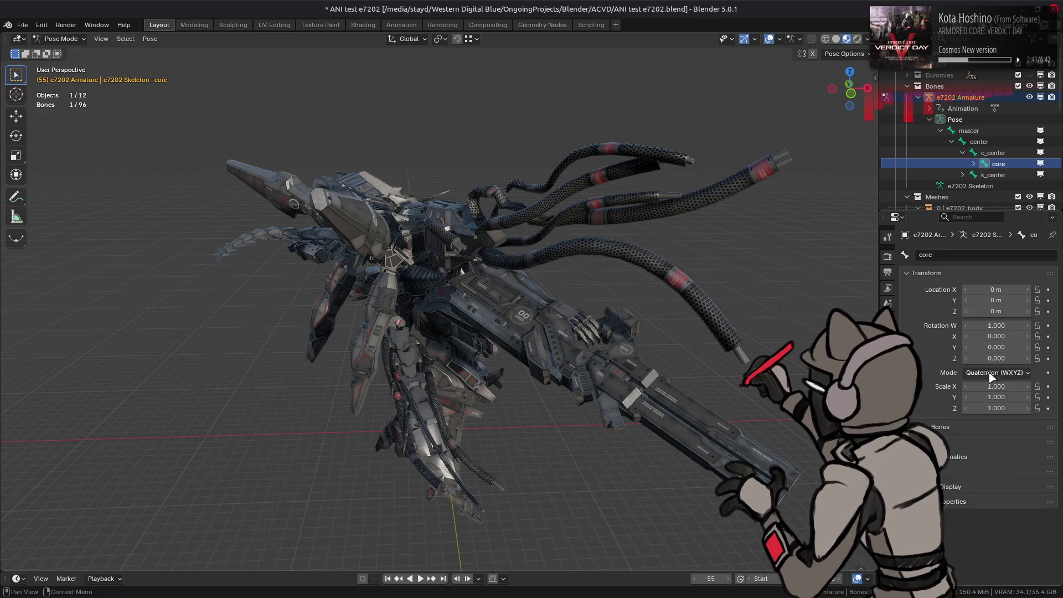
{"action": "left_click", "coordinate": [992, 175]}
{"action": "left_click", "coordinate": [996, 362]}
{"action": "left_click", "coordinate": [979, 141]}
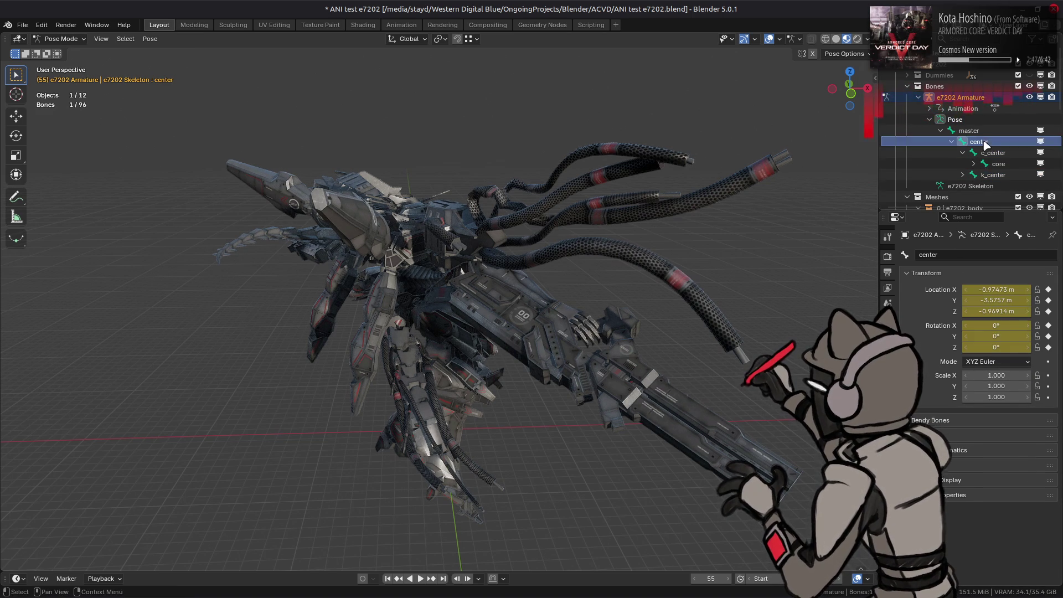
{"action": "left_click", "coordinate": [996, 362]}
{"action": "left_click", "coordinate": [991, 374]}
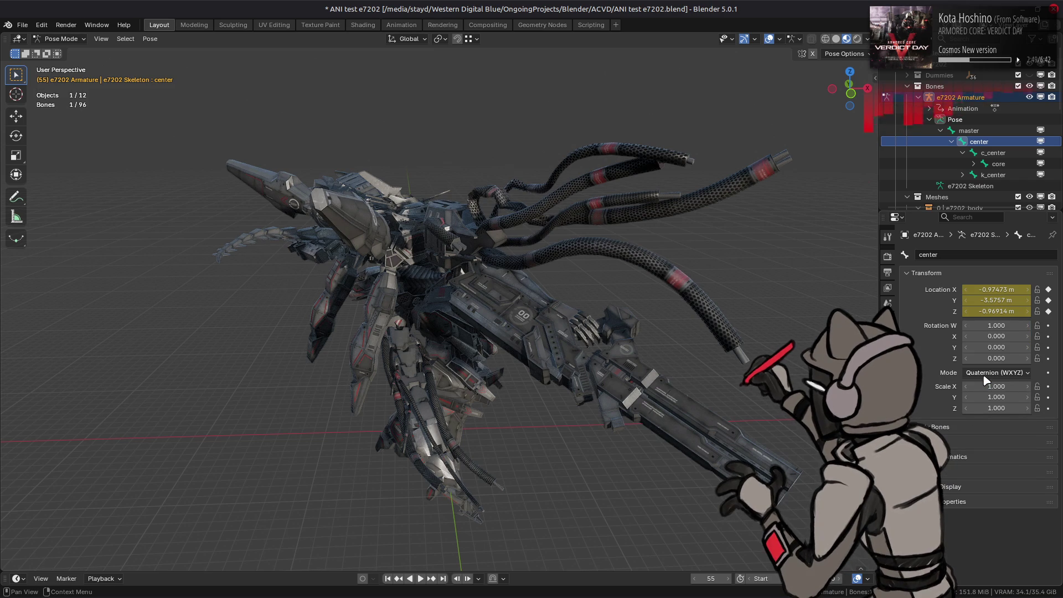
Step: Scrub the animation back to frame 32, then quit Blender without saving
{"action": "mouse_move", "coordinate": [711, 578]}
{"action": "left_mouse_down"}
{"action": "mouse_move", "coordinate": [719, 578]}
{"action": "mouse_move", "coordinate": [702, 578]}
{"action": "left_mouse_up"}
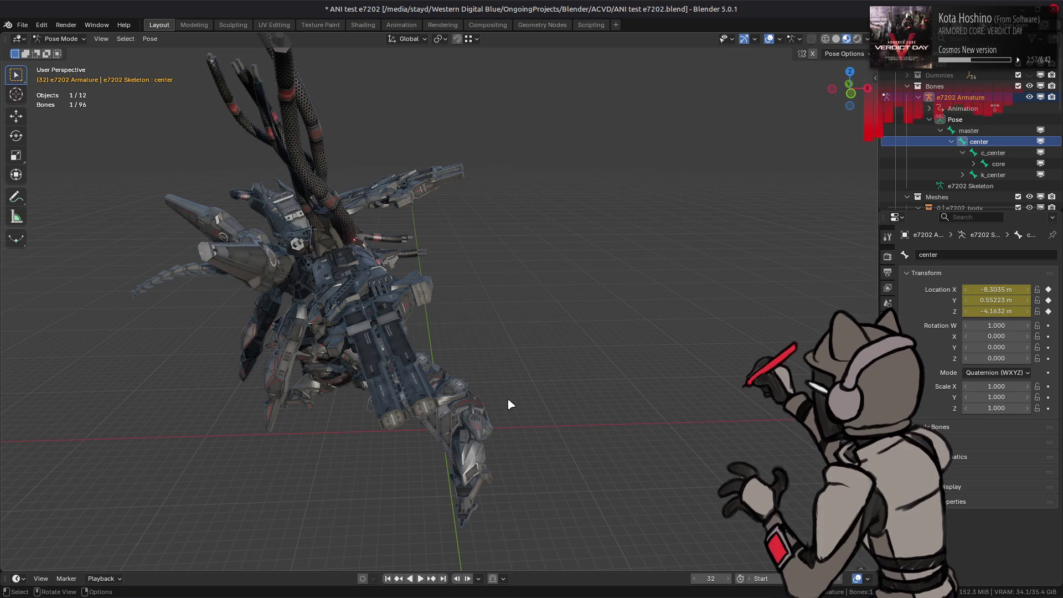
{"action": "key", "text": "ctrl+q"}
{"action": "left_click", "coordinate": [474, 325]}
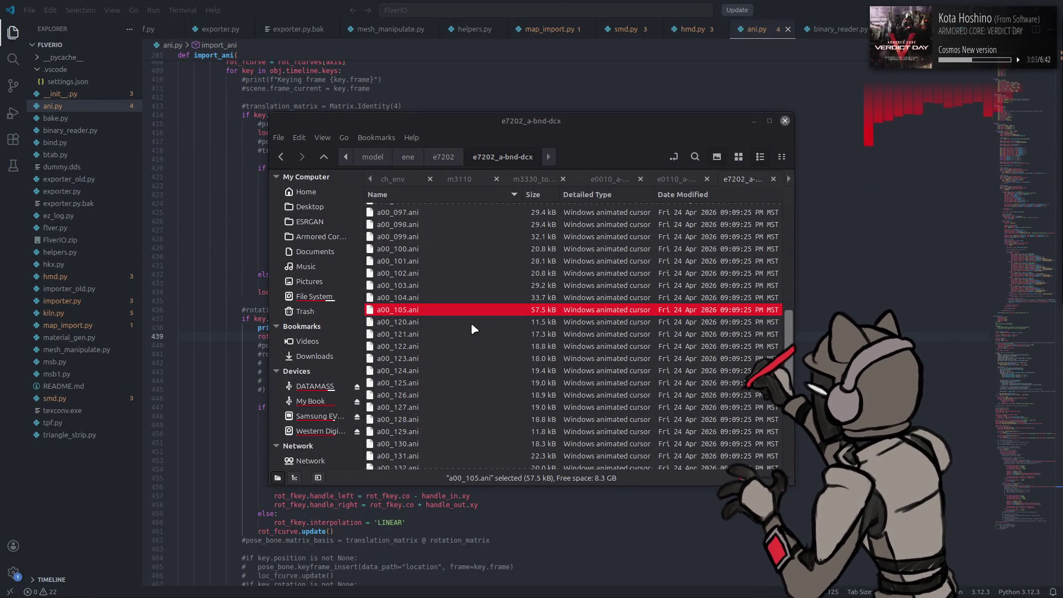
Step: Close the file manager and highlight the loc_fcurves and rot_fcurves uses in ani.py
{"action": "key", "text": "alt+F4"}
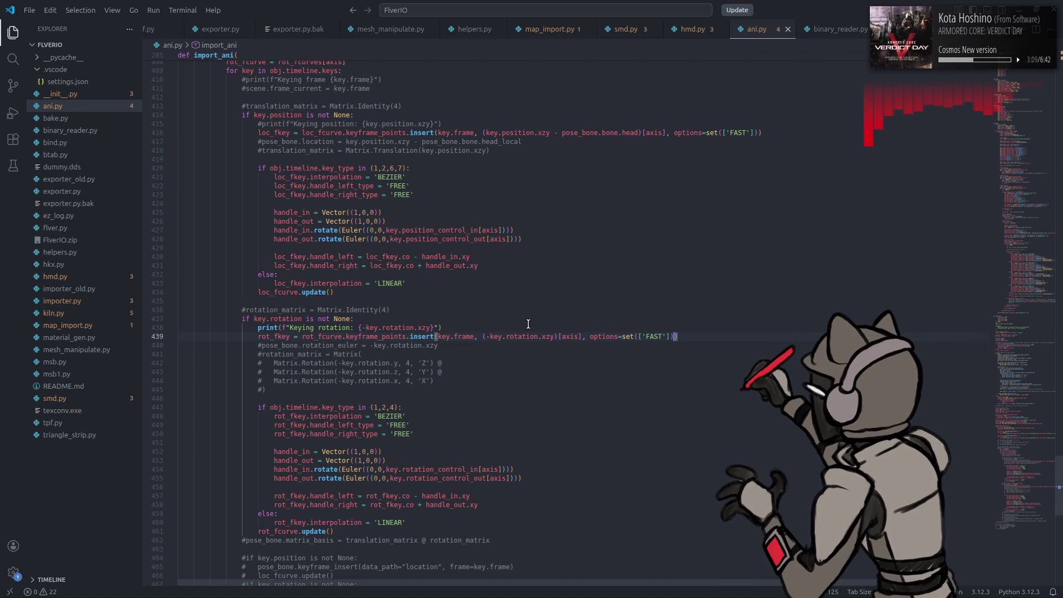
{"action": "scroll", "coordinate": [528, 324], "scroll_direction": "up", "scroll_amount": 12}
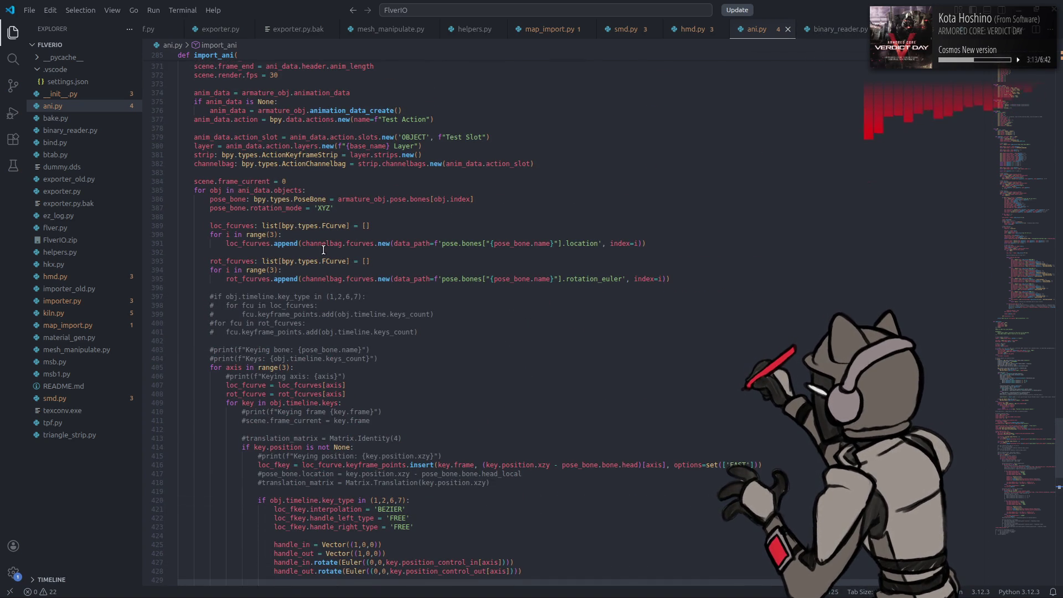
{"action": "double_click", "coordinate": [258, 244]}
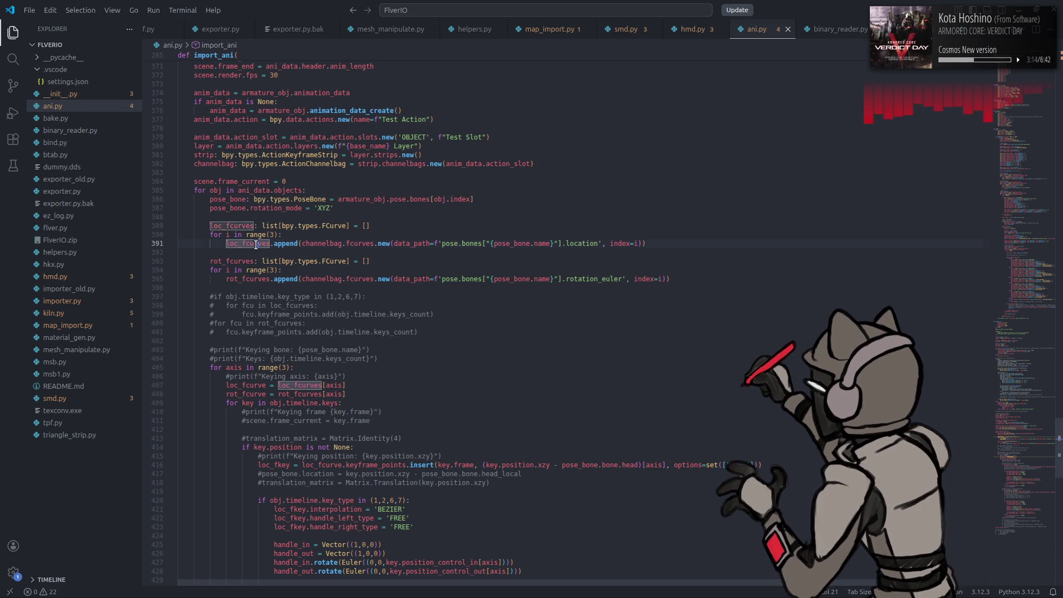
{"action": "double_click", "coordinate": [252, 279]}
Step: Duplicate the rot_fcurves declaration, undo it, and select the 3 in range(3) on line 394
{"action": "left_click_drag", "start_coordinate": [370, 261], "coordinate": [208, 261]}
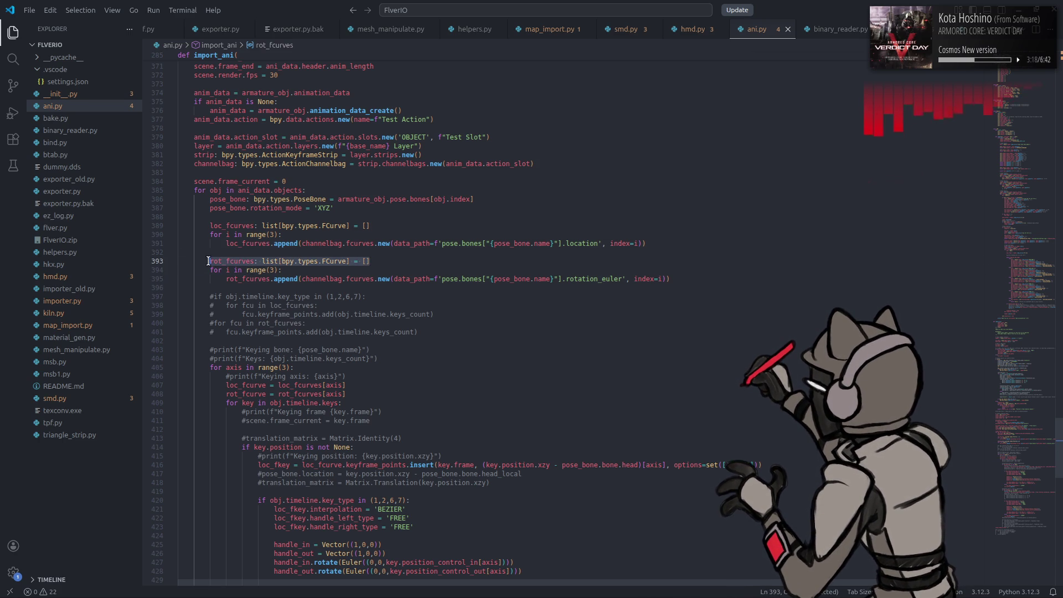
{"action": "left_click", "coordinate": [397, 261]}
{"action": "key", "text": "shift+alt+Down"}
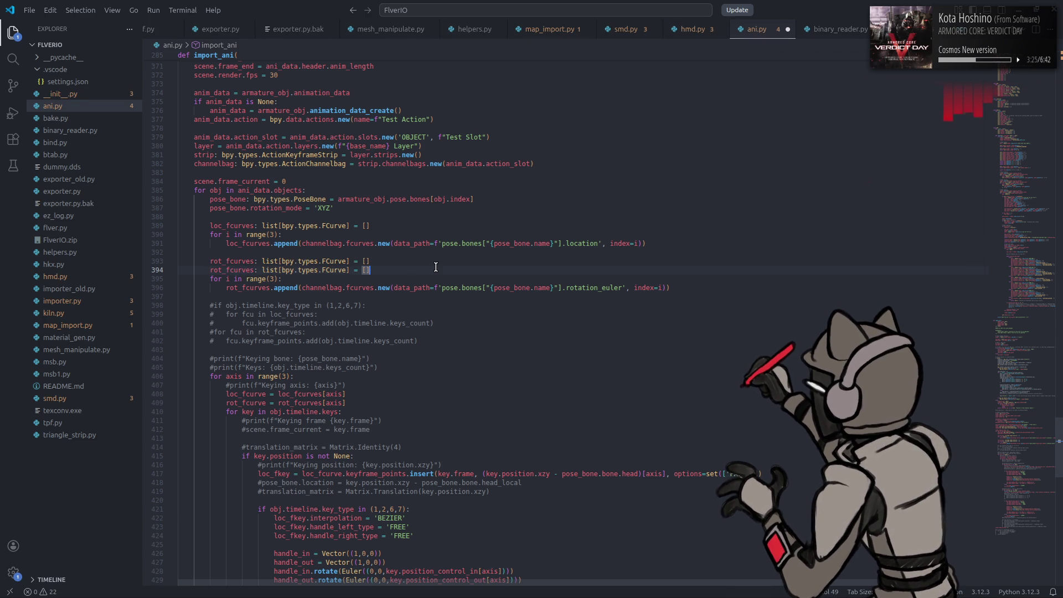
{"action": "key", "text": "ctrl+z"}
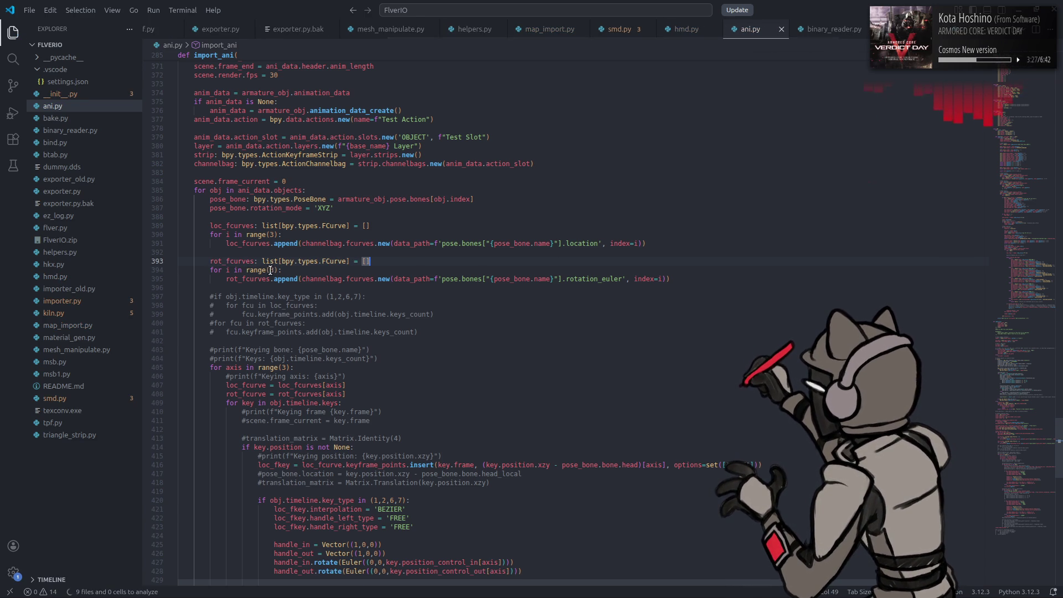
{"action": "double_click", "coordinate": [272, 270]}
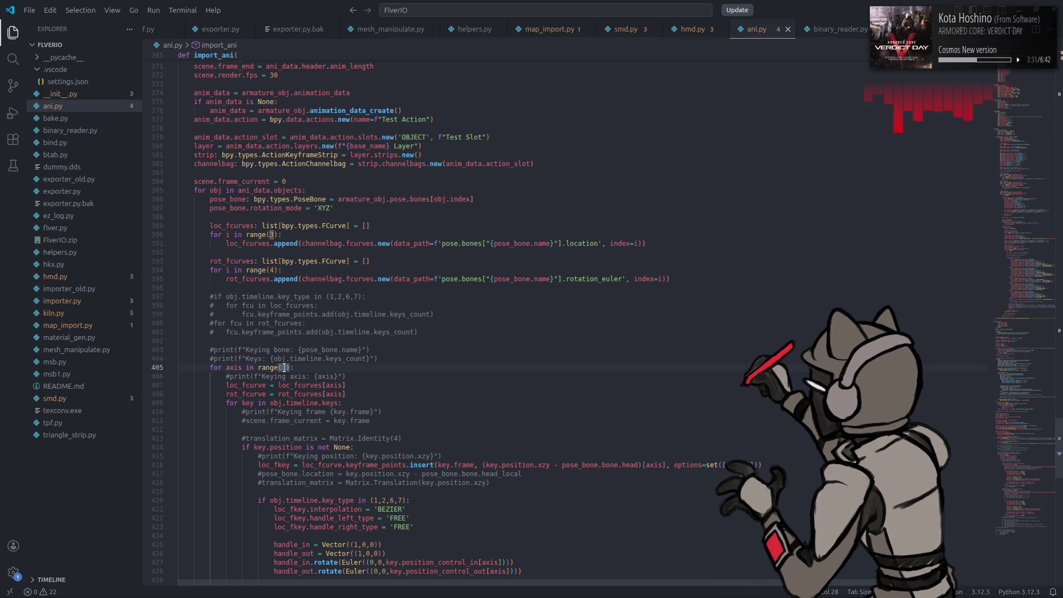
Step: Try adding an 'if axis == 3:' check after the position test, remove it, and type 4
{"action": "double_click", "coordinate": [236, 367]}
{"action": "scroll", "coordinate": [366, 369], "scroll_direction": "down", "scroll_amount": 5}
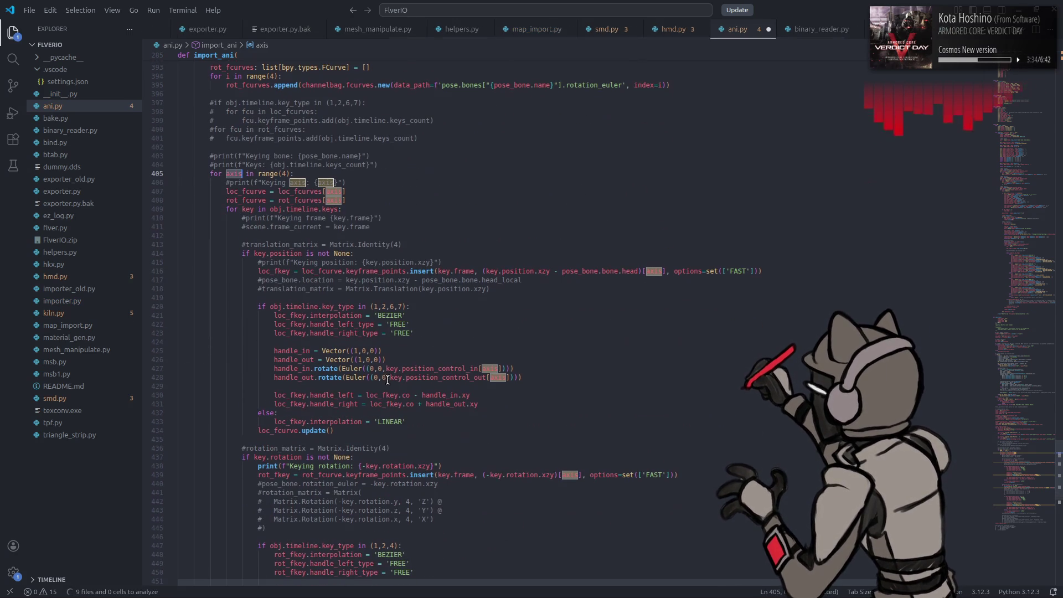
{"action": "left_click", "coordinate": [420, 307]}
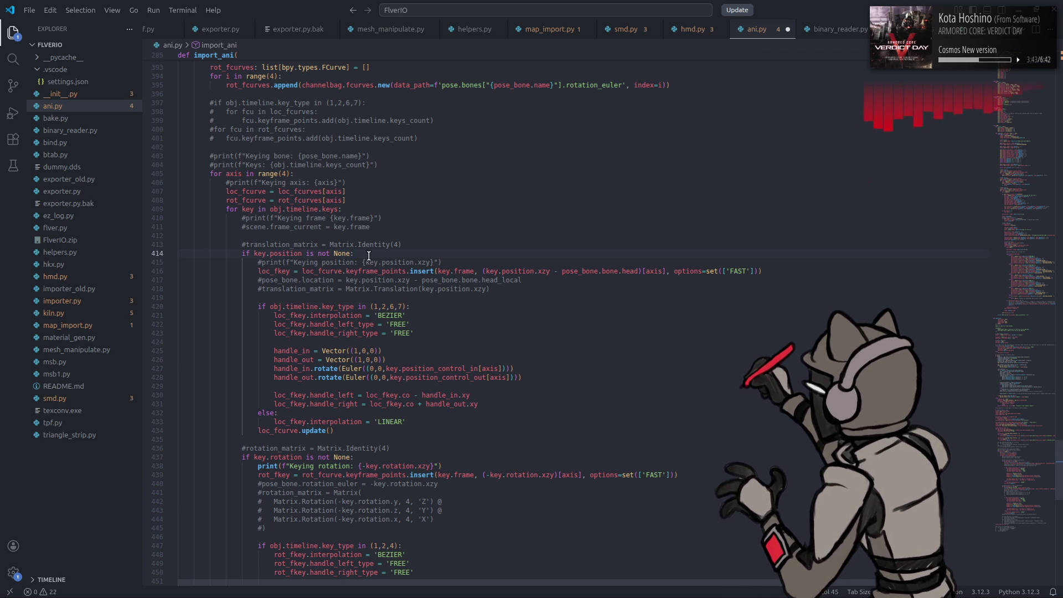
{"action": "key", "text": "Return"}
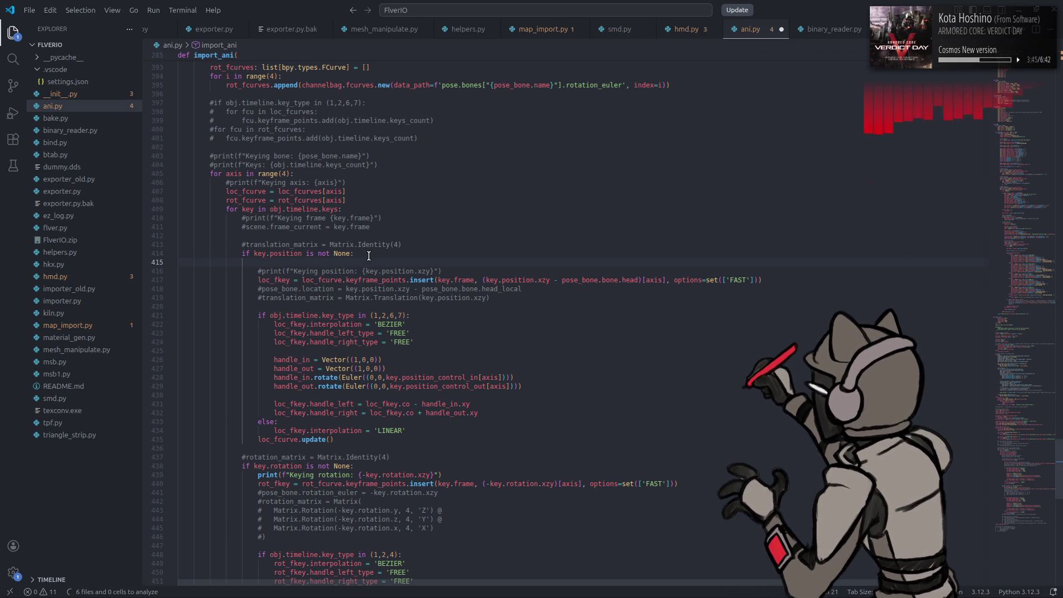
{"action": "type", "text": "if "}
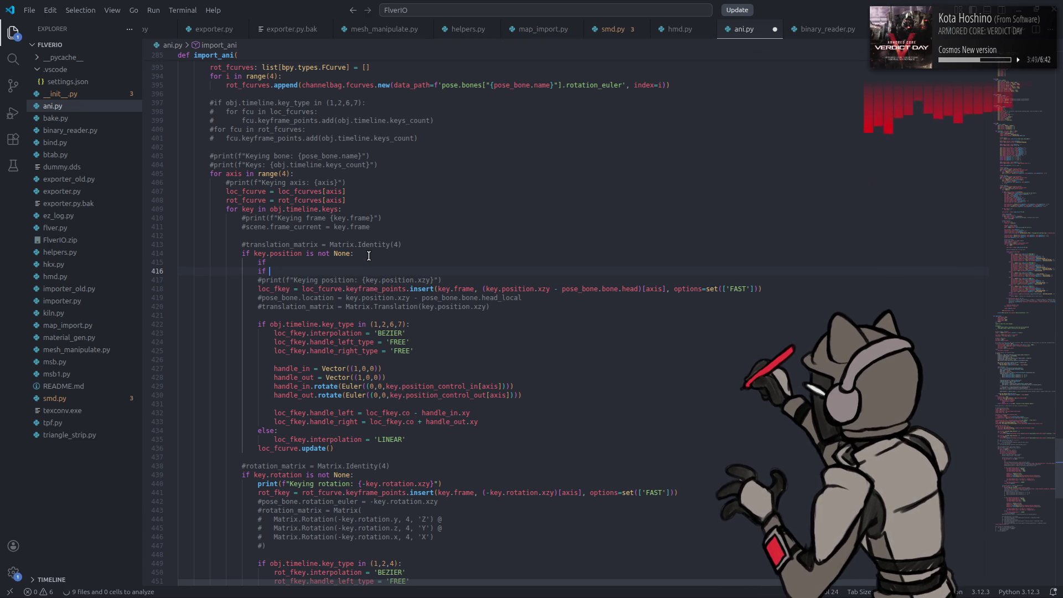
{"action": "type", "text": "axis == 3"}
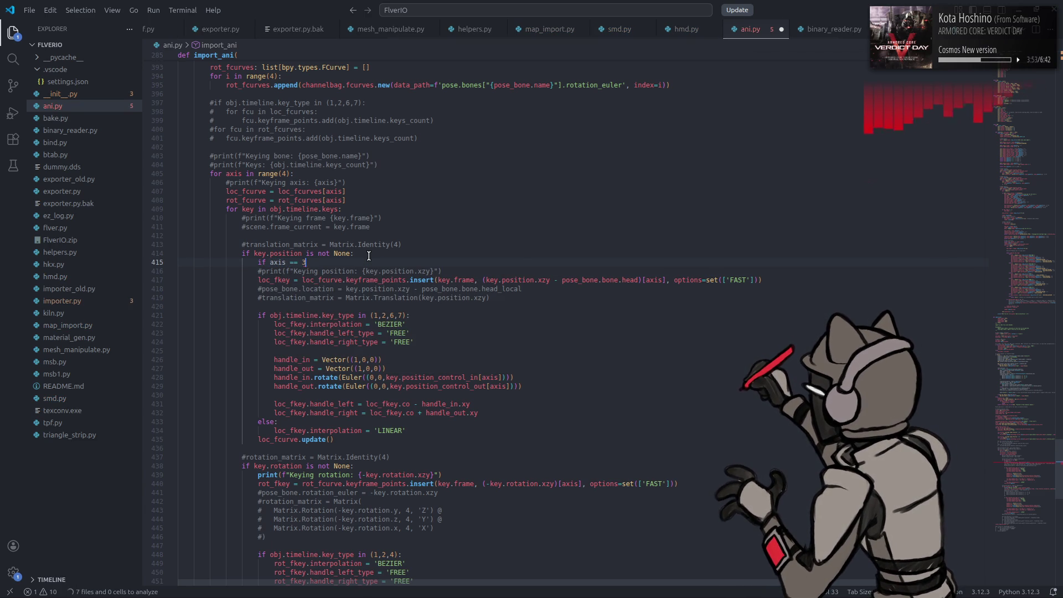
{"action": "type", "text": ":"}
{"action": "key", "text": "Return"}
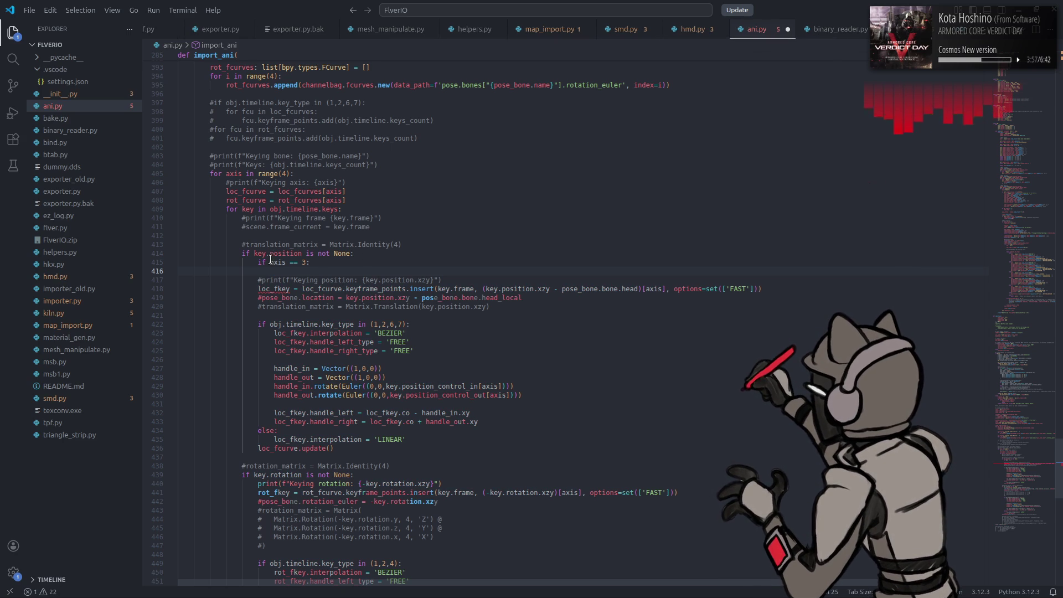
{"action": "key", "text": "BackSpace"}
{"action": "key", "text": "BackSpace"}
{"action": "key", "text": "BackSpace"}
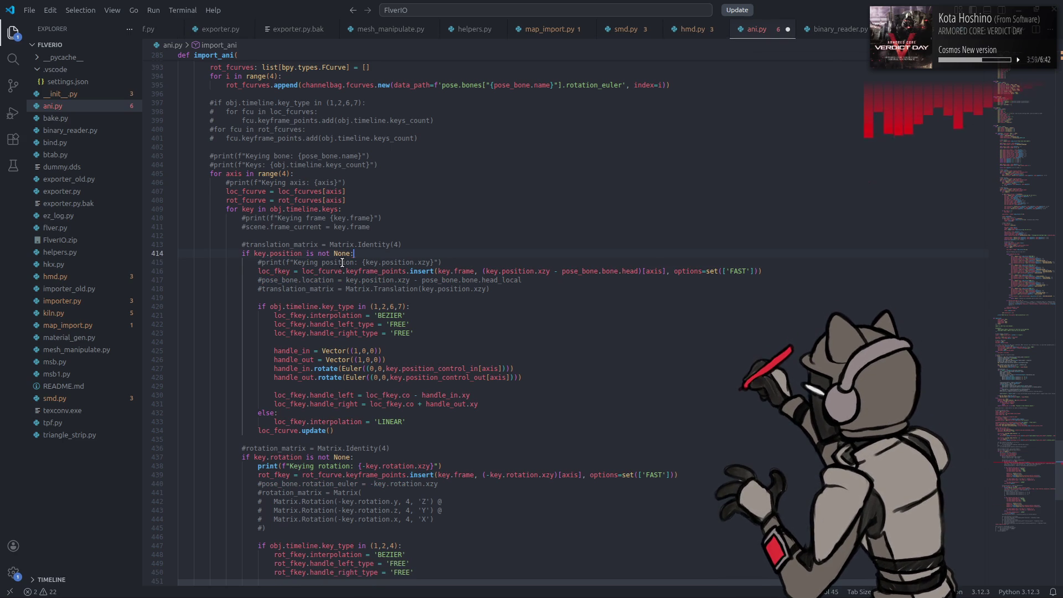
{"action": "type", "text": "4"}
Step: Append 'and axis < 3' to line 414's position check so location keys only for axis < 3, and save
{"action": "left_click", "coordinate": [346, 253]}
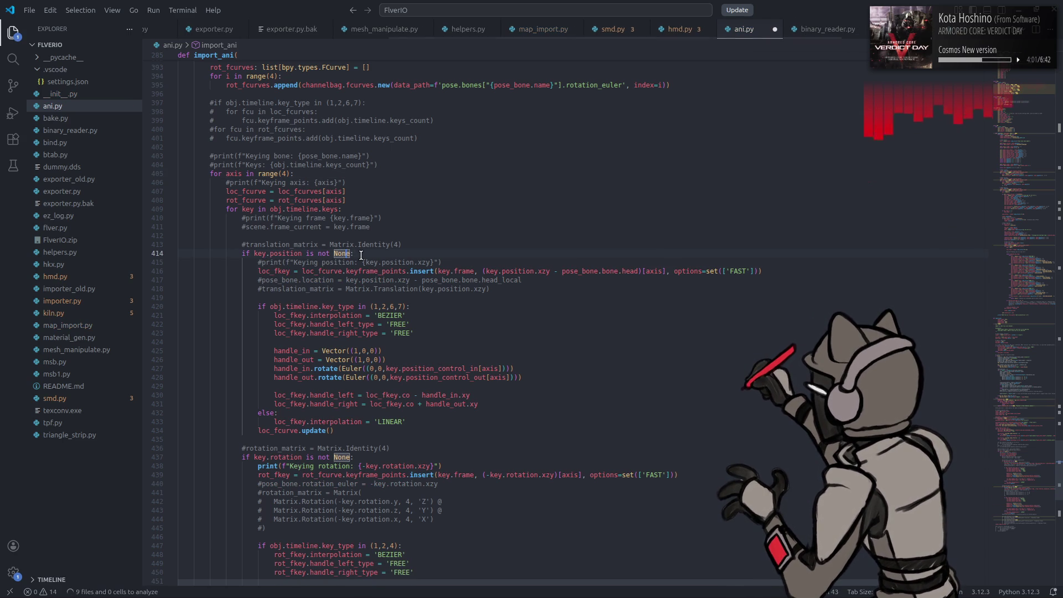
{"action": "type", "text": "and axis < 3"}
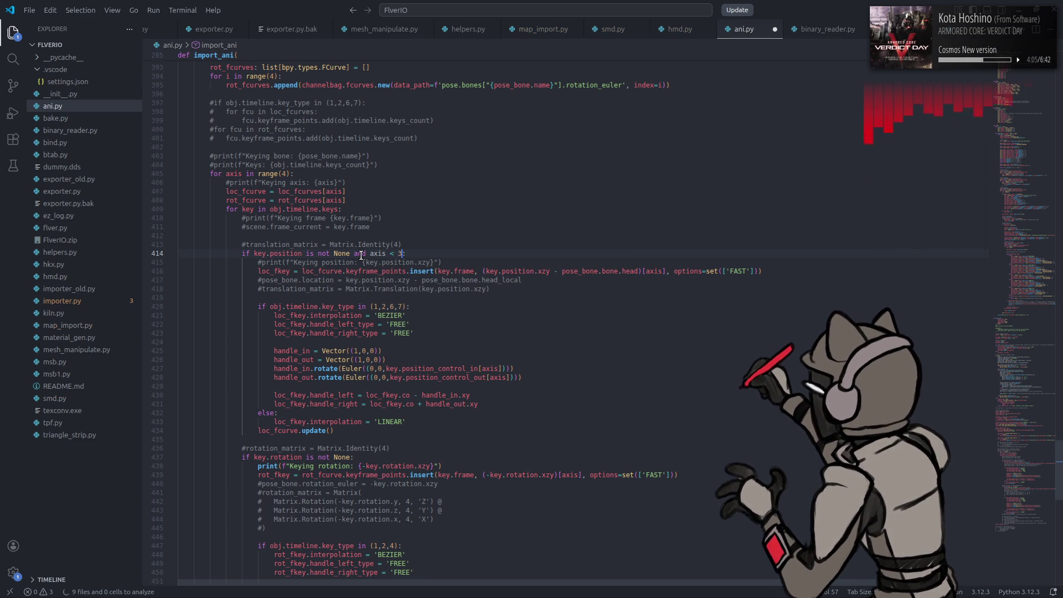
{"action": "scroll", "coordinate": [378, 254], "scroll_direction": "down", "scroll_amount": 8}
{"action": "key", "text": "ctrl+s"}
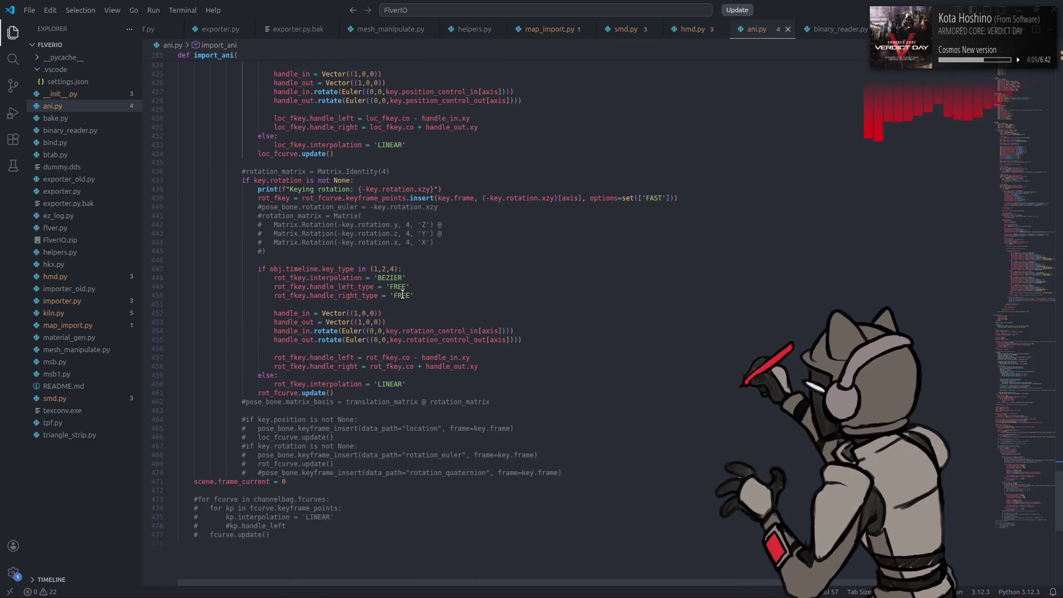
Step: Comment out the rotation debug print on line 438 with #
{"action": "scroll", "coordinate": [403, 294], "scroll_direction": "up", "scroll_amount": 15}
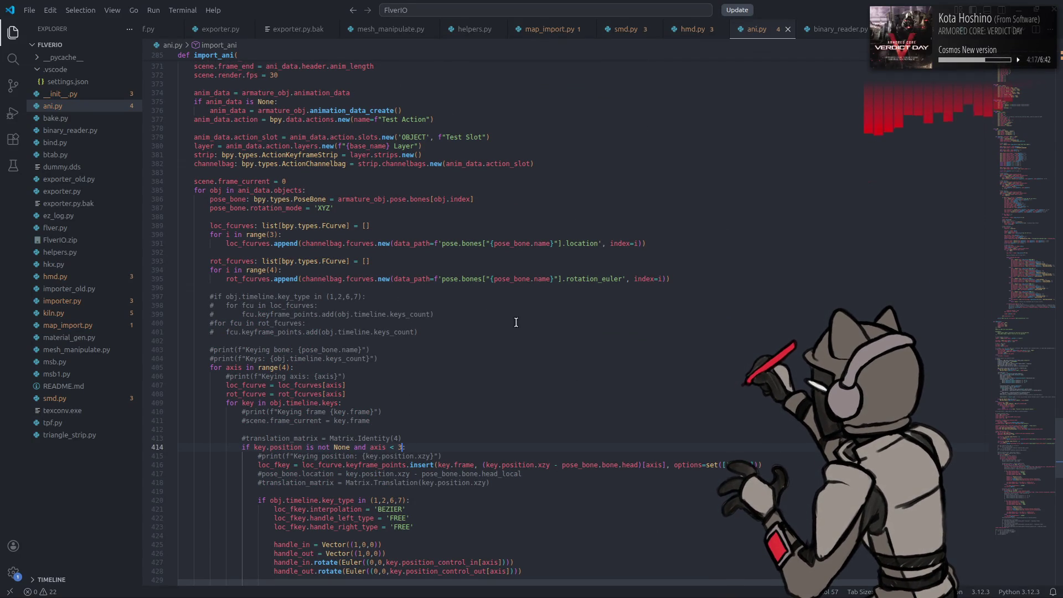
{"action": "scroll", "coordinate": [529, 321], "scroll_direction": "down", "scroll_amount": 10}
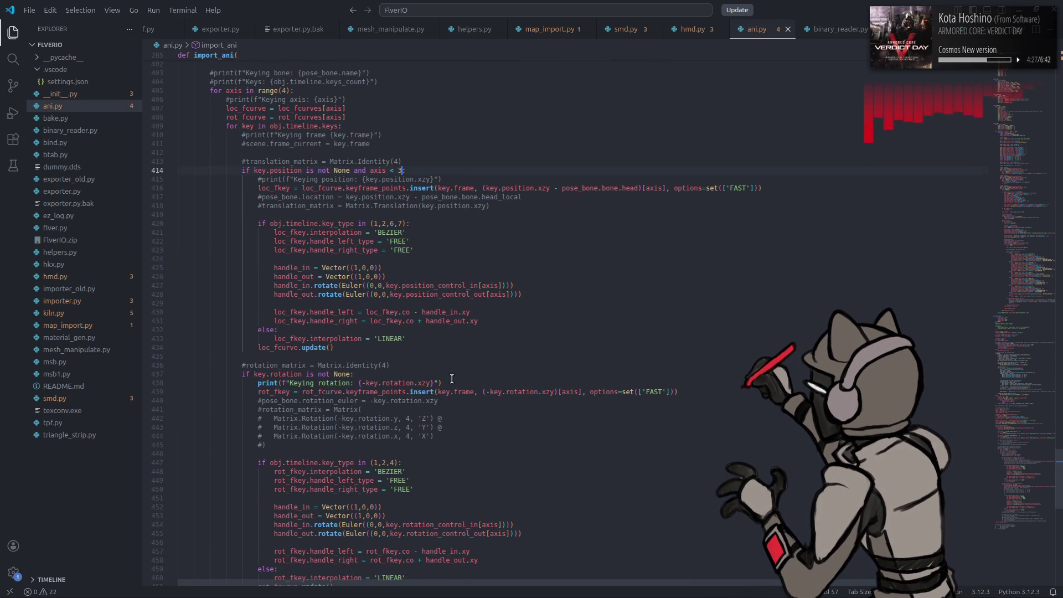
{"action": "left_click", "coordinate": [258, 383]}
{"action": "type", "text": "#"}
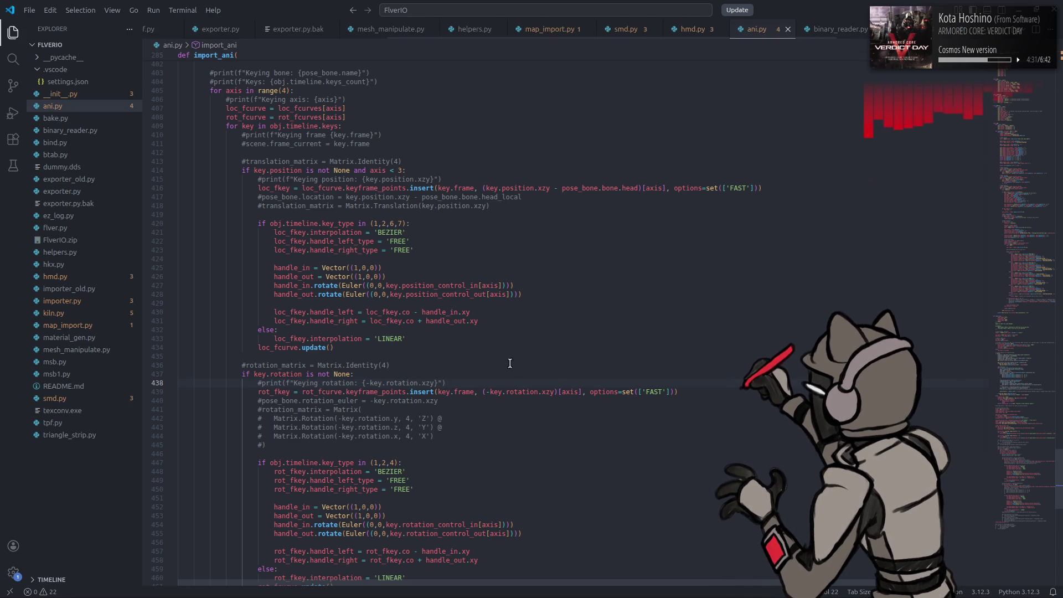
{"action": "left_click", "coordinate": [482, 391]}
Step: Remove the stray Q, save, and add Quaternion to the mathutils import on line 8
{"action": "type", "text": "Q"}
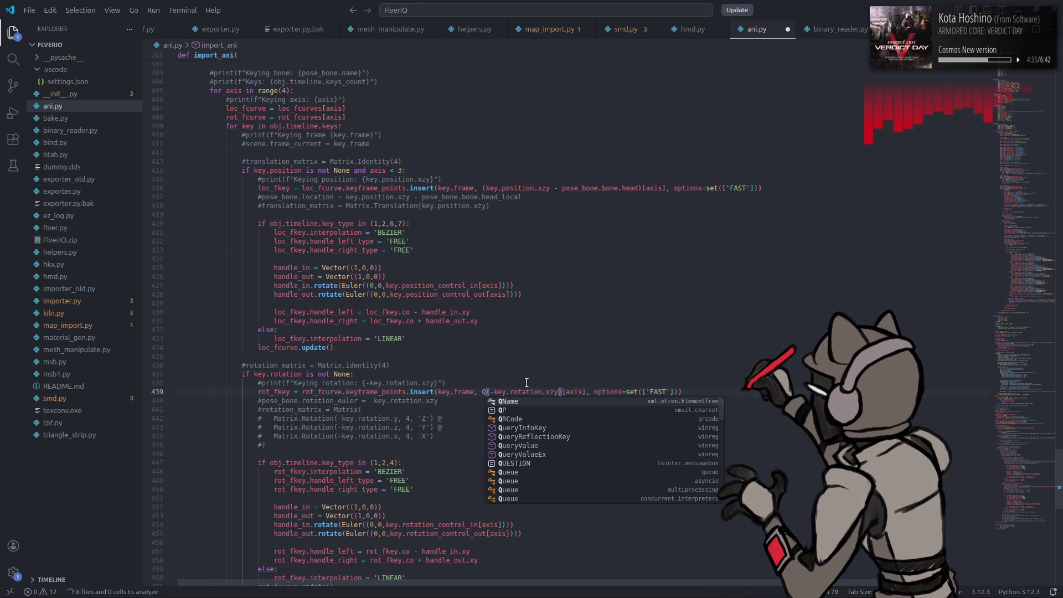
{"action": "key", "text": "BackSpace"}
{"action": "key", "text": "ctrl+s"}
{"action": "left_click_drag", "start_coordinate": [1021, 496], "coordinate": [1021, 83]}
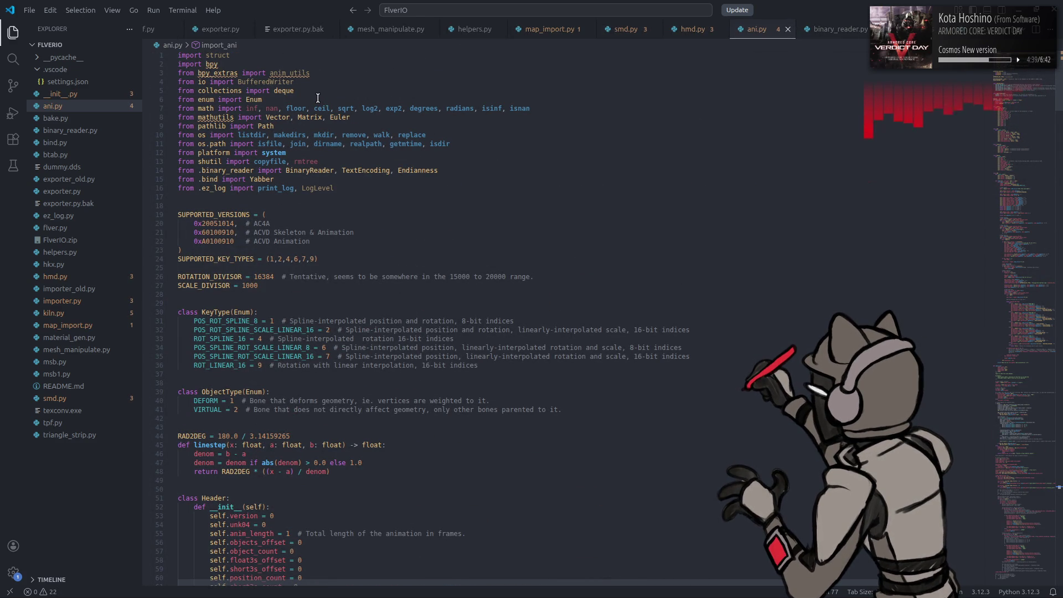
{"action": "left_click", "coordinate": [369, 119]}
{"action": "type", "text": ", Quaternion"}
{"action": "double_click", "coordinate": [370, 118]}
{"action": "mouse_move", "coordinate": [1015, 90]}
{"action": "left_mouse_down"}
{"action": "mouse_move", "coordinate": [997, 370]}
{"action": "mouse_move", "coordinate": [997, 322]}
{"action": "mouse_move", "coordinate": [968, 483]}
{"action": "left_mouse_up"}
Step: Start wrapping line 439's rotation value in Quaternion, discarding a partial .to call
{"action": "left_click", "coordinate": [563, 294]}
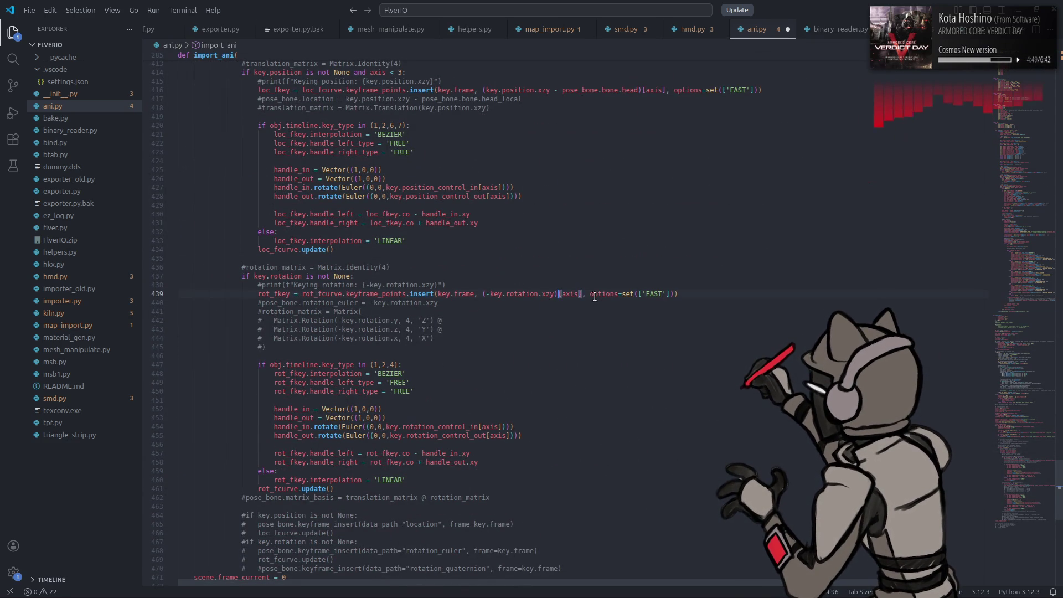
{"action": "type", "text": ".to"}
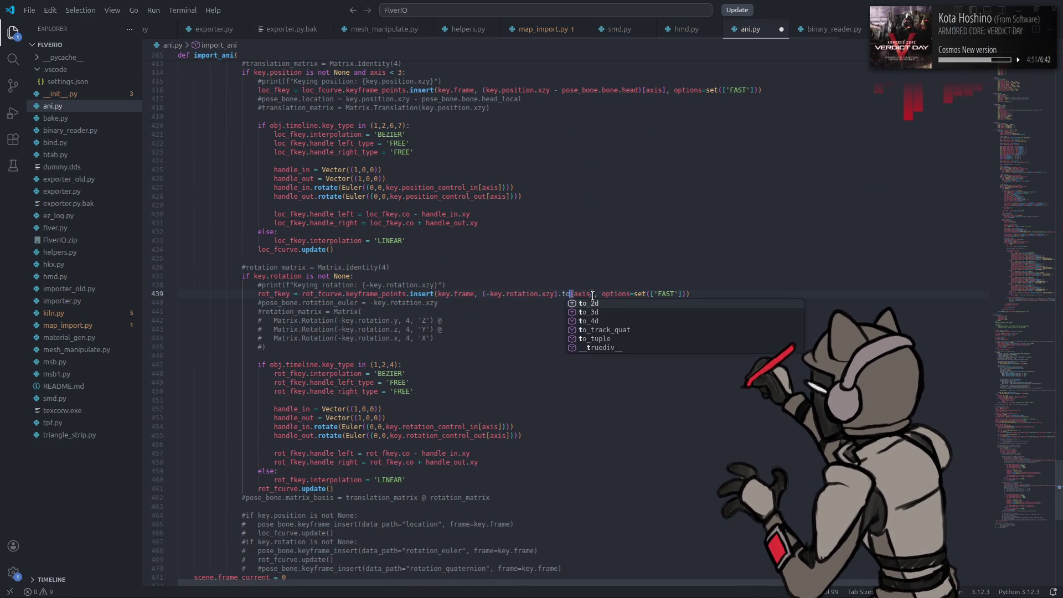
{"action": "key", "text": "Down"}
{"action": "key", "text": "Down"}
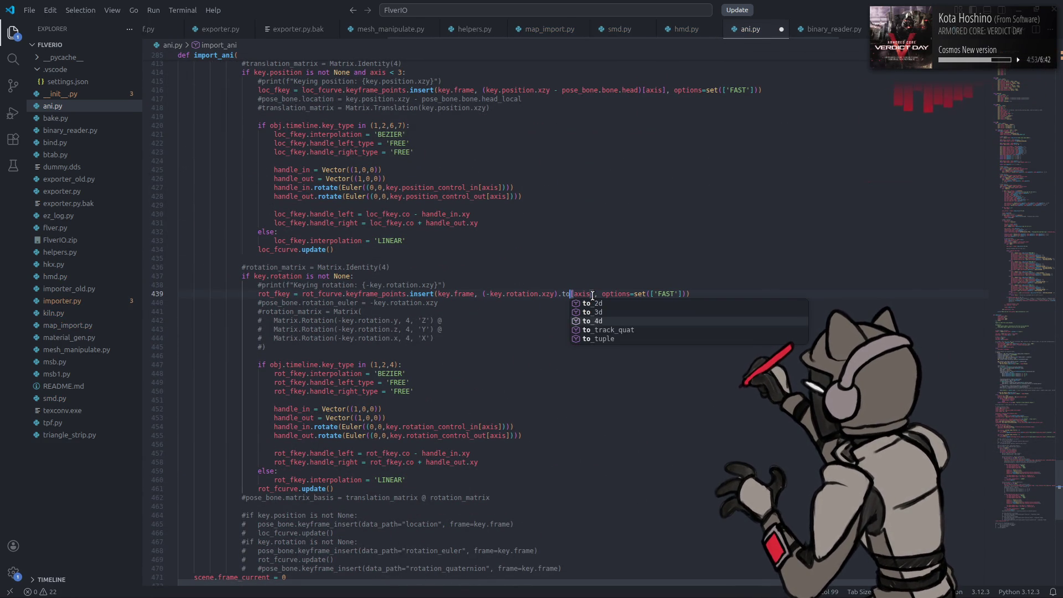
{"action": "key", "text": "BackSpace"}
{"action": "key", "text": "BackSpace"}
{"action": "key", "text": "BackSpace"}
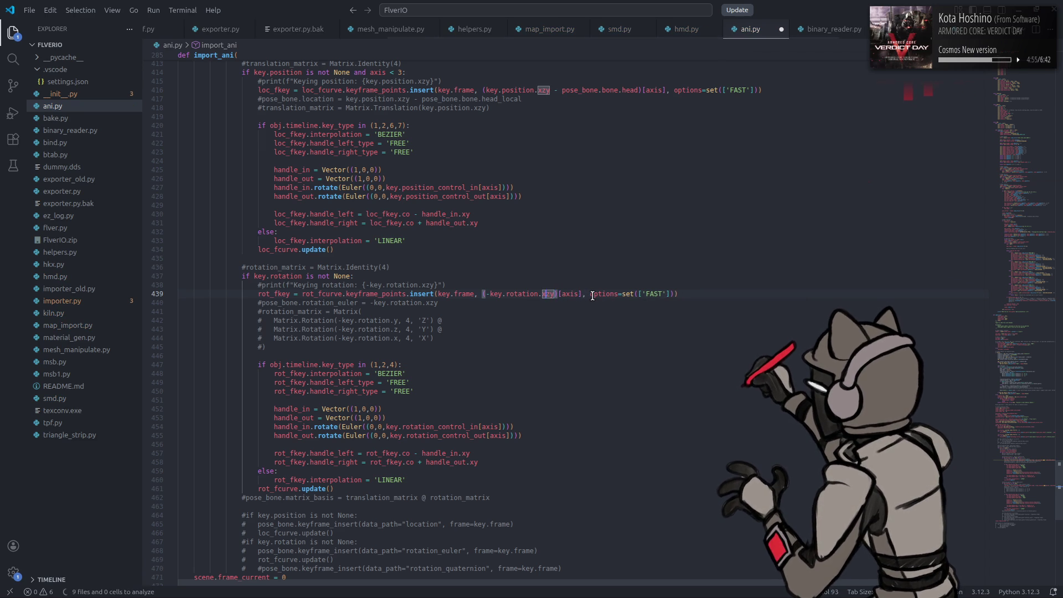
{"action": "type", "text": "Quaternion"}
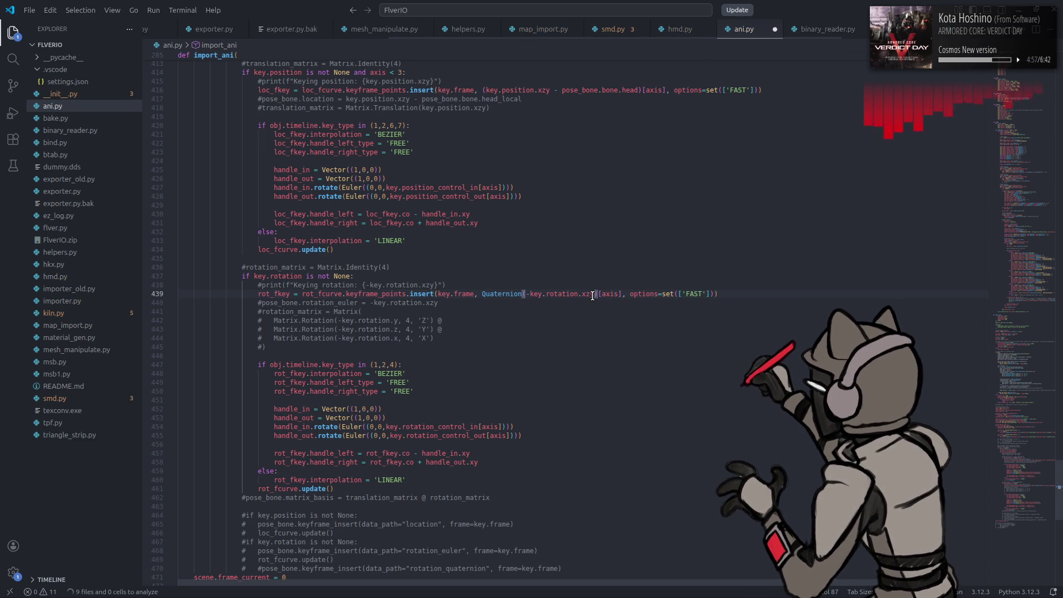
{"action": "mouse_move", "coordinate": [501, 295]}
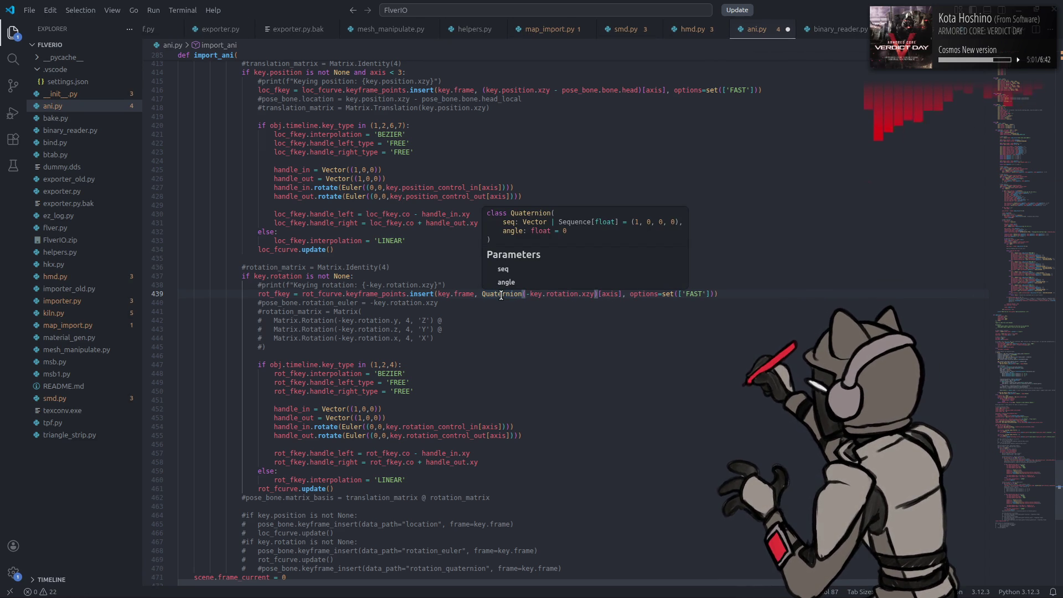
Step: Browse Quaternion's members via autocomplete, then remove the Quaternion wrapper from line 439
{"action": "type", "text": ".f"}
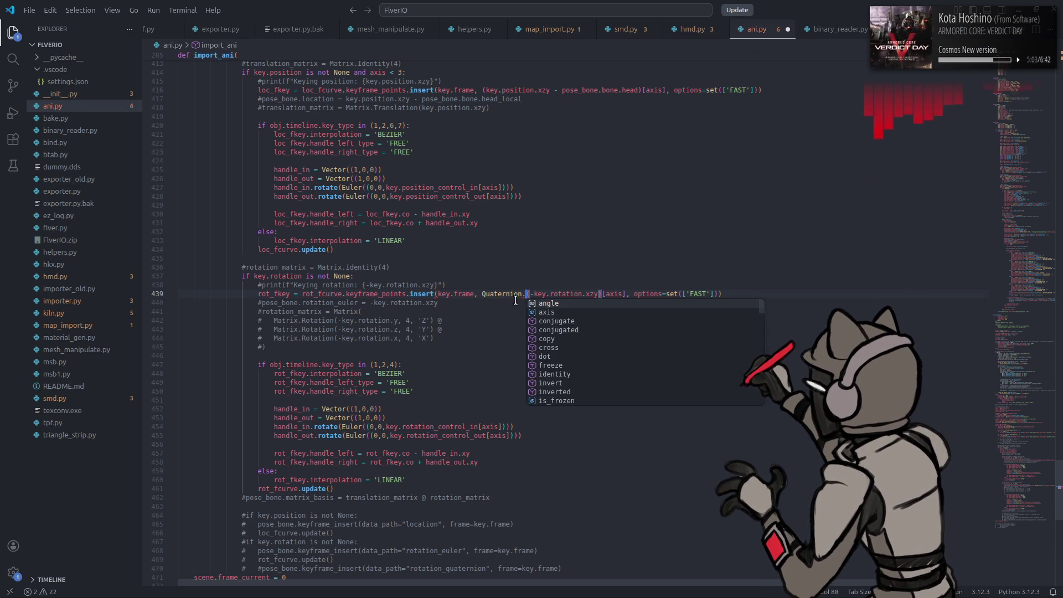
{"action": "key", "text": "BackSpace"}
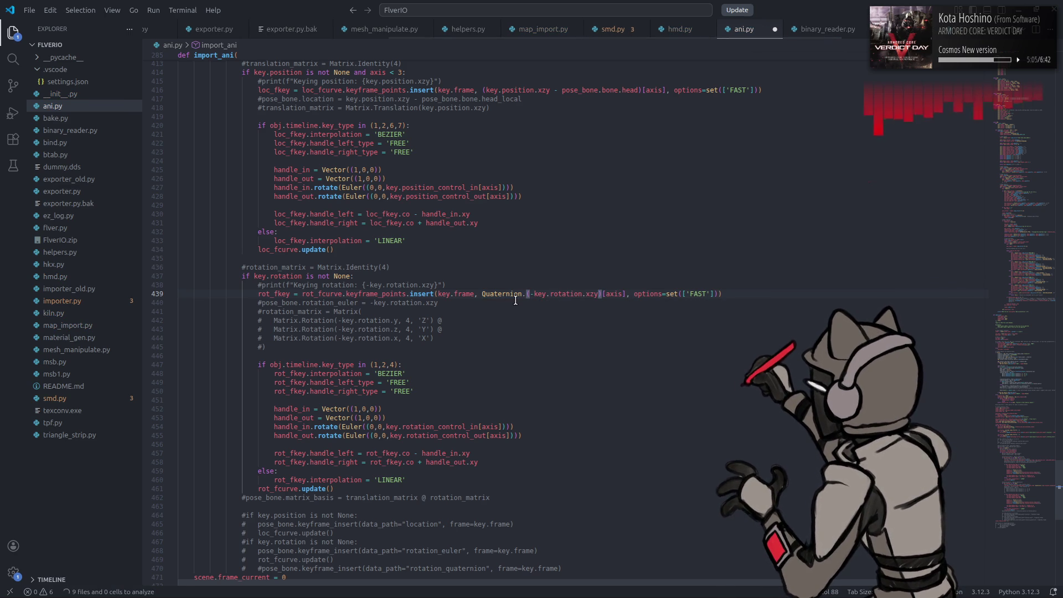
{"action": "key", "text": "ctrl+space"}
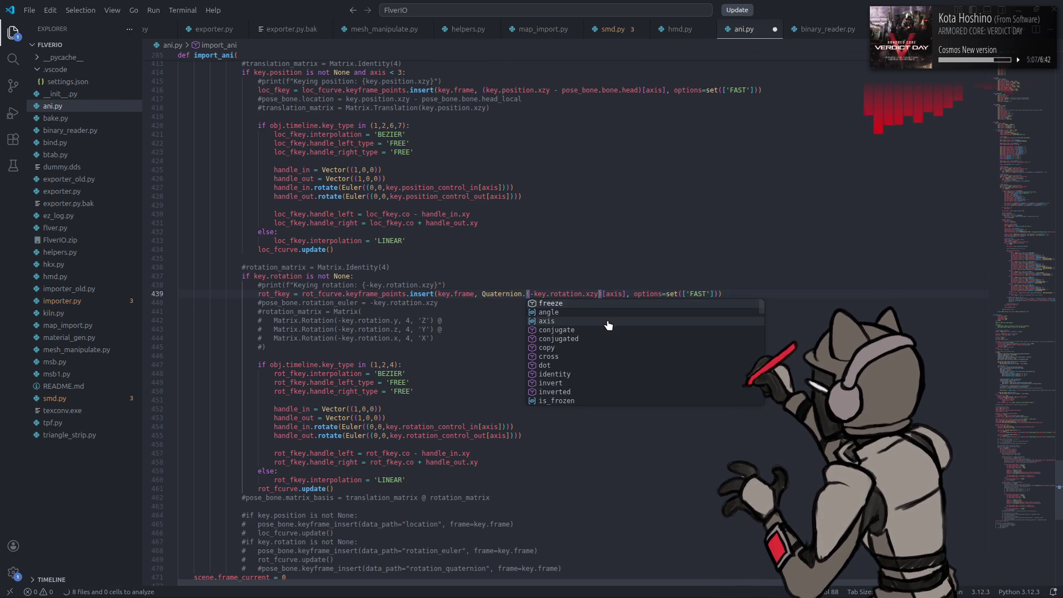
{"action": "scroll", "coordinate": [607, 323], "scroll_direction": "down", "scroll_amount": 1}
{"action": "scroll", "coordinate": [607, 323], "scroll_direction": "down", "scroll_amount": 2}
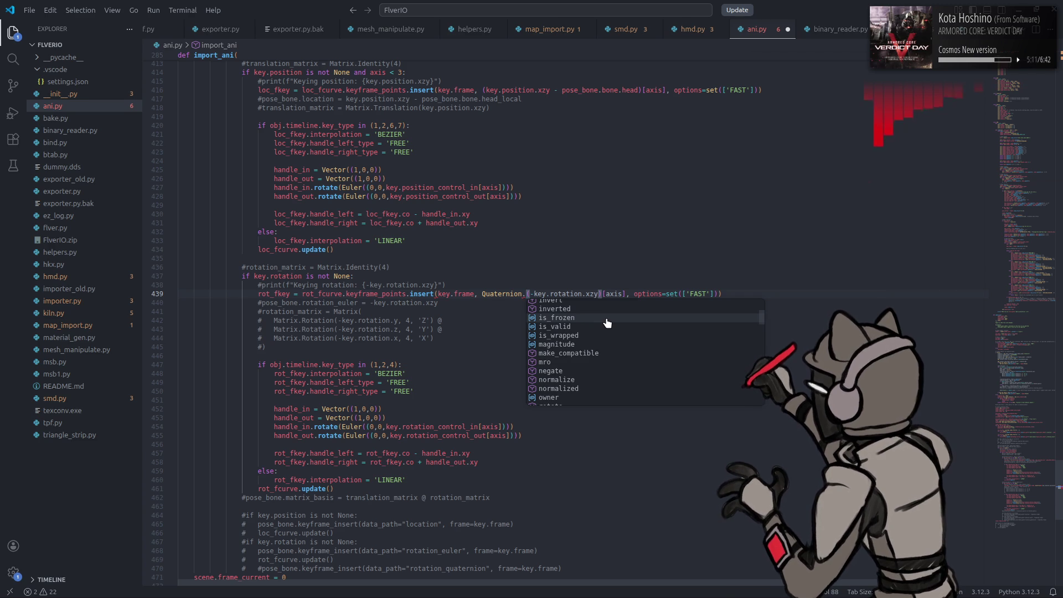
{"action": "scroll", "coordinate": [607, 323], "scroll_direction": "down", "scroll_amount": 2}
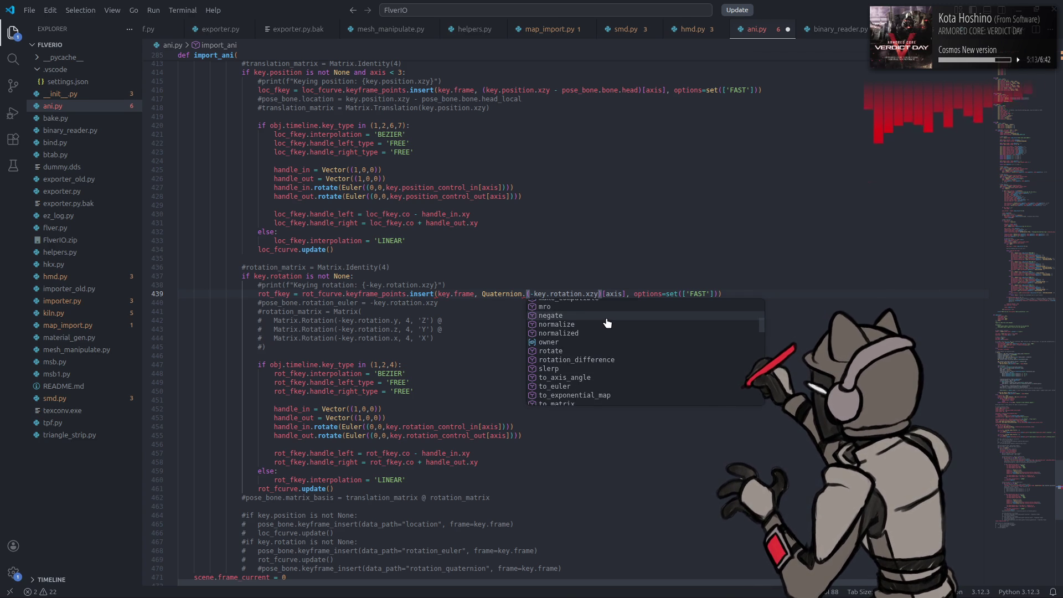
{"action": "scroll", "coordinate": [606, 323], "scroll_direction": "down", "scroll_amount": 1}
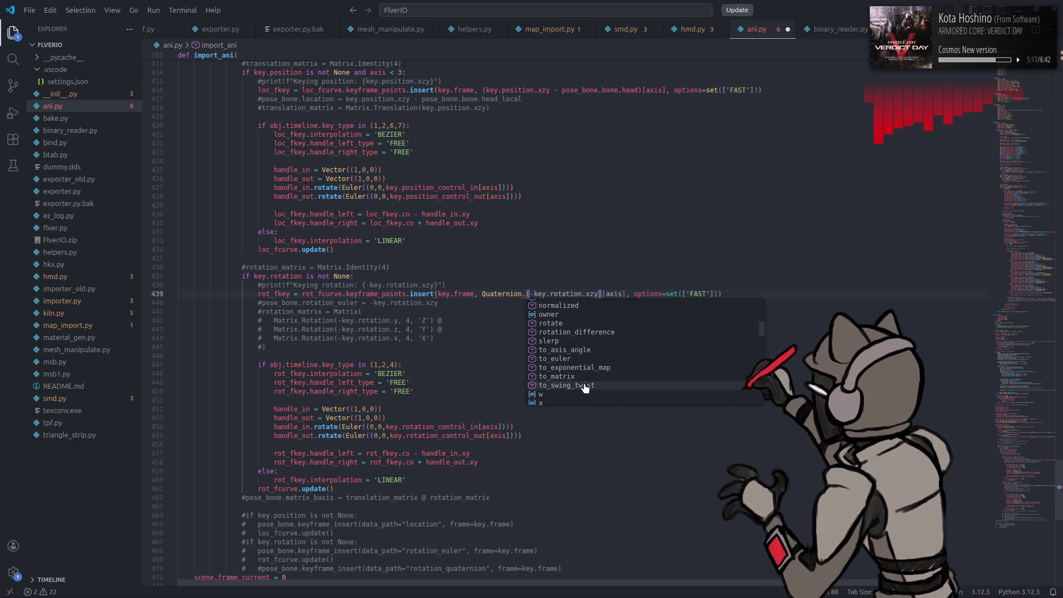
{"action": "key", "text": "BackSpace"}
{"action": "key", "text": "ctrl+BackSpace"}
Step: Try a to_track_quat call on the rotation vector, then revert line 439 to its original keyframe insert
{"action": "left_click", "coordinate": [554, 294]}
{"action": "type", "text": ")."}
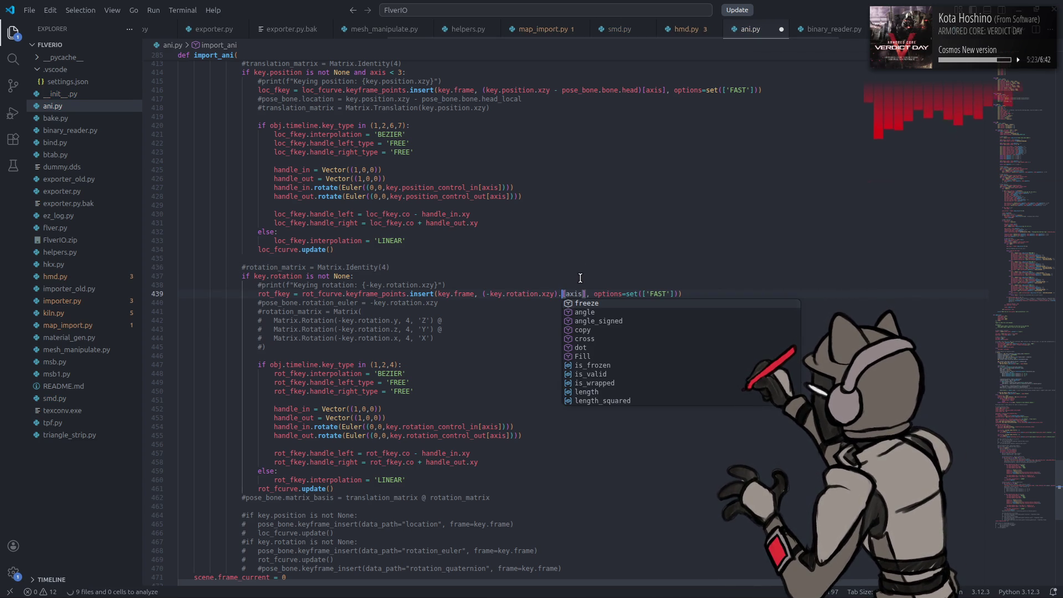
{"action": "scroll", "coordinate": [641, 345], "scroll_direction": "down", "scroll_amount": 1}
{"action": "scroll", "coordinate": [641, 346], "scroll_direction": "down", "scroll_amount": 2}
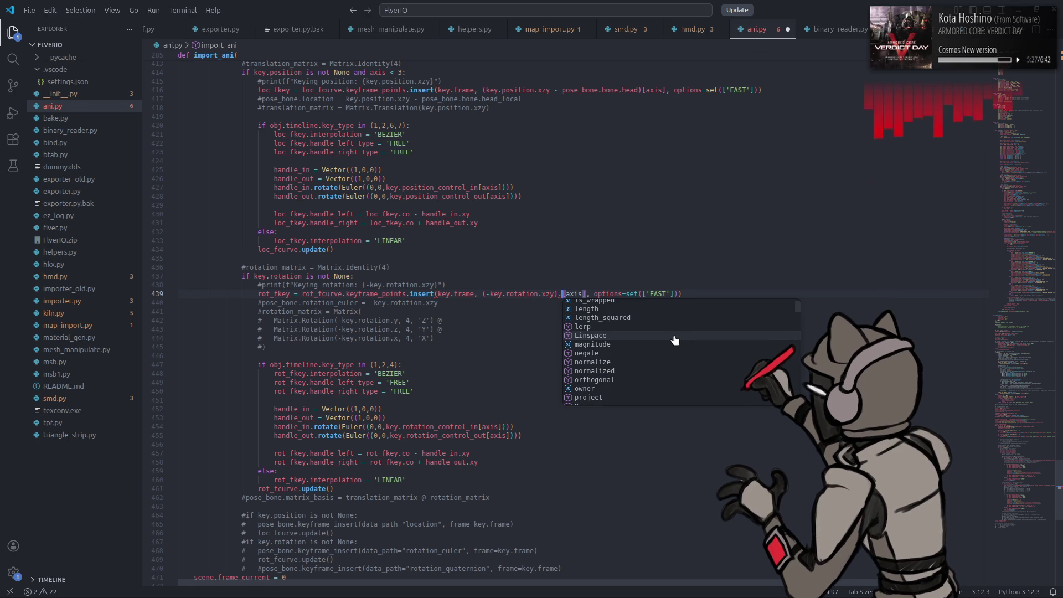
{"action": "scroll", "coordinate": [674, 340], "scroll_direction": "down", "scroll_amount": 3}
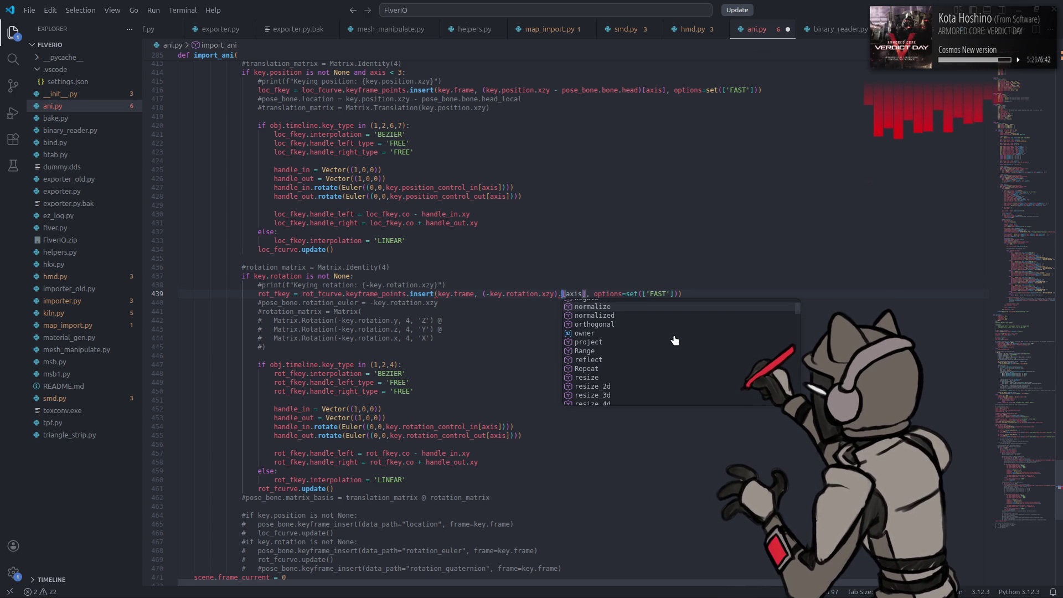
{"action": "scroll", "coordinate": [674, 340], "scroll_direction": "down", "scroll_amount": 3}
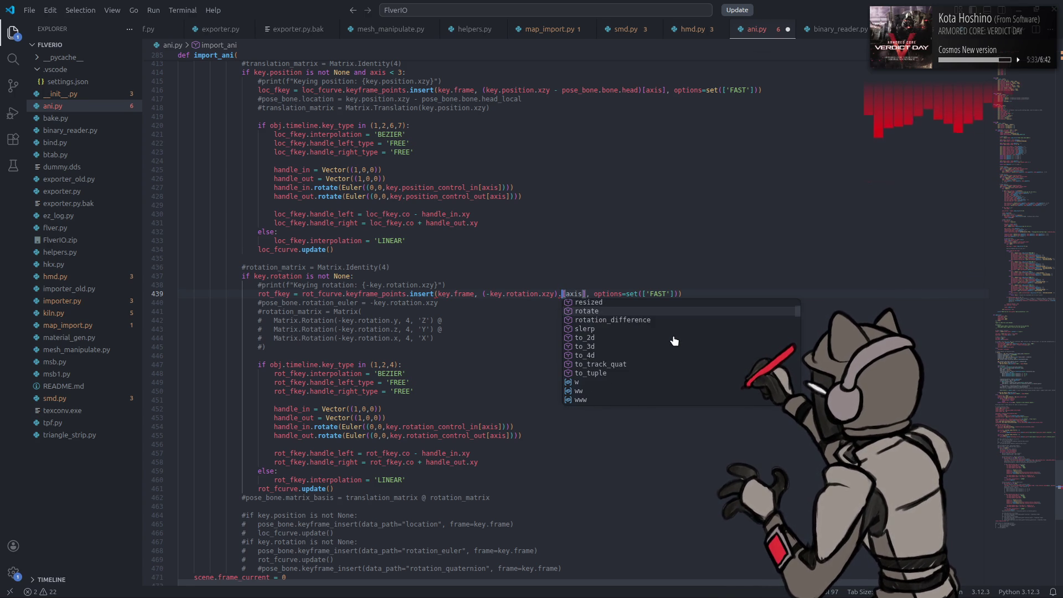
{"action": "left_click", "coordinate": [624, 364]}
{"action": "mouse_move", "coordinate": [585, 294]}
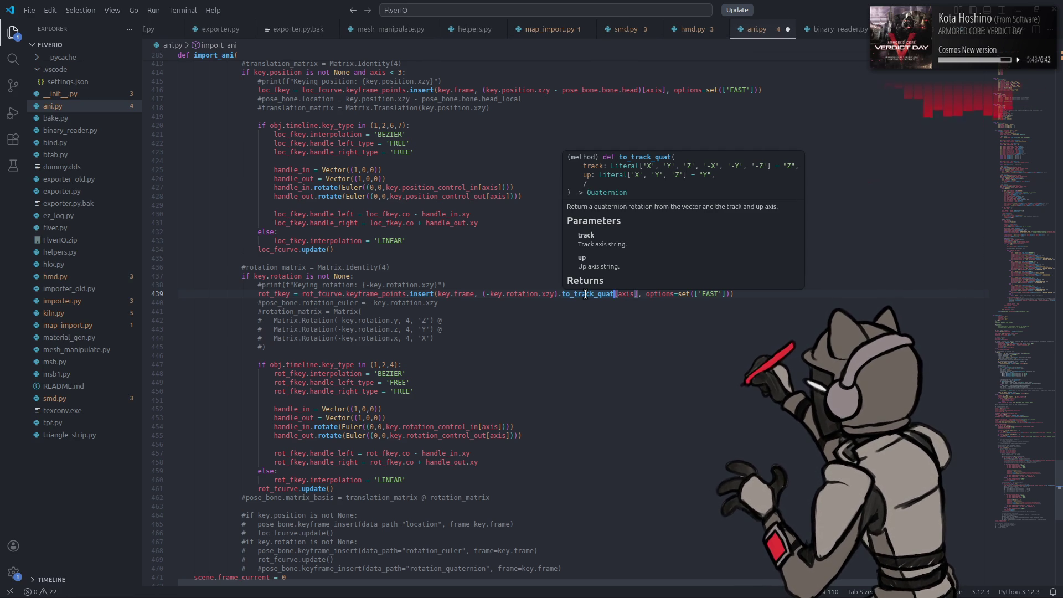
{"action": "key", "text": "BackSpace"}
{"action": "key", "text": "BackSpace"}
{"action": "key", "text": "BackSpace"}
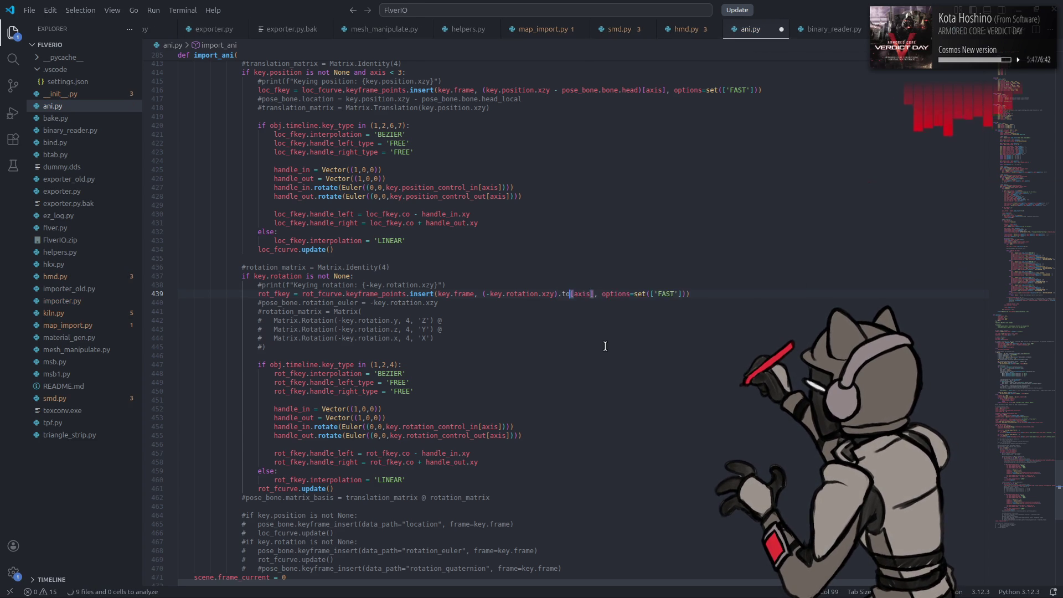
{"action": "key", "text": "ctrl+Home"}
{"action": "type", "text": "Qua"}
{"action": "key", "text": "ctrl+alt+minus"}
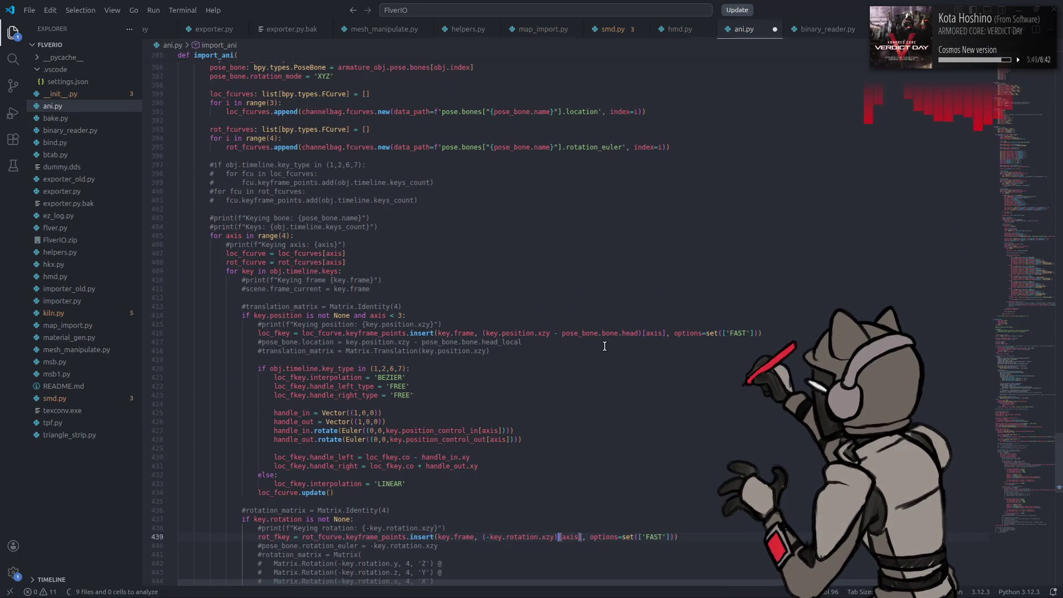
Step: Move the commented rotation_matrix block up above rot_fkey and remove the leftover blank line
{"action": "scroll", "coordinate": [604, 347], "scroll_direction": "up", "scroll_amount": 15}
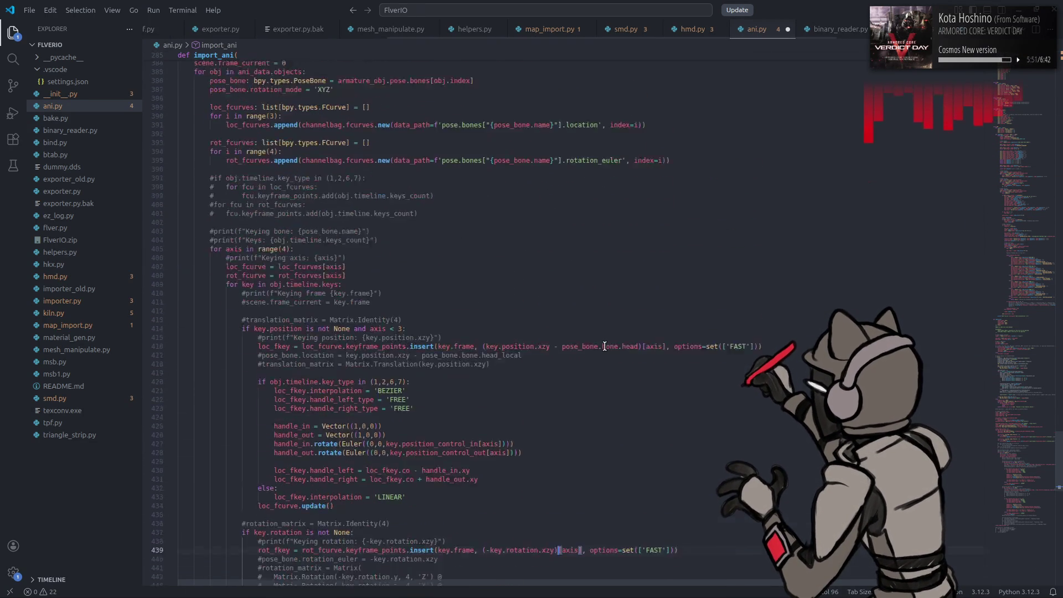
{"action": "scroll", "coordinate": [594, 336], "scroll_direction": "down", "scroll_amount": 15}
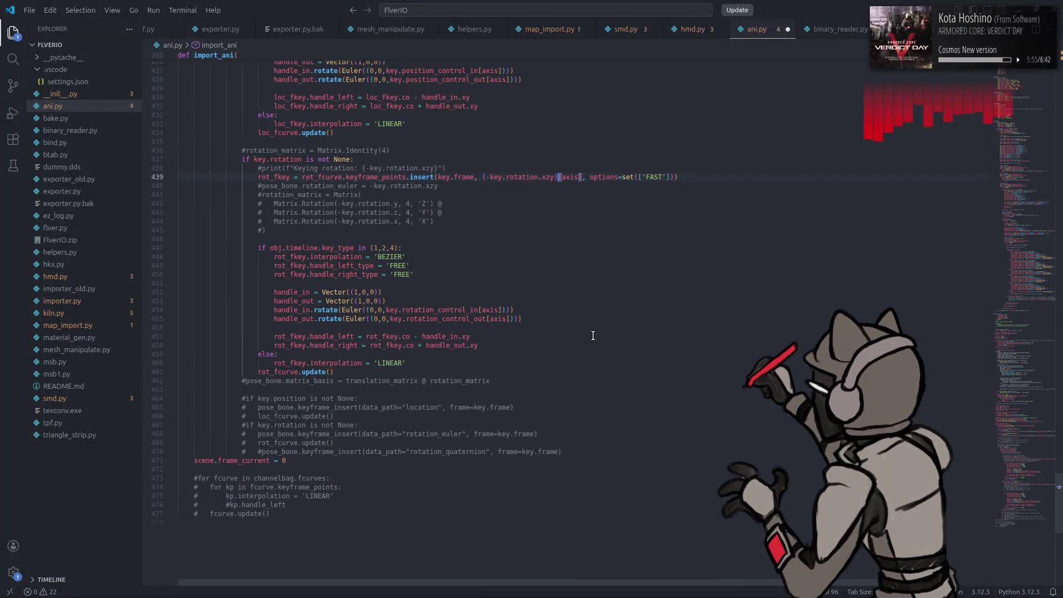
{"action": "scroll", "coordinate": [587, 334], "scroll_direction": "up", "scroll_amount": 3}
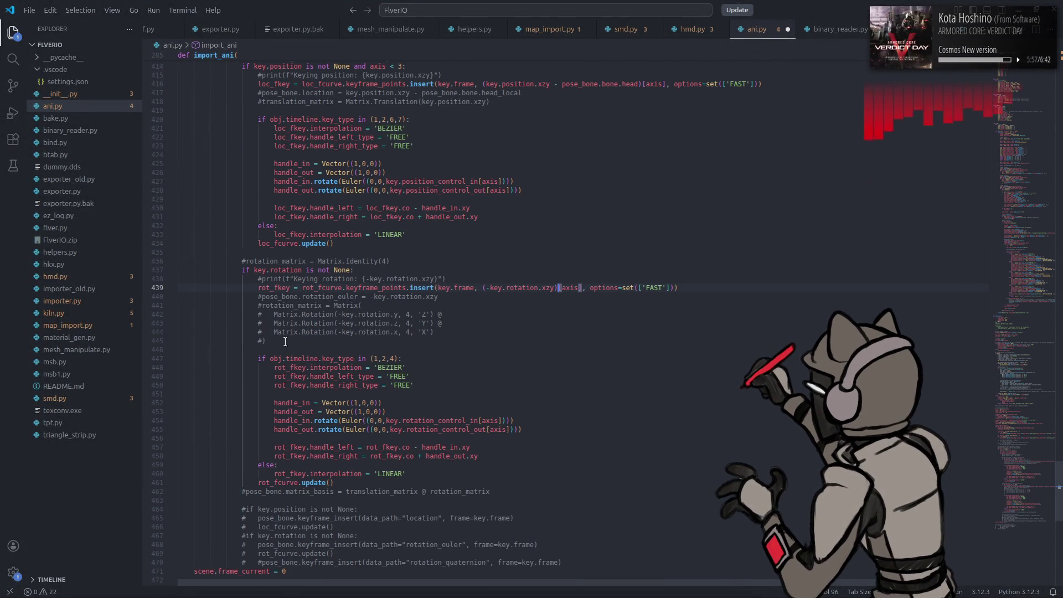
{"action": "left_click_drag", "start_coordinate": [284, 342], "coordinate": [260, 306]}
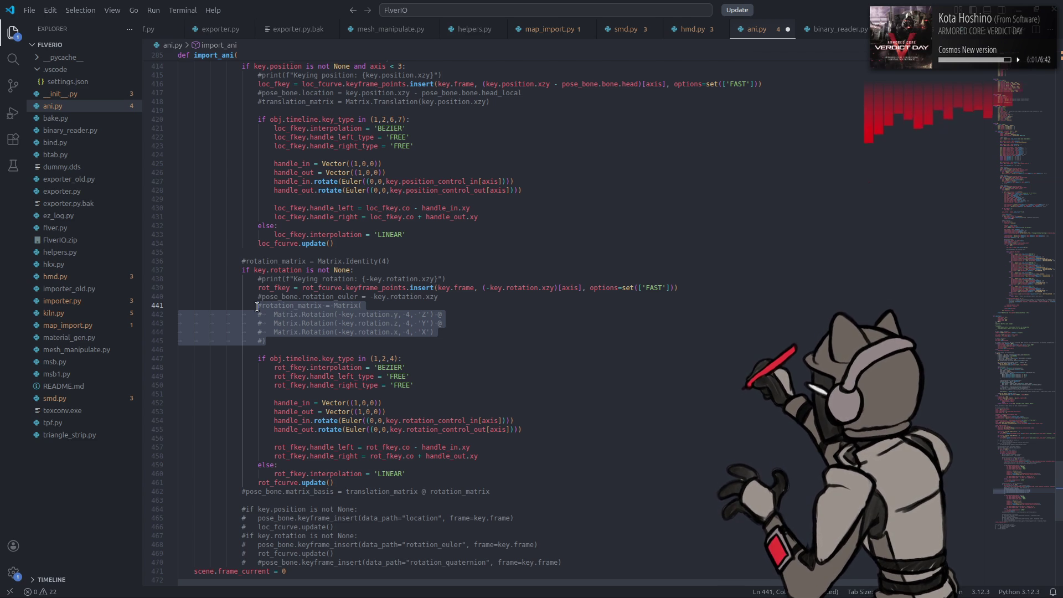
{"action": "key", "text": "ctrl+x"}
{"action": "left_click", "coordinate": [455, 278]}
{"action": "key", "text": "Return"}
{"action": "key", "text": "ctrl+v"}
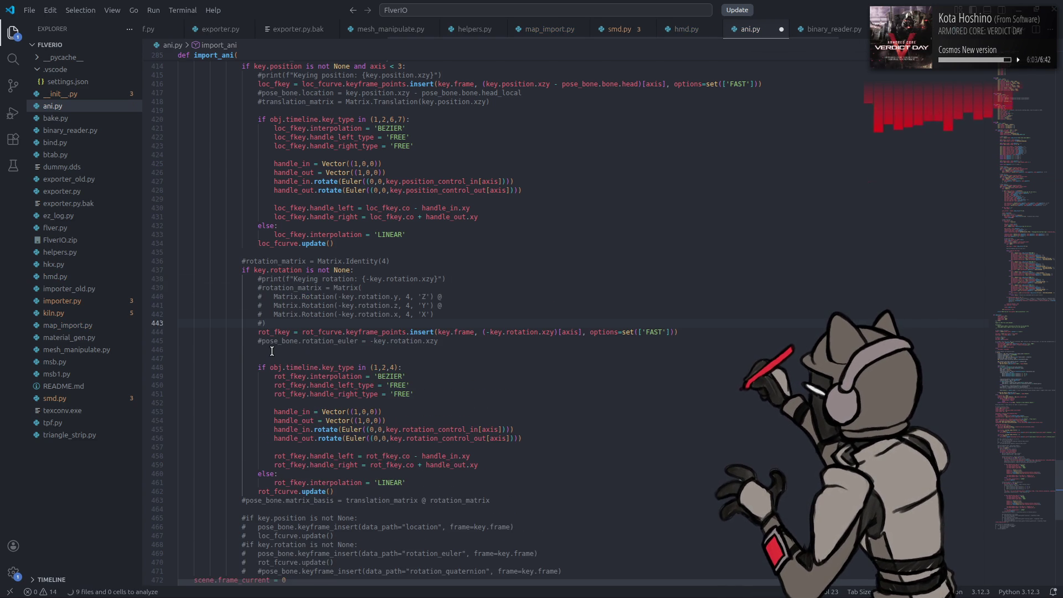
{"action": "left_click", "coordinate": [272, 349]}
{"action": "key", "text": "BackSpace"}
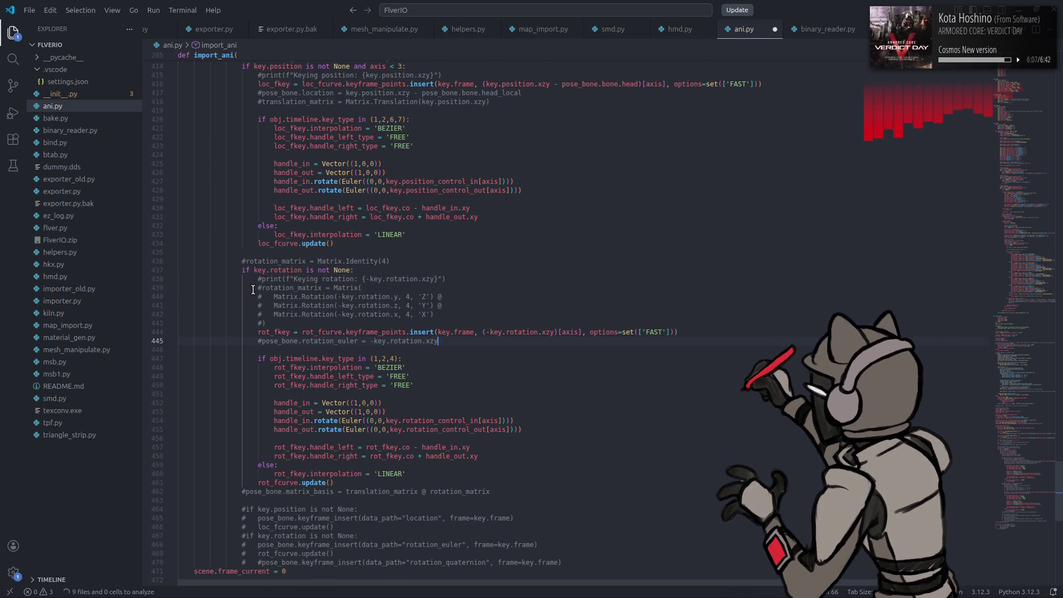
Step: Uncomment the Matrix rotation block and start a rot_quat = Quaternion() line after it
{"action": "left_click_drag", "start_coordinate": [259, 288], "coordinate": [262, 322], "text": "alt+shift"}
{"action": "key", "text": "Delete"}
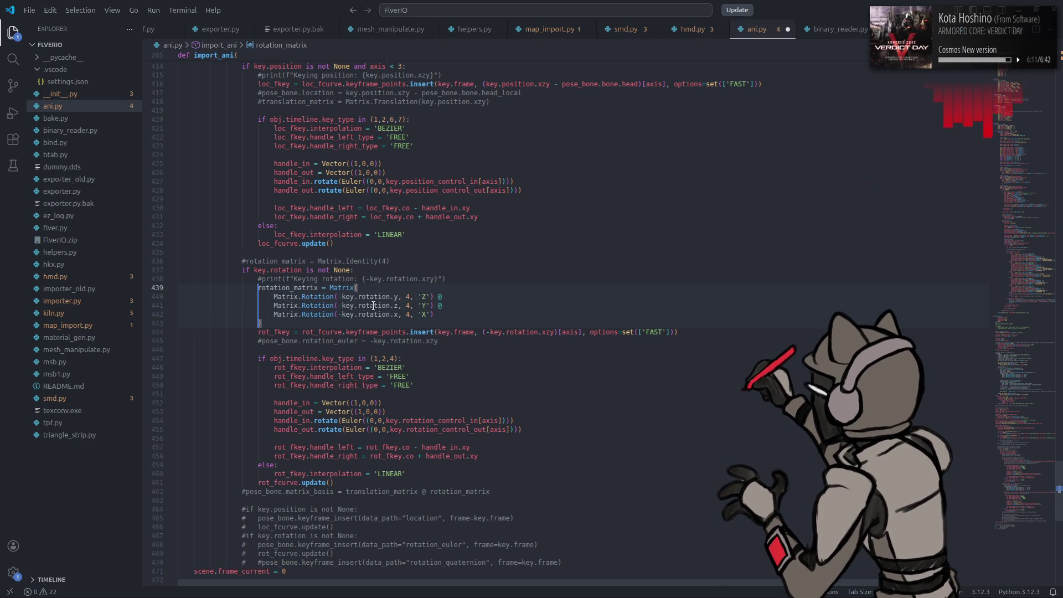
{"action": "left_click", "coordinate": [440, 296]}
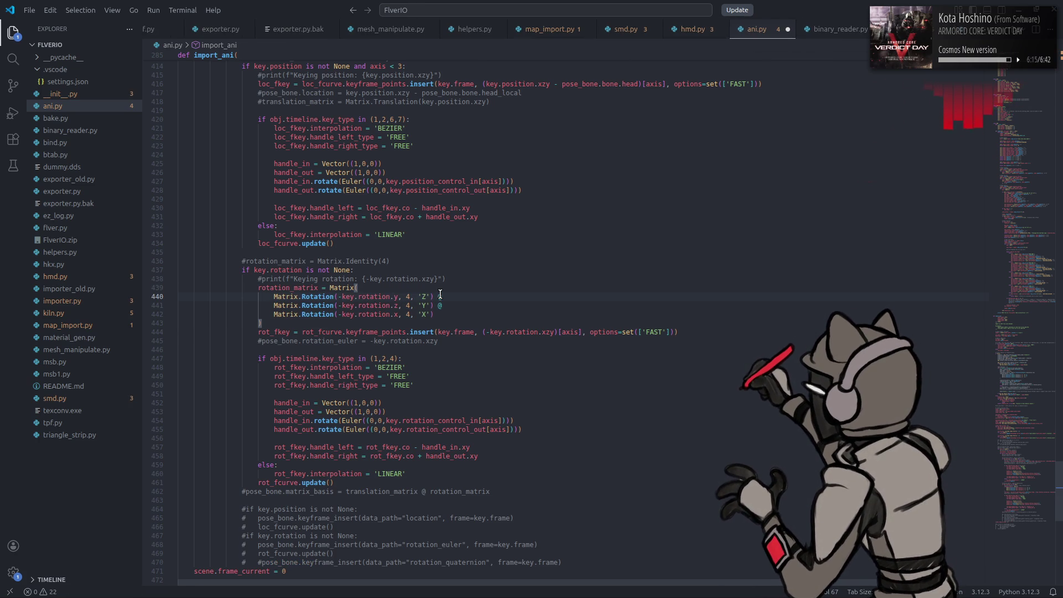
{"action": "left_click", "coordinate": [303, 326]}
{"action": "key", "text": "Return"}
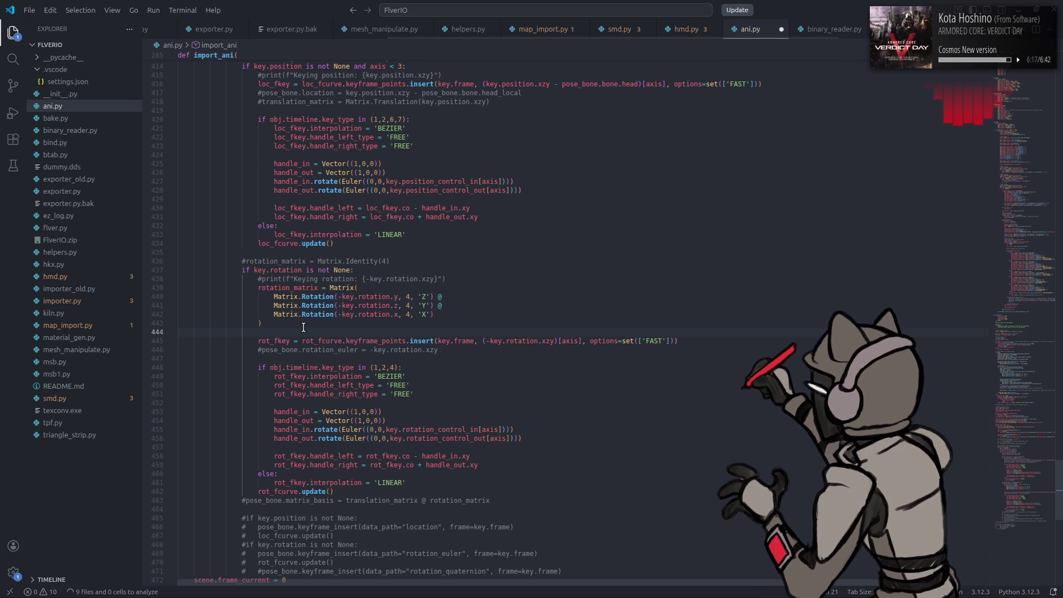
{"action": "type", "text": "rot_quat = "}
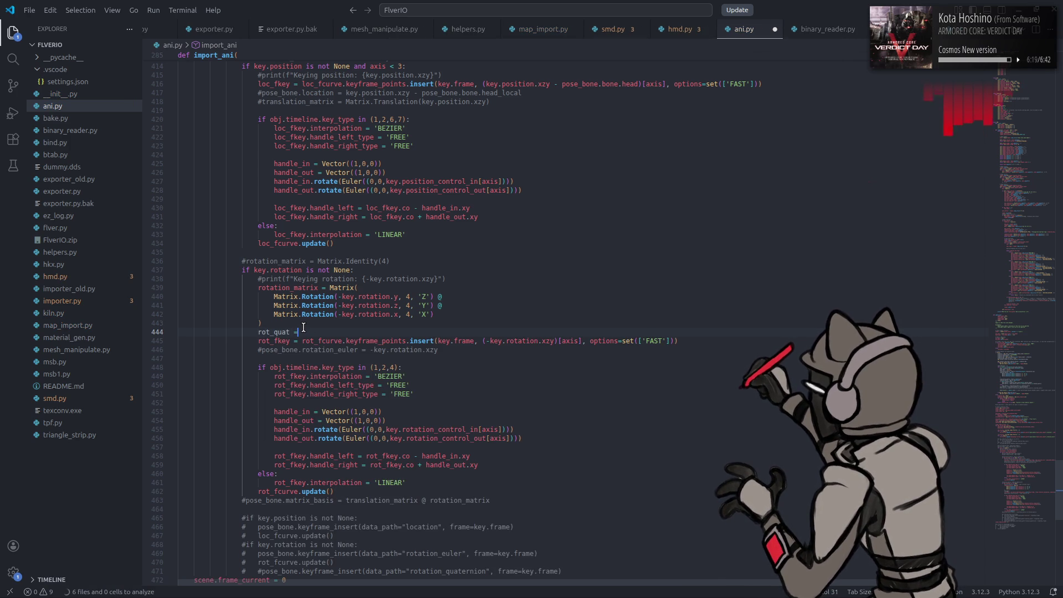
{"action": "type", "text": "Qua"}
{"action": "key", "text": "Tab"}
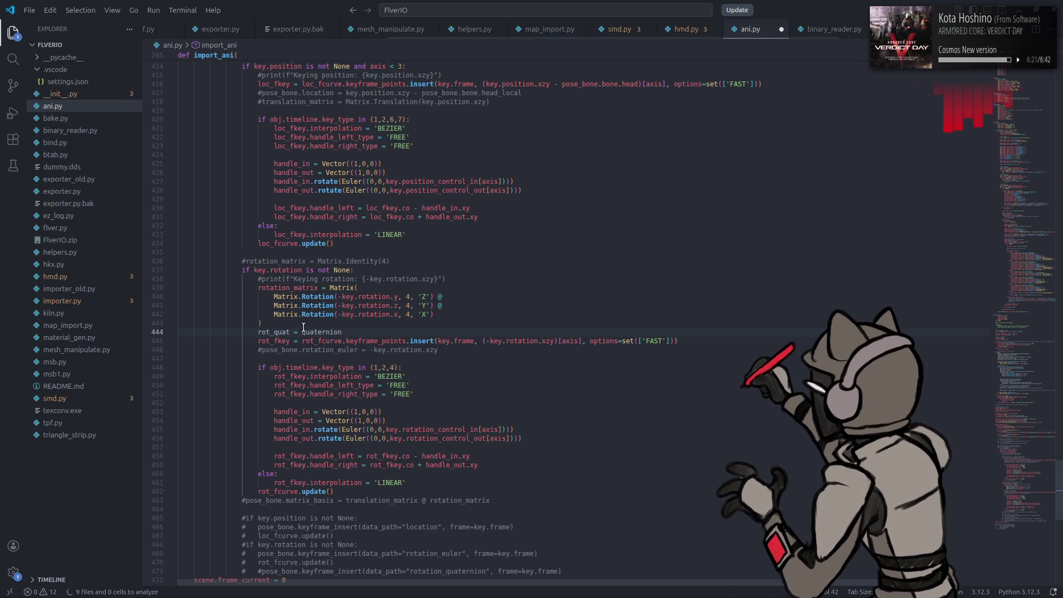
{"action": "type", "text": "("}
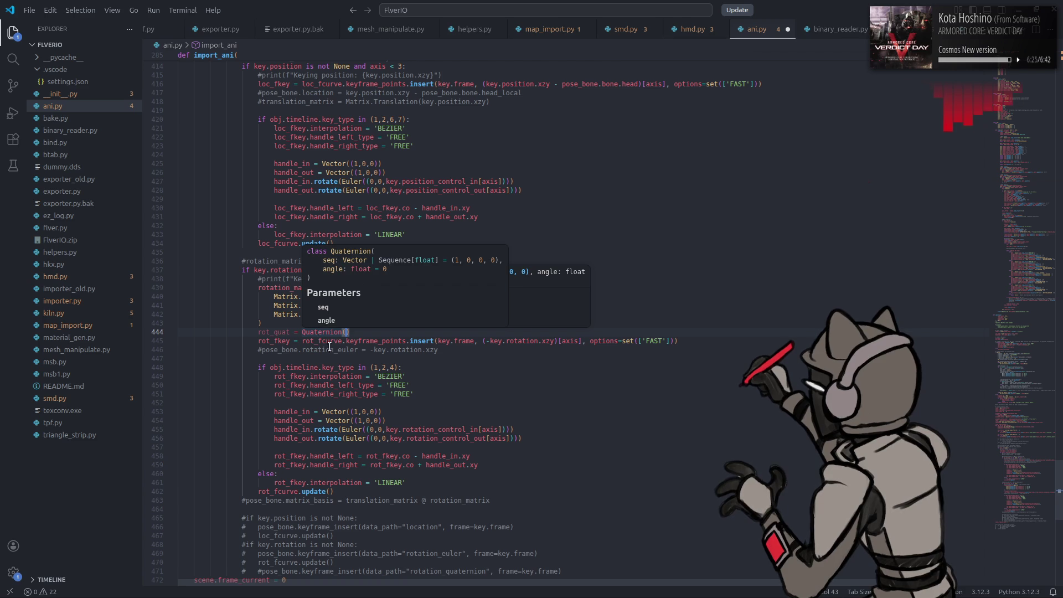
{"action": "left_click", "coordinate": [331, 350]}
Step: Replace the Quaternion() call with rotation_matrix.to_quaternion() on line 444
{"action": "left_click", "coordinate": [288, 295]}
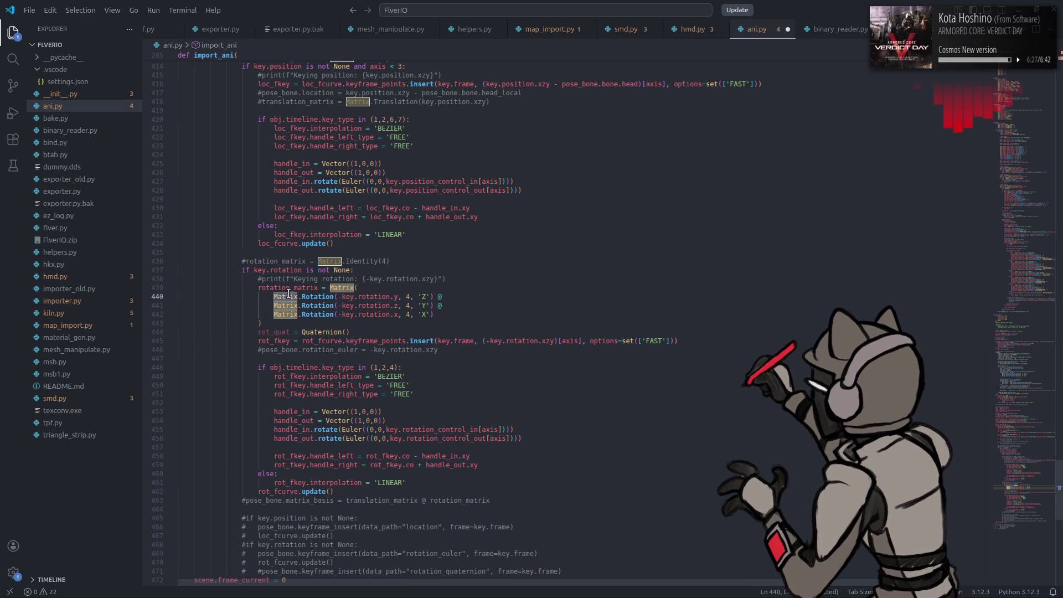
{"action": "left_click", "coordinate": [376, 330]}
{"action": "key", "text": "ctrl+BackSpace"}
{"action": "key", "text": "ctrl+BackSpace"}
{"action": "type", "text": "rotation_matrix.t"}
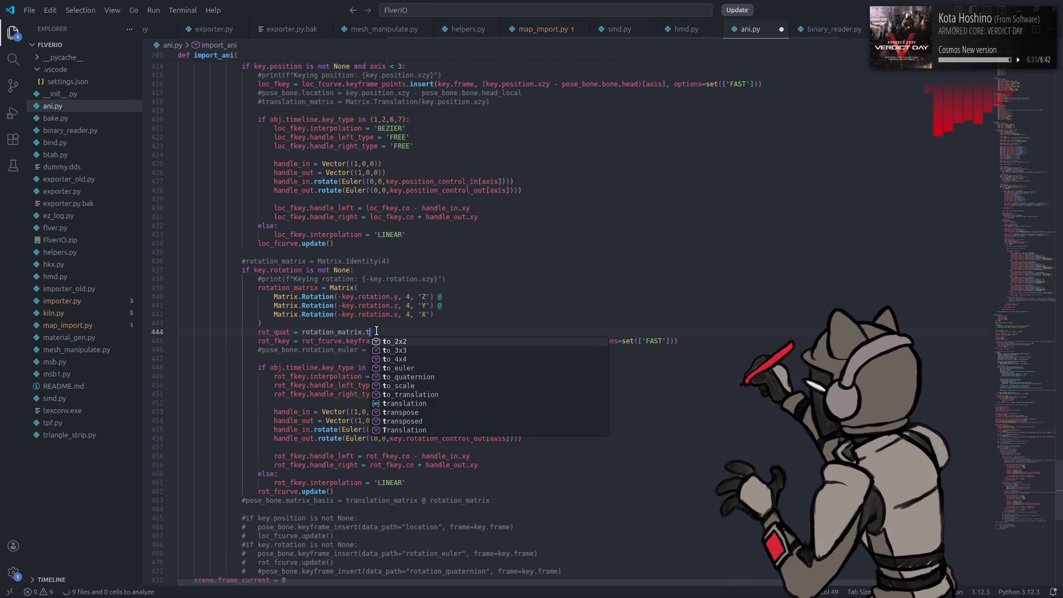
{"action": "key", "text": "Down"}
{"action": "key", "text": "Down"}
{"action": "key", "text": "Down"}
{"action": "key", "text": "Return"}
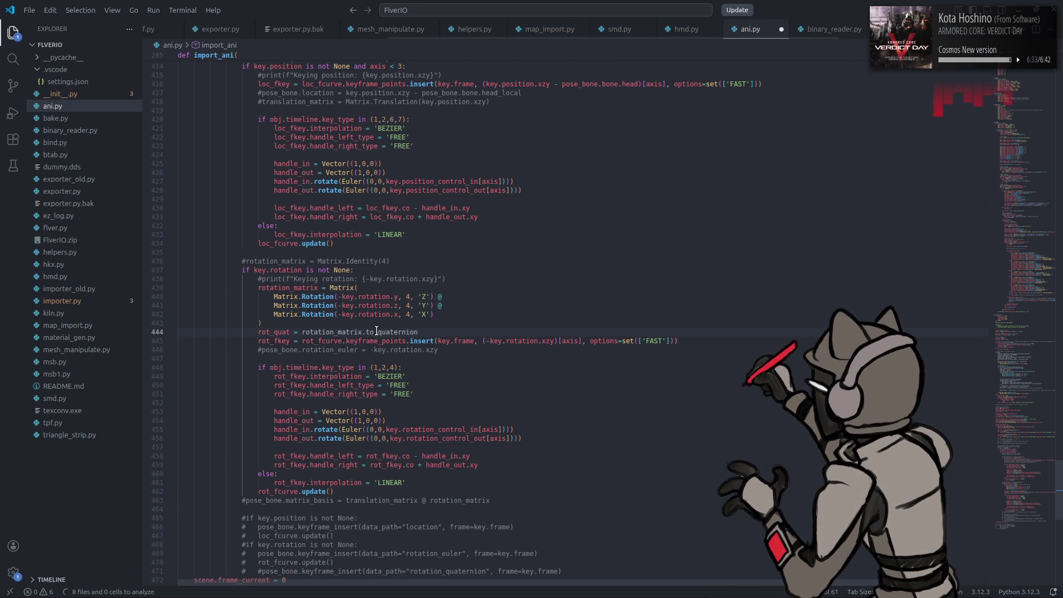
{"action": "type", "text": "("}
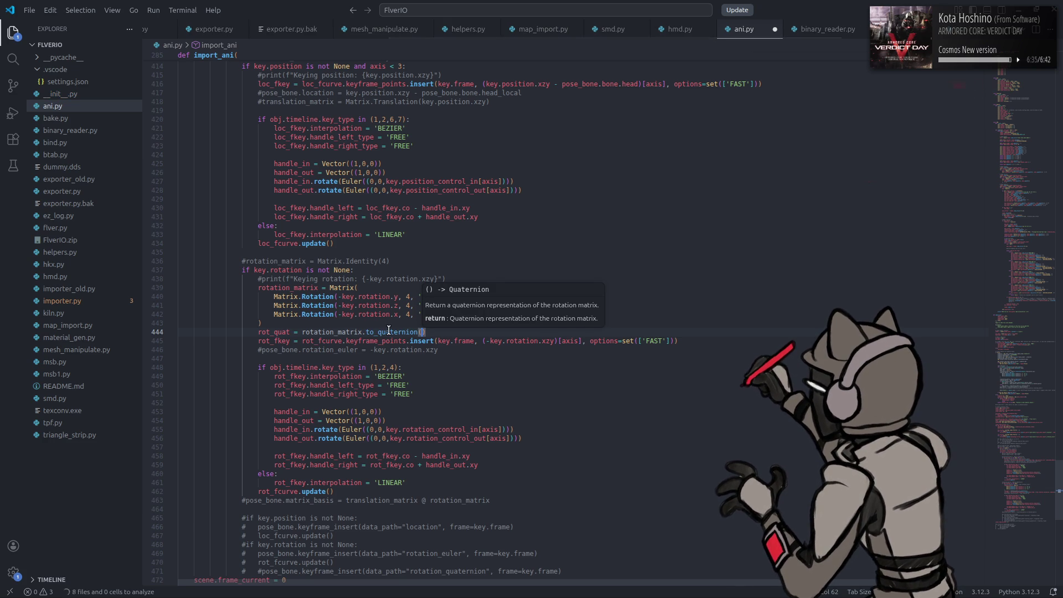
{"action": "key", "text": "Down"}
{"action": "key", "text": "Down"}
{"action": "key", "text": "Down"}
Step: Key each rotation curve from rot_quat instead of (-key.rotation.xzy) in the insert call
{"action": "double_click", "coordinate": [276, 331]}
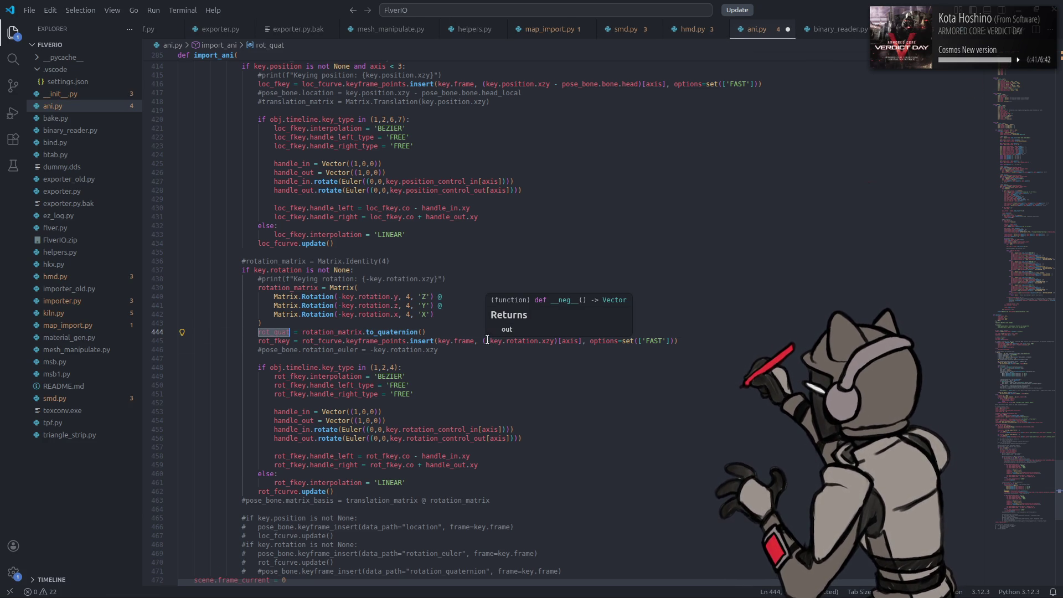
{"action": "left_click_drag", "start_coordinate": [484, 340], "coordinate": [557, 341]}
{"action": "key", "text": "ctrl+v"}
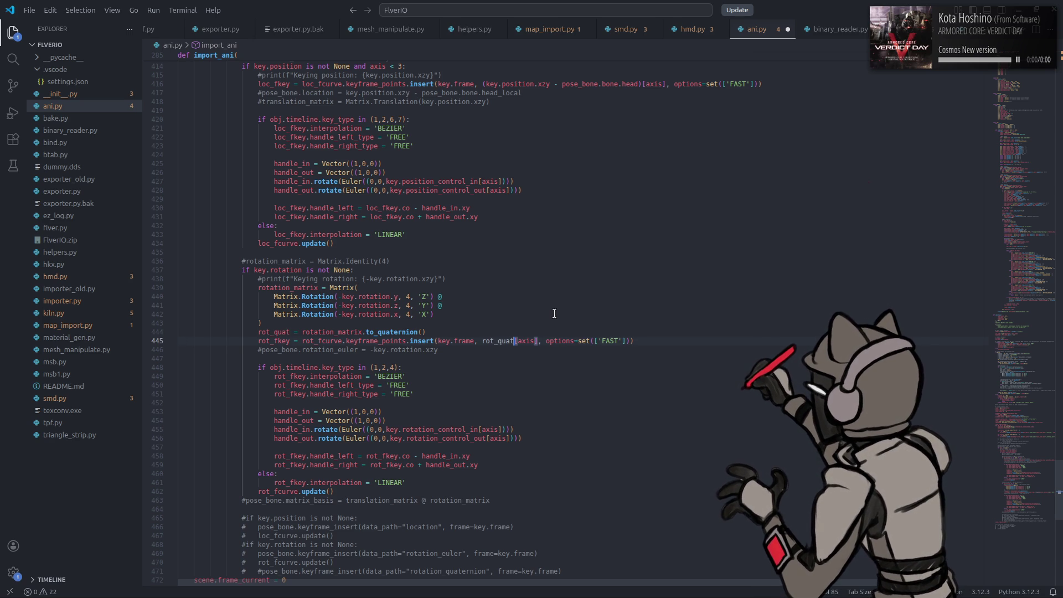
{"action": "scroll", "coordinate": [554, 314], "scroll_direction": "up", "scroll_amount": 13}
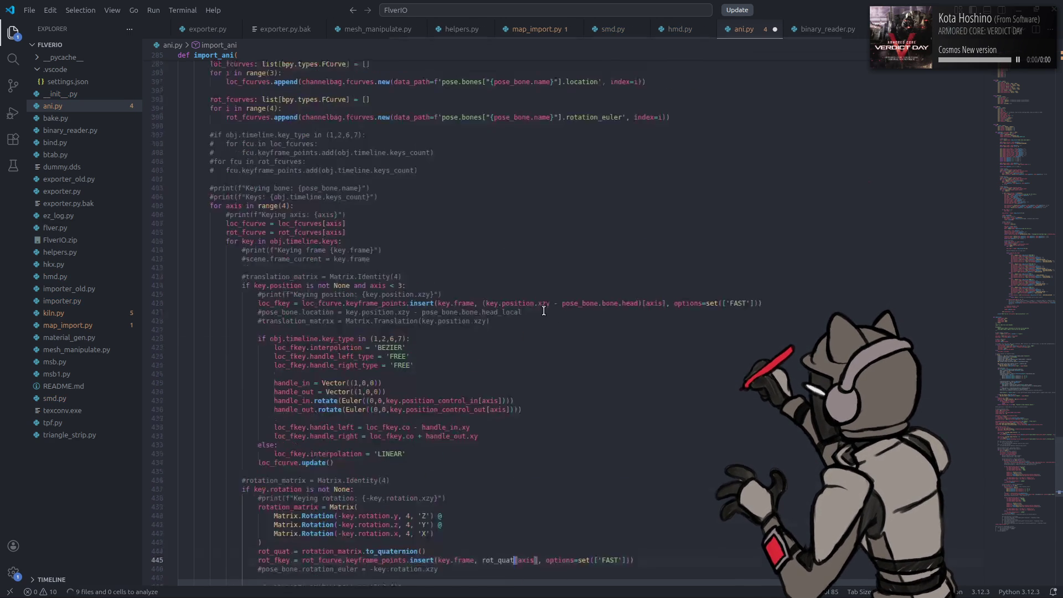
Step: Change rotation_euler to rotation_quaternion on line 395 and launch Blender
{"action": "left_click_drag", "start_coordinate": [601, 258], "coordinate": [621, 257]}
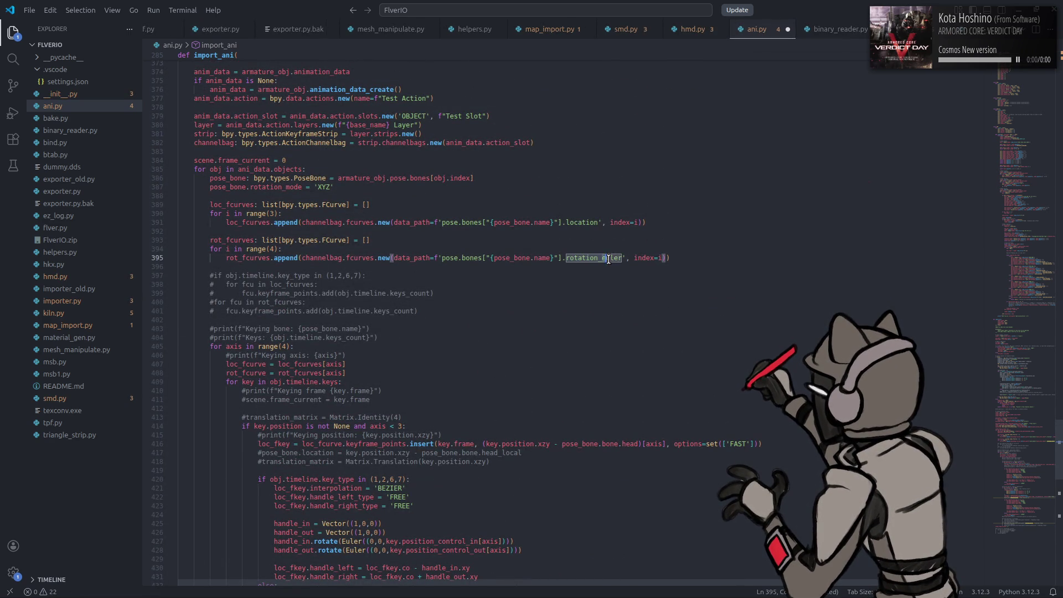
{"action": "type", "text": "quaternion"}
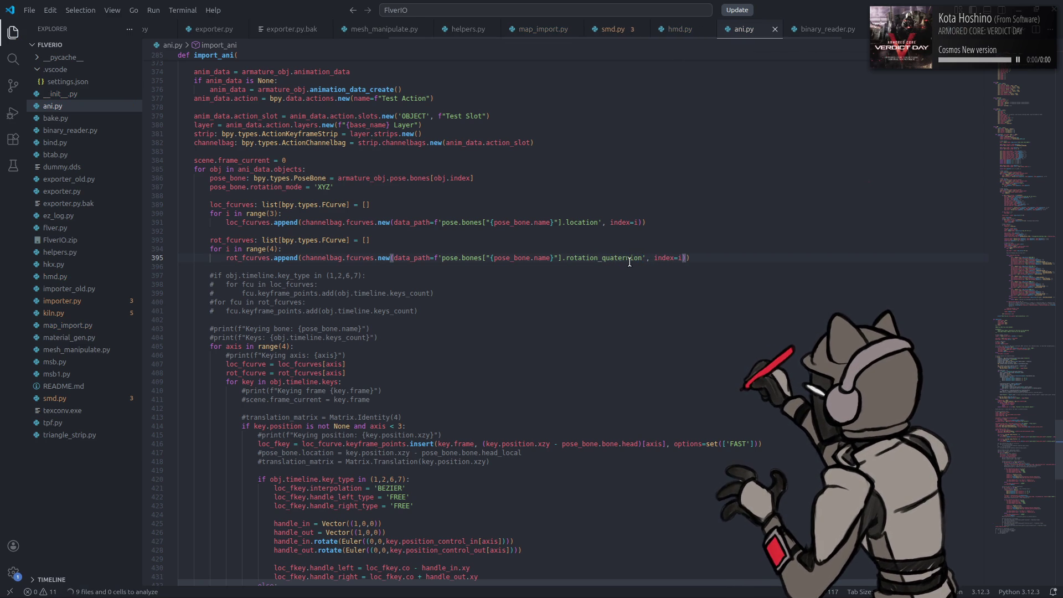
{"action": "key", "text": "super"}
{"action": "type", "text": "bl"}
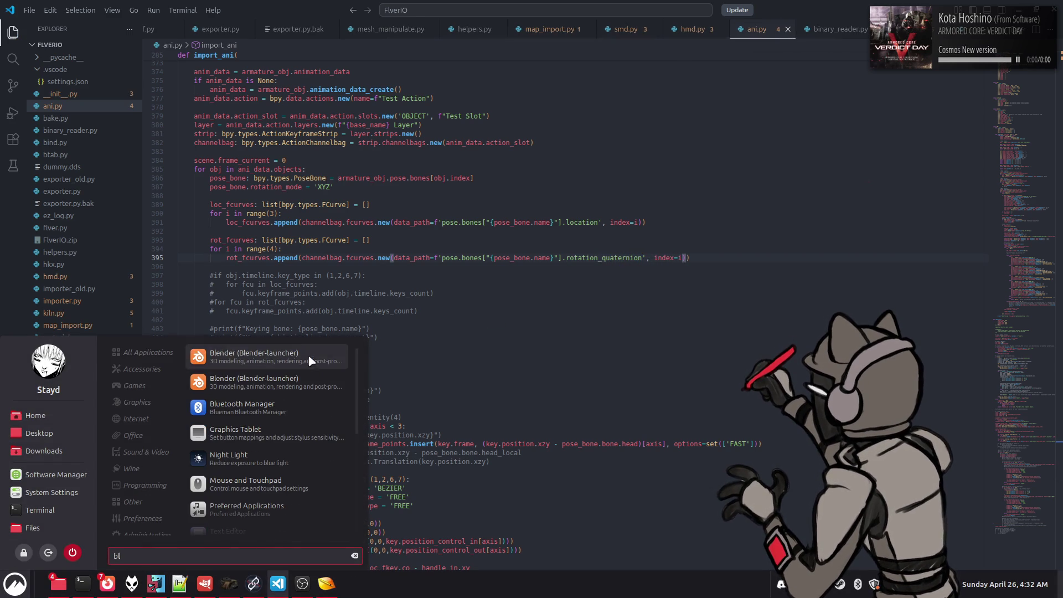
{"action": "key", "text": "Return"}
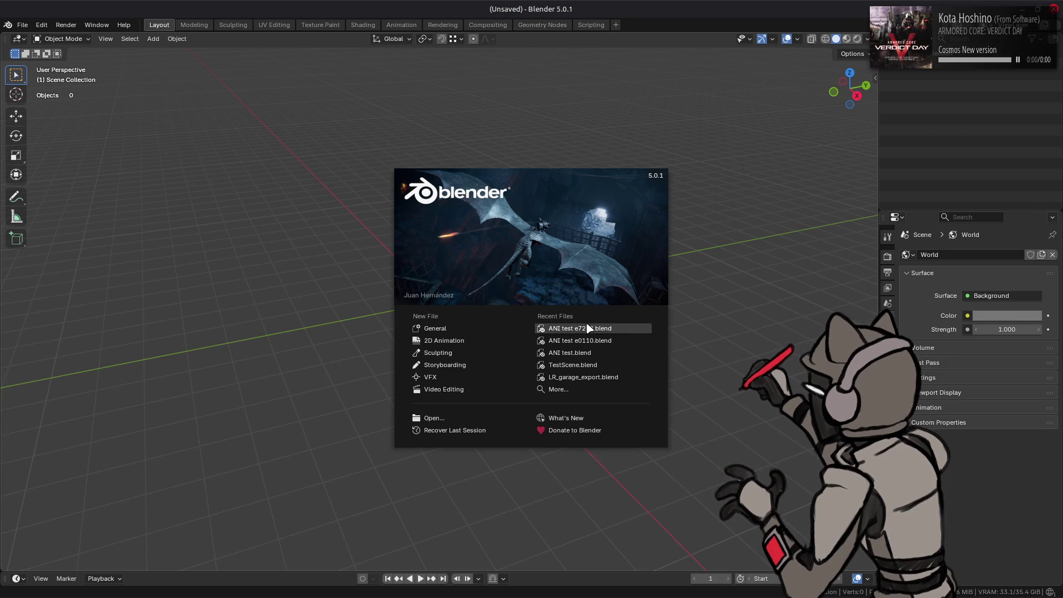
Step: Test-import an .ani file onto the mech in ANI test e7202, then quit Blender unsaved
{"action": "left_click", "coordinate": [584, 328]}
{"action": "key", "text": "alt+Tab"}
{"action": "key", "text": "alt+Tab"}
{"action": "key", "text": "alt+Tab"}
{"action": "key", "text": "alt+Tab"}
{"action": "left_click_drag", "start_coordinate": [421, 320], "coordinate": [161, 332]}
{"action": "left_click", "coordinate": [231, 336]}
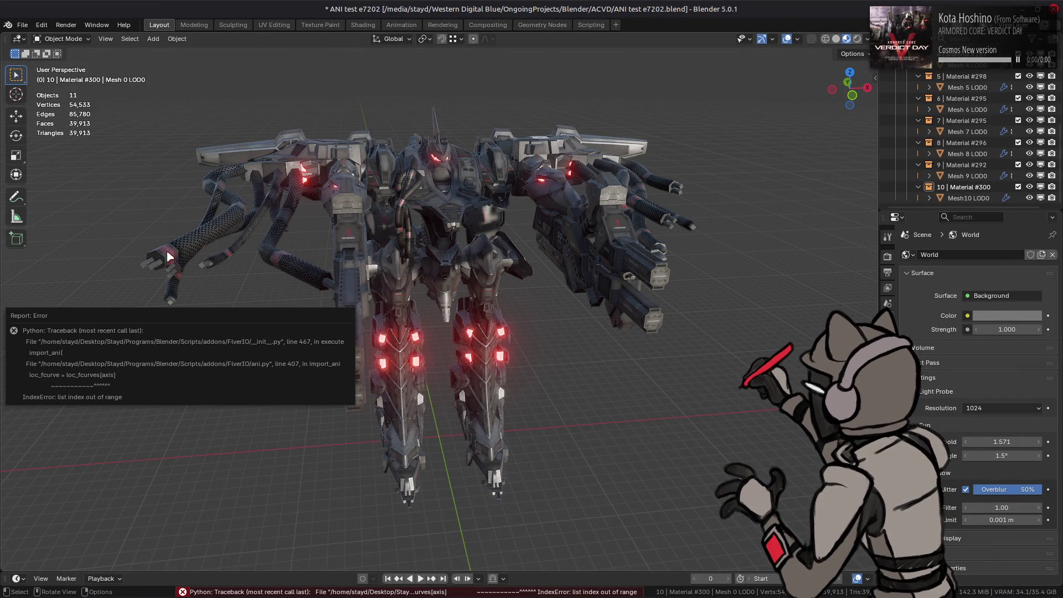
{"action": "key", "text": "ctrl+q"}
{"action": "left_click", "coordinate": [493, 324]}
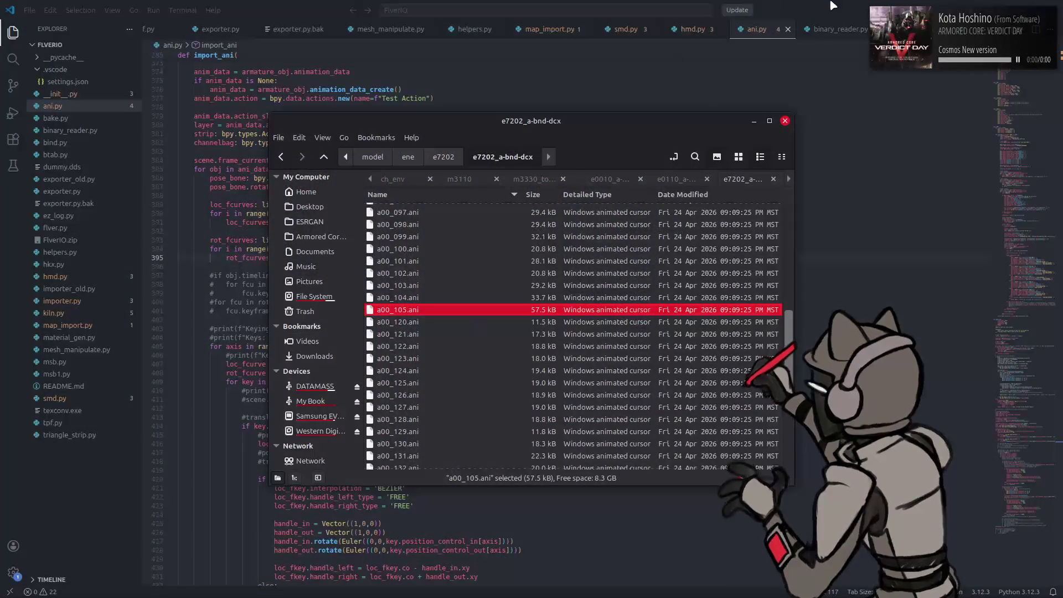
Step: Move loc_fcurve = loc_fcurves[axis] from line 407 under 'if key.position is not None'
{"action": "key", "text": "alt+Tab"}
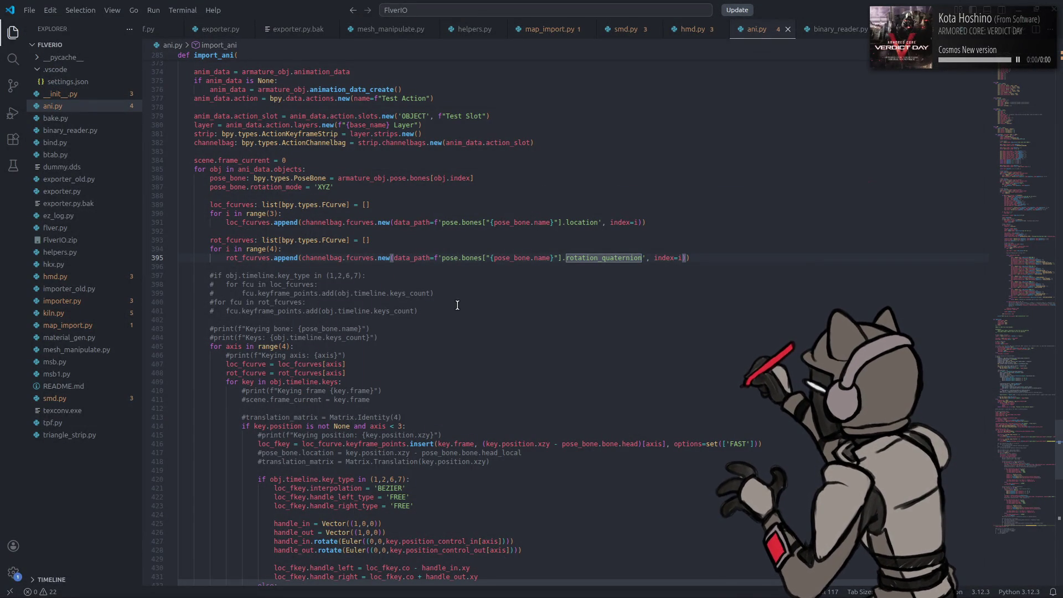
{"action": "left_click", "coordinate": [253, 222]}
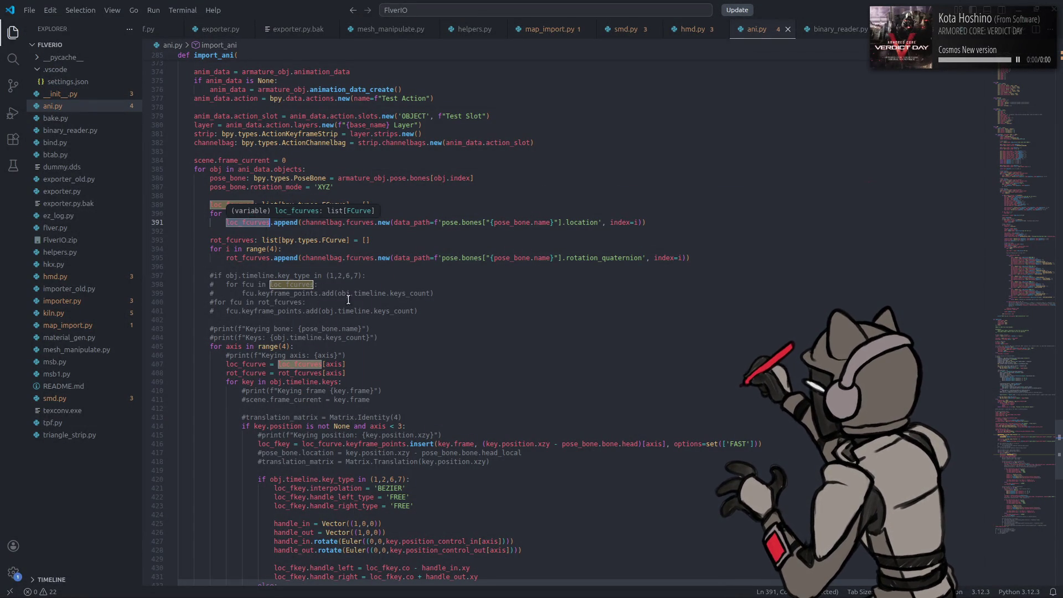
{"action": "scroll", "coordinate": [382, 325], "scroll_direction": "down", "scroll_amount": 5}
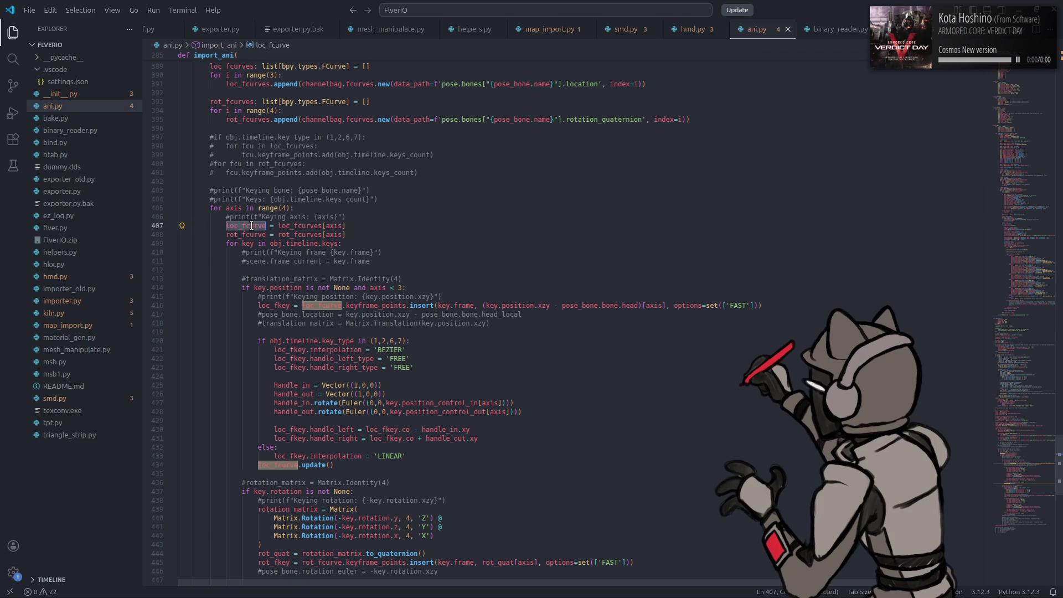
{"action": "left_click_drag", "start_coordinate": [347, 234], "coordinate": [224, 223]}
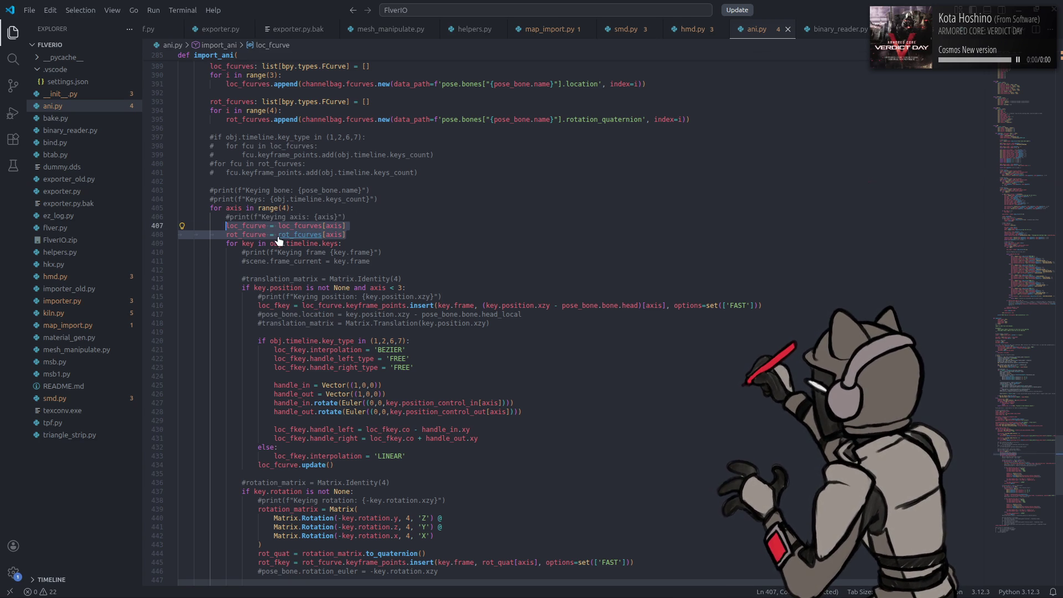
{"action": "left_click", "coordinate": [271, 252]}
{"action": "left_click", "coordinate": [254, 225]}
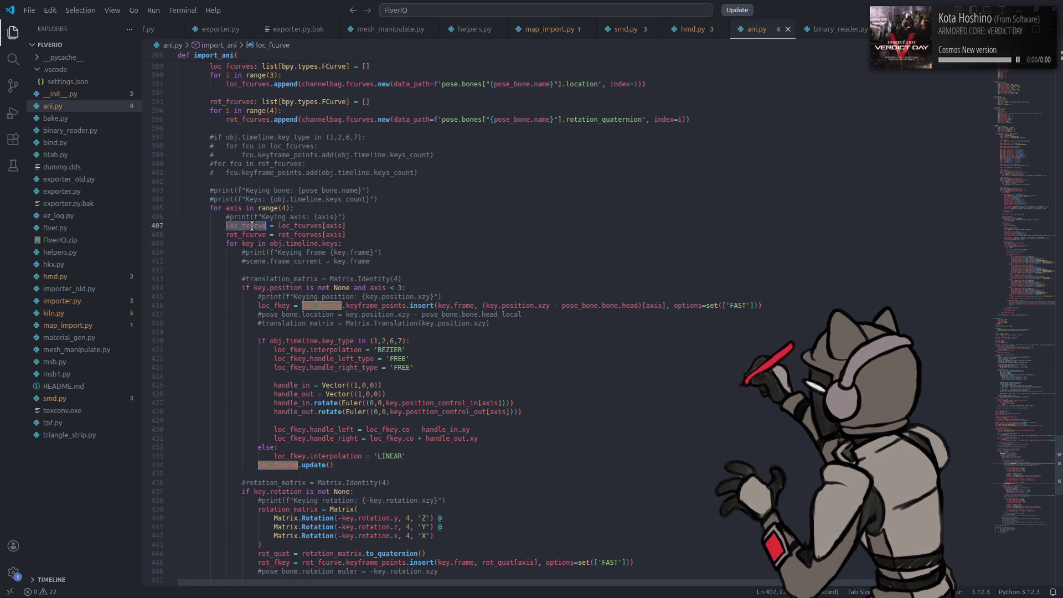
{"action": "left_click_drag", "start_coordinate": [349, 226], "coordinate": [227, 223]}
{"action": "key", "text": "ctrl+x"}
{"action": "left_click", "coordinate": [424, 284]}
{"action": "key", "text": "Return"}
{"action": "key", "text": "ctrl+v"}
Step: Save ani.py and launch Blender from the application launcher
{"action": "key", "text": "ctrl+s"}
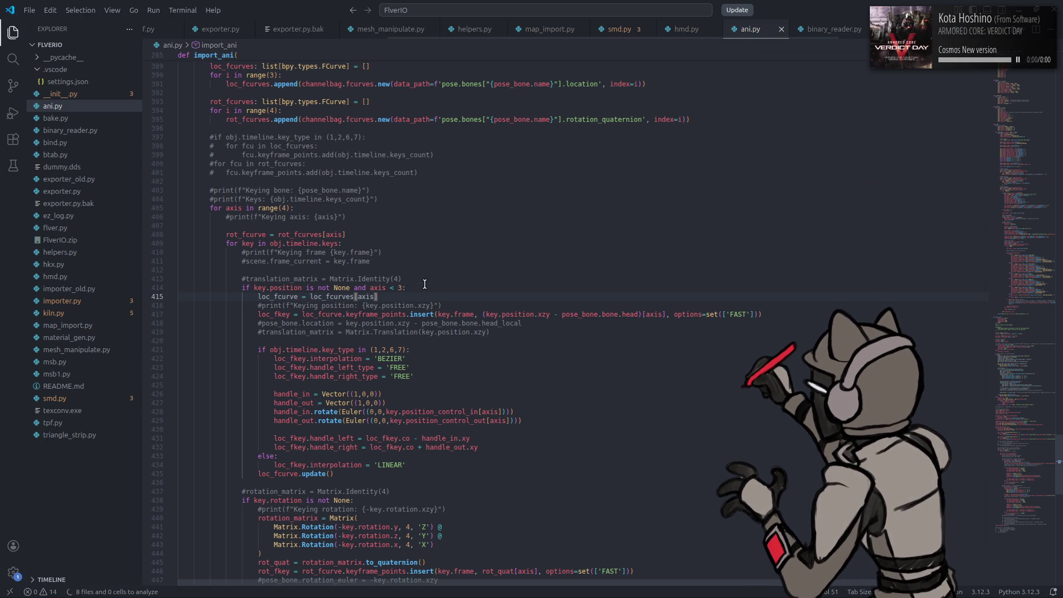
{"action": "key", "text": "super"}
{"action": "type", "text": "bl"}
{"action": "left_click", "coordinate": [303, 357]}
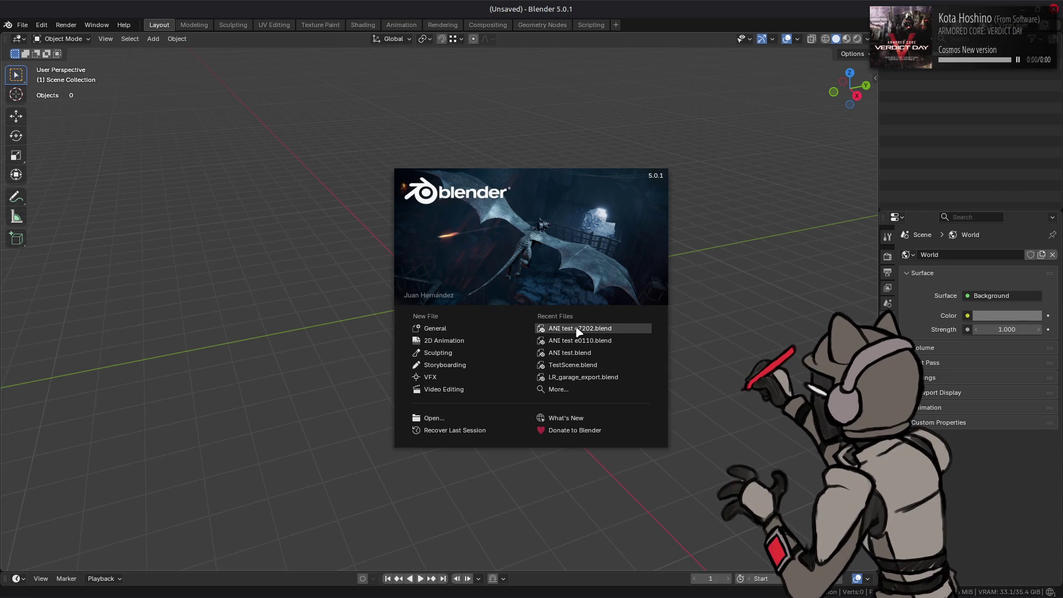
Step: Import a00_105.ani onto the mech in ANI test e7202, inspect the pose, and quit without saving
{"action": "left_click", "coordinate": [577, 330]}
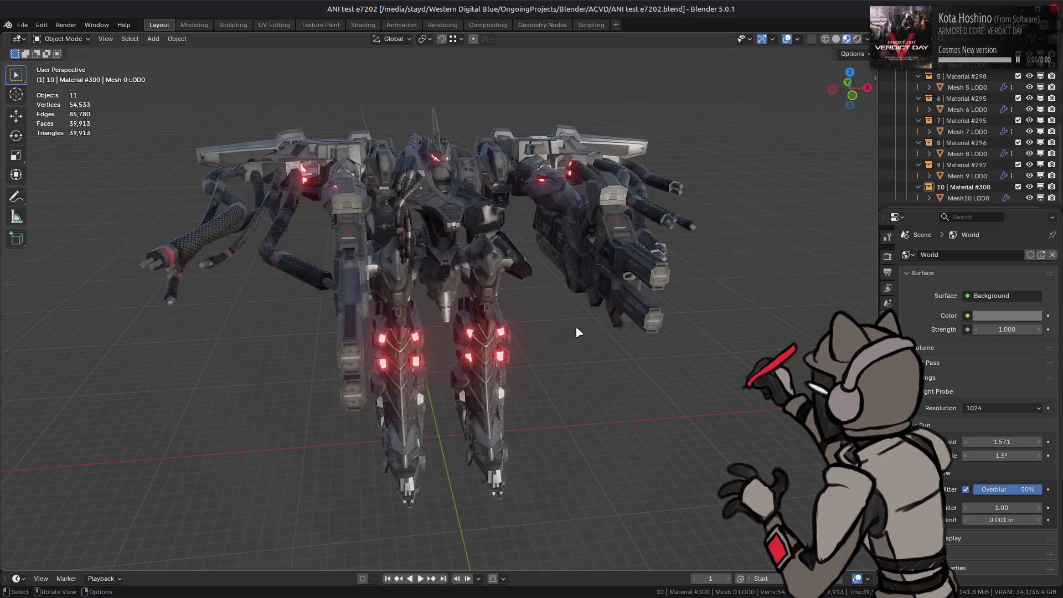
{"action": "key", "text": "alt+Tab"}
{"action": "key", "text": "alt+Tab"}
{"action": "key", "text": "alt+Tab"}
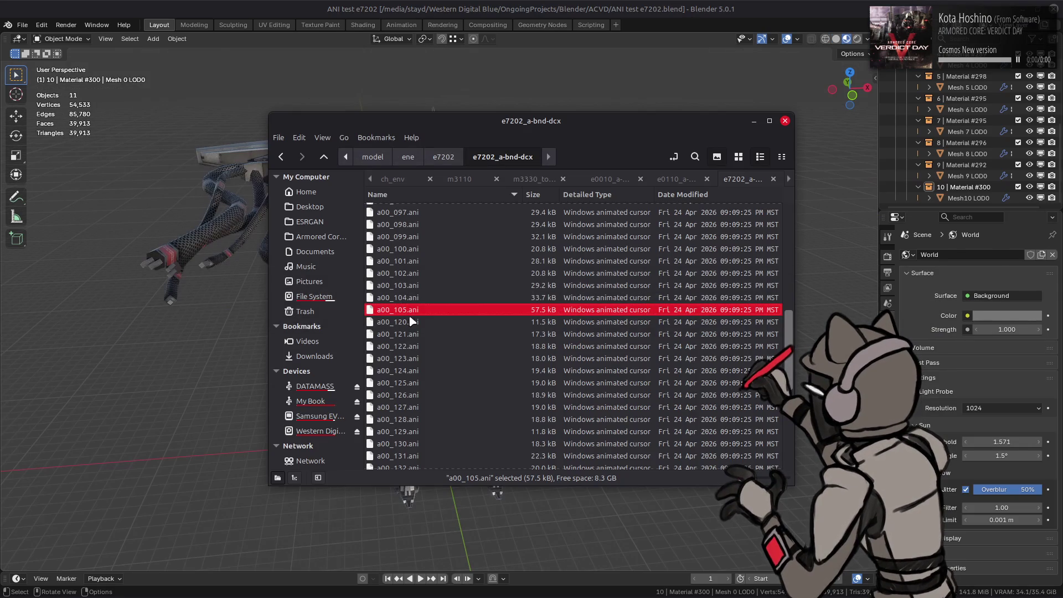
{"action": "mouse_move", "coordinate": [411, 321]}
{"action": "left_mouse_down"}
{"action": "mouse_move", "coordinate": [182, 314]}
{"action": "mouse_move", "coordinate": [229, 319]}
{"action": "left_mouse_up"}
{"action": "left_click", "coordinate": [229, 318]}
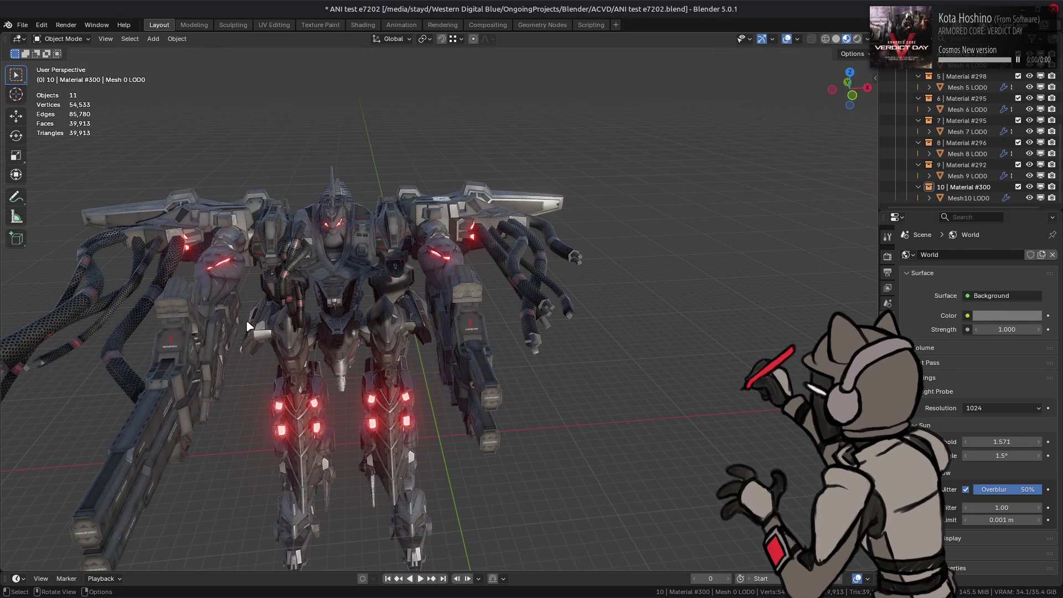
{"action": "mouse_move", "coordinate": [252, 324]}
{"action": "middle_mouse_down"}
{"action": "mouse_move", "coordinate": [349, 286]}
{"action": "mouse_move", "coordinate": [352, 274]}
{"action": "mouse_move", "coordinate": [349, 311]}
{"action": "middle_mouse_up"}
{"action": "key", "text": "ctrl+q"}
{"action": "left_click", "coordinate": [483, 325]}
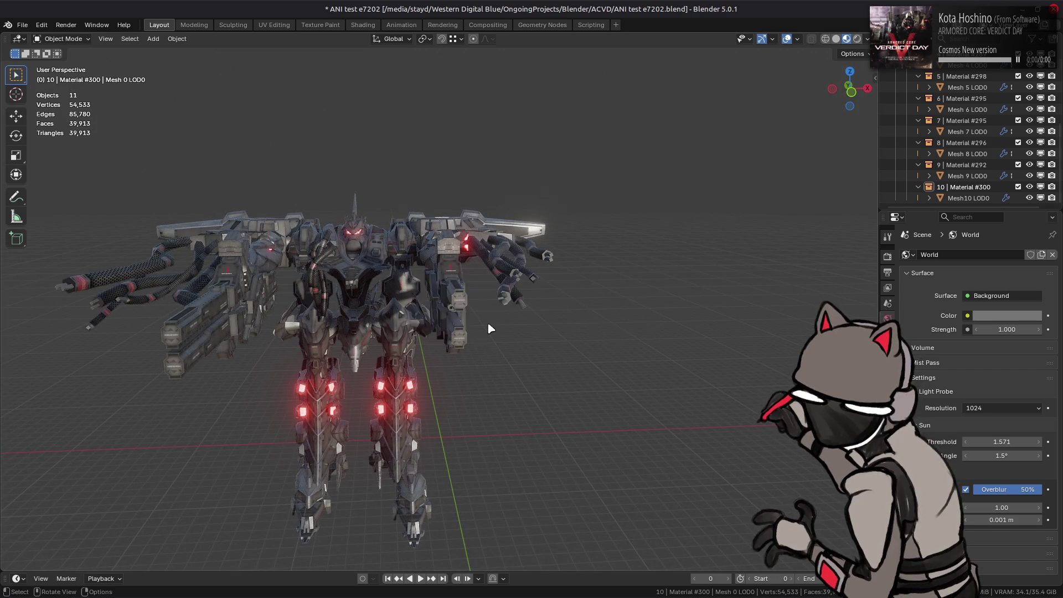
{"action": "left_click", "coordinate": [845, 6]}
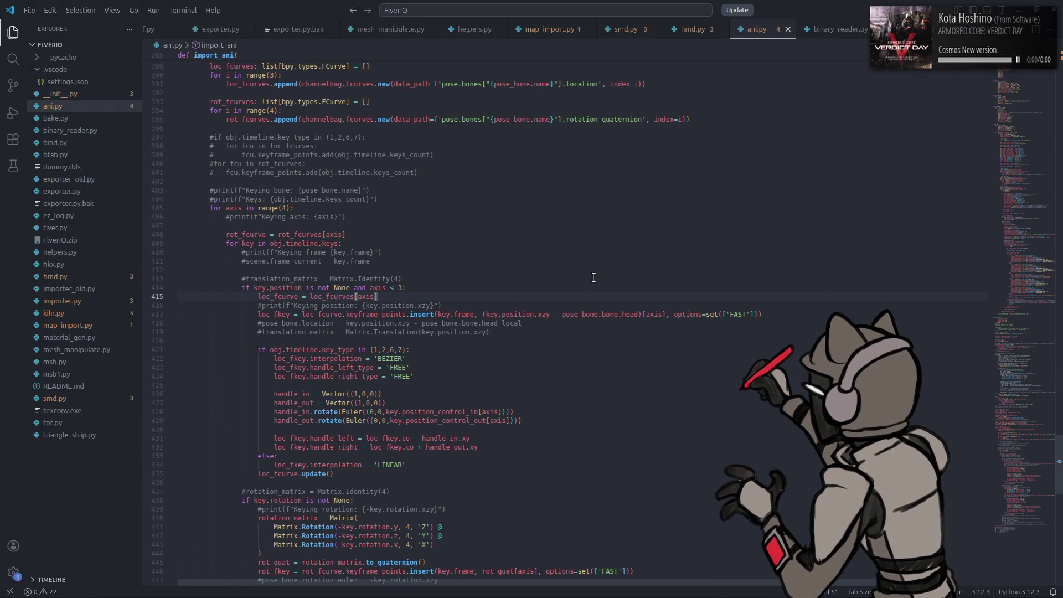
Step: Review the uses of loc_fcurves, axis and rotation throughout ani.py
{"action": "left_click", "coordinate": [282, 298]}
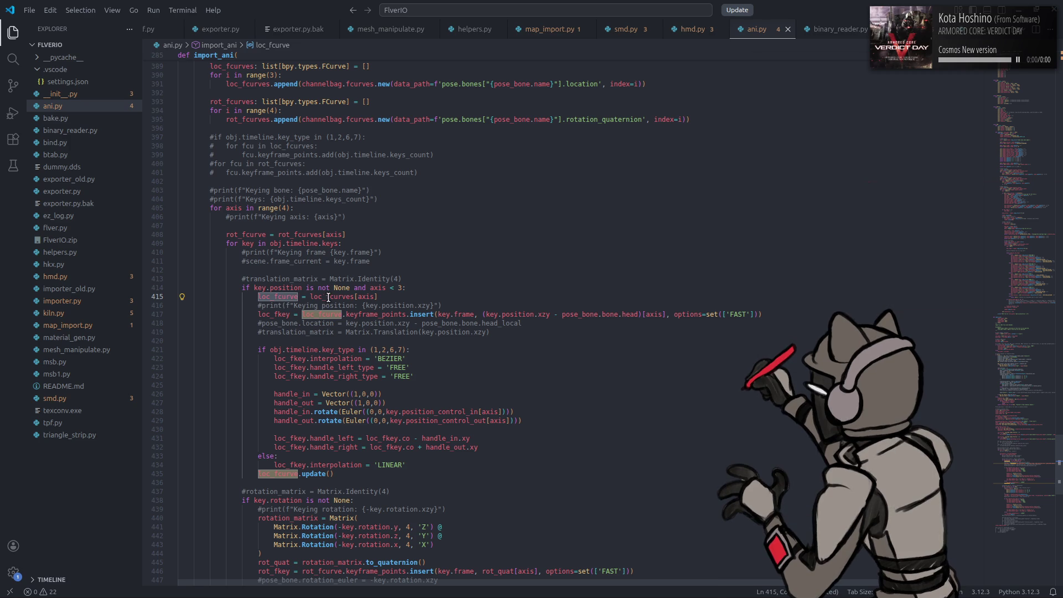
{"action": "double_click", "coordinate": [328, 297]}
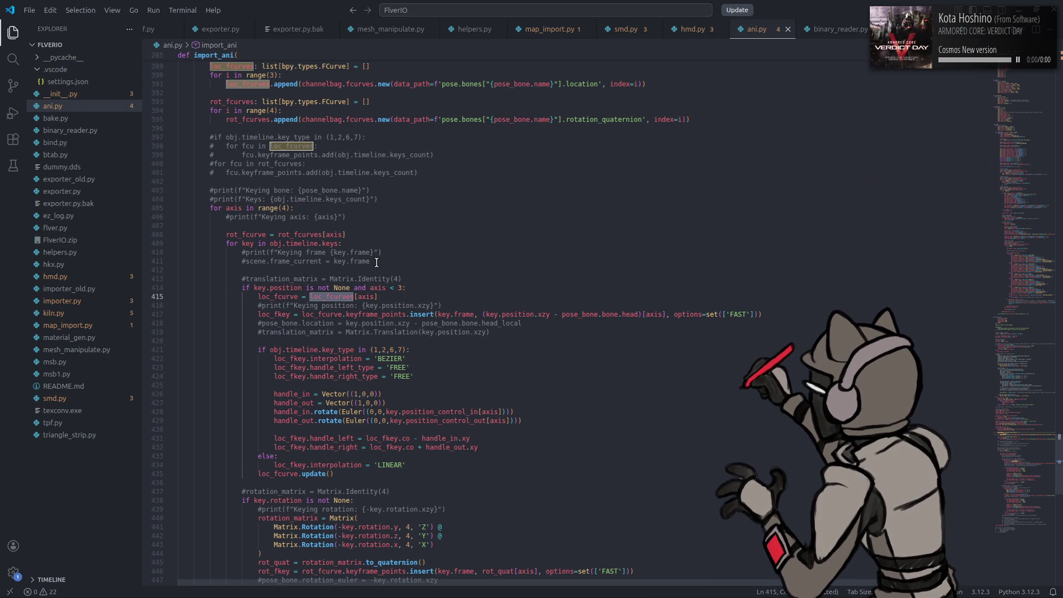
{"action": "scroll", "coordinate": [377, 262], "scroll_direction": "down", "scroll_amount": 3}
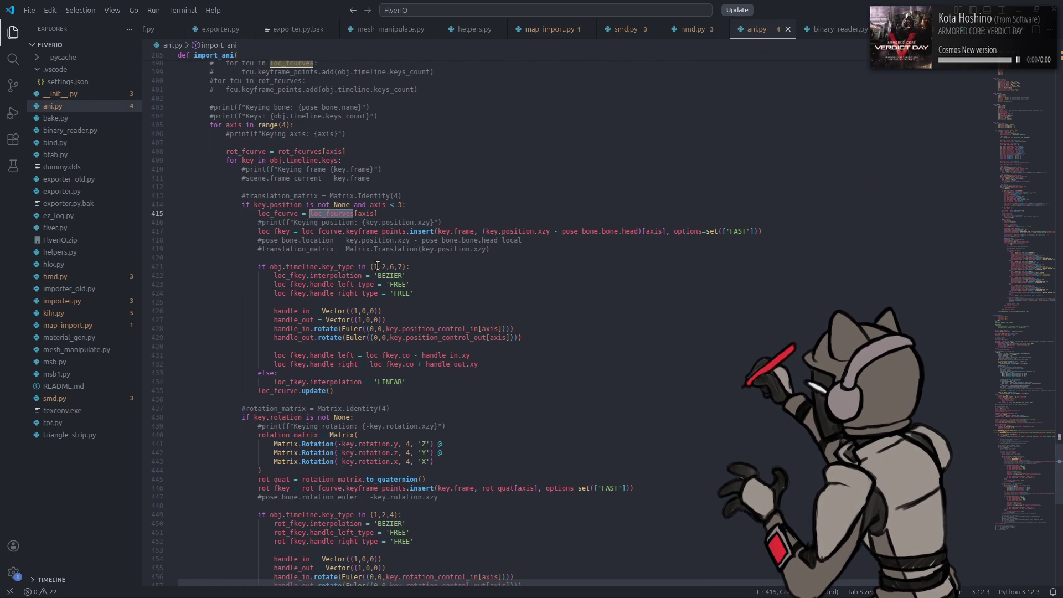
{"action": "scroll", "coordinate": [377, 266], "scroll_direction": "up", "scroll_amount": 4}
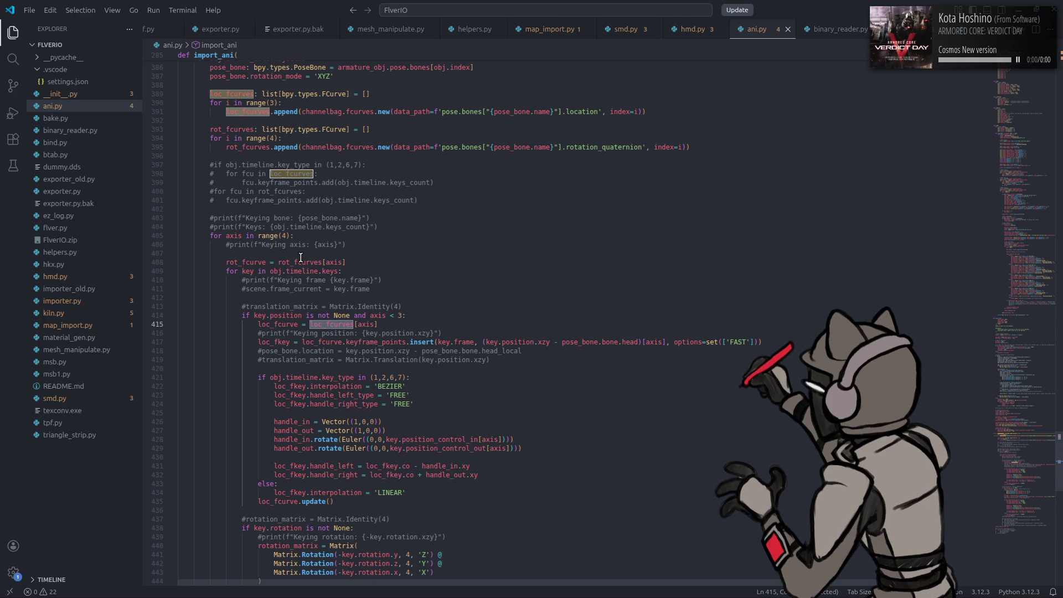
{"action": "double_click", "coordinate": [233, 237]}
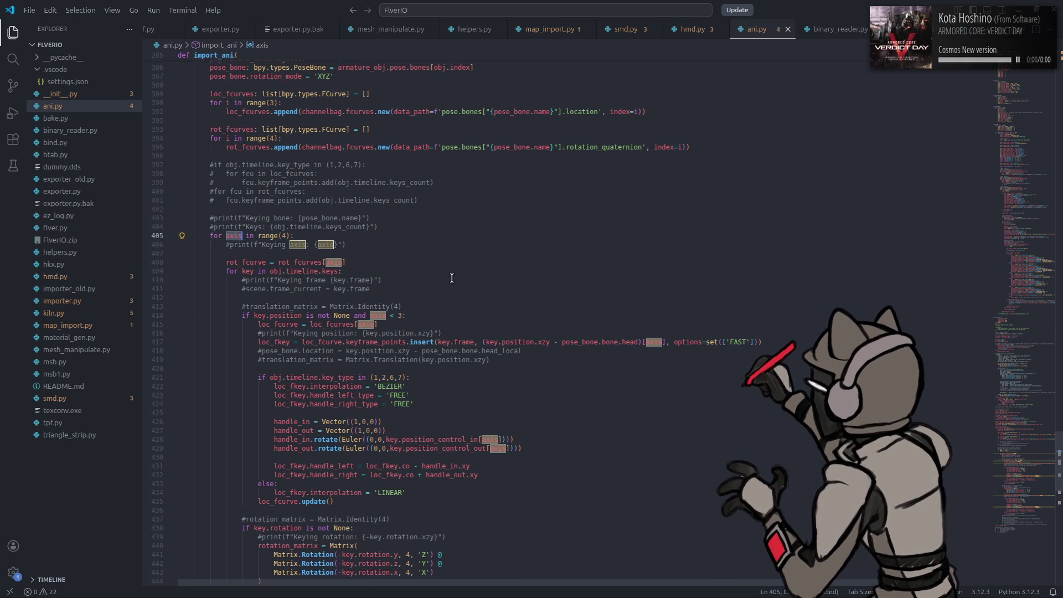
{"action": "scroll", "coordinate": [452, 278], "scroll_direction": "down", "scroll_amount": 4}
{"action": "scroll", "coordinate": [457, 280], "scroll_direction": "down", "scroll_amount": 3}
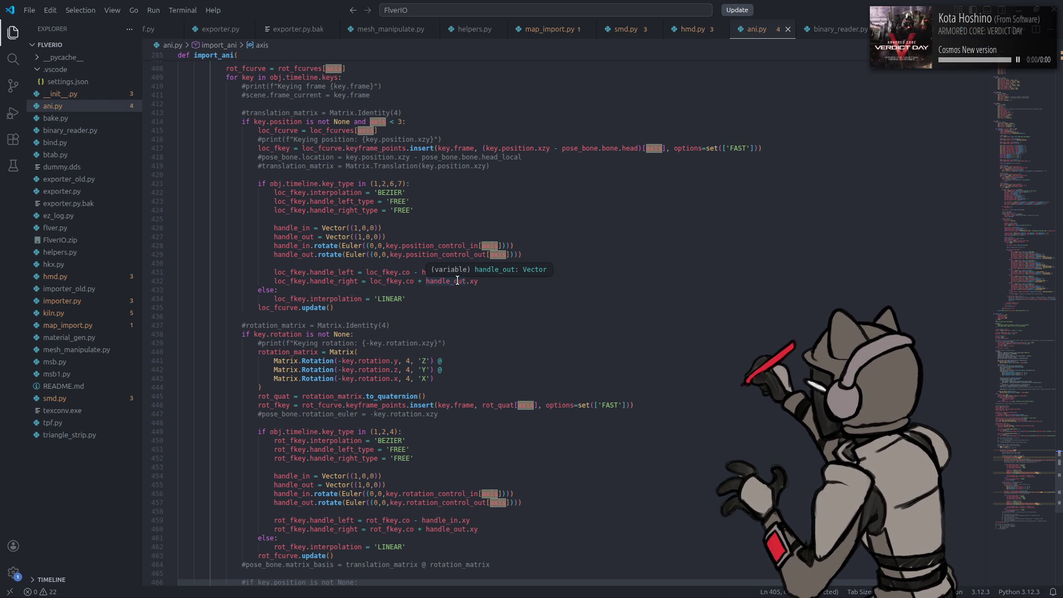
{"action": "scroll", "coordinate": [457, 280], "scroll_direction": "down", "scroll_amount": 2}
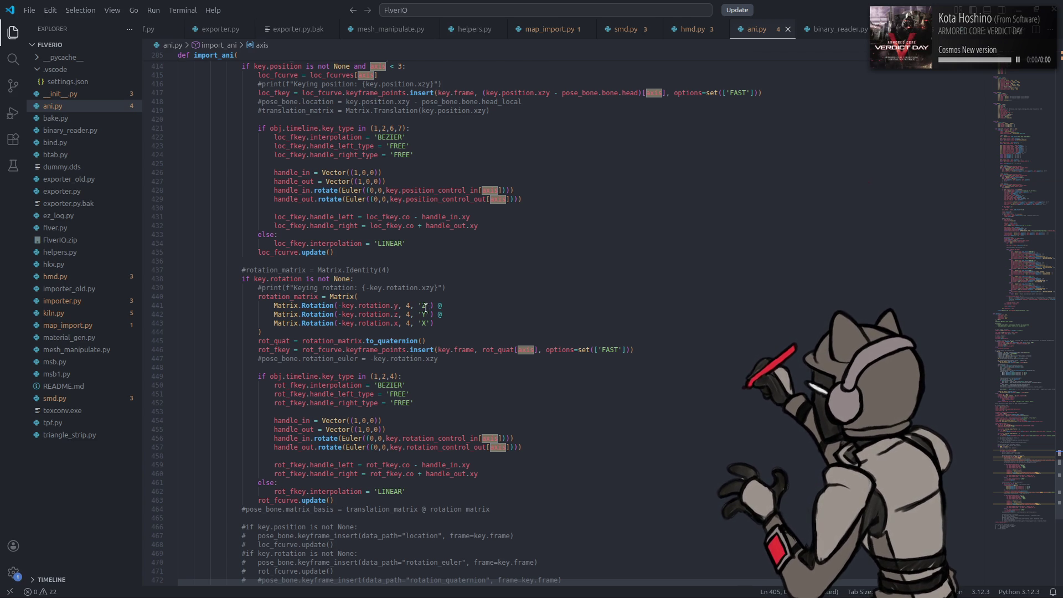
{"action": "double_click", "coordinate": [362, 305]}
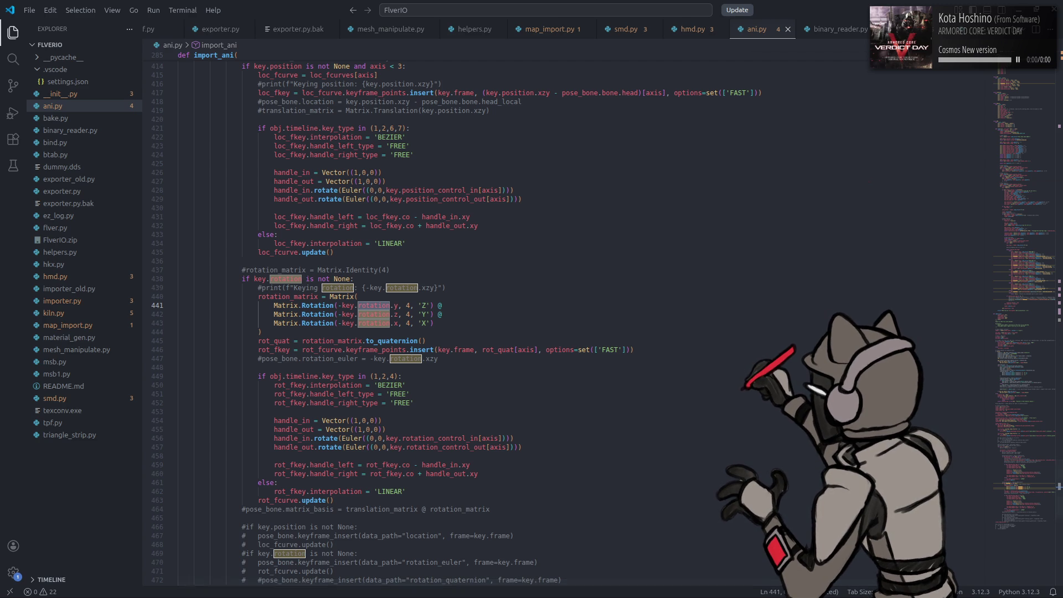
Step: Raise the system volume, undo the last edit, and save ani.py
{"action": "key", "text": "alt+Tab"}
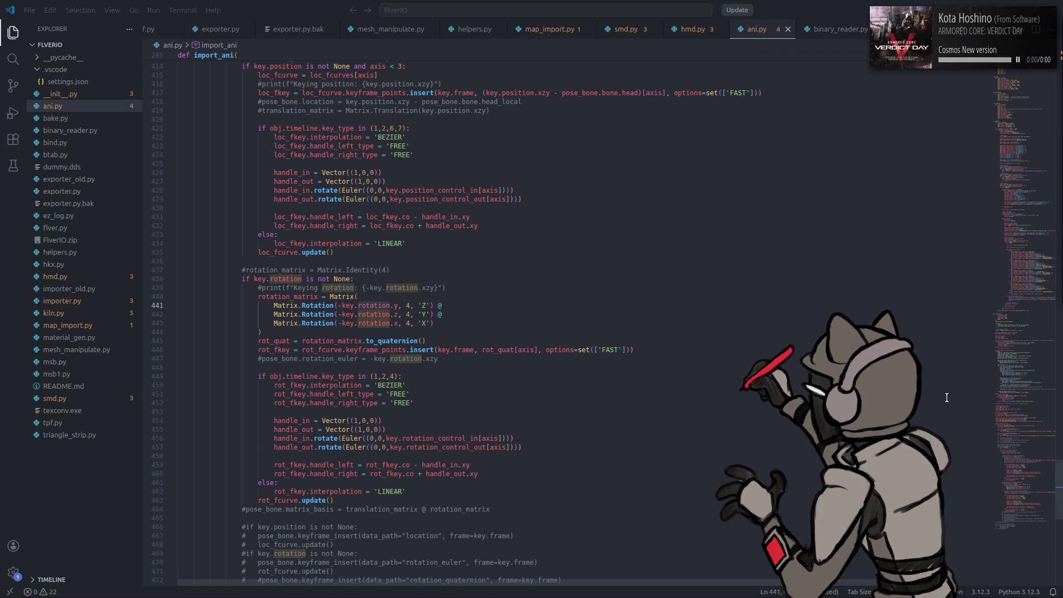
{"action": "key", "text": "XF86AudioRaiseVolume"}
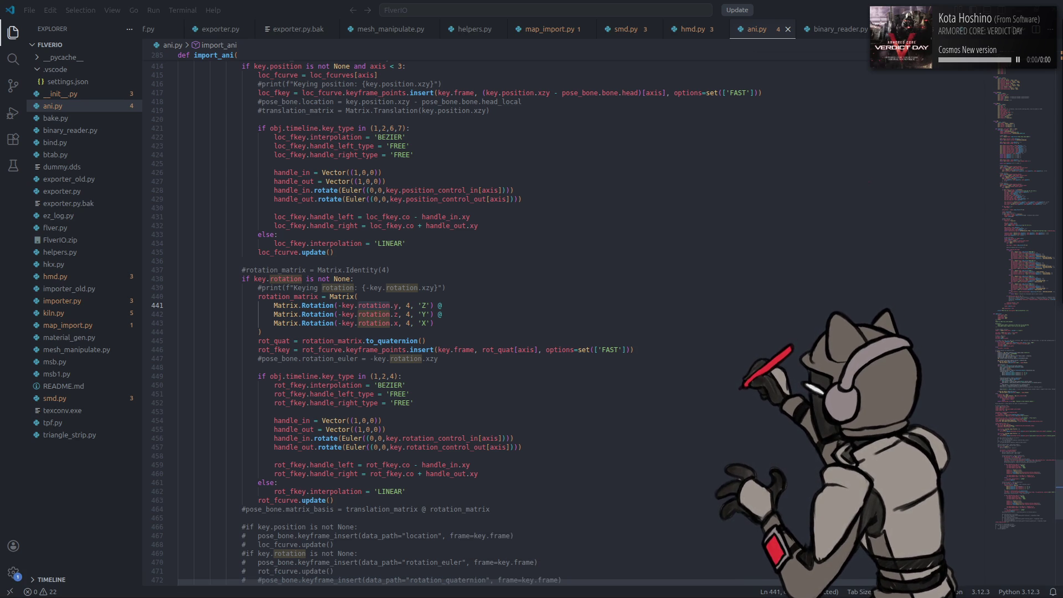
{"action": "key", "text": "XF86AudioRaiseVolume"}
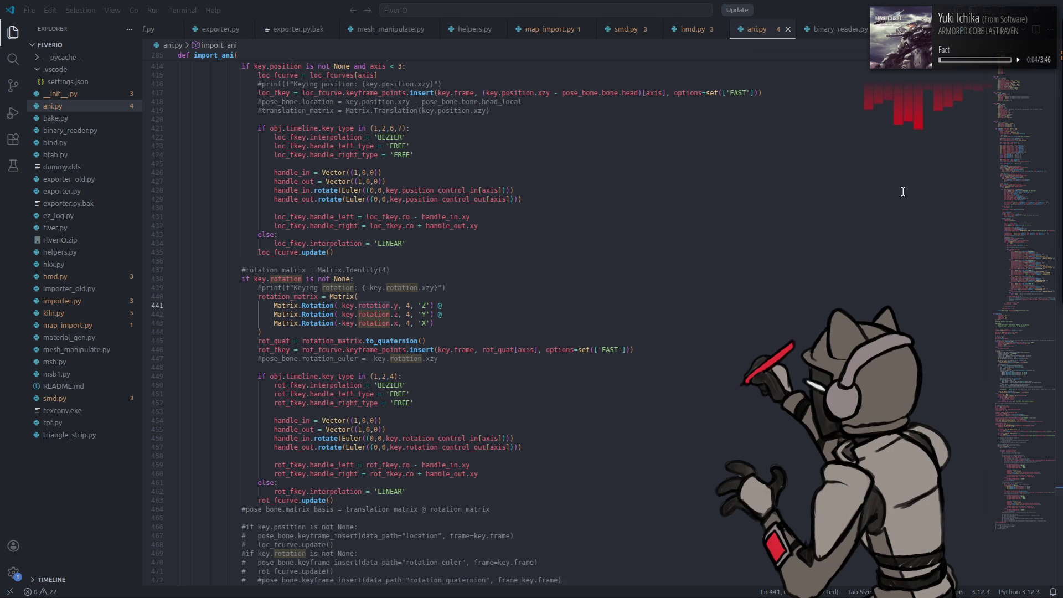
{"action": "key", "text": "ctrl+z"}
{"action": "key", "text": "ctrl+s"}
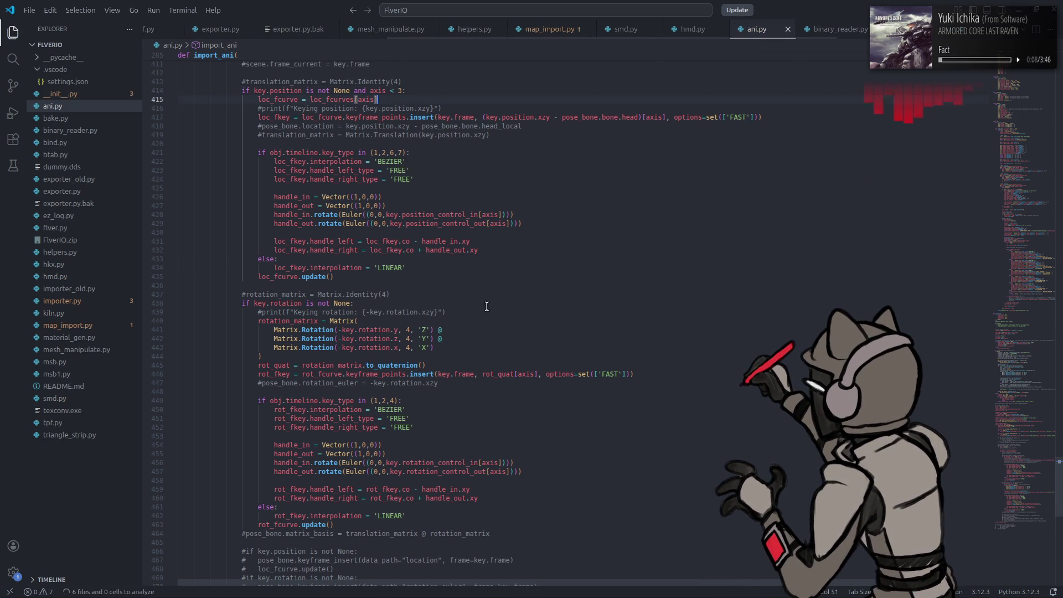
Step: Append .normalized() to to_quaternion() on line 445 and save ani.py
{"action": "left_click", "coordinate": [277, 365]}
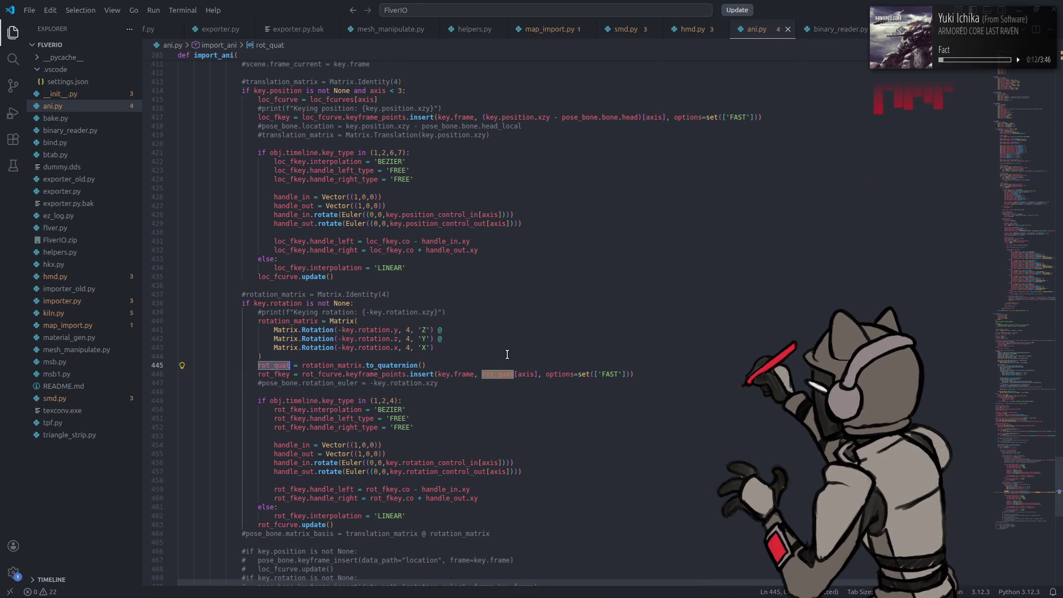
{"action": "mouse_move", "coordinate": [403, 366]}
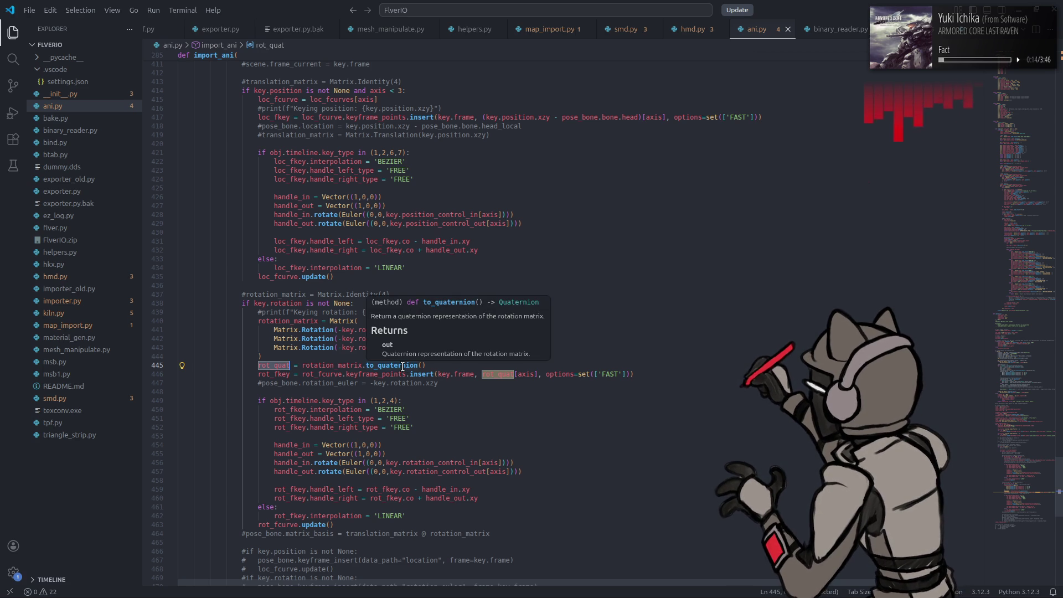
{"action": "left_click", "coordinate": [437, 366]}
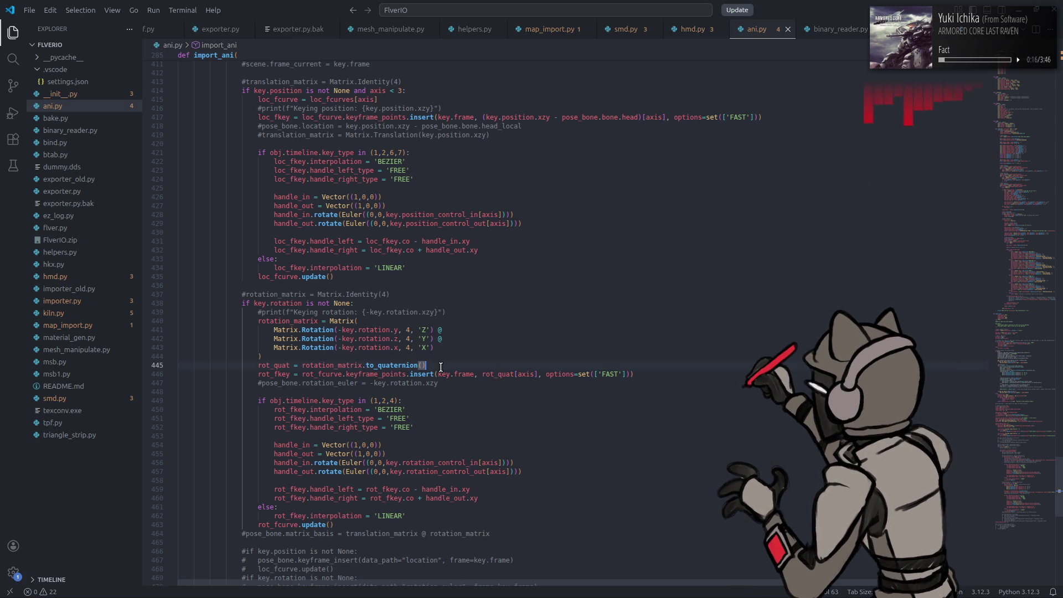
{"action": "type", "text": "."}
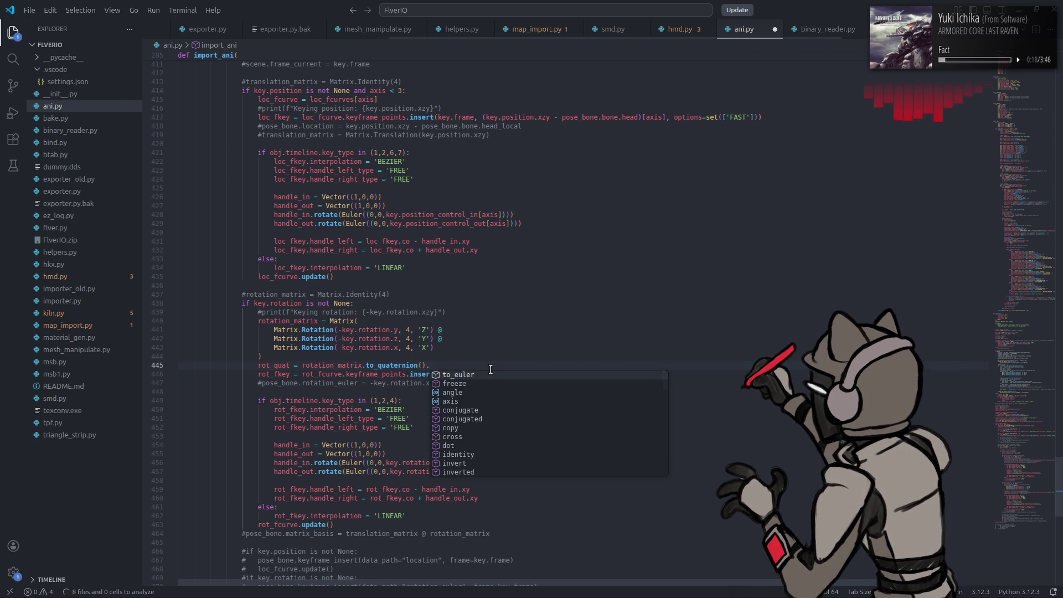
{"action": "scroll", "coordinate": [493, 384], "scroll_direction": "down", "scroll_amount": 3}
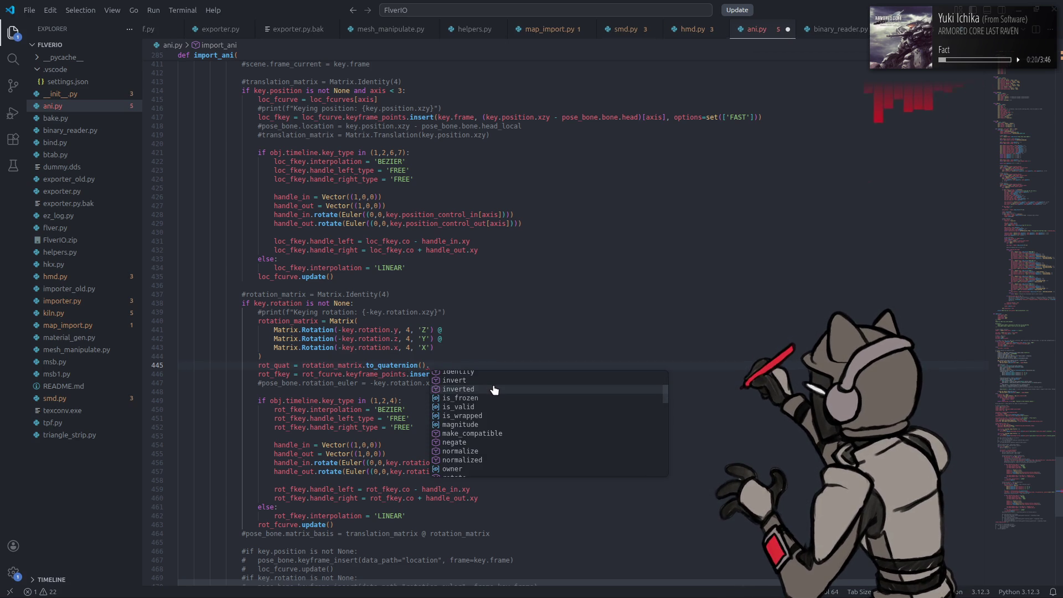
{"action": "scroll", "coordinate": [494, 390], "scroll_direction": "down", "scroll_amount": 3}
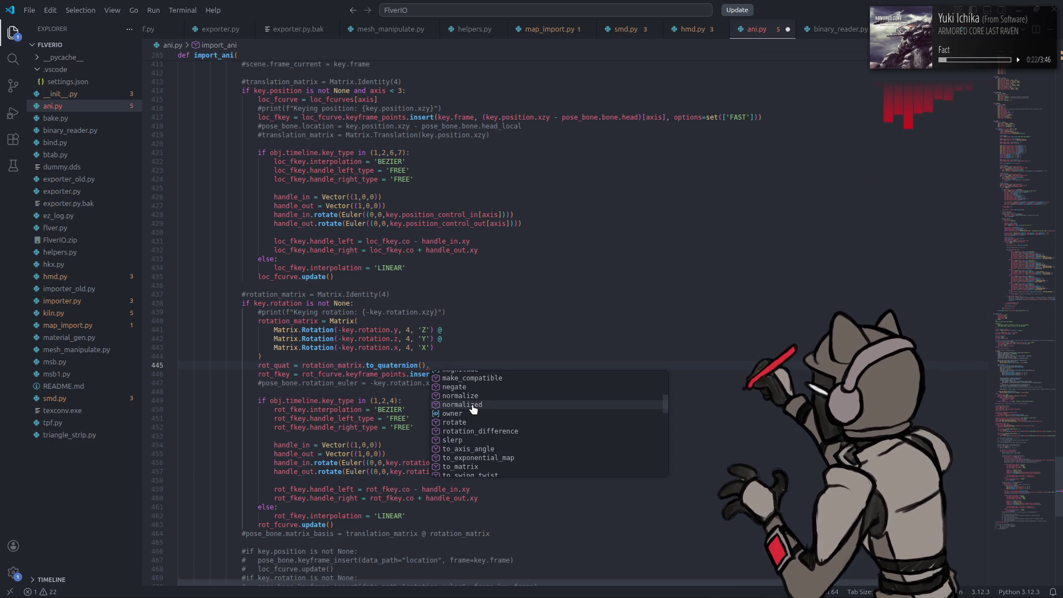
{"action": "left_click", "coordinate": [472, 404]}
{"action": "type", "text": "("}
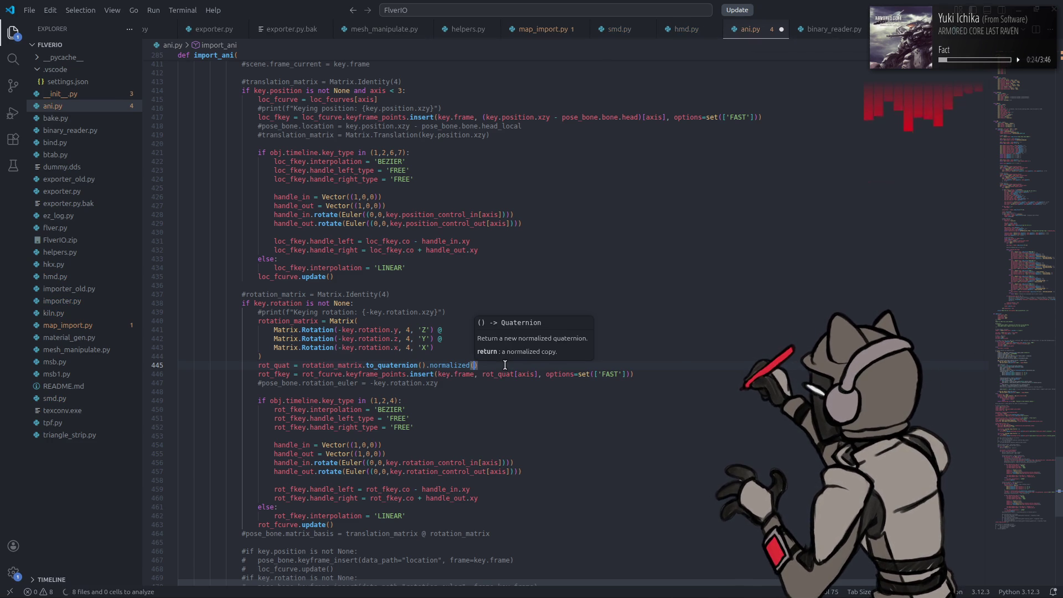
{"action": "key", "text": "ctrl+s"}
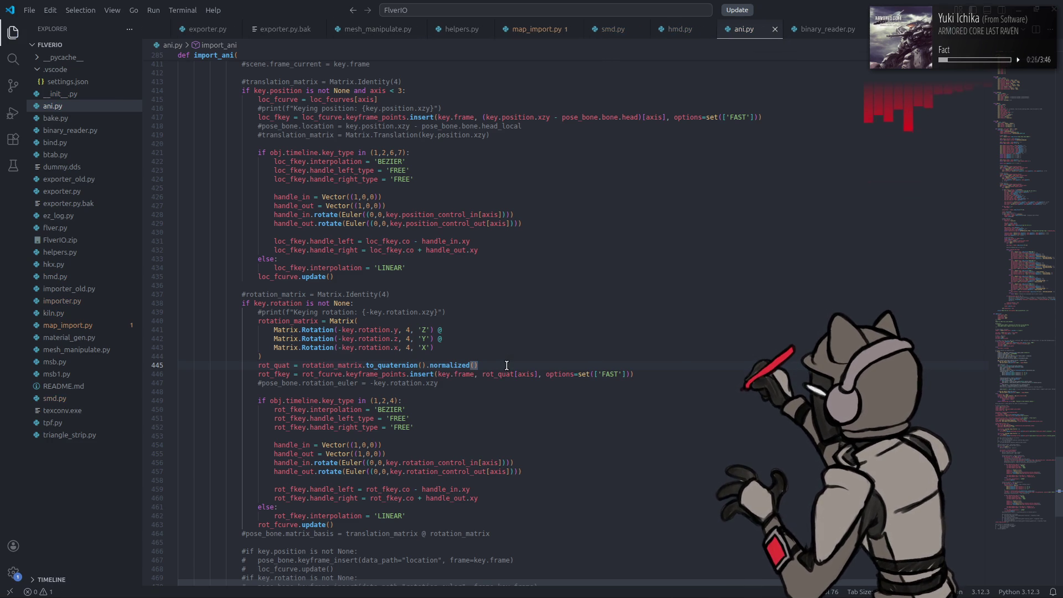
Step: Launch Blender from the application launcher
{"action": "key", "text": "super"}
{"action": "type", "text": "ble"}
{"action": "left_click", "coordinate": [303, 357]}
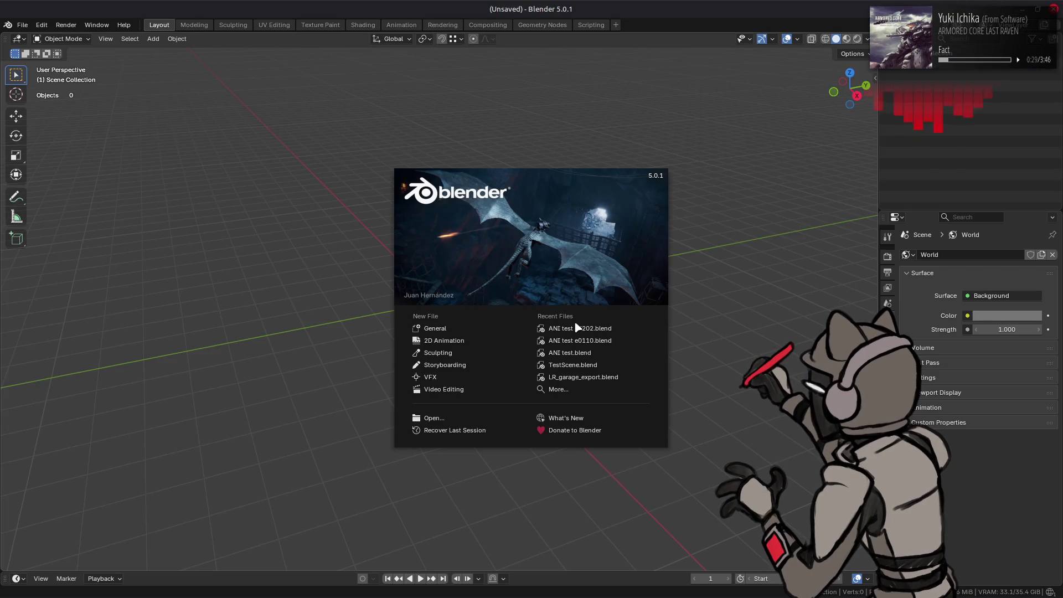
Step: Import a00_105.ani into ANI test e7202, play it to frame 92, then quit with Don't Save
{"action": "left_click", "coordinate": [576, 328]}
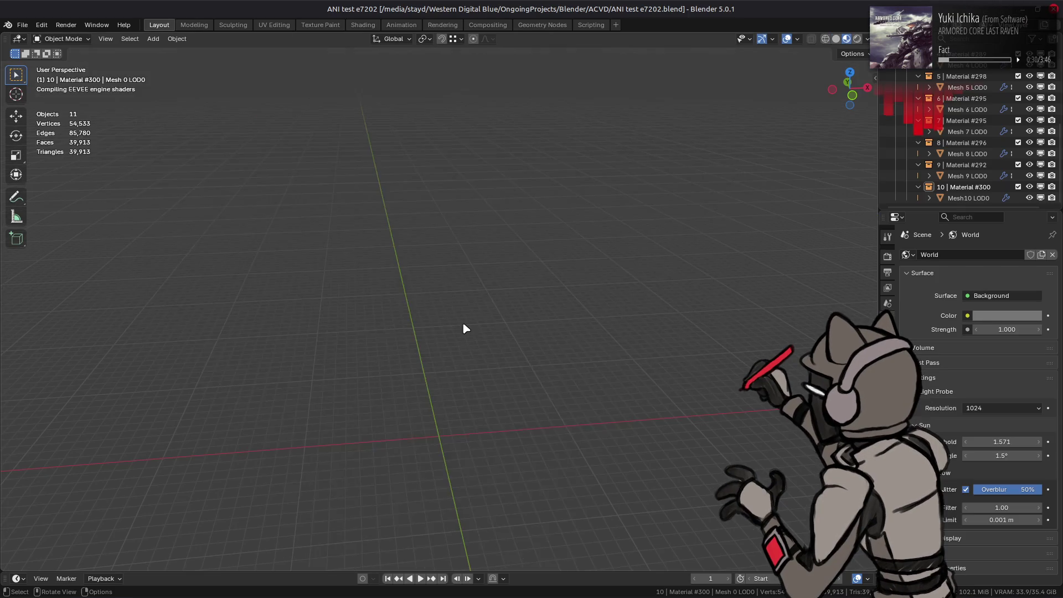
{"action": "key", "text": "alt+Tab"}
{"action": "key", "text": "alt+Tab"}
{"action": "key", "text": "alt+Tab"}
{"action": "key", "text": "alt+Tab"}
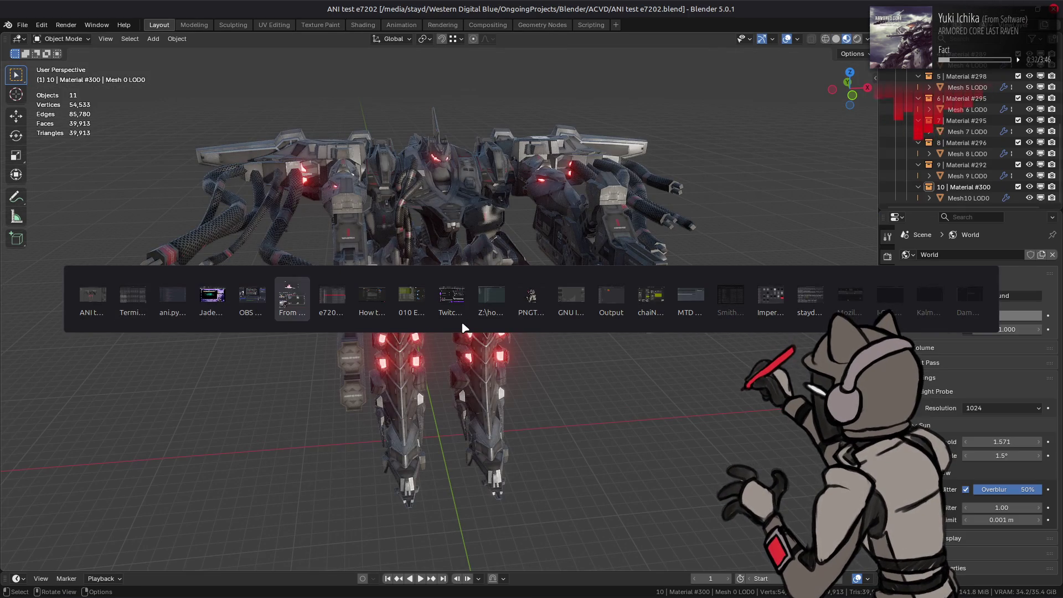
{"action": "left_click_drag", "start_coordinate": [416, 310], "coordinate": [194, 336]}
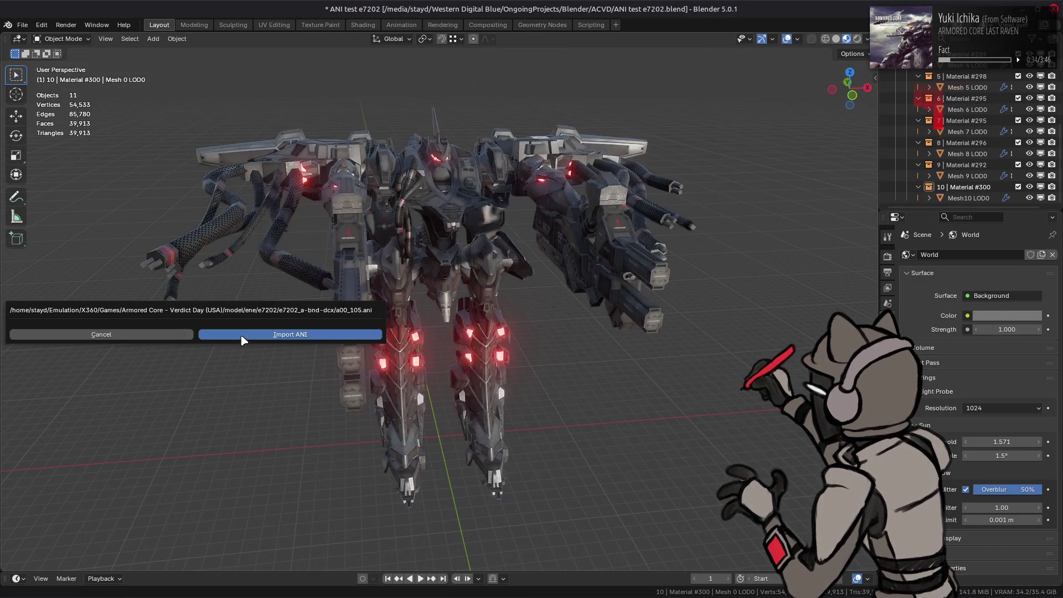
{"action": "left_click", "coordinate": [242, 335]}
{"action": "left_click", "coordinate": [420, 578]}
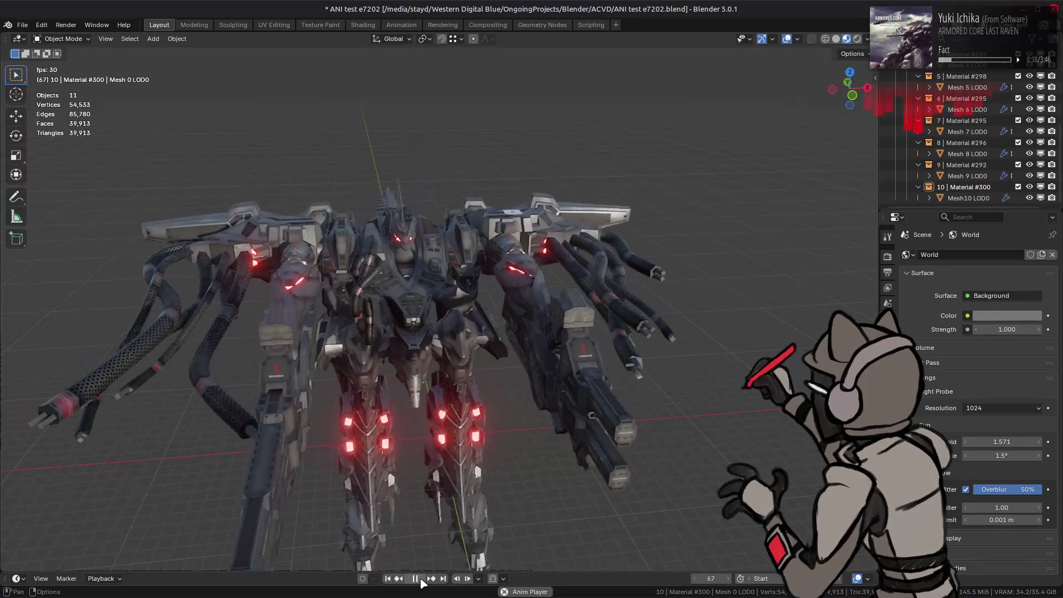
{"action": "key", "text": "space"}
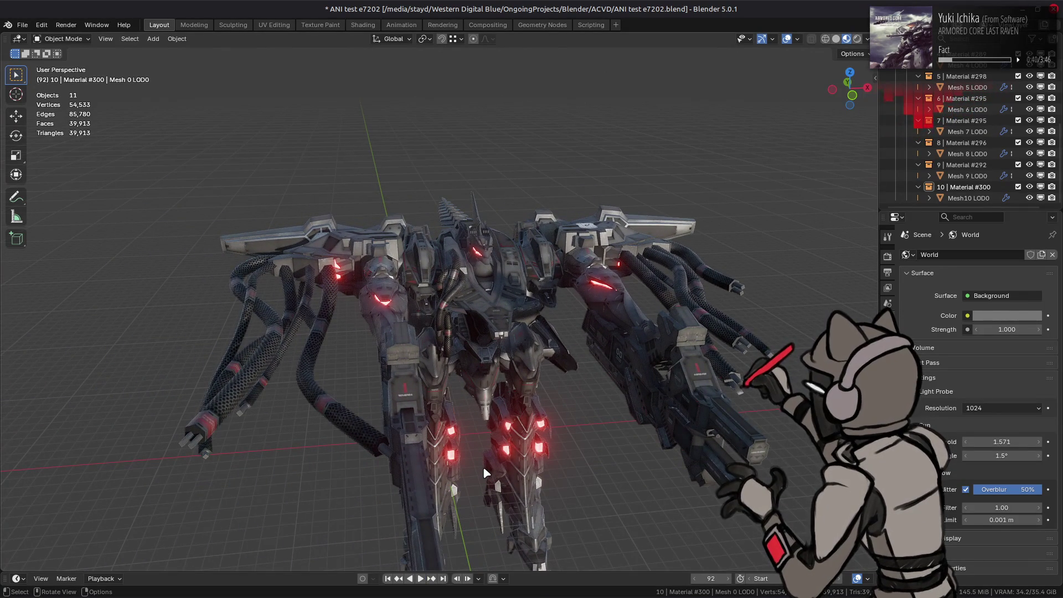
{"action": "key", "text": "ctrl+q"}
{"action": "left_click", "coordinate": [475, 327]}
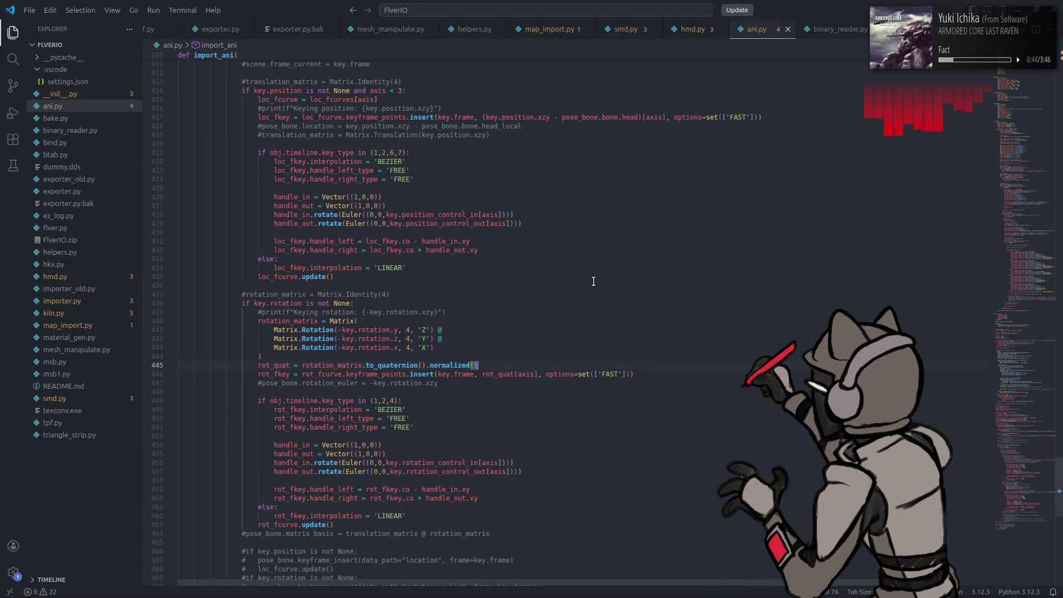
{"action": "mouse_move", "coordinate": [305, 328]}
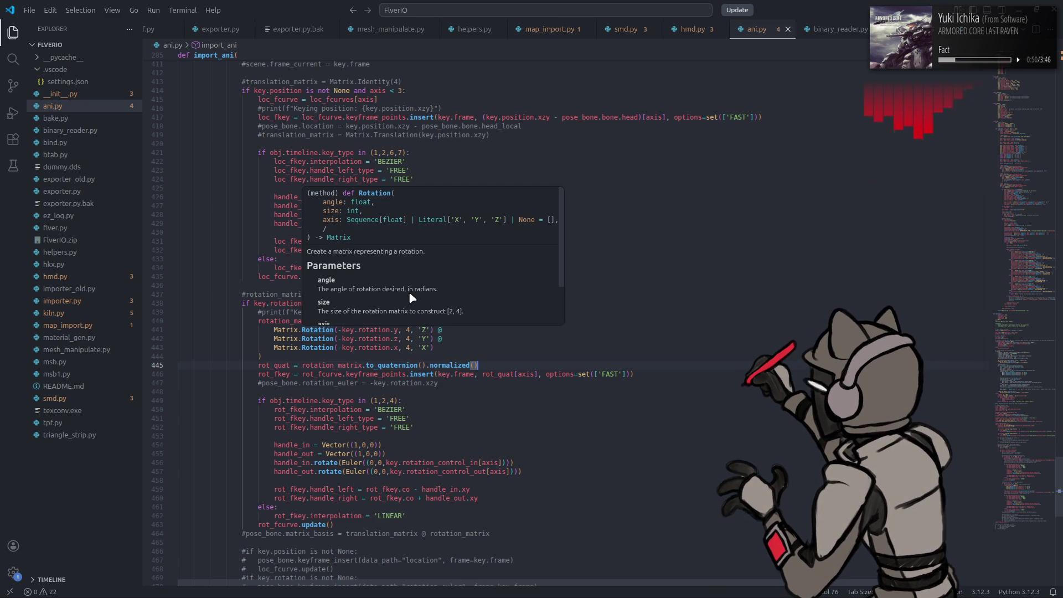
{"action": "left_click", "coordinate": [592, 320]}
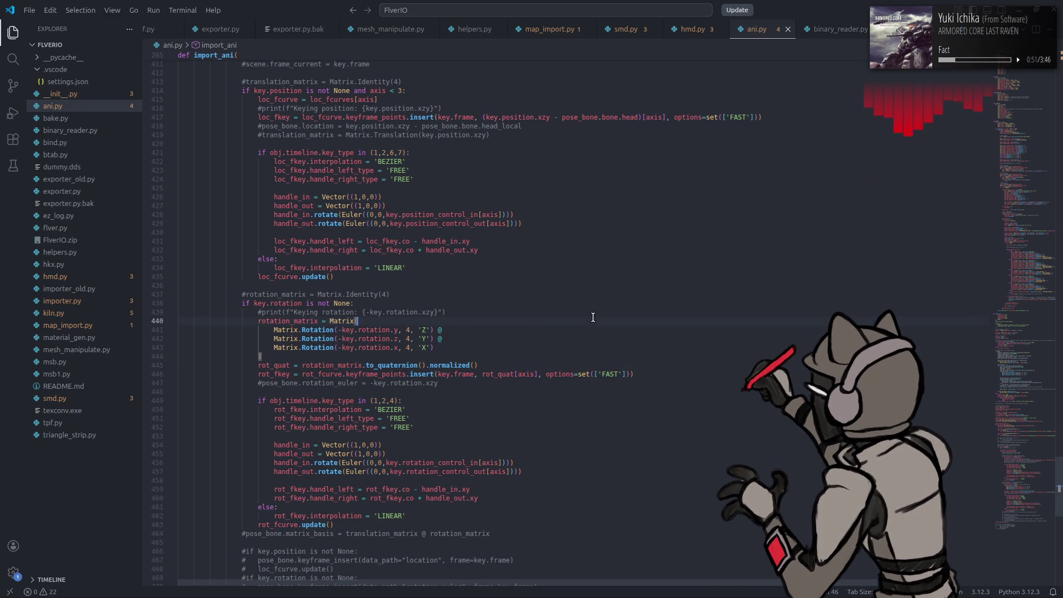
{"action": "double_click", "coordinate": [382, 329]}
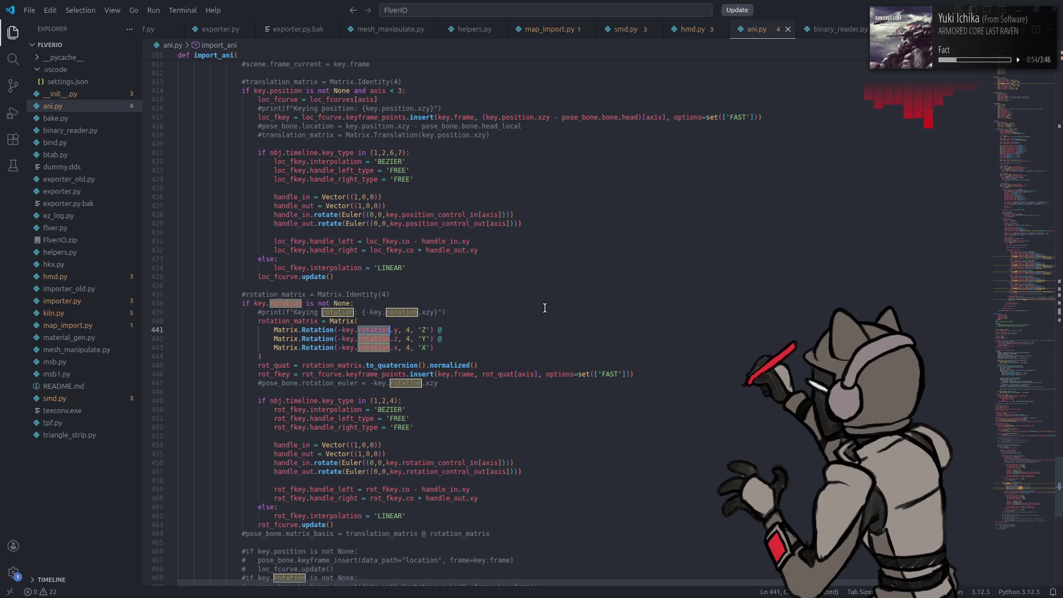
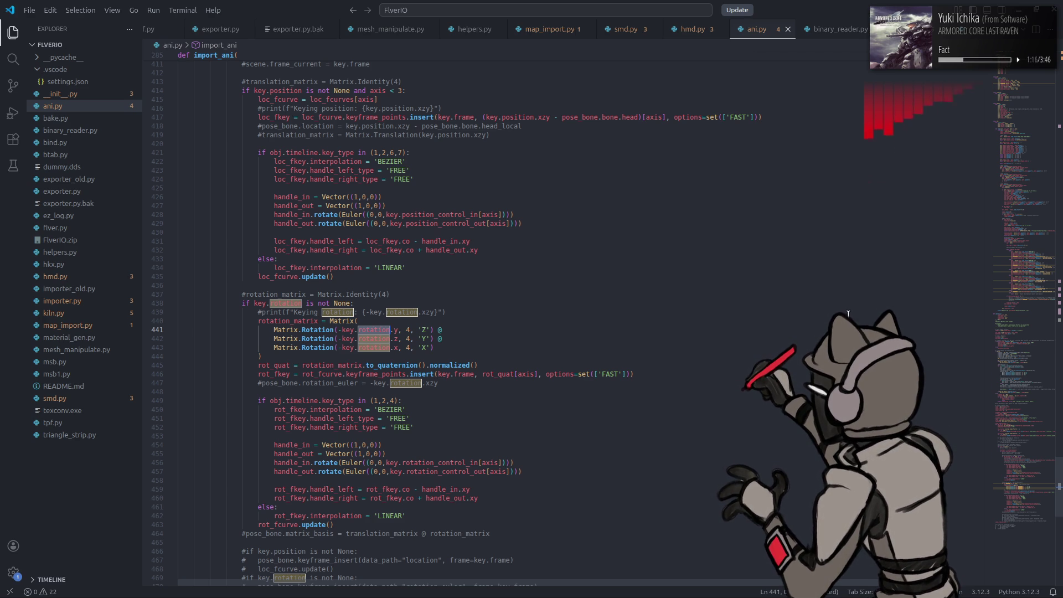
Step: Change ROTATION_DIVISOR in ani.py from 16384 to 1000 and save the file
{"action": "scroll", "coordinate": [400, 198], "scroll_direction": "up", "scroll_amount": 20}
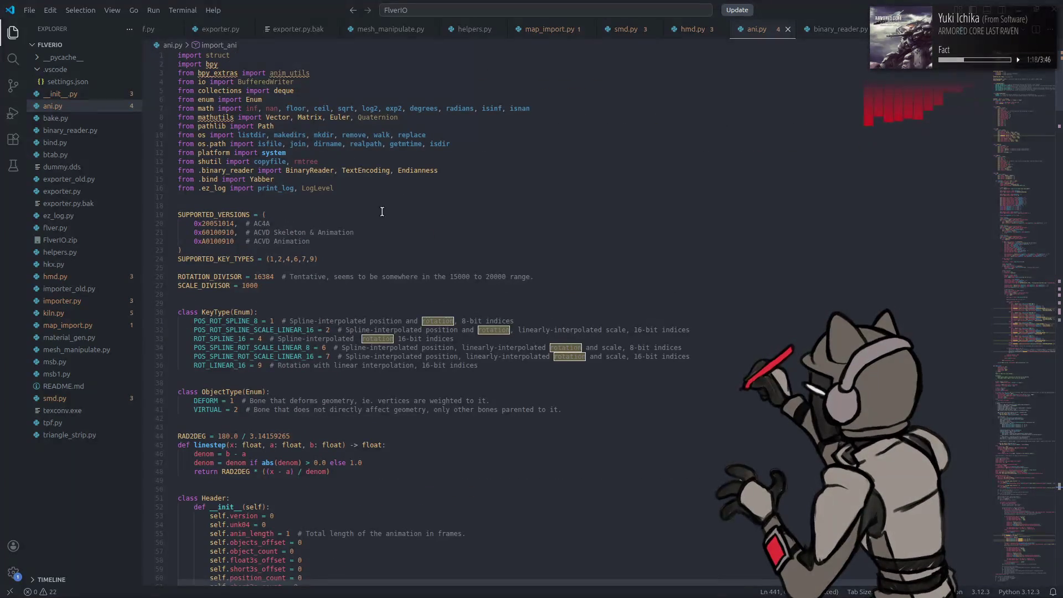
{"action": "left_click", "coordinate": [250, 285]}
{"action": "double_click", "coordinate": [264, 276]}
{"action": "type", "text": "1000"}
{"action": "key", "text": "ctrl+s"}
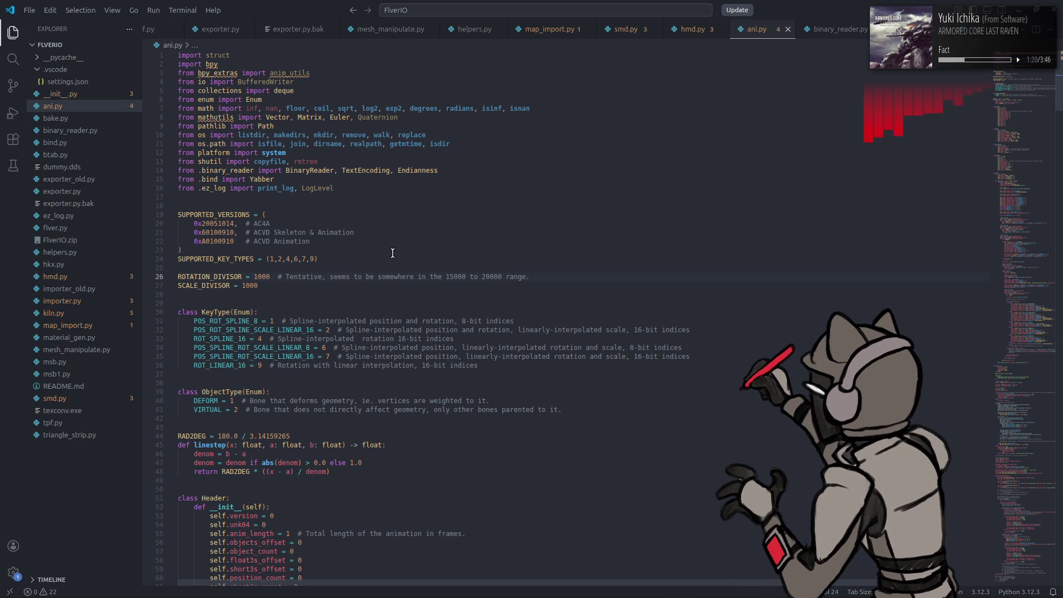
Step: Launch Blender from the application launcher
{"action": "key", "text": "super"}
{"action": "type", "text": "bl"}
{"action": "left_click", "coordinate": [313, 351]}
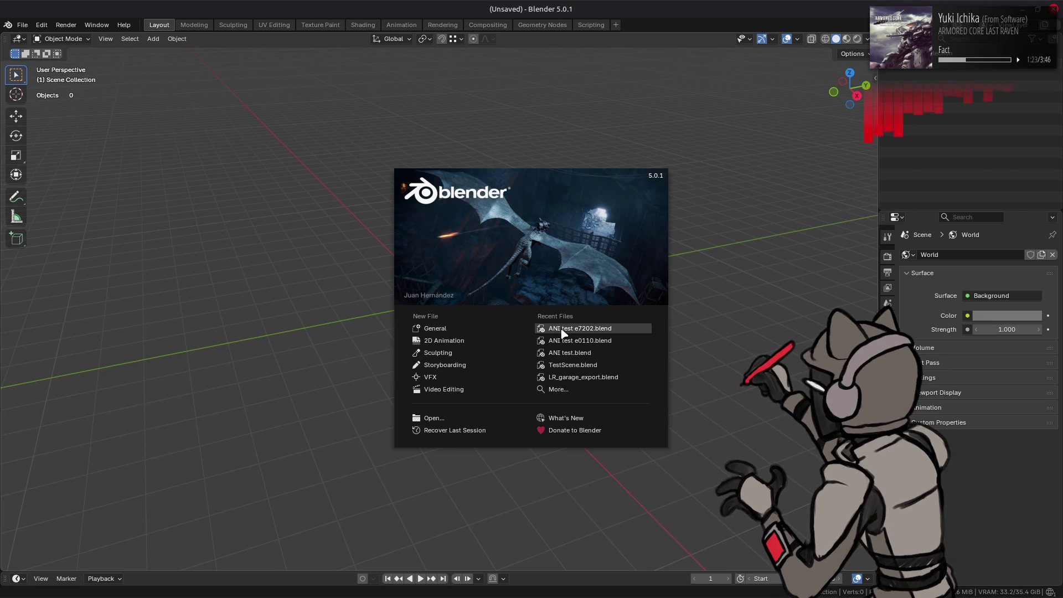
Step: Open ANI test e7202.blend and import a00_105.ani by dropping it into the viewport
{"action": "left_click", "coordinate": [561, 329]}
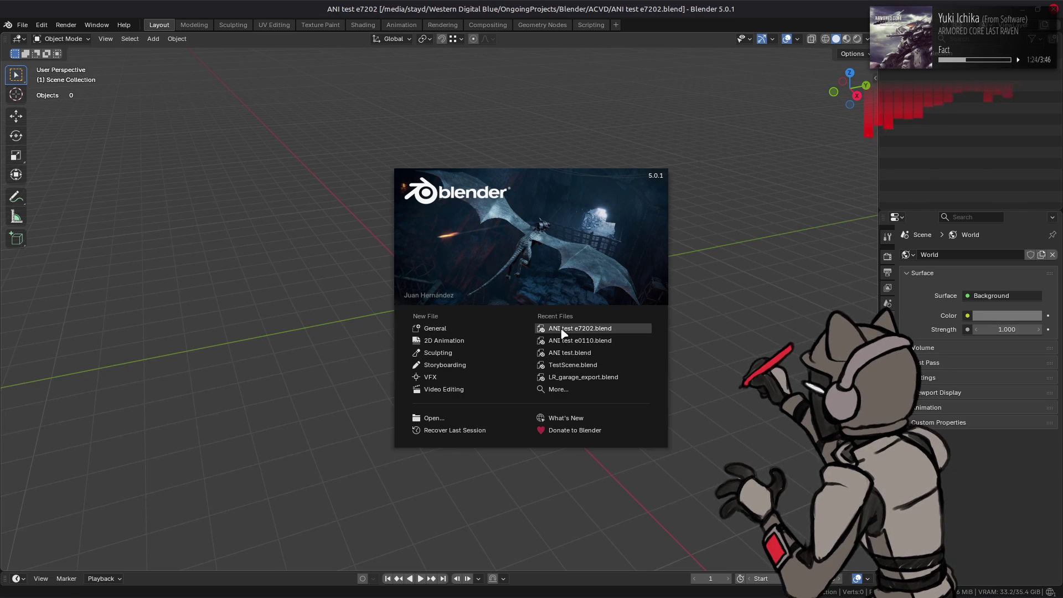
{"action": "key", "text": "alt+Tab"}
{"action": "key", "text": "alt+Tab"}
{"action": "key", "text": "alt+Tab"}
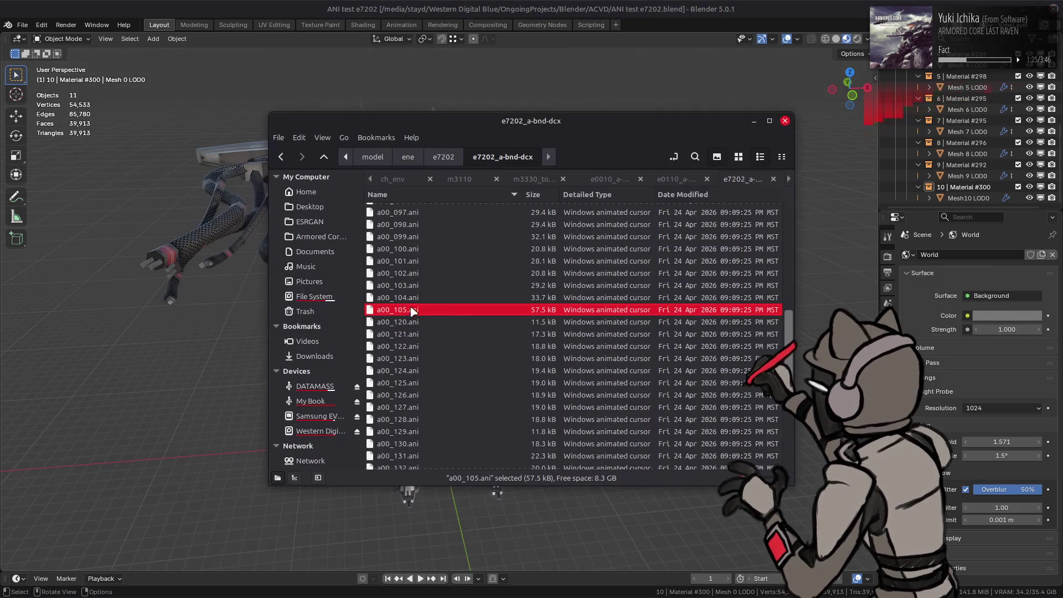
{"action": "left_click_drag", "start_coordinate": [412, 311], "coordinate": [145, 321]}
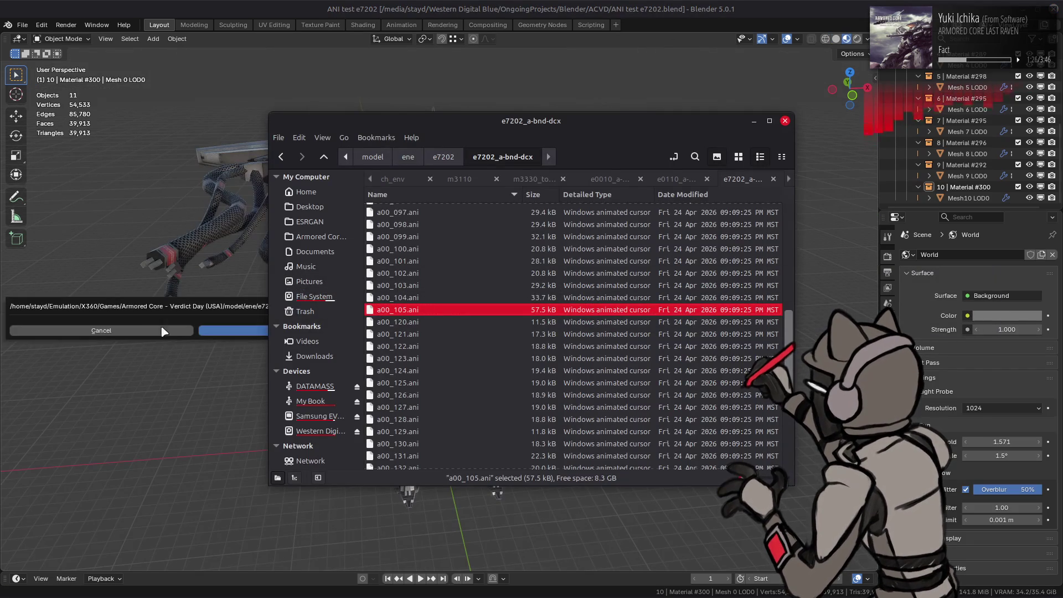
{"action": "left_click", "coordinate": [287, 327]}
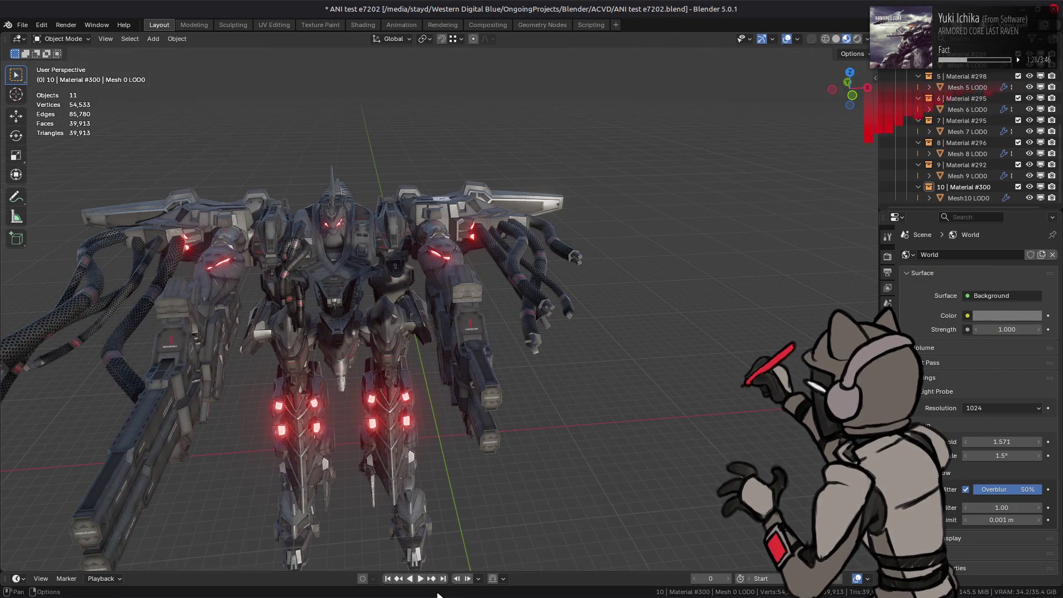
Step: Play and stop the animation, then quit Blender without saving
{"action": "left_click", "coordinate": [420, 578]}
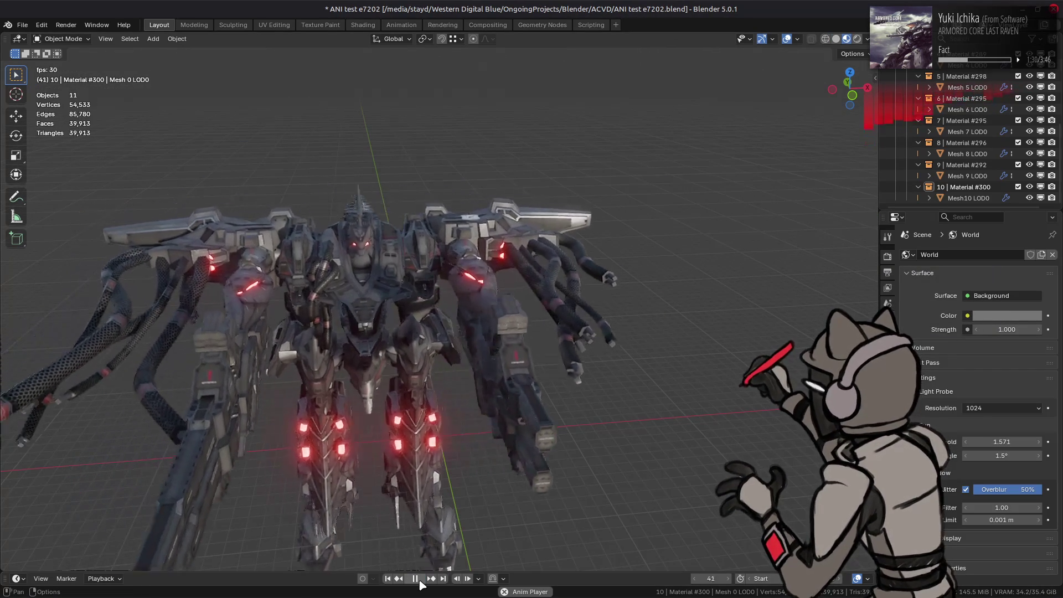
{"action": "left_click", "coordinate": [415, 578]}
{"action": "key", "text": "ctrl+q"}
{"action": "left_click", "coordinate": [481, 327]}
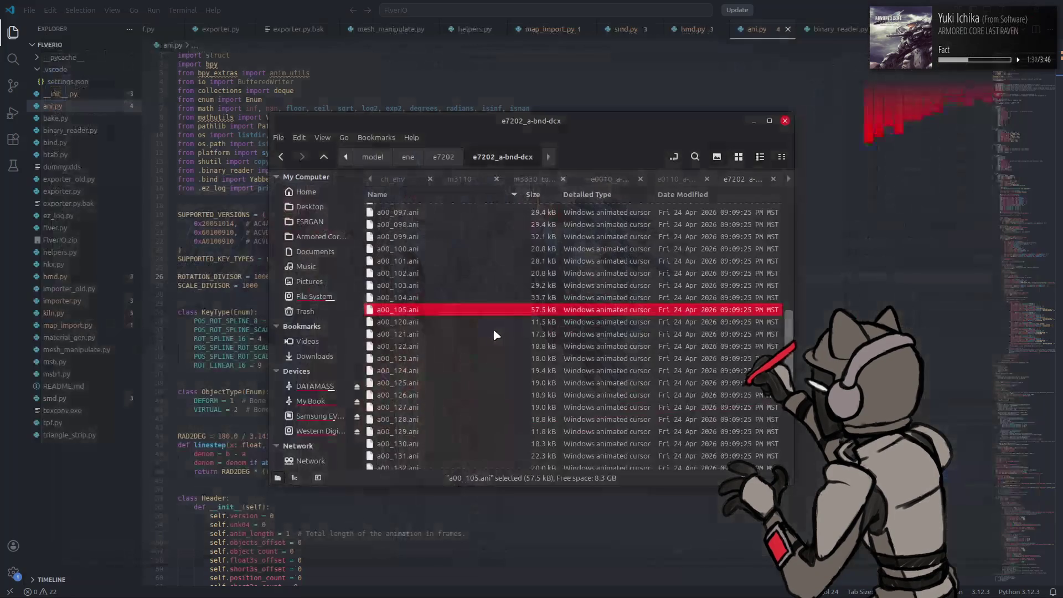
Step: Add the missing () to the normalized call in ani.py and save
{"action": "key", "text": "alt+Tab"}
{"action": "type", "text": "()"}
{"action": "key", "text": "ctrl+s"}
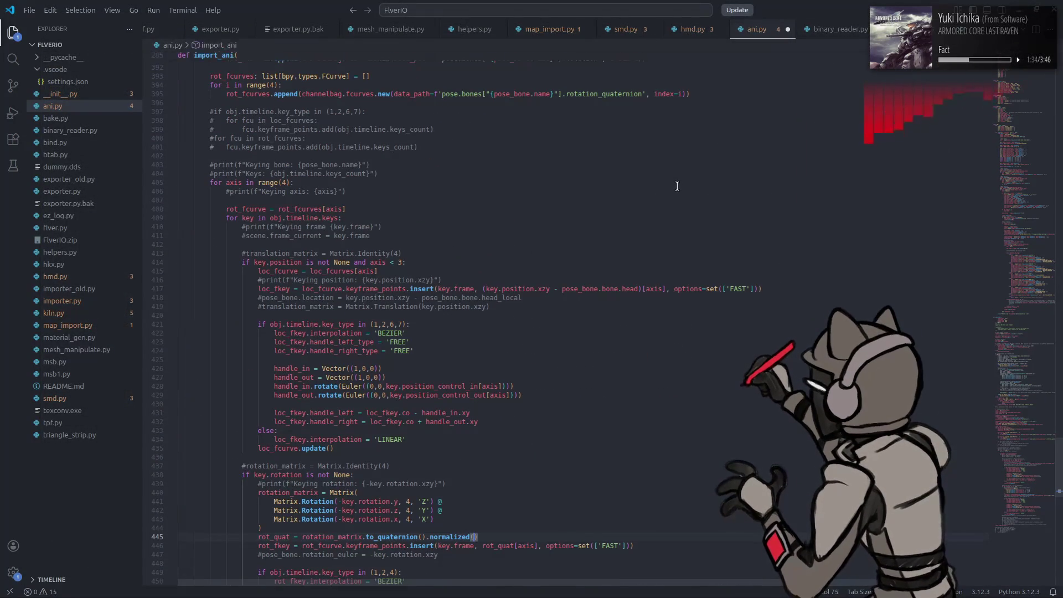
Step: Change the pose bone rotation mode from 'XYZ' to 'QUATERNION' and save ani.py
{"action": "scroll", "coordinate": [676, 185], "scroll_direction": "down", "scroll_amount": 5}
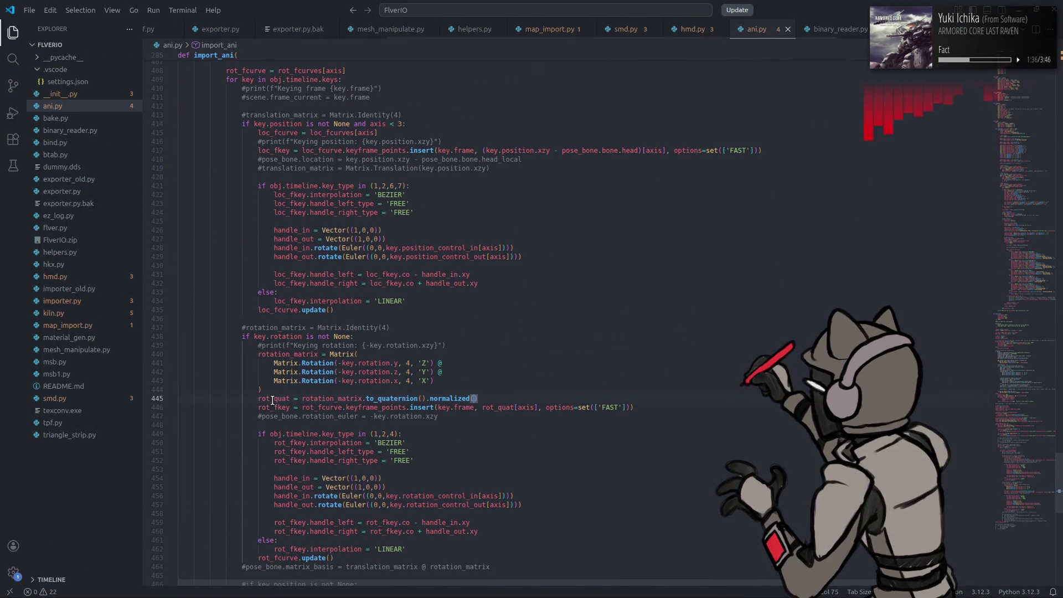
{"action": "key", "text": "Home"}
{"action": "scroll", "coordinate": [492, 317], "scroll_direction": "up", "scroll_amount": 8}
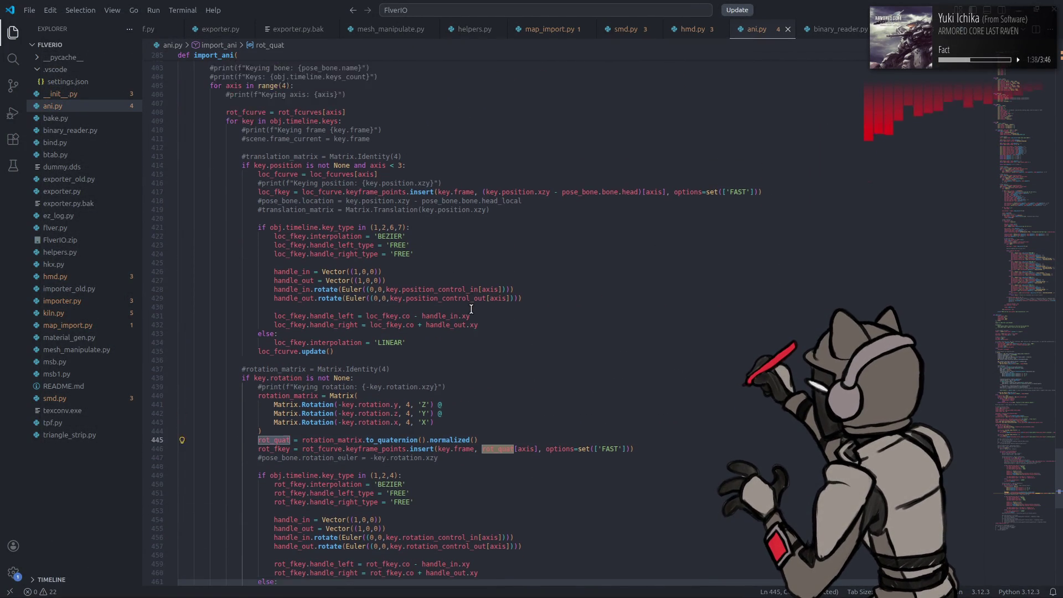
{"action": "scroll", "coordinate": [451, 308], "scroll_direction": "up", "scroll_amount": 4}
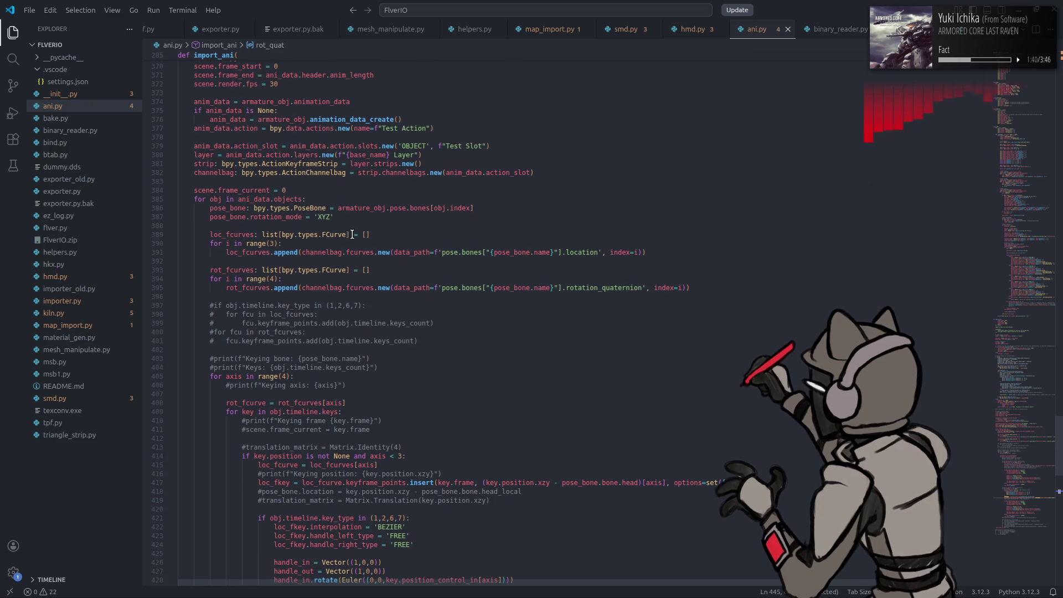
{"action": "double_click", "coordinate": [326, 217]}
{"action": "type", "text": "QUATERNION"}
{"action": "key", "text": "ctrl+s"}
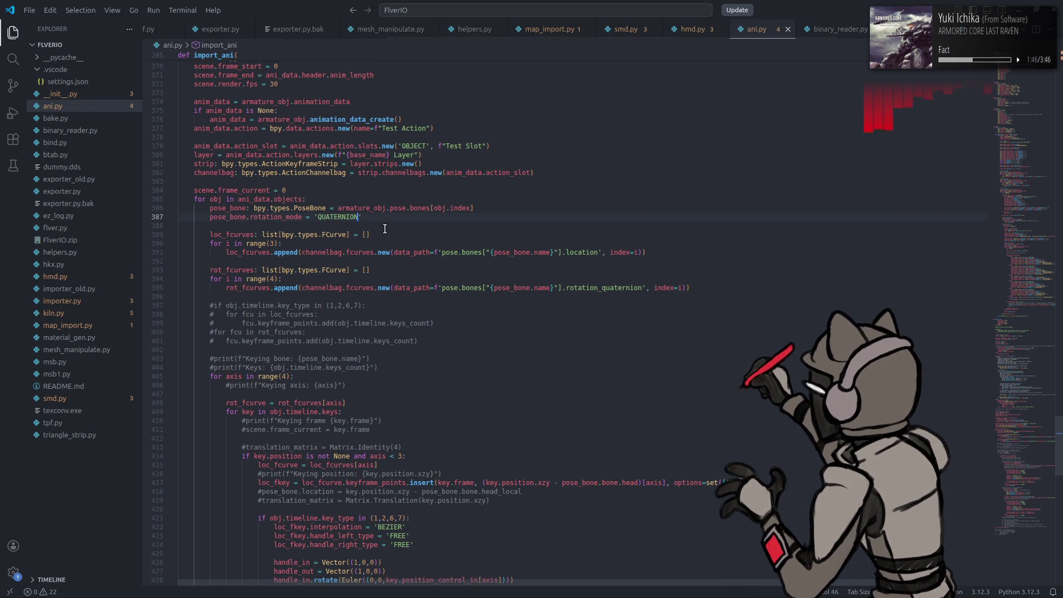
Step: Launch Blender from the application launcher
{"action": "key", "text": "super"}
{"action": "type", "text": "bl"}
{"action": "key", "text": "Return"}
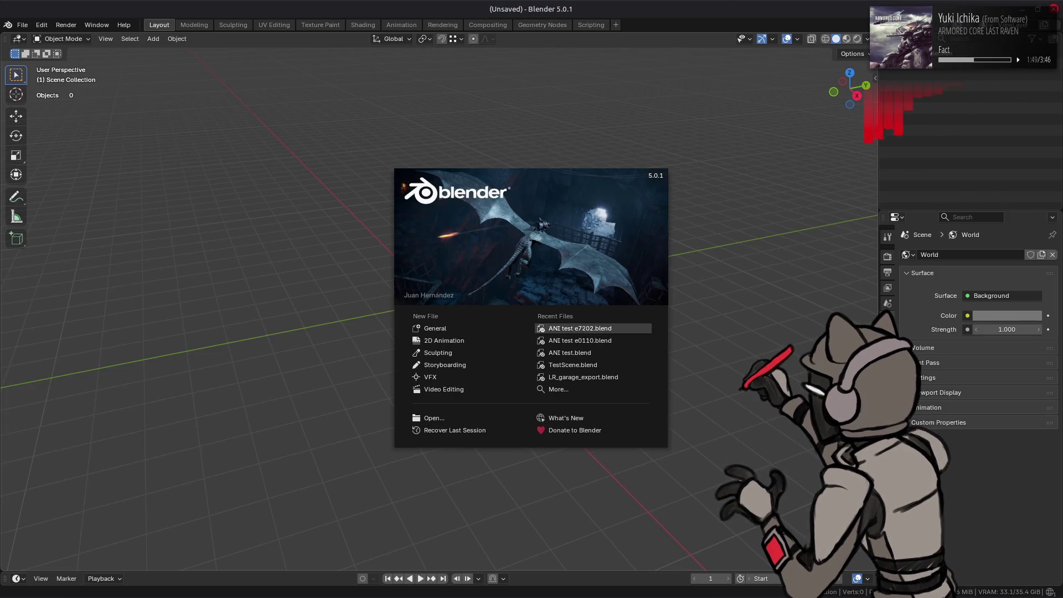
Step: Open ANI test e7202.blend and reimport a00_105.ani onto the model
{"action": "left_click", "coordinate": [580, 334]}
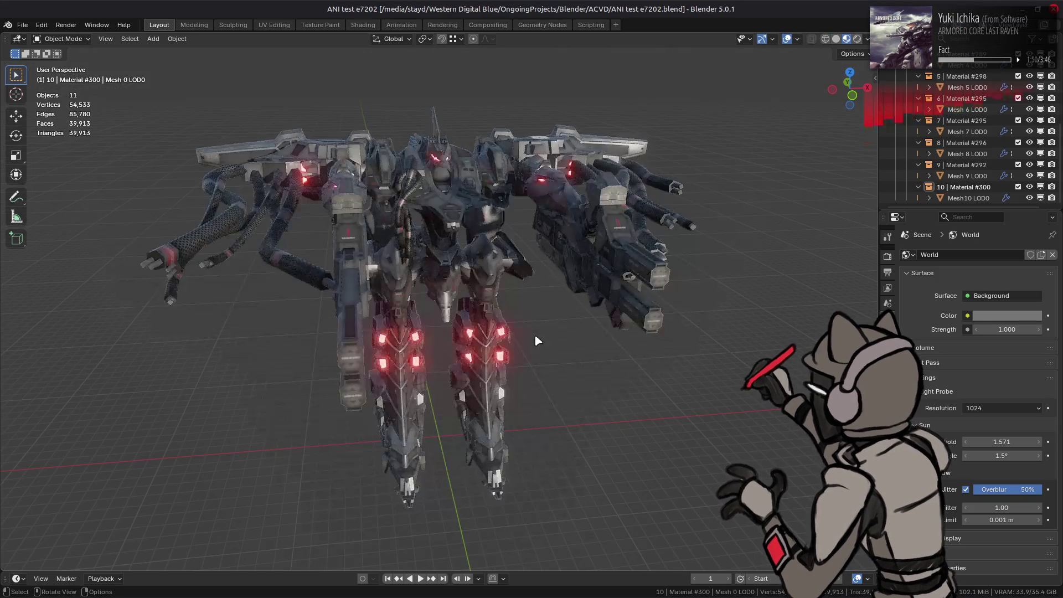
{"action": "key", "text": "alt+Tab"}
{"action": "key", "text": "alt+Tab"}
{"action": "key", "text": "alt+Tab"}
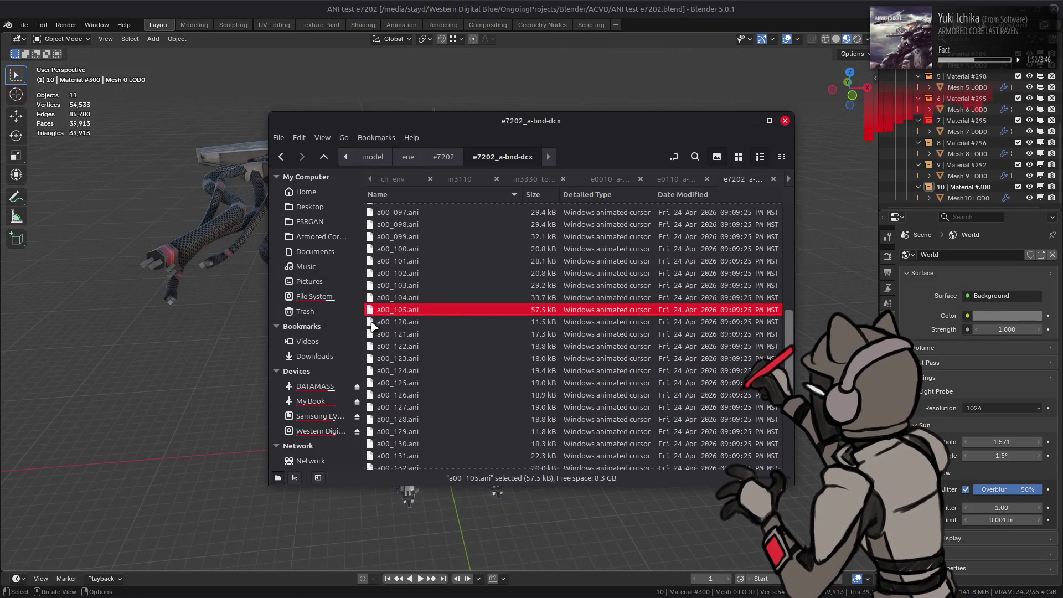
{"action": "key", "text": "alt+Tab"}
{"action": "key", "text": "Left"}
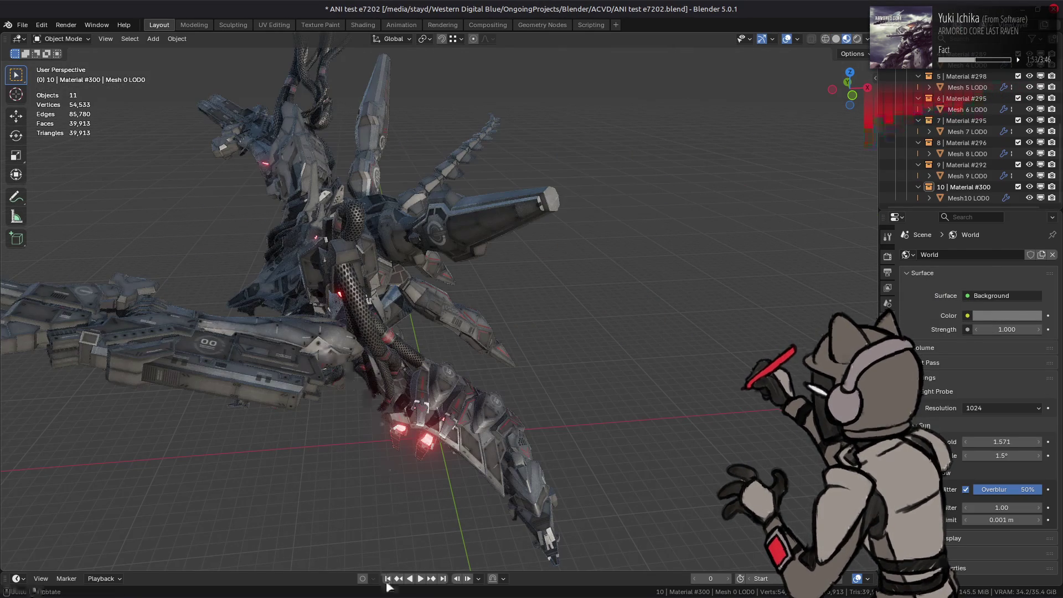
Step: Play, rewind and replay the animation several times, then quit Blender without saving
{"action": "left_click", "coordinate": [421, 579]}
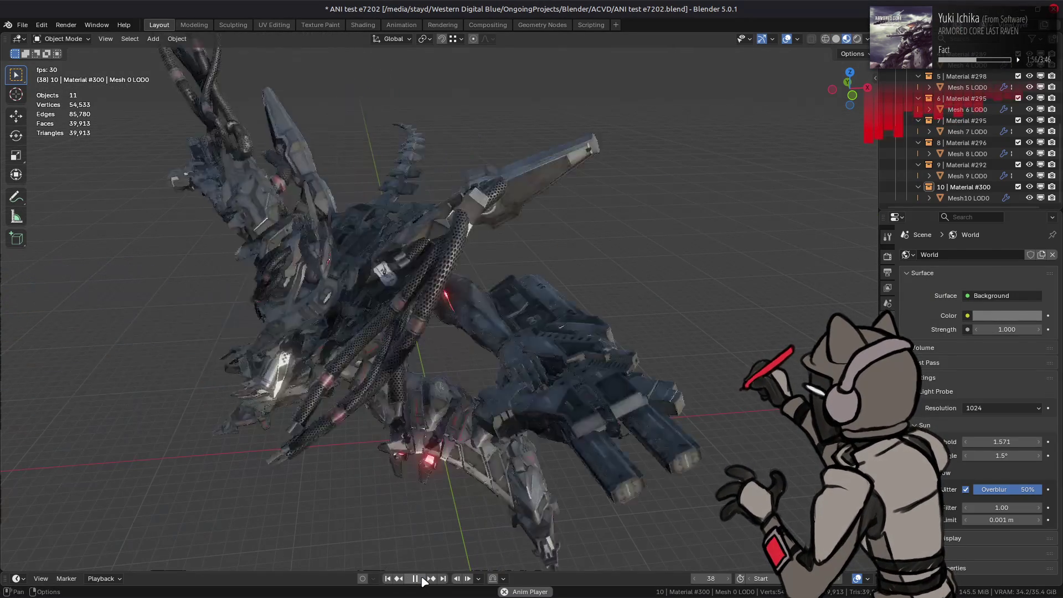
{"action": "left_click", "coordinate": [422, 579]}
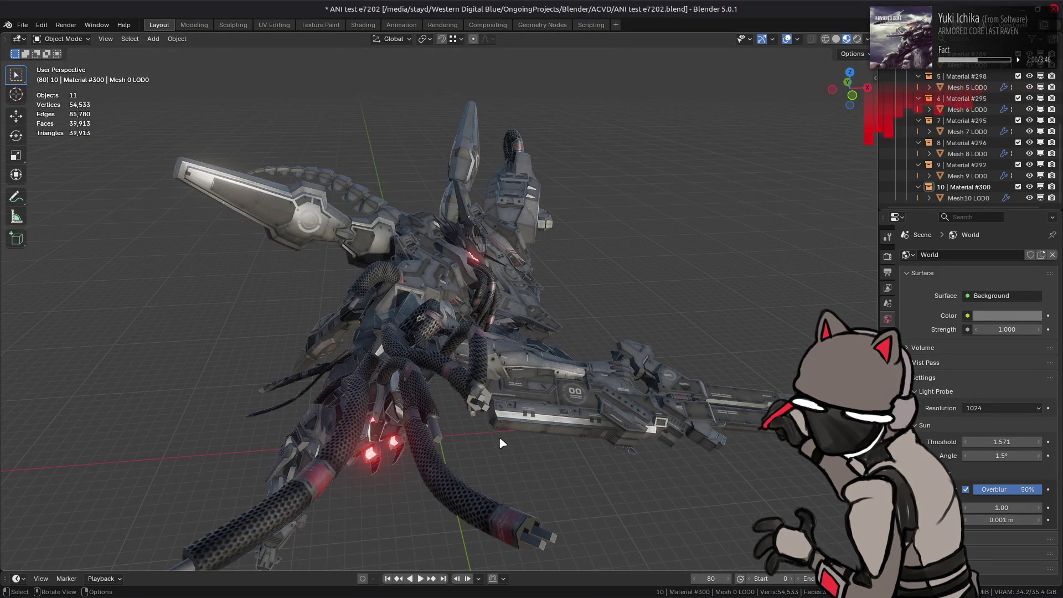
{"action": "left_click", "coordinate": [388, 578]}
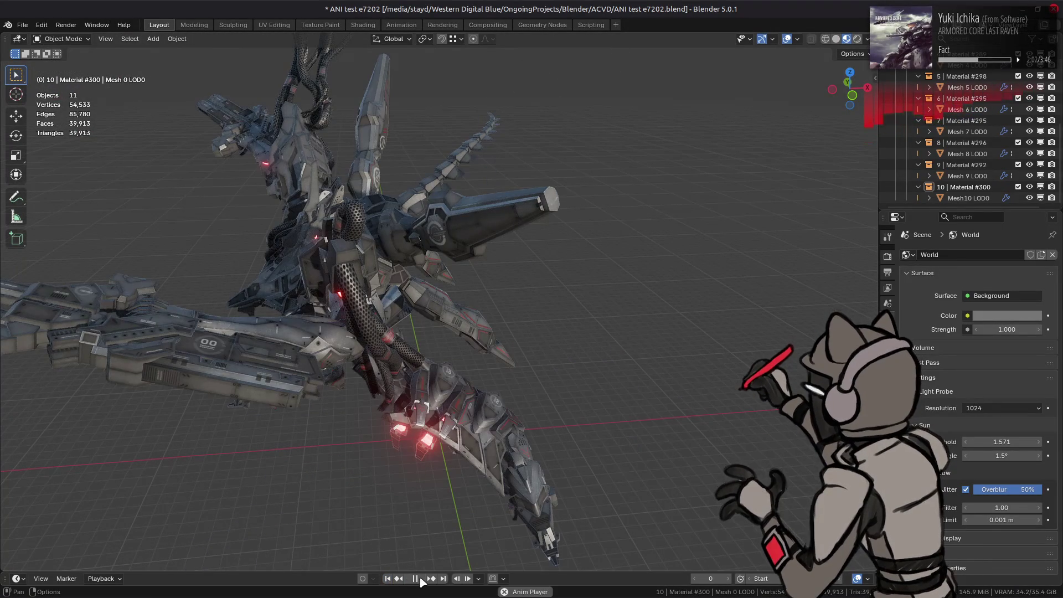
{"action": "left_click", "coordinate": [420, 578]}
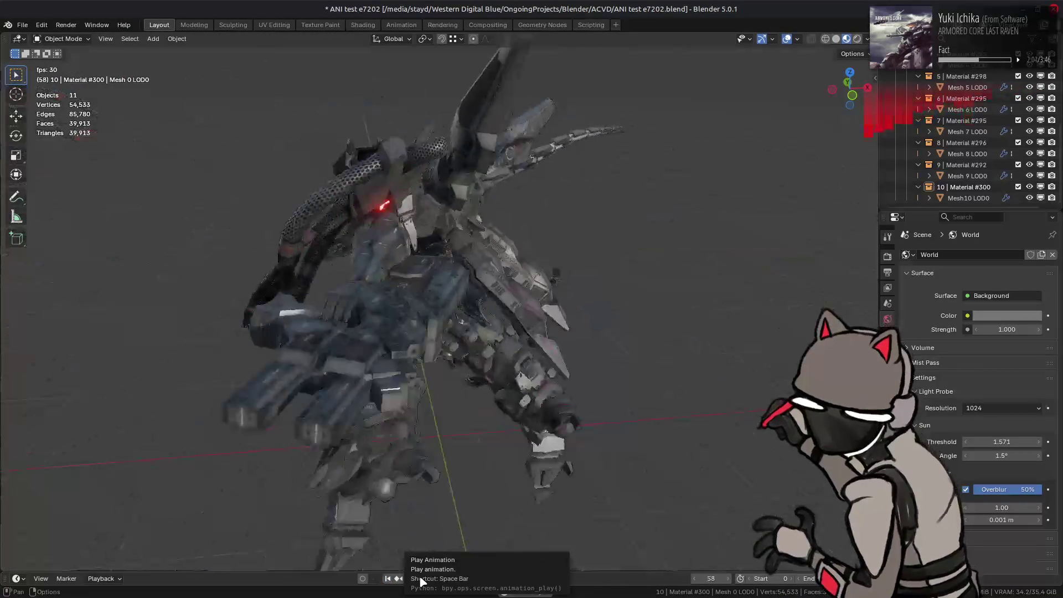
{"action": "left_click", "coordinate": [421, 578]}
{"action": "left_click", "coordinate": [387, 578]}
{"action": "left_click", "coordinate": [419, 578]}
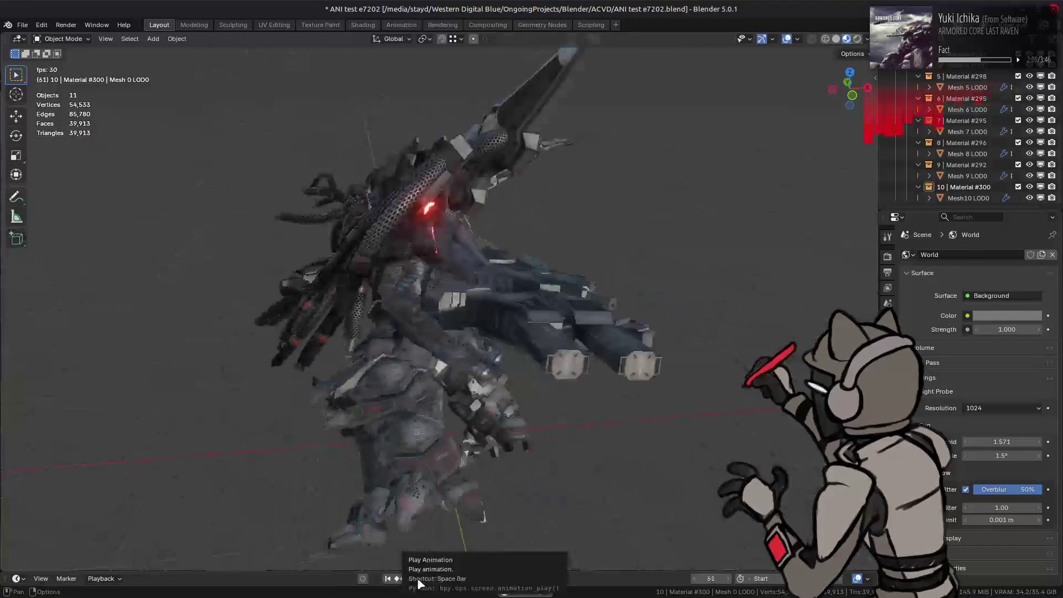
{"action": "left_click", "coordinate": [419, 579]}
{"action": "key", "text": "ctrl+q"}
{"action": "left_click", "coordinate": [483, 324]}
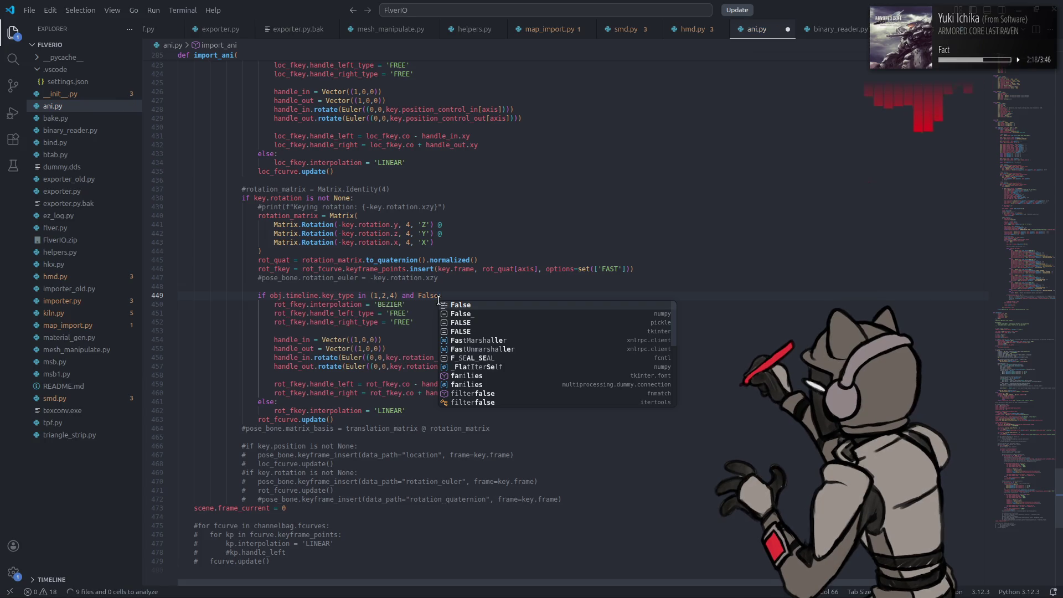
{"action": "type", "text": ":"}
Step: Add 'and False' to the rotation Bezier check on line 449 and the position check on line 421, then save
{"action": "scroll", "coordinate": [413, 322], "scroll_direction": "up", "scroll_amount": 1}
{"action": "double_click", "coordinate": [407, 322]}
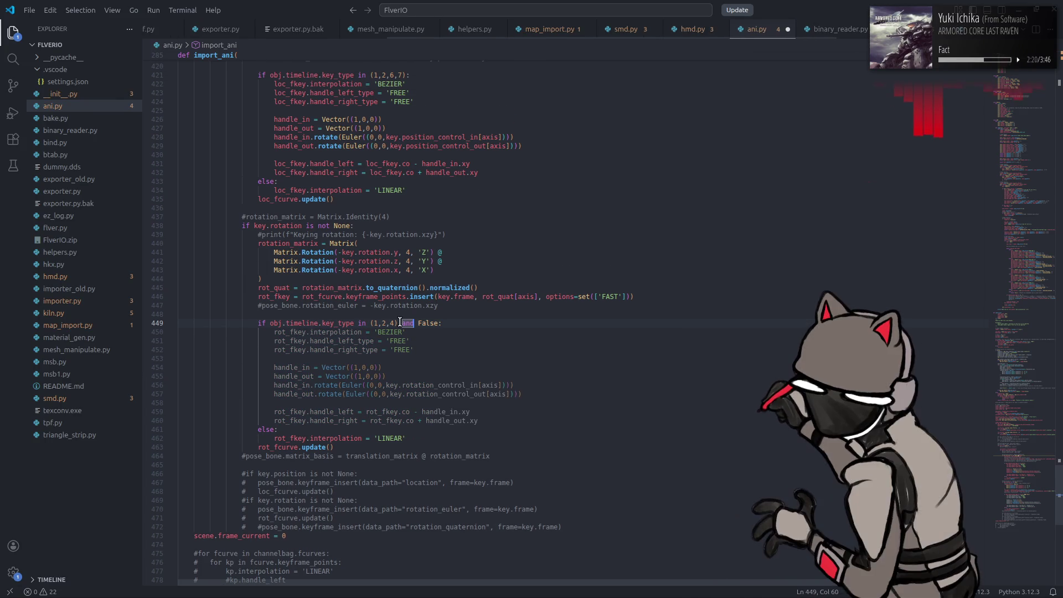
{"action": "left_click_drag", "start_coordinate": [399, 322], "coordinate": [438, 322]}
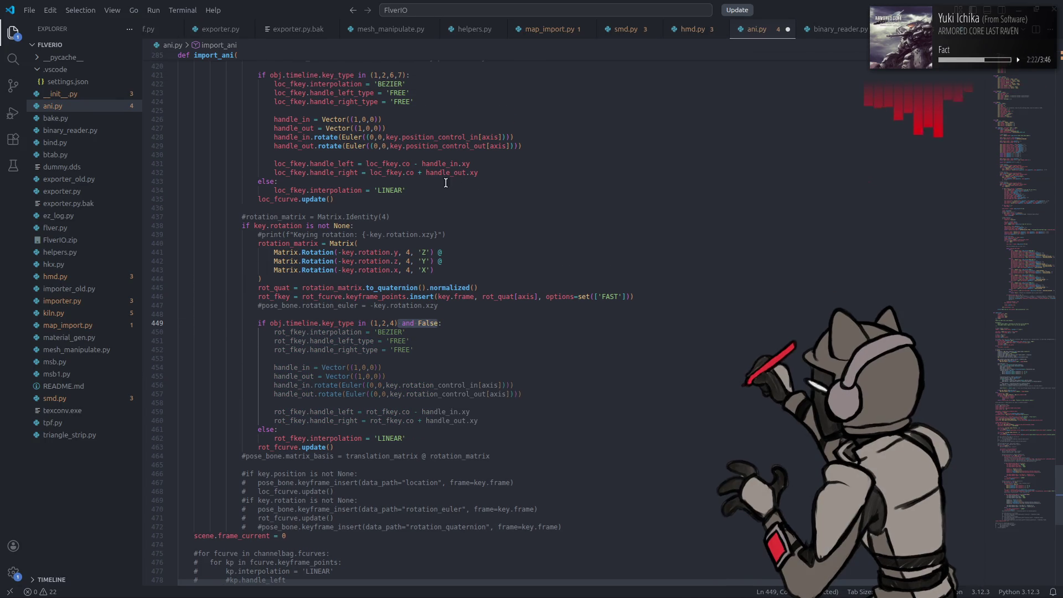
{"action": "scroll", "coordinate": [422, 152], "scroll_direction": "up", "scroll_amount": 3}
{"action": "key", "text": "ctrl+c"}
{"action": "left_click", "coordinate": [406, 158]}
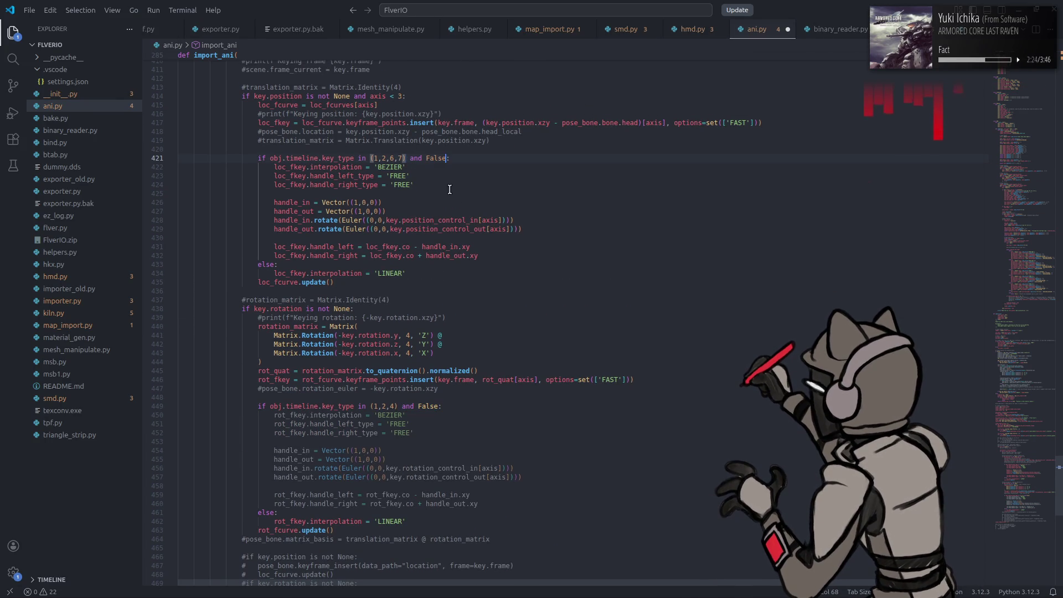
{"action": "key", "text": "ctrl+v"}
{"action": "key", "text": "ctrl+s"}
{"action": "key", "text": "super"}
Step: Launch Blender, open ANI test e7202.blend, and import a00_105.ani onto the mech
{"action": "type", "text": "bl"}
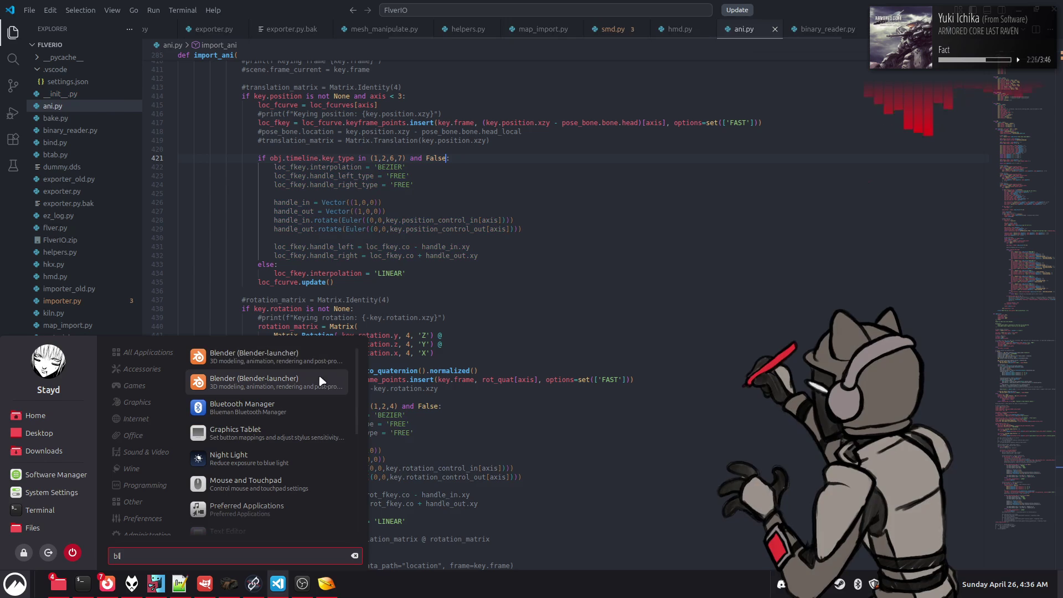
{"action": "left_click", "coordinate": [318, 363]}
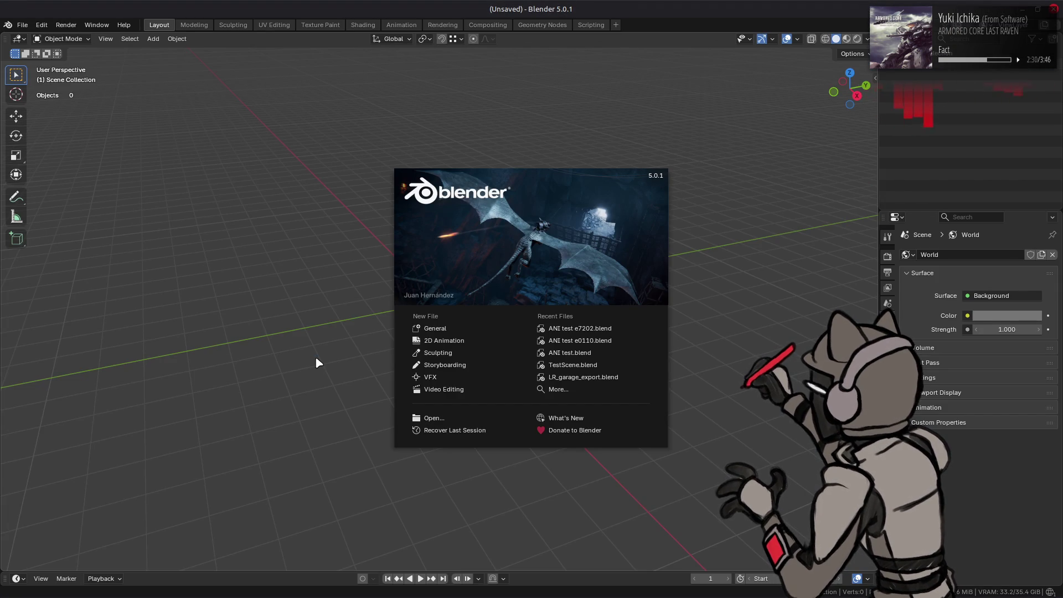
{"action": "left_click", "coordinate": [626, 327]}
{"action": "key", "text": "alt+Tab"}
{"action": "key", "text": "alt+Tab"}
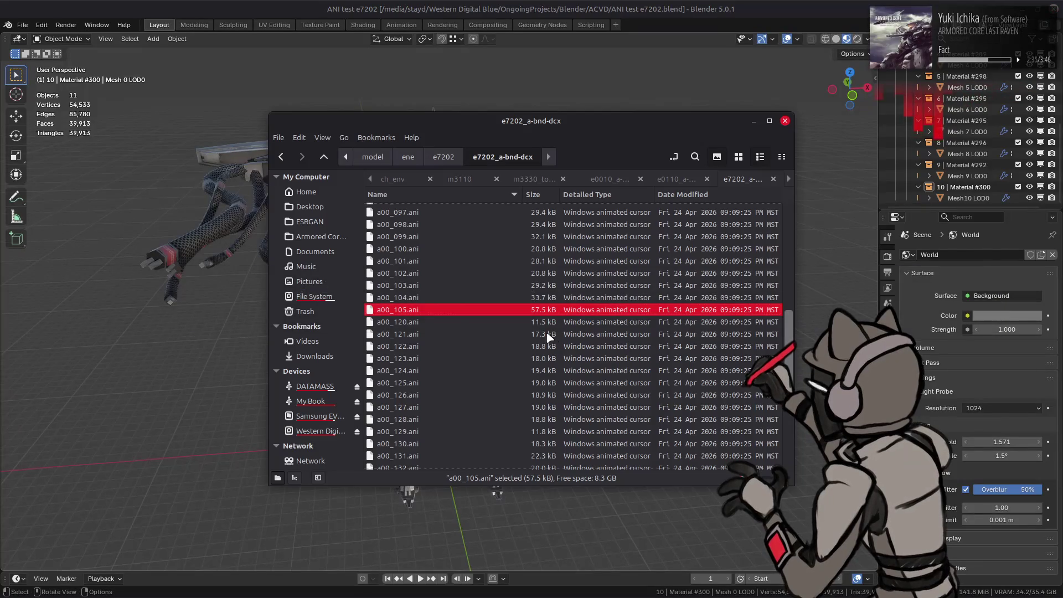
{"action": "left_click_drag", "start_coordinate": [487, 321], "coordinate": [194, 315]}
{"action": "left_click", "coordinate": [242, 320]}
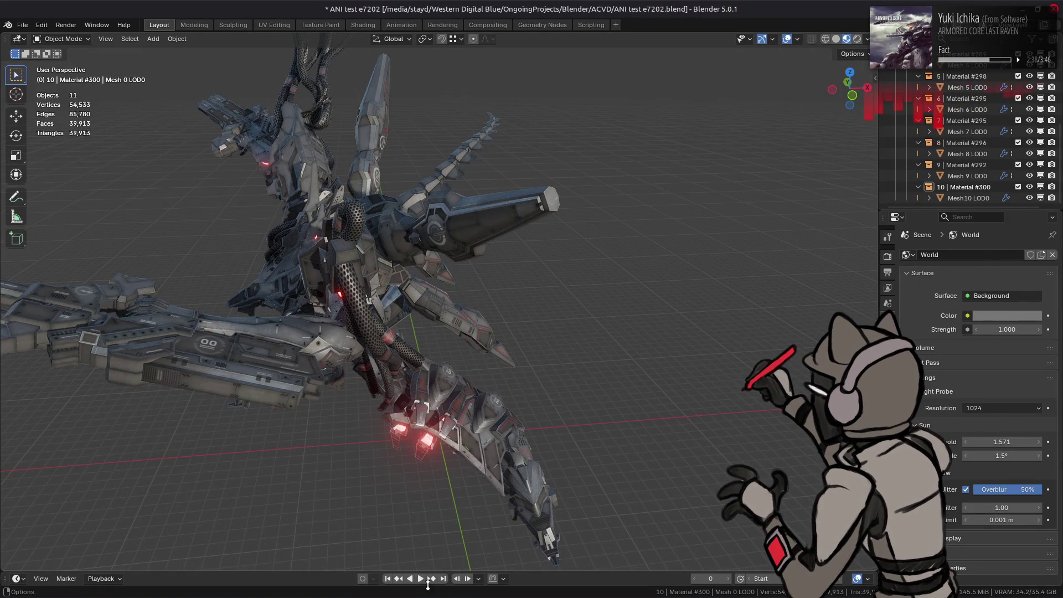
Step: Play and stop the animation, then quit Blender without saving
{"action": "left_click", "coordinate": [421, 579]}
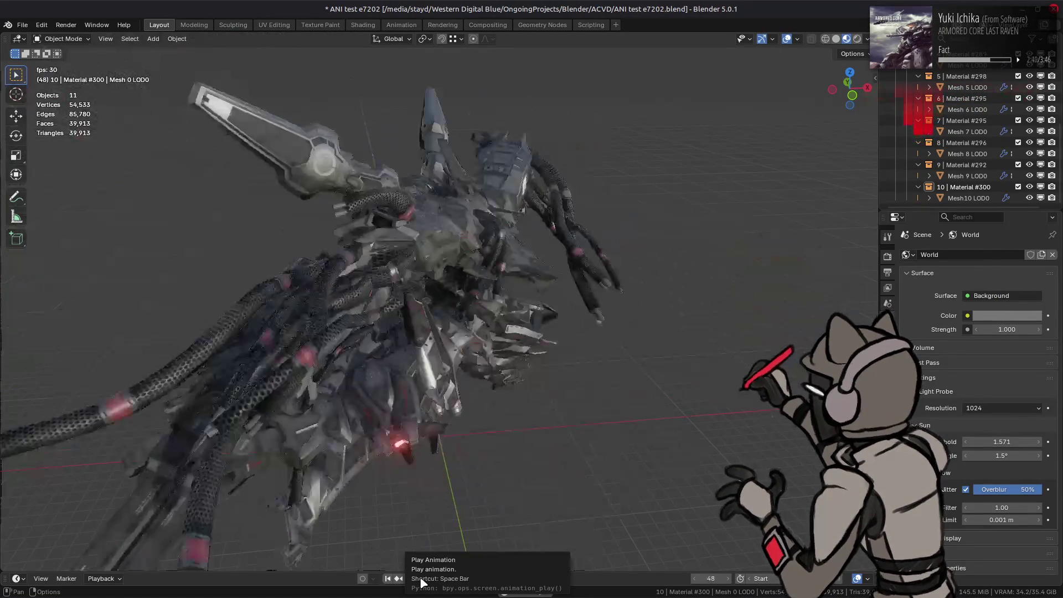
{"action": "left_click", "coordinate": [423, 579]}
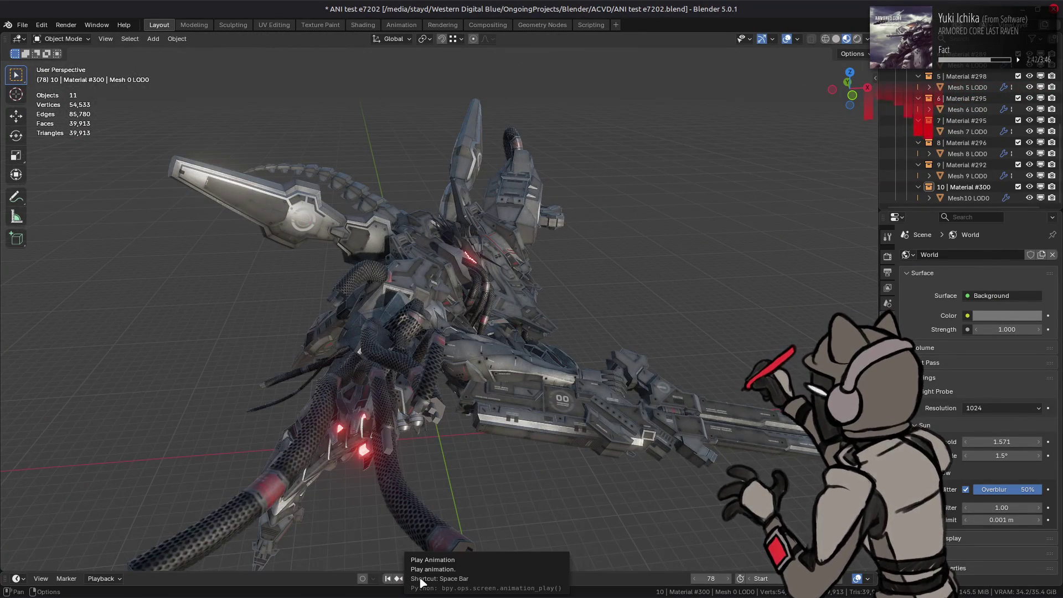
{"action": "key", "text": "ctrl+q"}
{"action": "left_click", "coordinate": [492, 324]}
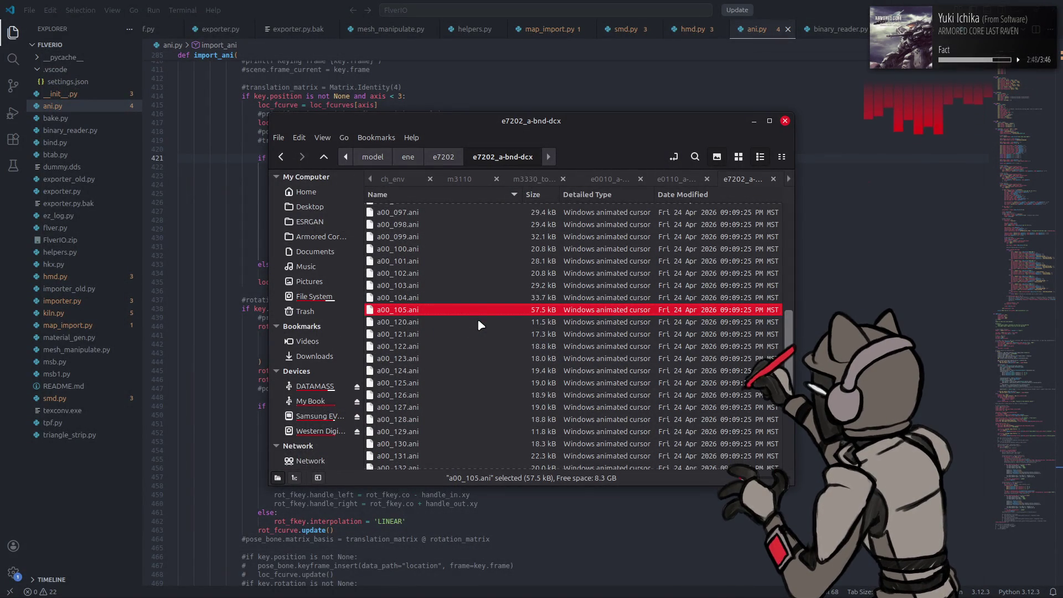
Step: Bring VS Code forward and read the options parameter docs in ani.py's keyframe-insertion code
{"action": "left_click", "coordinate": [857, 3]}
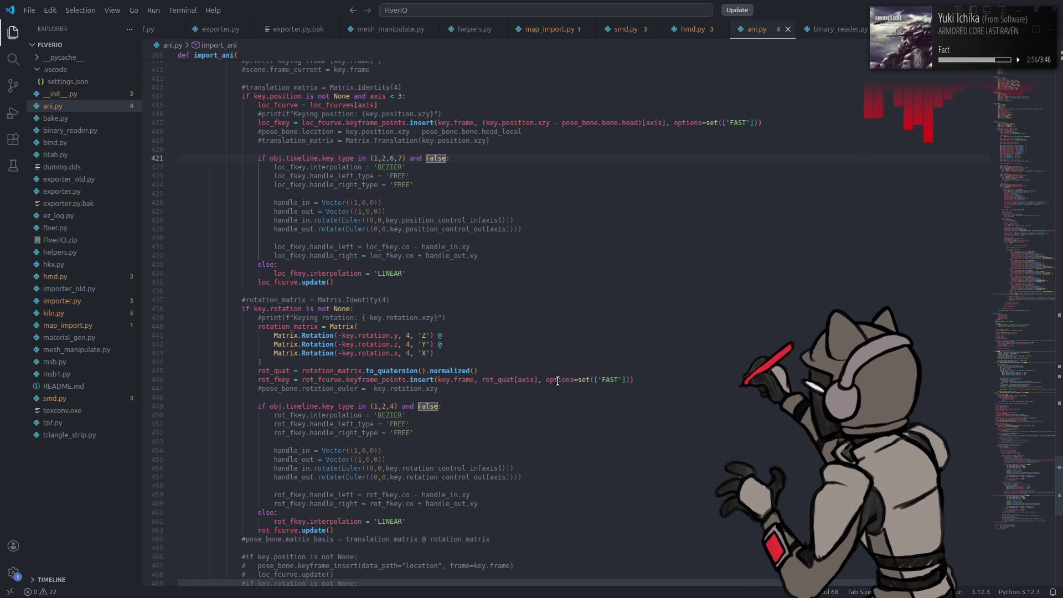
{"action": "mouse_move", "coordinate": [557, 381]}
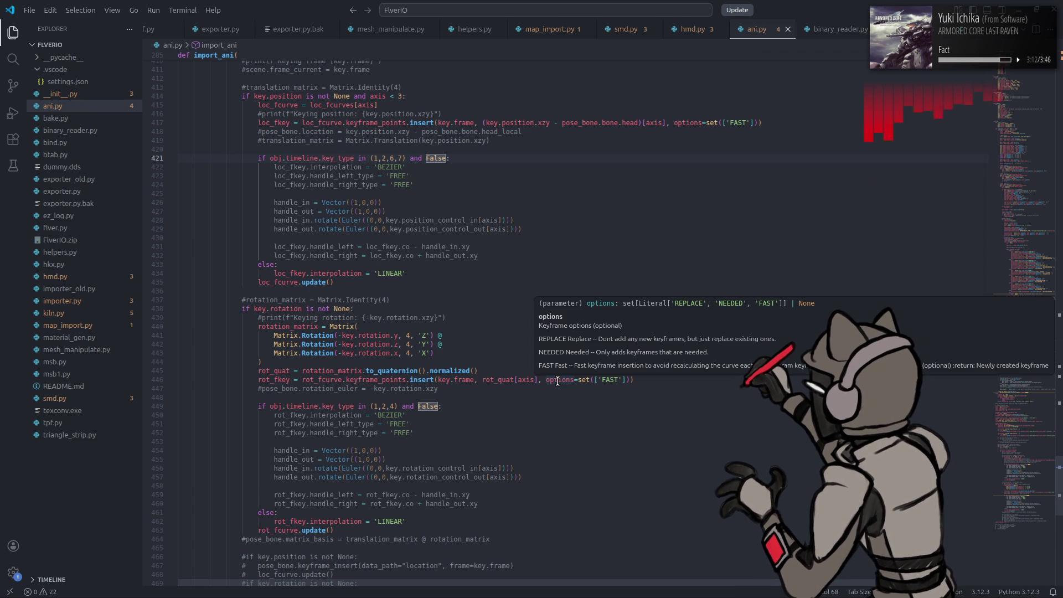
{"action": "left_click", "coordinate": [490, 433]}
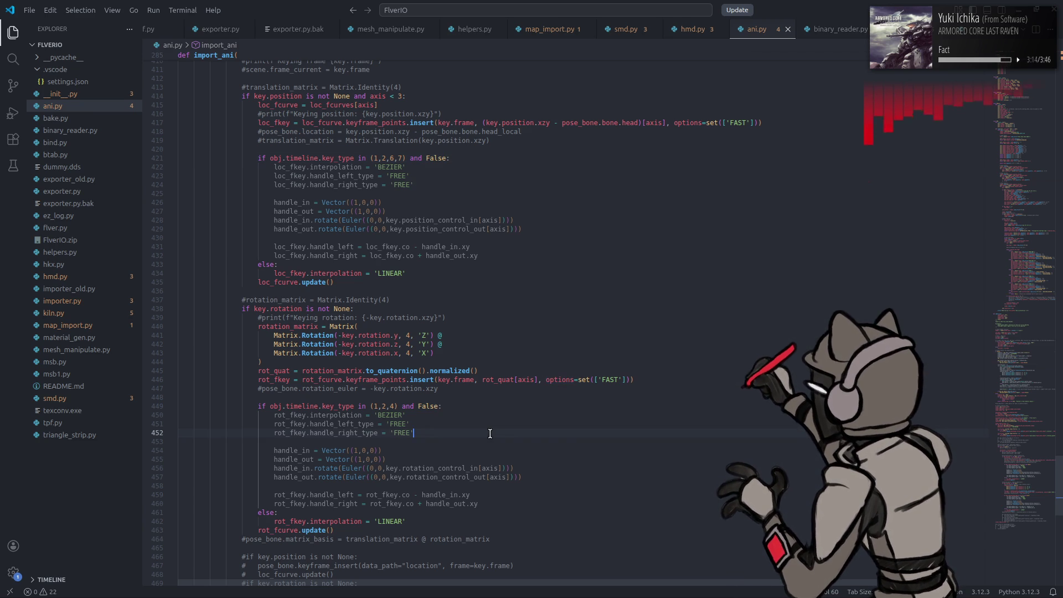
Step: Undo the experimental rotation edits, change the loop to range(3), and save ani.py
{"action": "key", "text": "ctrl+z"}
{"action": "key", "text": "ctrl+z"}
{"action": "key", "text": "ctrl+z"}
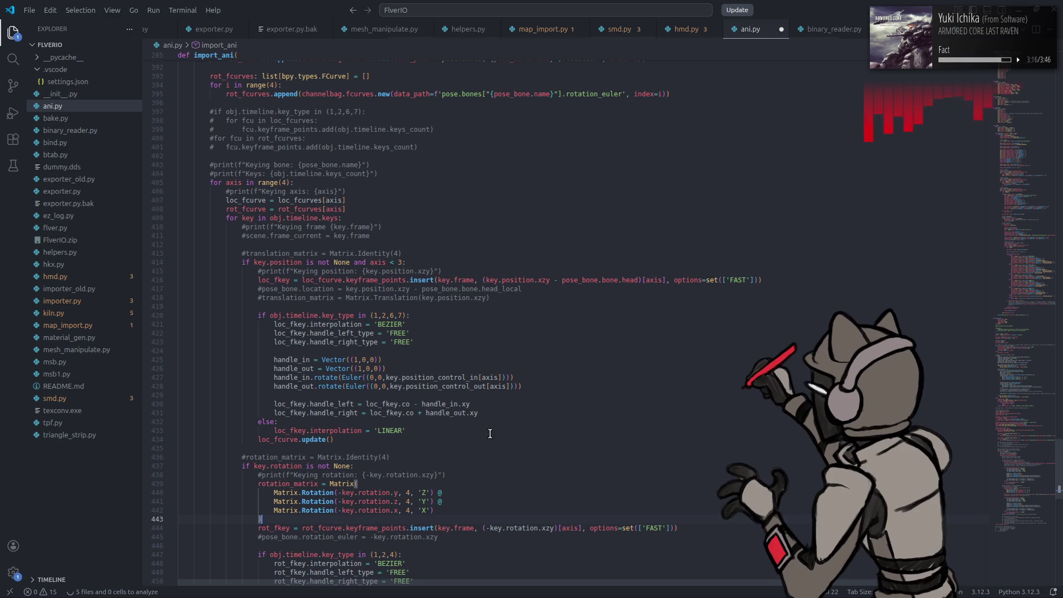
{"action": "key", "text": "ctrl+z"}
{"action": "key", "text": "ctrl+z"}
{"action": "key", "text": "ctrl+z"}
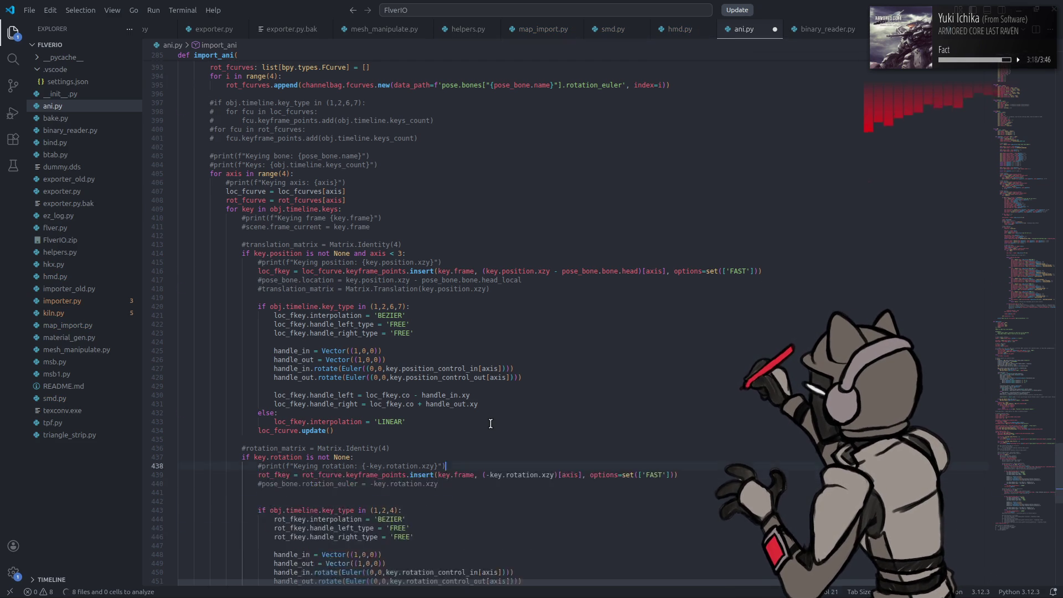
{"action": "type", "text": "axis <"}
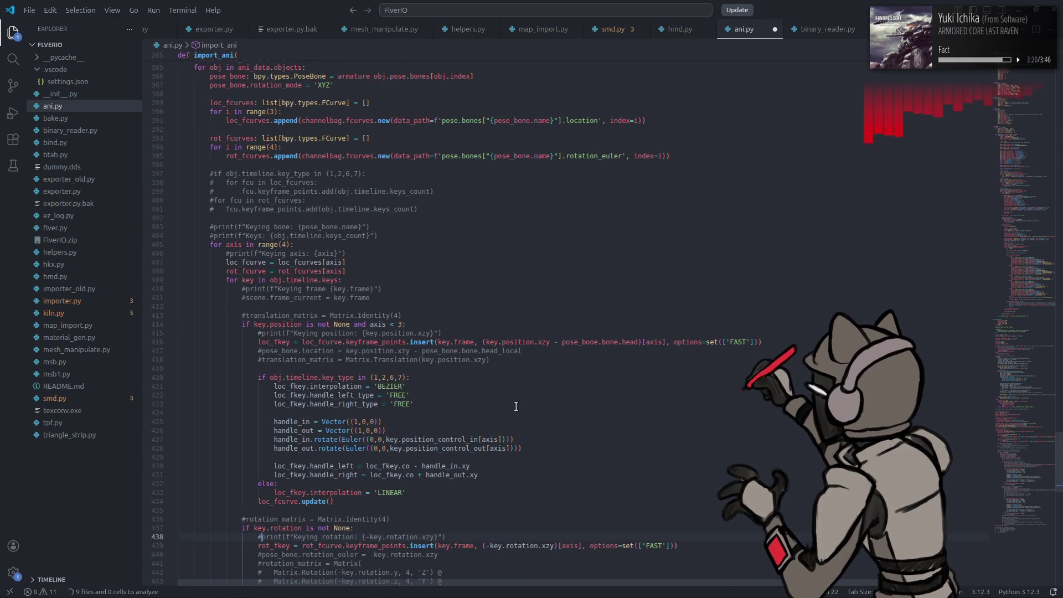
{"action": "key", "text": "ctrl+z"}
{"action": "key", "text": "ctrl+z"}
{"action": "key", "text": "ctrl+z"}
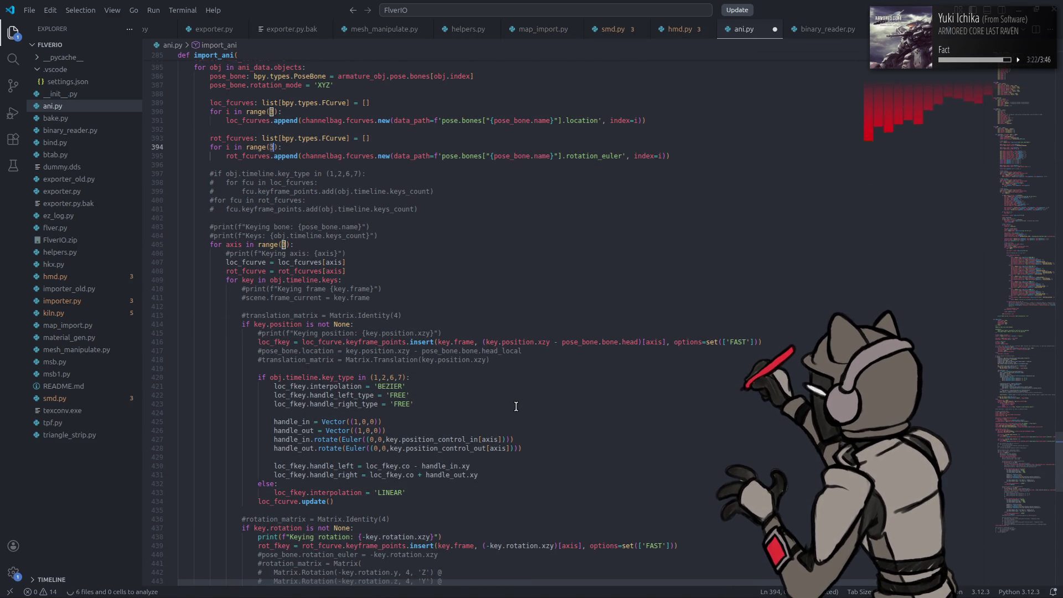
{"action": "key", "text": "ctrl+shift+z"}
{"action": "key", "text": "ctrl+shift+z"}
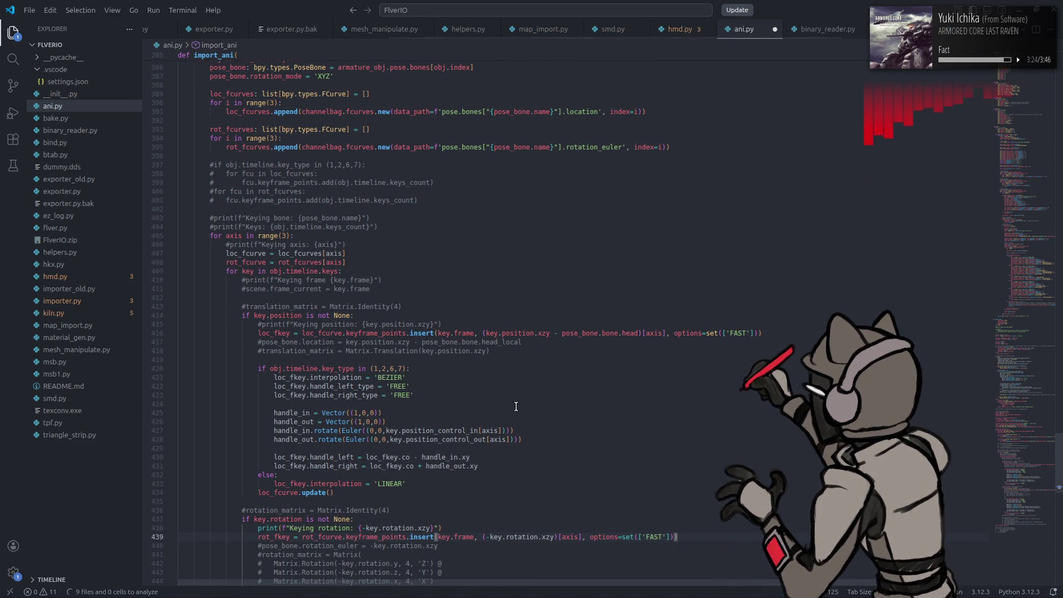
{"action": "key", "text": "BackSpace"}
{"action": "type", "text": "3"}
{"action": "key", "text": "ctrl+s"}
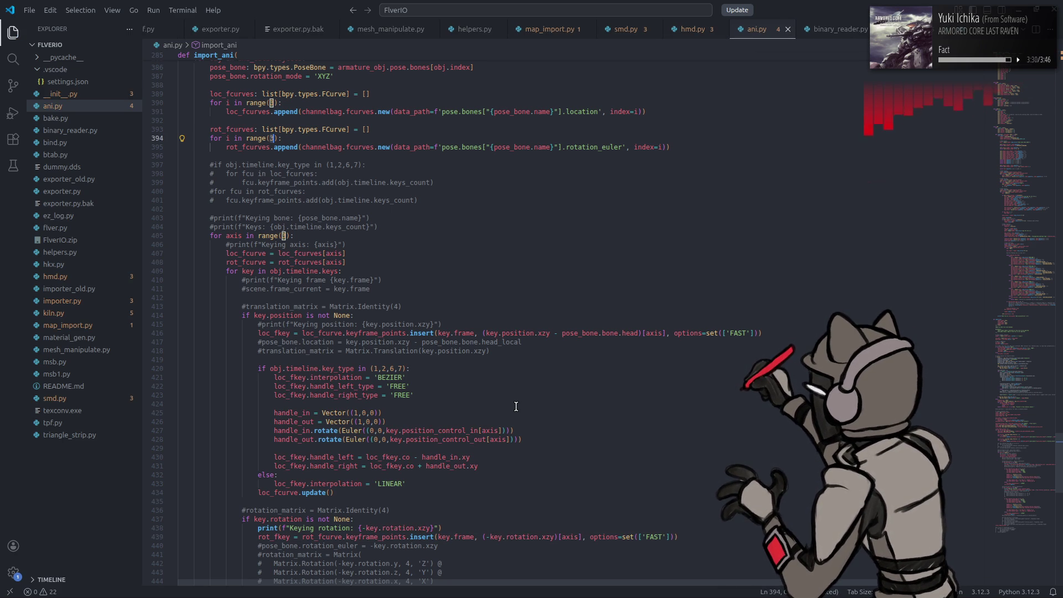
Step: Inspect the ROTATION_DIVISOR and SCALE_DIVISOR constants and where each is used in ani.py
{"action": "scroll", "coordinate": [515, 406], "scroll_direction": "down", "scroll_amount": 7}
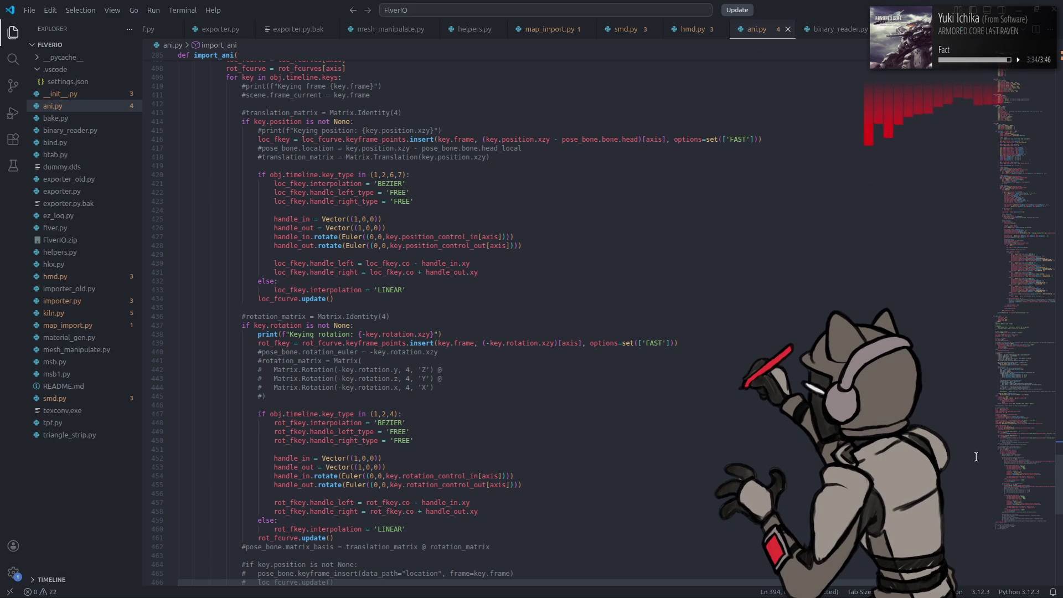
{"action": "left_click", "coordinate": [1018, 105]}
{"action": "scroll", "coordinate": [488, 309], "scroll_direction": "up", "scroll_amount": 7}
{"action": "scroll", "coordinate": [488, 309], "scroll_direction": "up", "scroll_amount": 4}
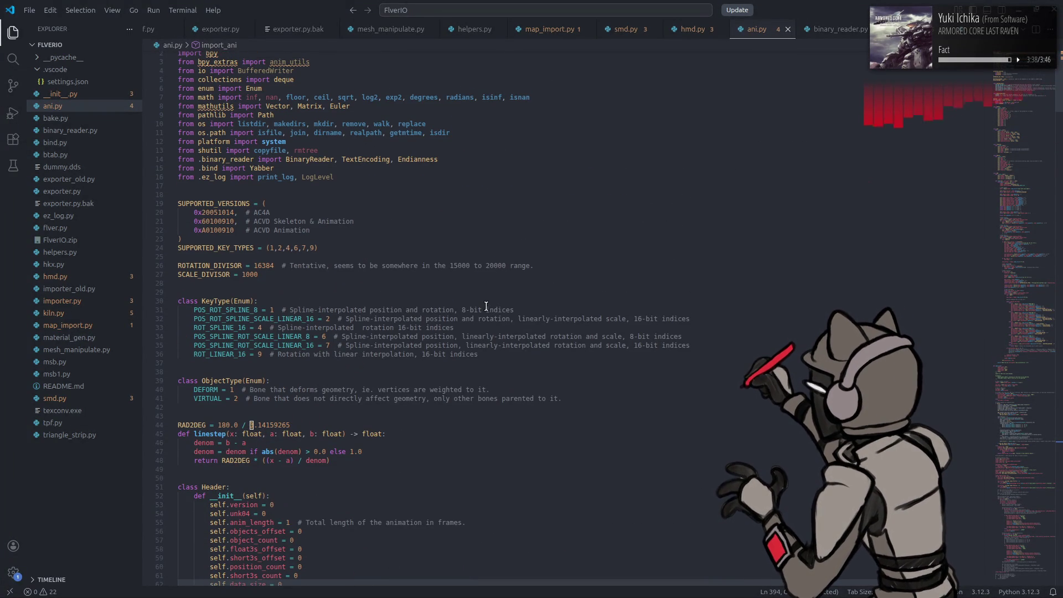
{"action": "left_click", "coordinate": [203, 266]}
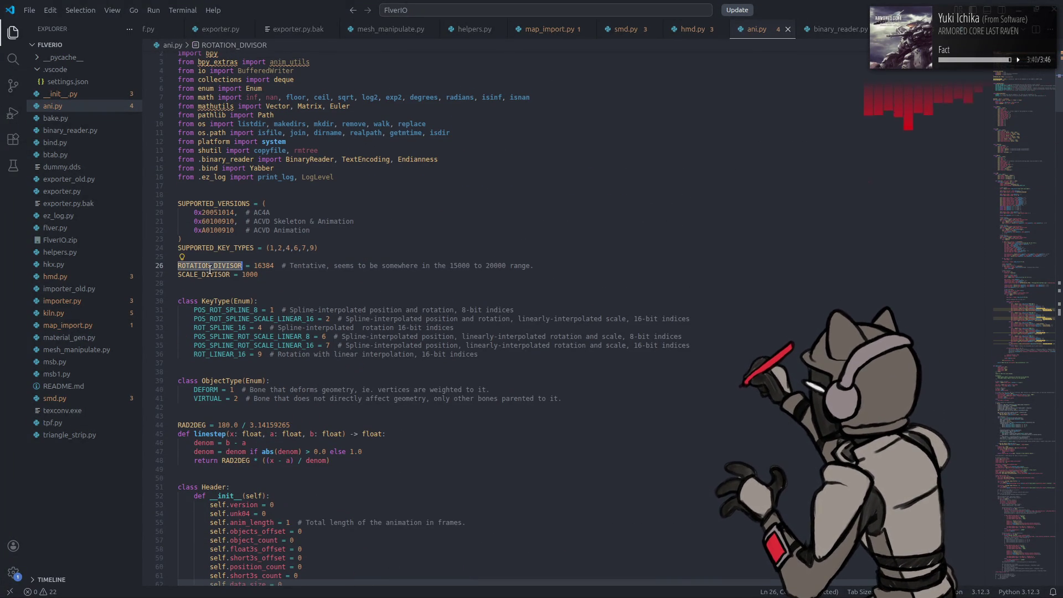
{"action": "left_click", "coordinate": [203, 275]}
{"action": "double_click", "coordinate": [203, 266]}
{"action": "scroll", "coordinate": [434, 288], "scroll_direction": "down", "scroll_amount": 20}
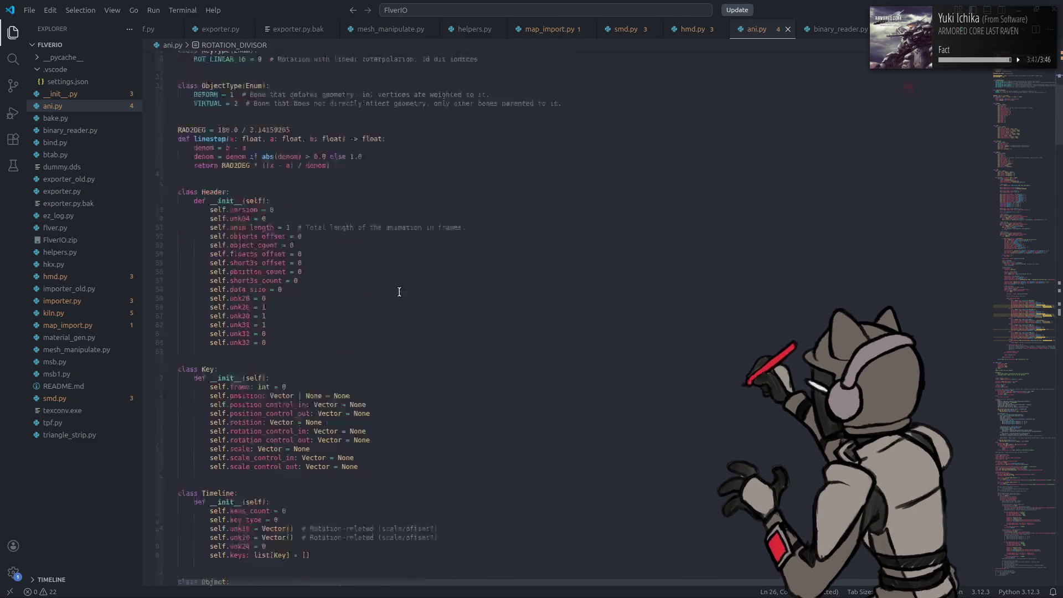
{"action": "scroll", "coordinate": [434, 288], "scroll_direction": "down", "scroll_amount": 20}
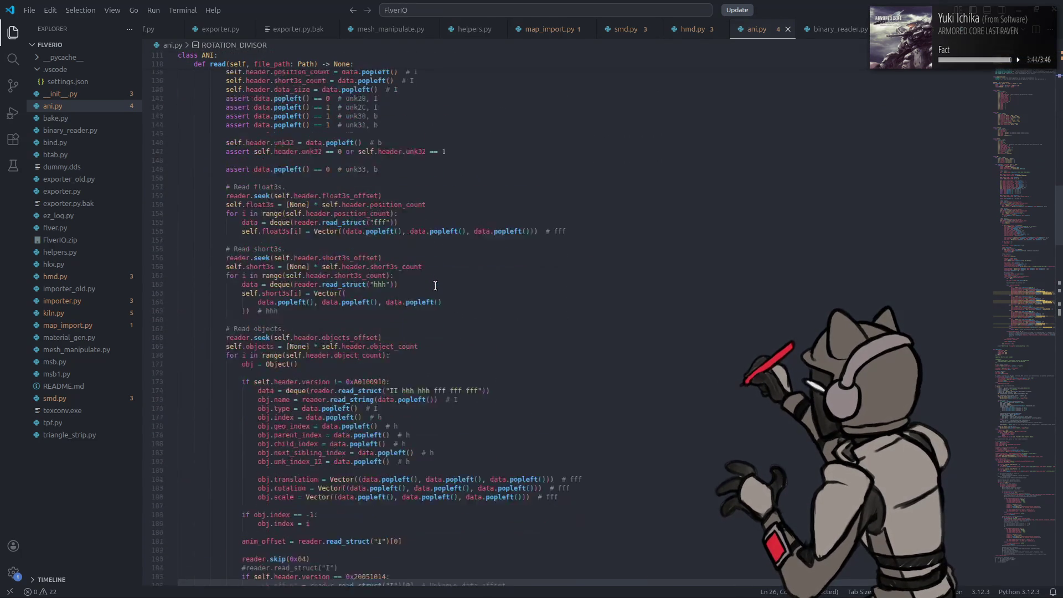
{"action": "scroll", "coordinate": [448, 291], "scroll_direction": "up", "scroll_amount": 20}
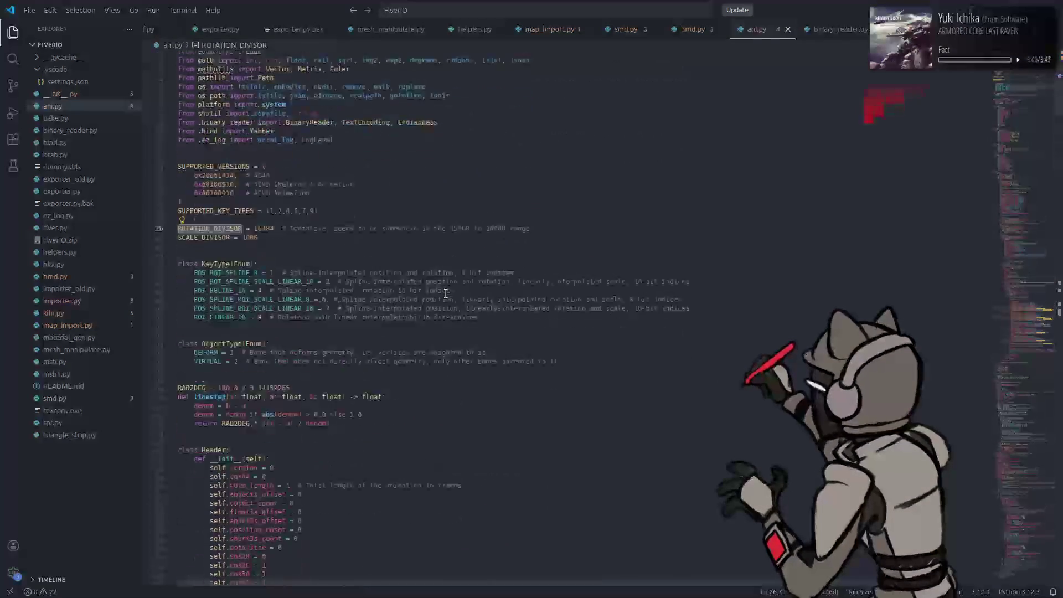
{"action": "scroll", "coordinate": [446, 294], "scroll_direction": "down", "scroll_amount": 20}
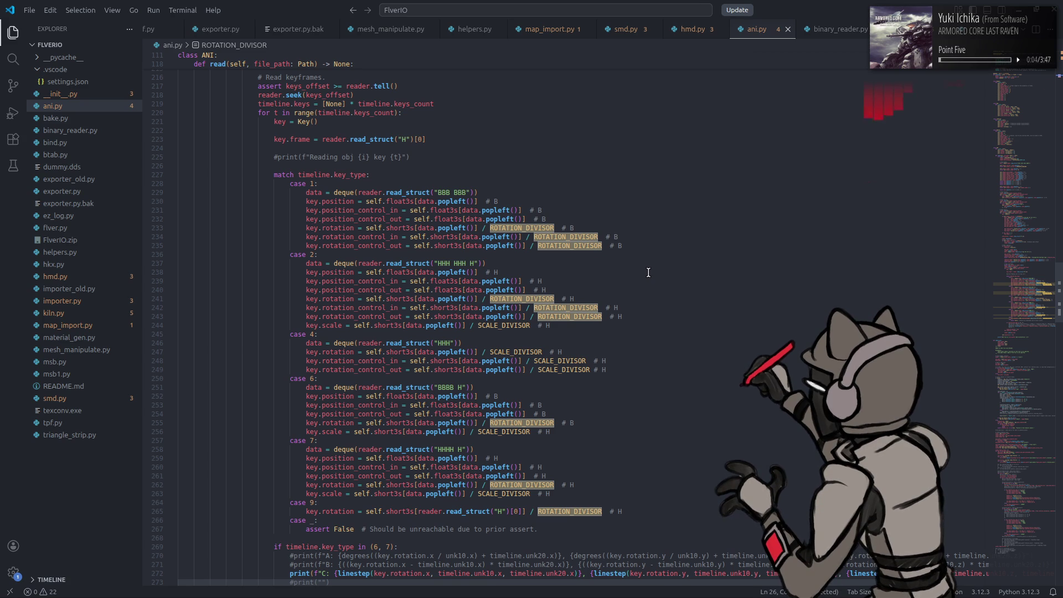
{"action": "double_click", "coordinate": [502, 325]}
{"action": "key", "text": "ctrl+c"}
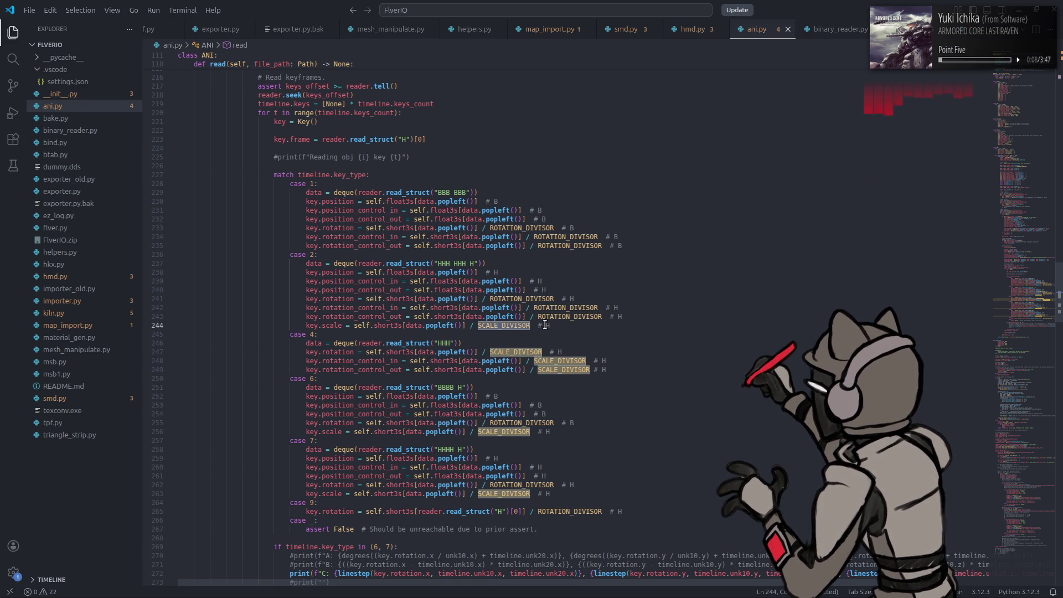
Step: Replace ROTATION_DIVISOR with SCALE_DIVISOR on lines 243, 242, 235 and 234, then save
{"action": "double_click", "coordinate": [566, 317]}
{"action": "key", "text": "ctrl+v"}
{"action": "double_click", "coordinate": [565, 308]}
{"action": "key", "text": "ctrl+v"}
{"action": "left_click", "coordinate": [568, 228]}
{"action": "double_click", "coordinate": [563, 236]}
{"action": "key", "text": "ctrl+v"}
{"action": "double_click", "coordinate": [567, 246]}
{"action": "key", "text": "ctrl+v"}
{"action": "key", "text": "ctrl+s"}
Step: Launch a terminal from the application launcher
{"action": "key", "text": "super"}
{"action": "type", "text": "term"}
{"action": "left_click", "coordinate": [297, 344]}
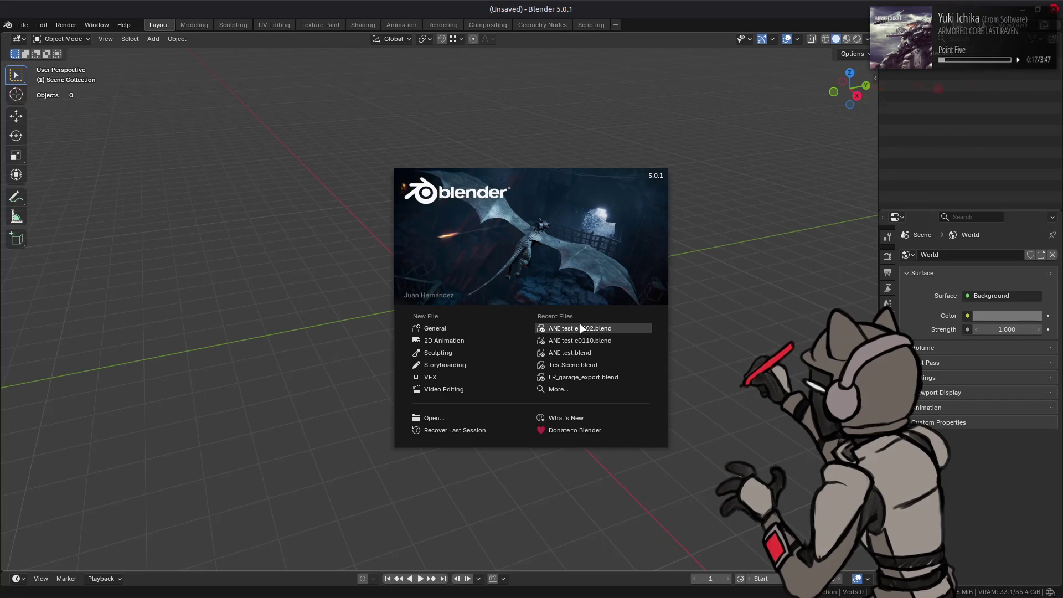
Step: Open the e7202 test scene and import a00_120.ani into it
{"action": "left_click", "coordinate": [574, 325]}
{"action": "key", "text": "alt+Tab"}
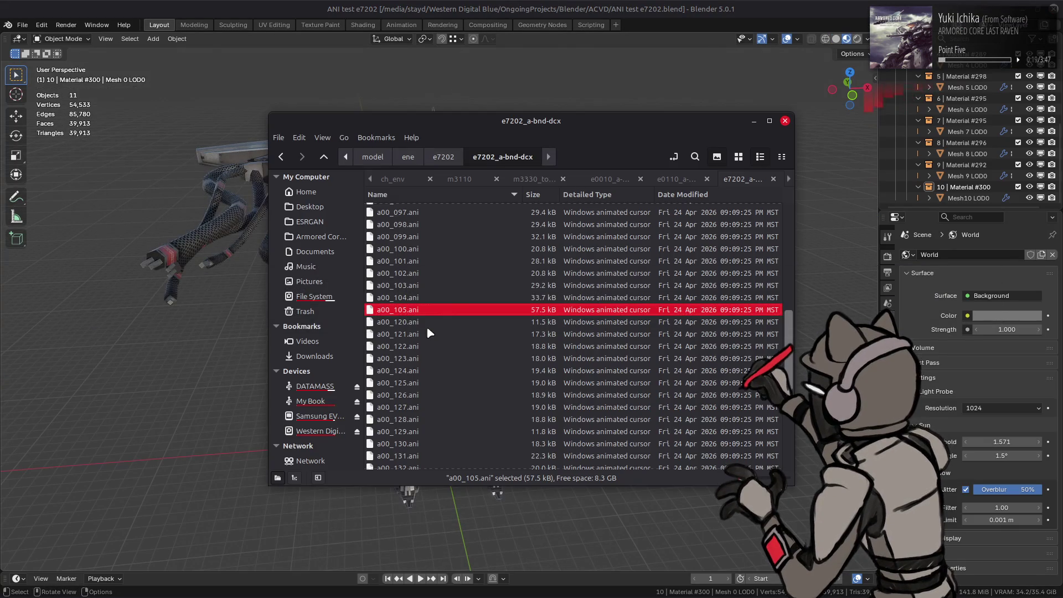
{"action": "mouse_move", "coordinate": [429, 332]}
{"action": "left_mouse_down"}
{"action": "mouse_move", "coordinate": [332, 318]}
{"action": "mouse_move", "coordinate": [232, 340]}
{"action": "left_mouse_up"}
{"action": "left_click", "coordinate": [234, 342]}
Step: Play, stop, rewind and replay the a00_120 animation
{"action": "left_click", "coordinate": [422, 579]}
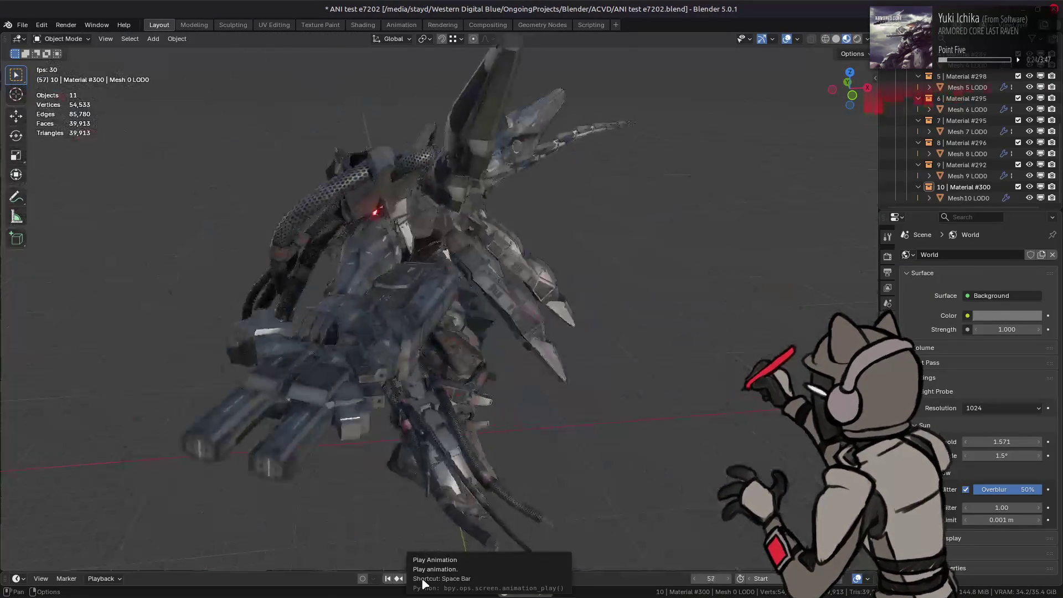
{"action": "left_click", "coordinate": [421, 579]}
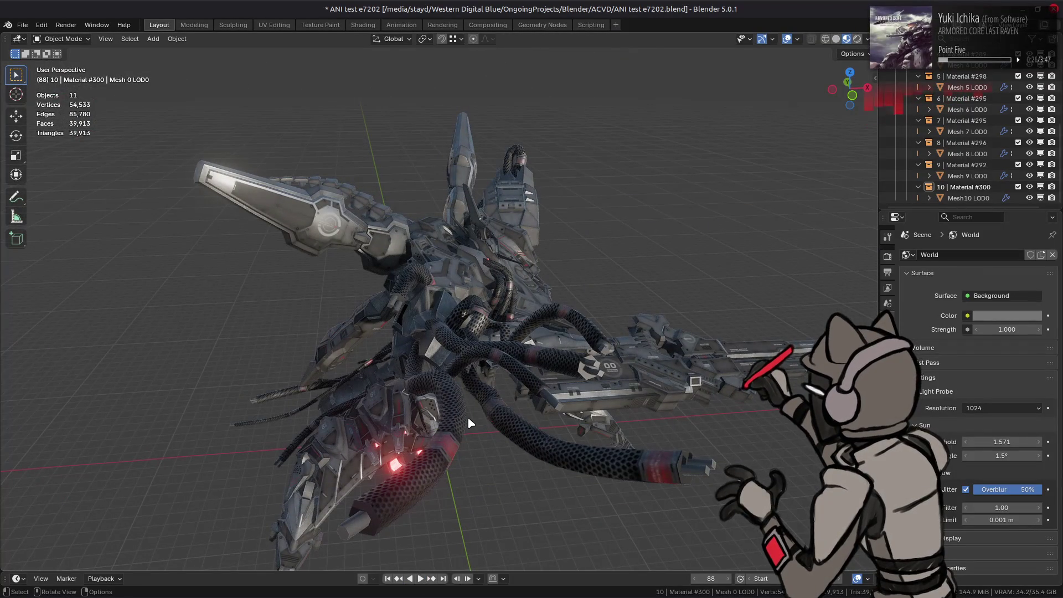
{"action": "left_click", "coordinate": [388, 578]}
{"action": "left_click", "coordinate": [419, 578]}
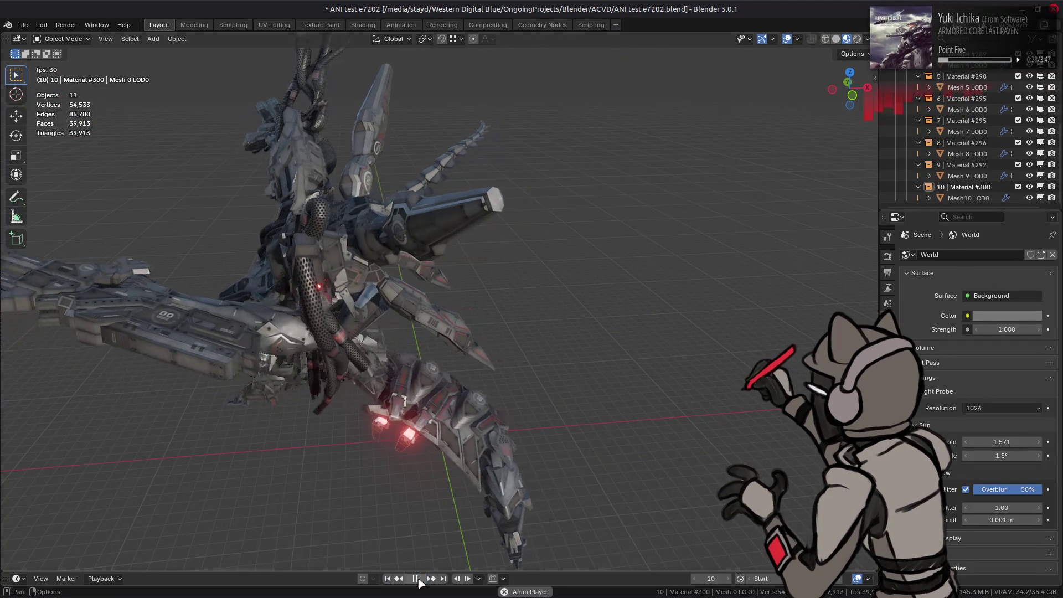
{"action": "left_click", "coordinate": [419, 579]}
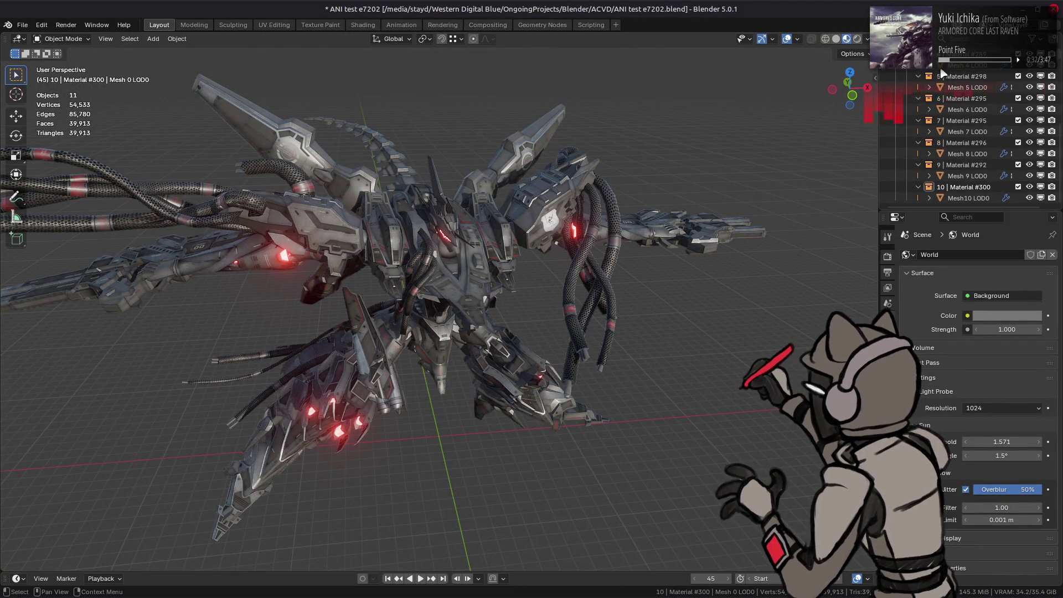
Step: Select the e7202 Armature in the outliner and switch it into Pose Mode
{"action": "scroll", "coordinate": [964, 111], "scroll_direction": "up", "scroll_amount": 5}
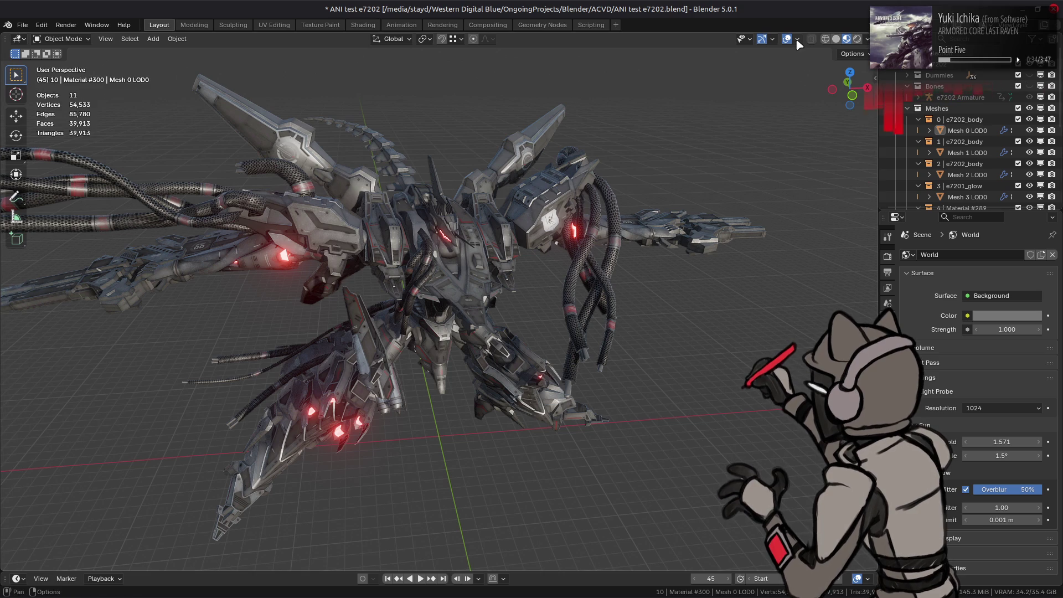
{"action": "left_click", "coordinate": [797, 39]}
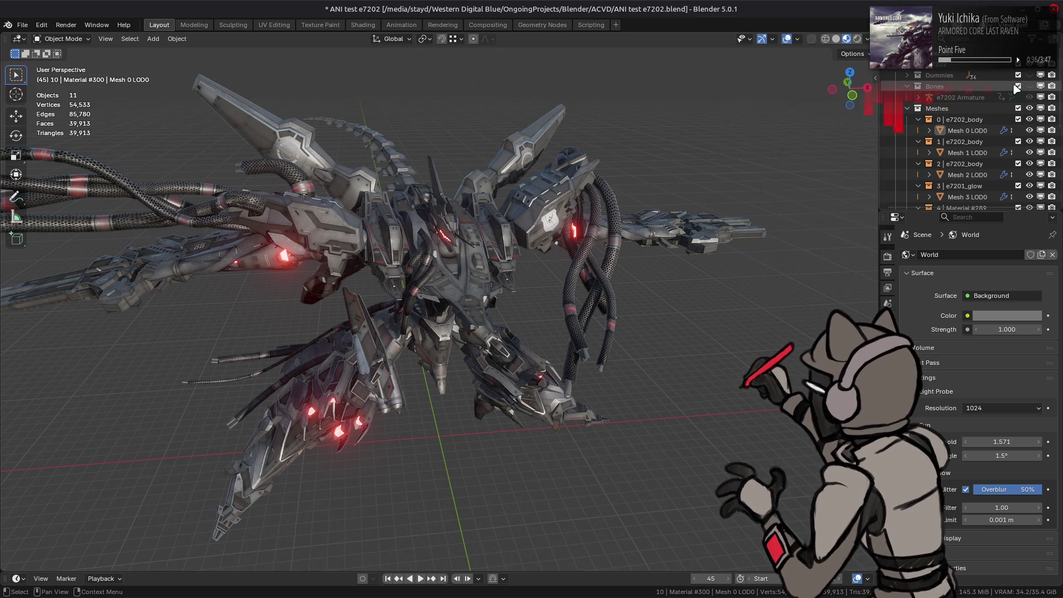
{"action": "left_click", "coordinate": [951, 97]}
{"action": "left_click", "coordinate": [918, 98]}
{"action": "left_click", "coordinate": [941, 120]}
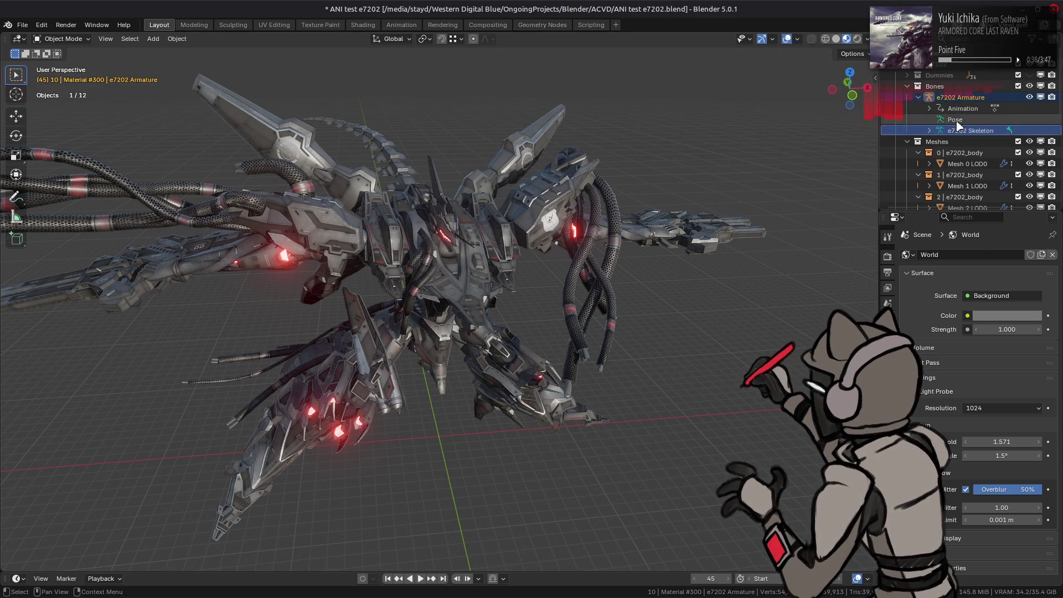
{"action": "left_click", "coordinate": [59, 39]}
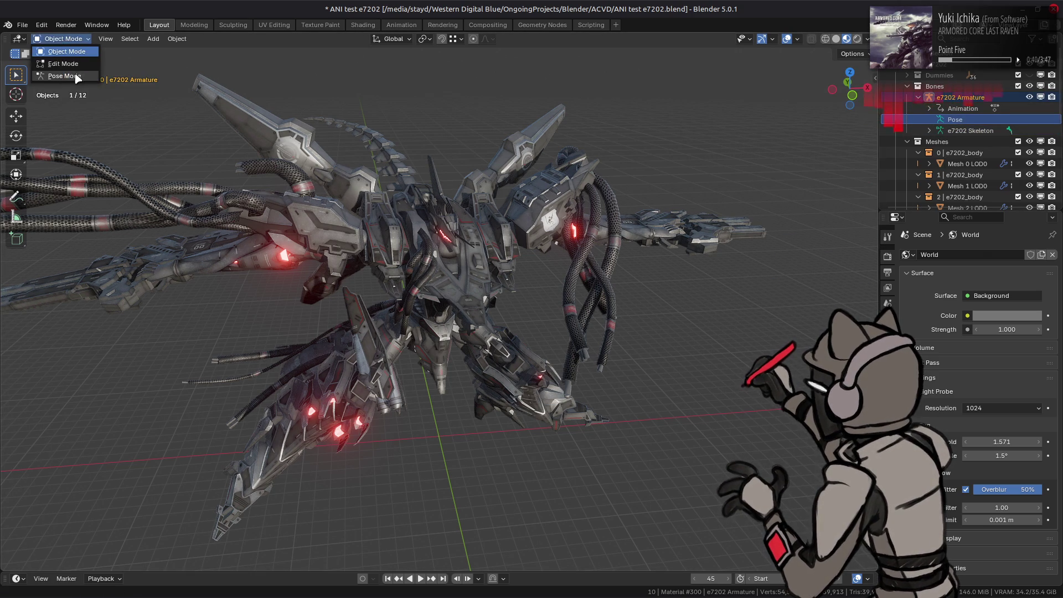
{"action": "left_click", "coordinate": [60, 76]}
Step: Switch to the Animation workspace, zoom out over the armature, and bring the hex editor forward
{"action": "left_click", "coordinate": [401, 25]}
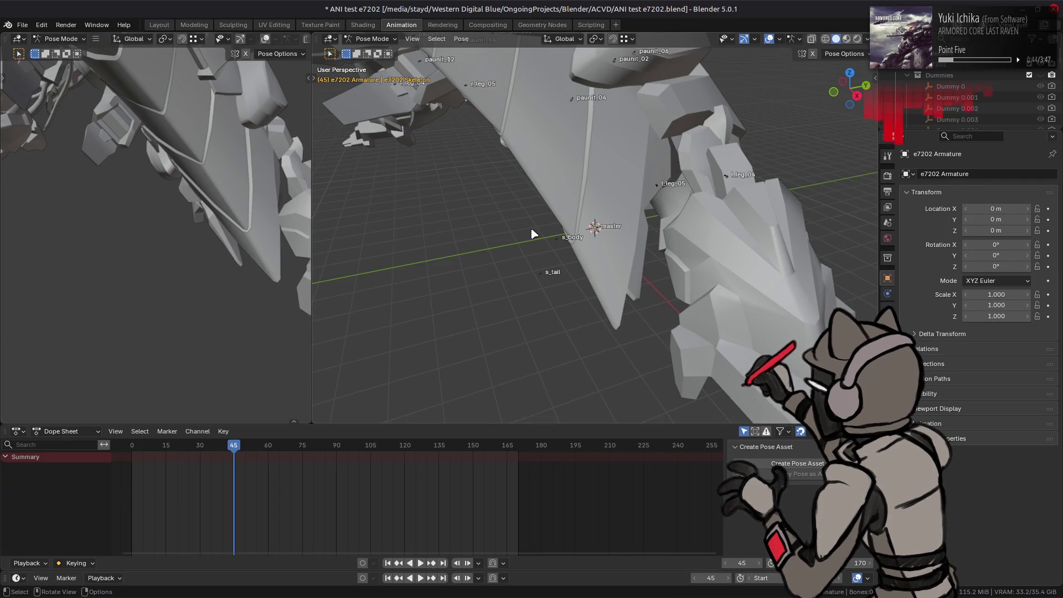
{"action": "scroll", "coordinate": [520, 238], "scroll_direction": "down", "scroll_amount": 6}
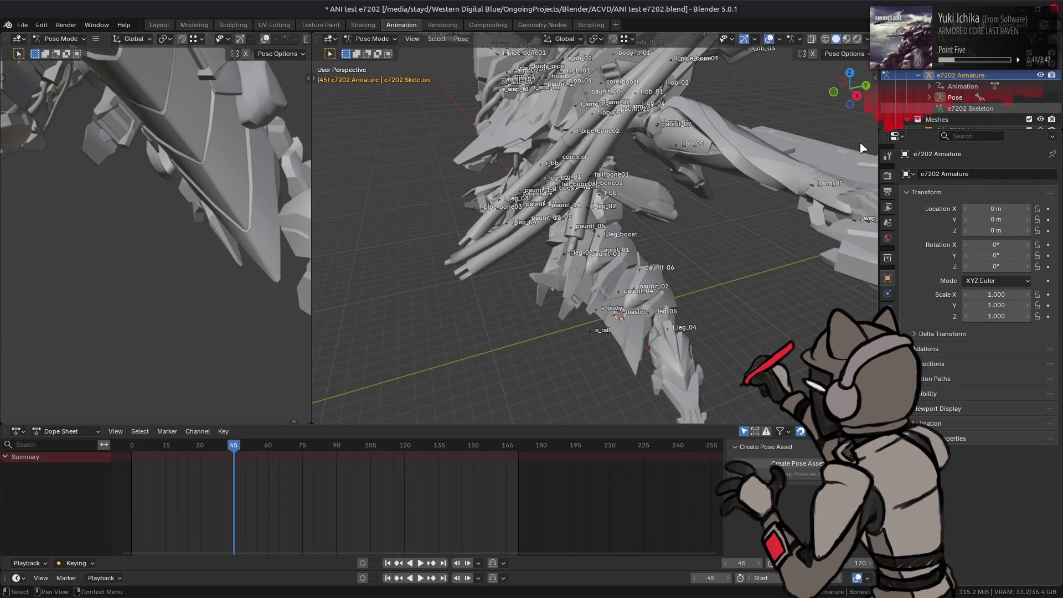
{"action": "left_click", "coordinate": [326, 583]}
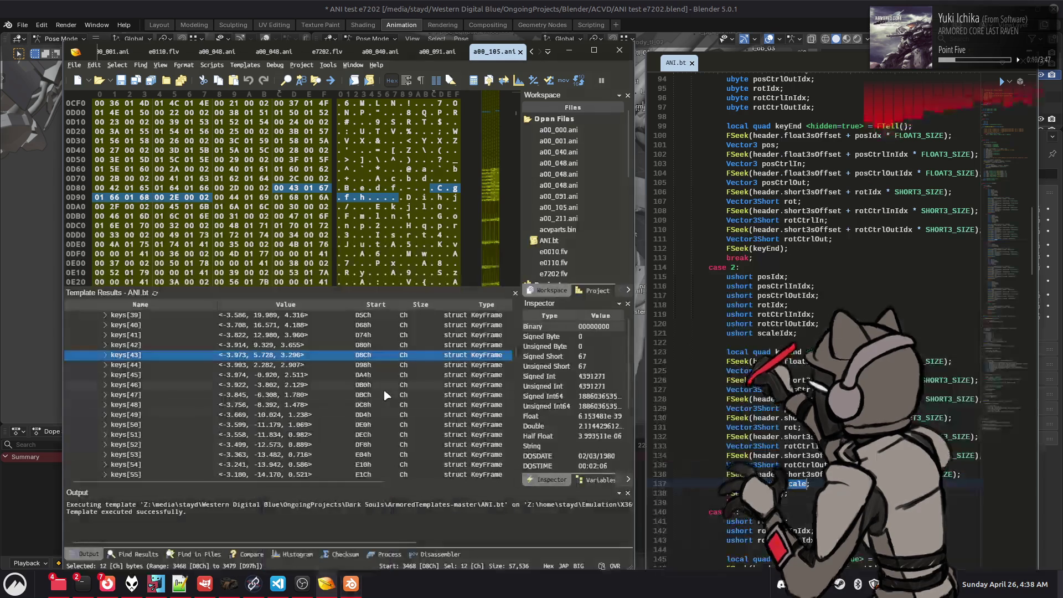
Step: Collapse objects[2] (112 keys) in a00_105.ani's template results and go back to ani.py
{"action": "scroll", "coordinate": [310, 387], "scroll_direction": "up", "scroll_amount": 15}
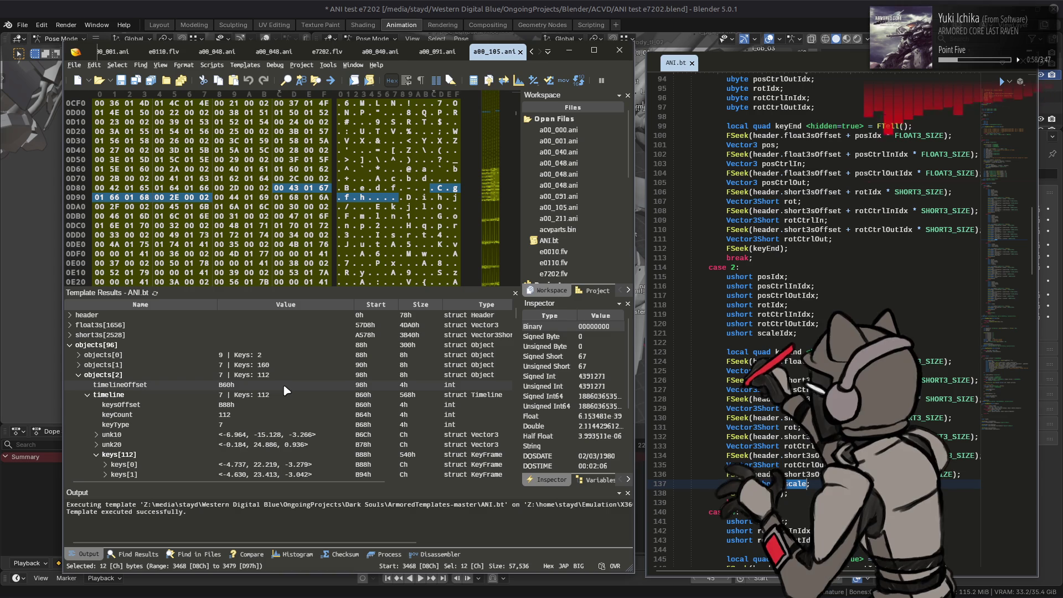
{"action": "left_click", "coordinate": [79, 376]}
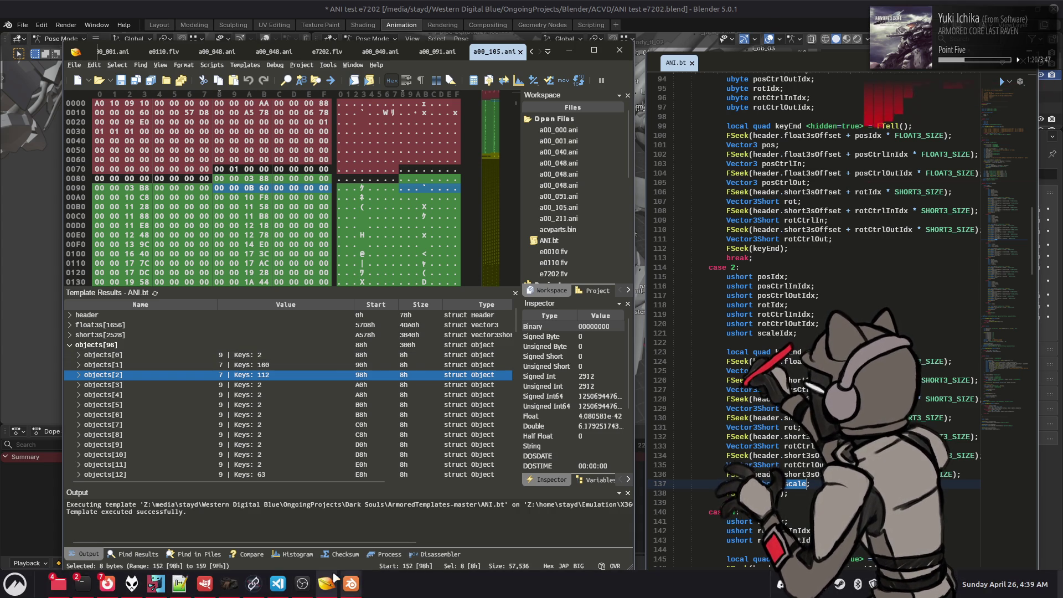
{"action": "left_click", "coordinate": [277, 583]}
{"action": "key", "text": "ctrl+z"}
{"action": "key", "text": "ctrl+z"}
{"action": "key", "text": "ctrl+z"}
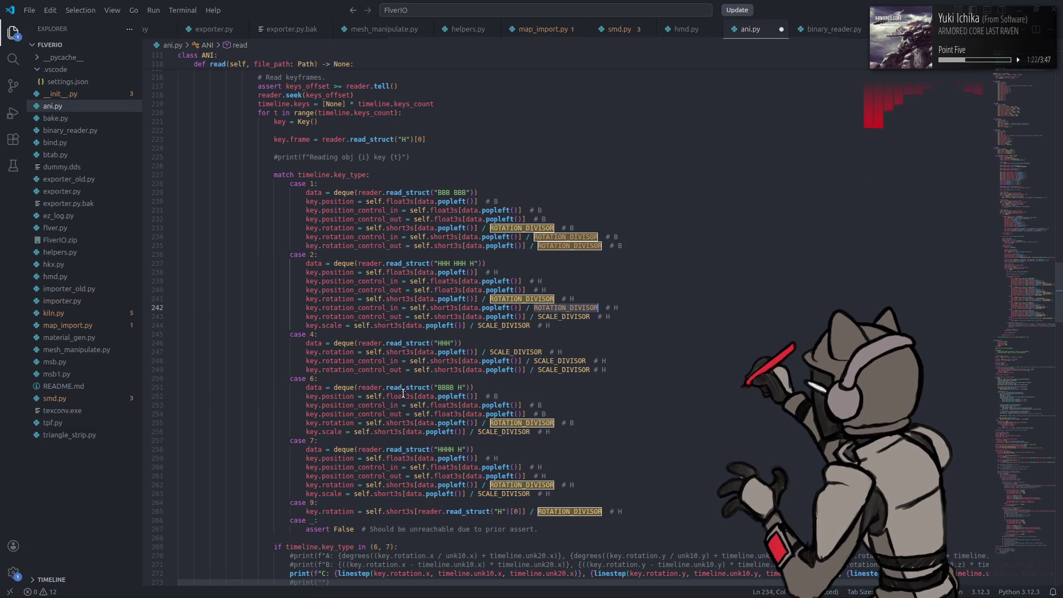
Step: Start a comment on the case 4 rotation line that names SCALE_DIVISOR
{"action": "key", "text": "ctrl+z"}
{"action": "key", "text": "ctrl+z"}
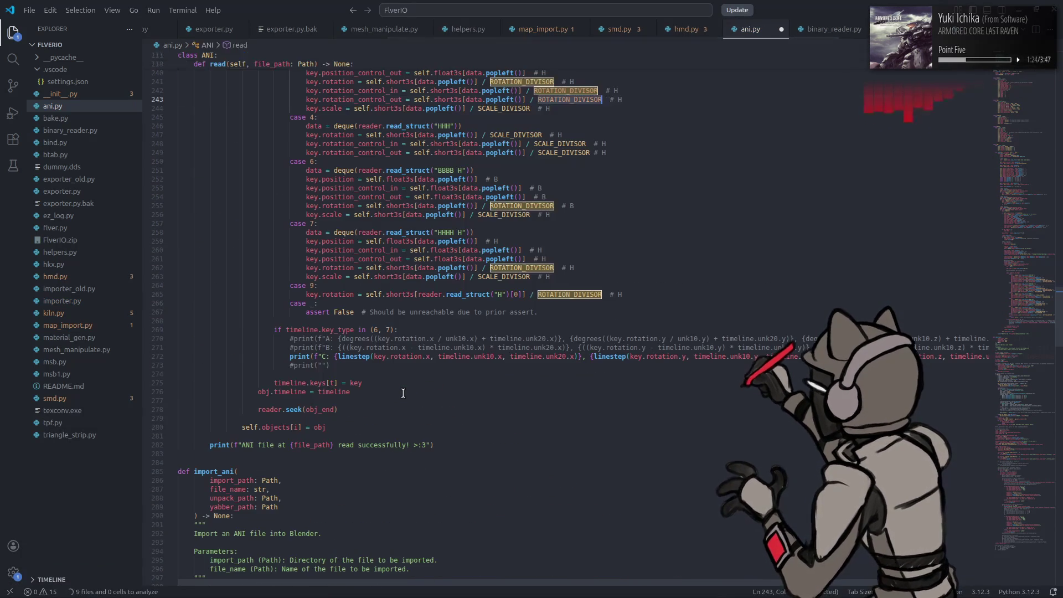
{"action": "scroll", "coordinate": [500, 268], "scroll_direction": "up", "scroll_amount": 5}
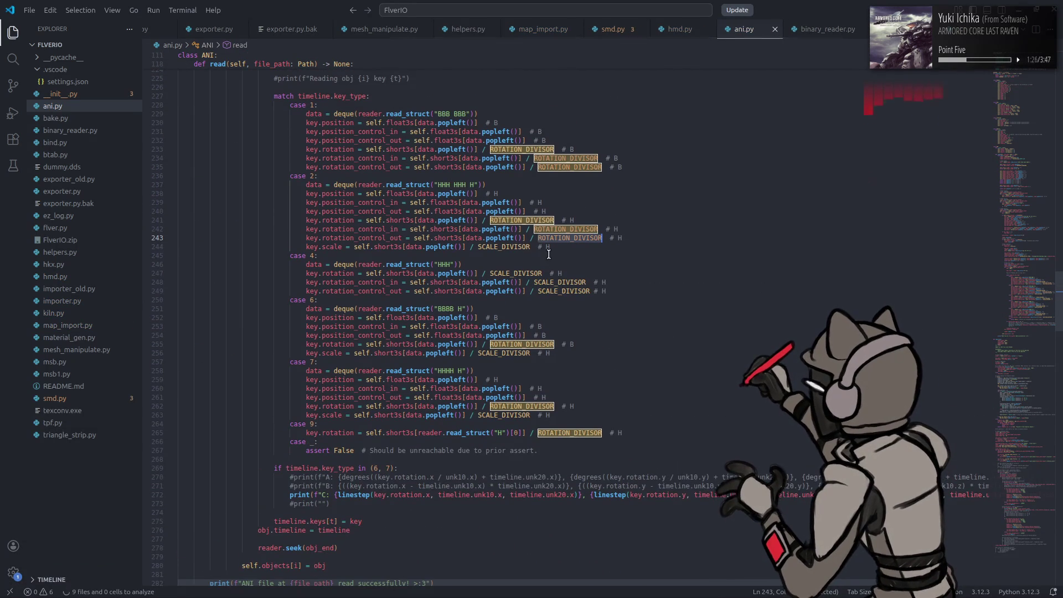
{"action": "left_click", "coordinate": [526, 272]}
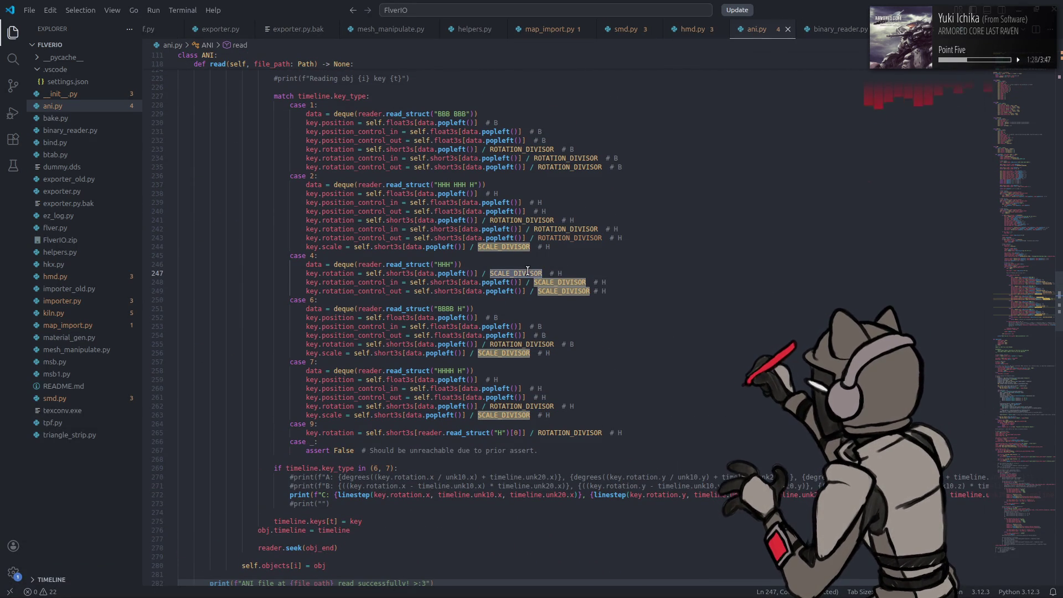
{"action": "left_click", "coordinate": [626, 280]}
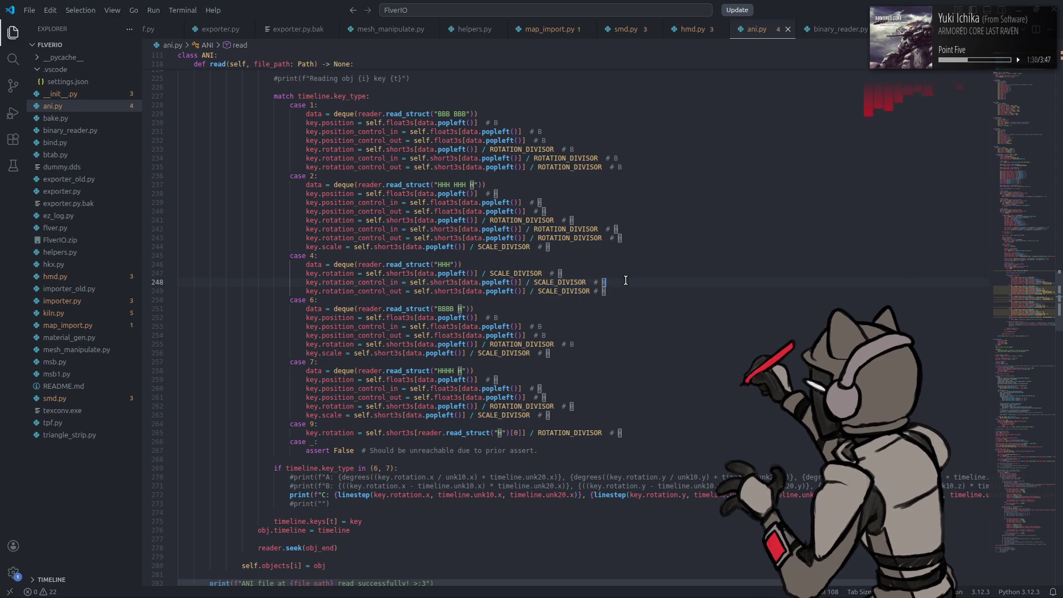
{"action": "left_click", "coordinate": [592, 269]}
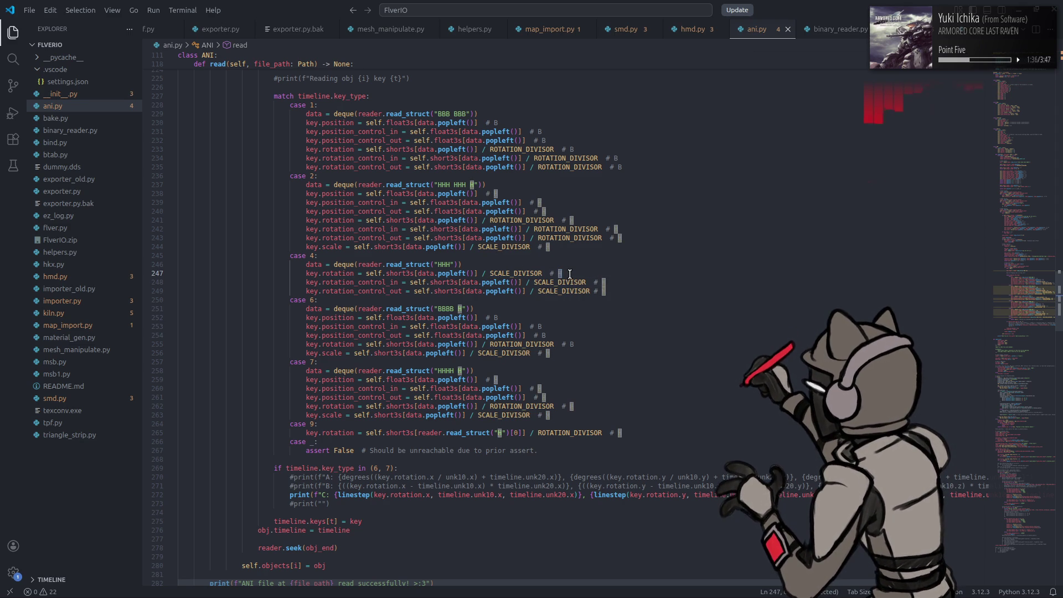
{"action": "type", "text": "H  (scale"}
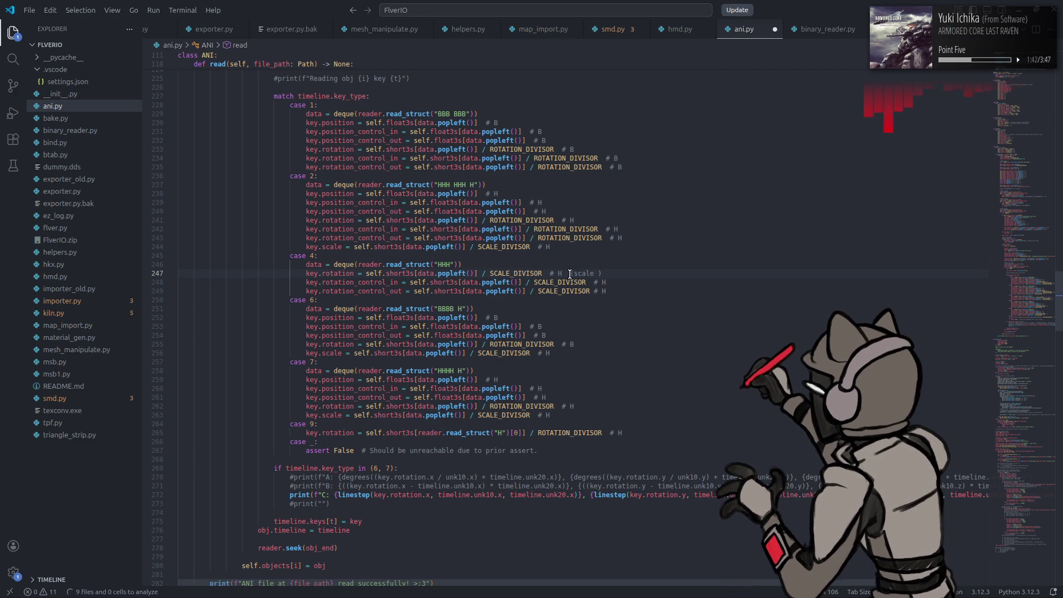
{"action": "double_click", "coordinate": [515, 273]}
{"action": "key", "text": "ctrl+c"}
{"action": "double_click", "coordinate": [584, 273]}
{"action": "key", "text": "ctrl+v"}
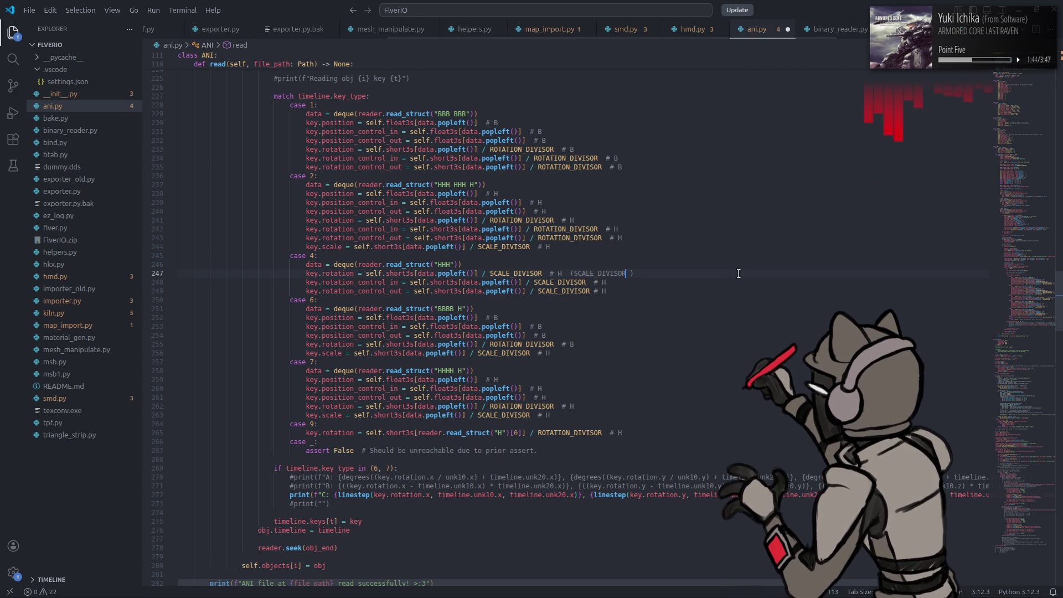
Step: Complete the comment as 'SCALE_DIVISOR is correct here, not ROTATION_DIVISOR' and save ani.py
{"action": "type", "text": "is corr"}
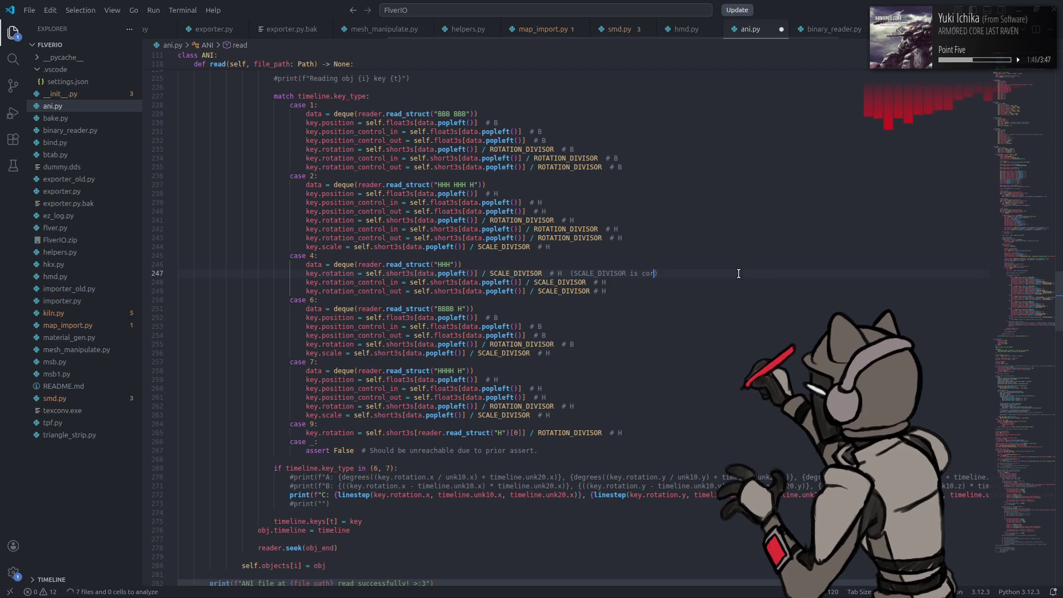
{"action": "type", "text": "ect here, not"}
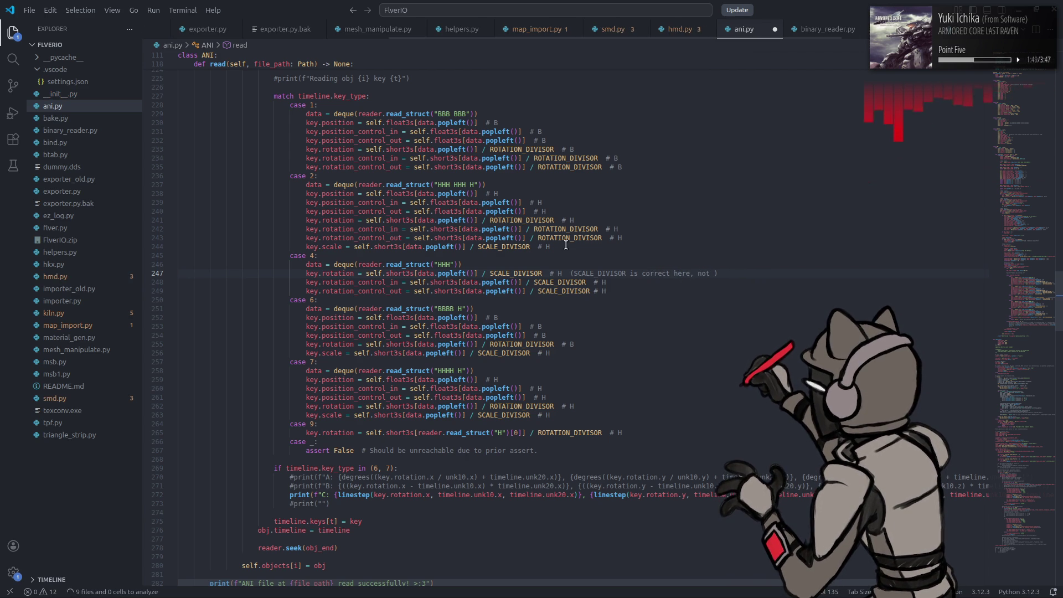
{"action": "double_click", "coordinate": [570, 237]}
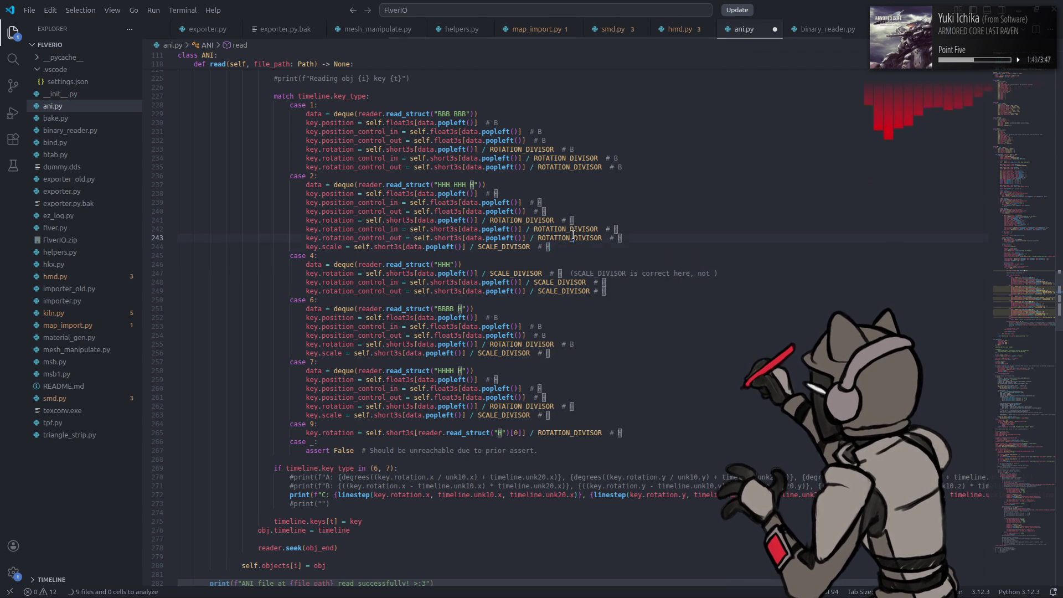
{"action": "left_click", "coordinate": [714, 272]}
{"action": "key", "text": "ctrl+v"}
{"action": "key", "text": "ctrl+s"}
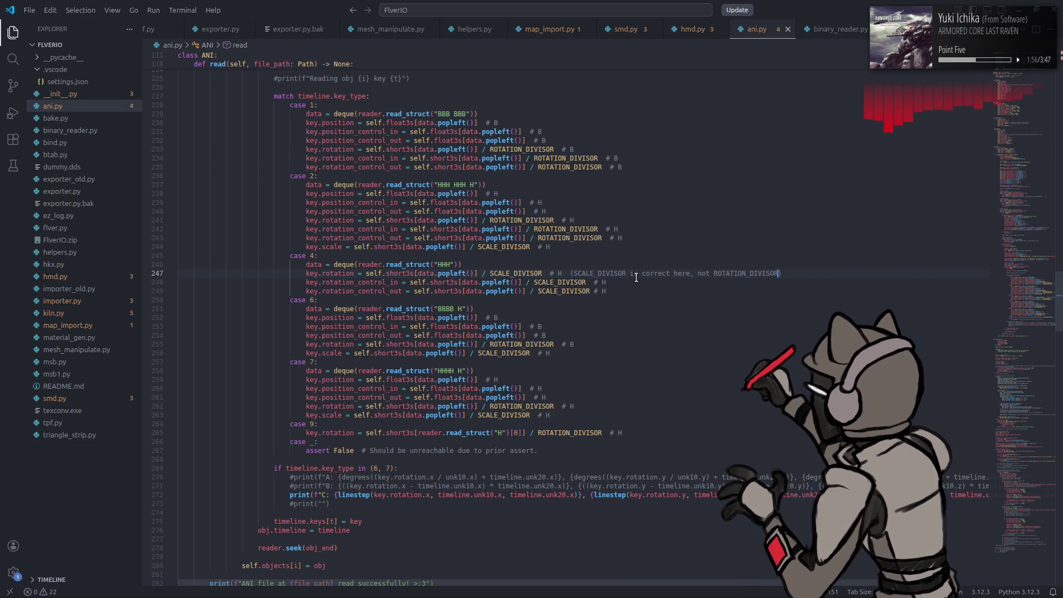
Step: Move the comment onto its own line after the case 4 deque line and save
{"action": "left_click", "coordinate": [575, 273]}
{"action": "left_click", "coordinate": [778, 273], "text": "shift"}
{"action": "key", "text": "BackSpace"}
{"action": "key", "text": "BackSpace"}
{"action": "key", "text": "BackSpace"}
{"action": "key", "text": "BackSpace"}
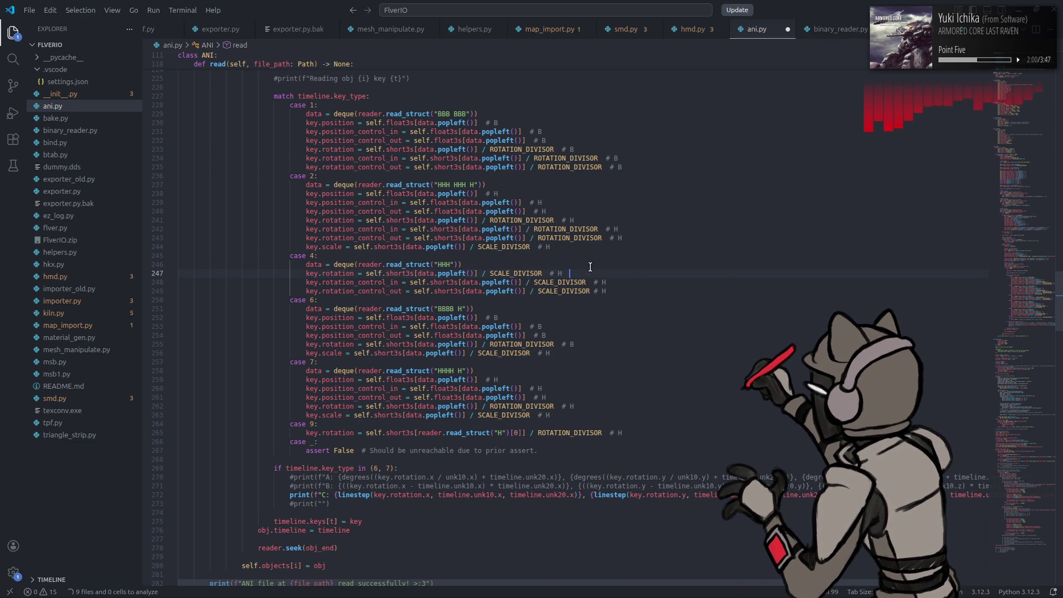
{"action": "left_click", "coordinate": [482, 261]}
{"action": "key", "text": "Return"}
{"action": "key", "text": "Tab"}
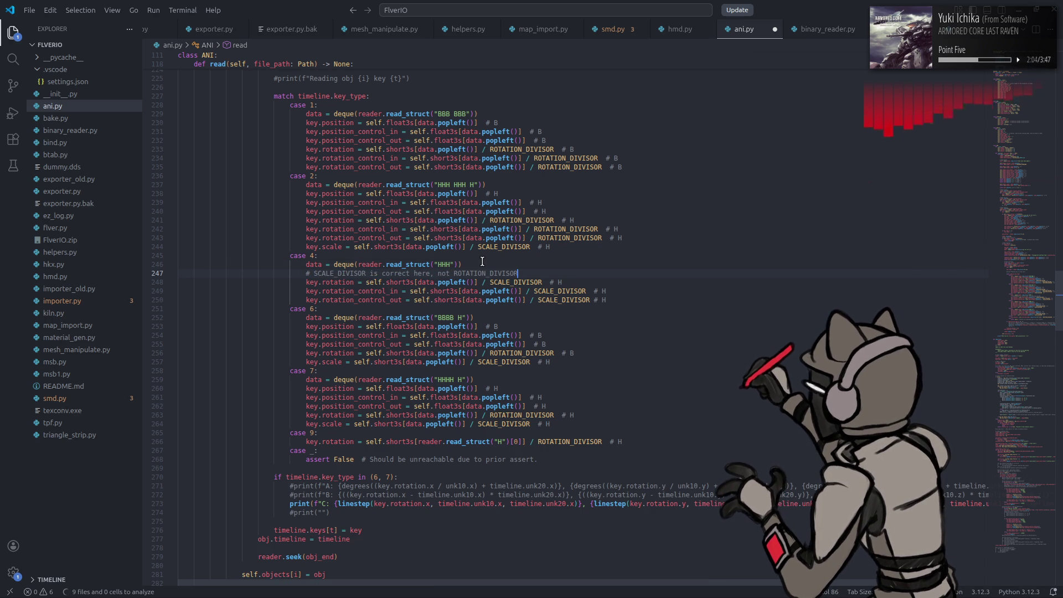
{"action": "type", "text": "."}
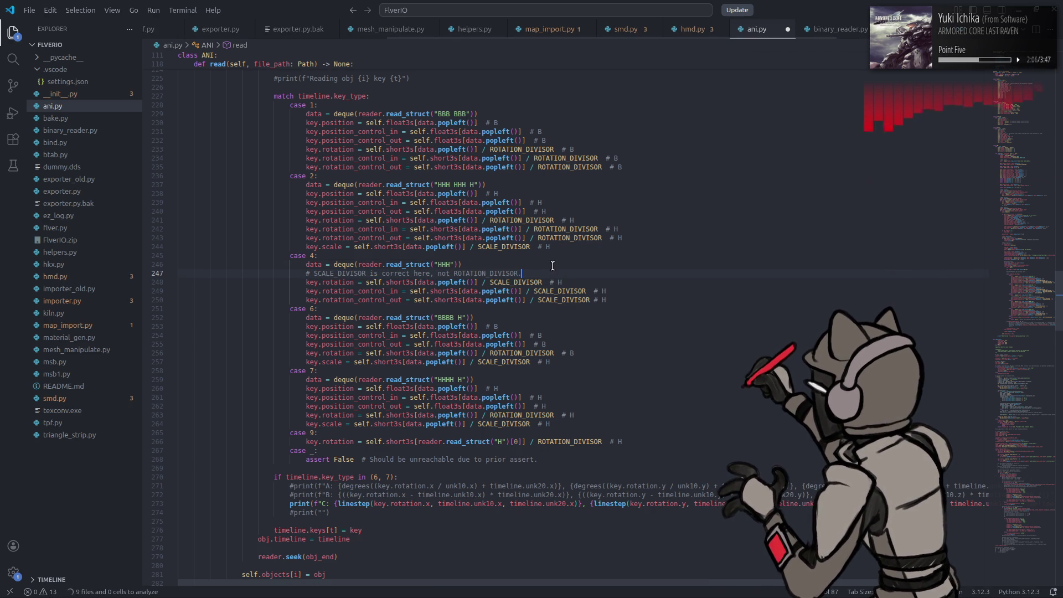
{"action": "key", "text": "ctrl+s"}
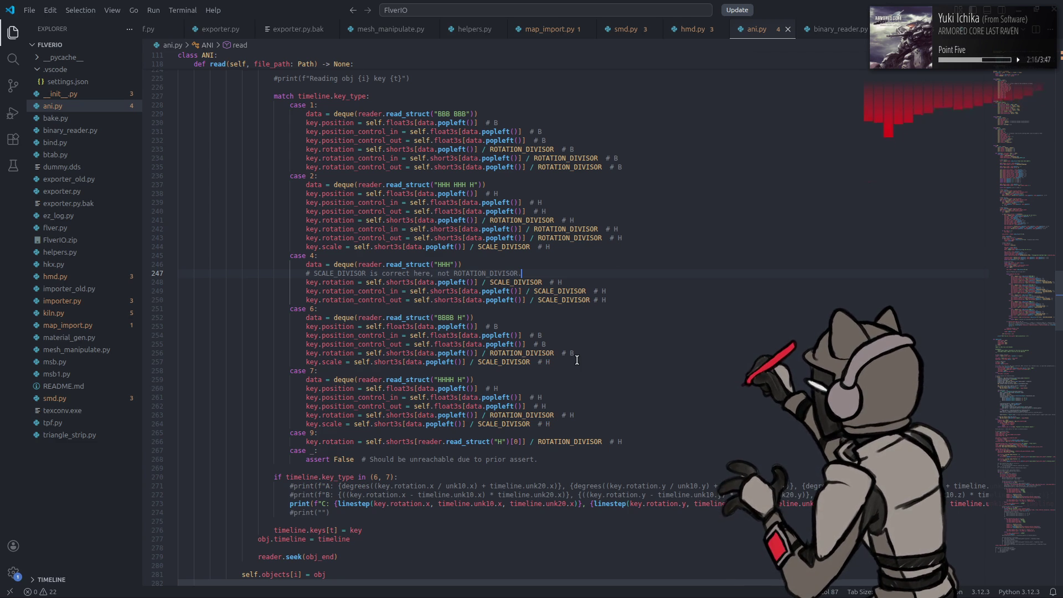
Step: Launch 010 Editor from the application launcher
{"action": "key", "text": "super"}
{"action": "type", "text": "bl"}
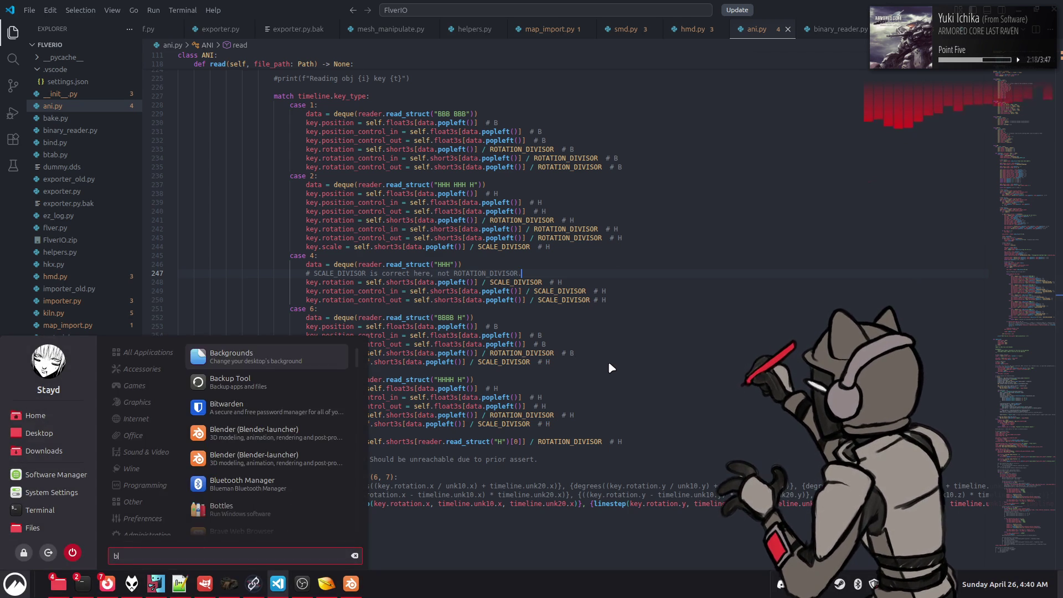
{"action": "key", "text": "BackSpace"}
{"action": "key", "text": "BackSpace"}
{"action": "type", "text": "010"}
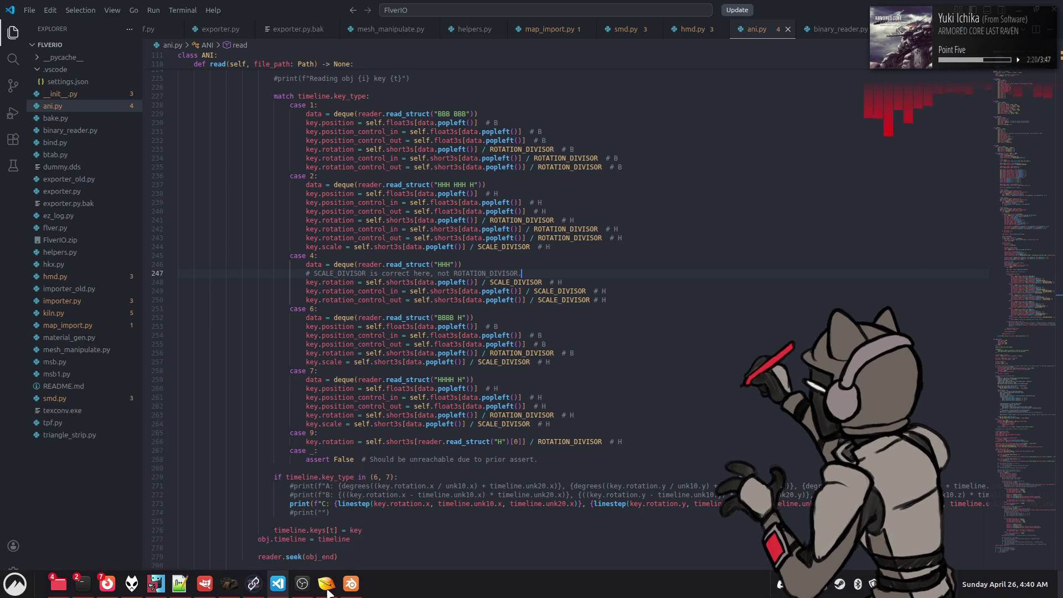
{"action": "key", "text": "Return"}
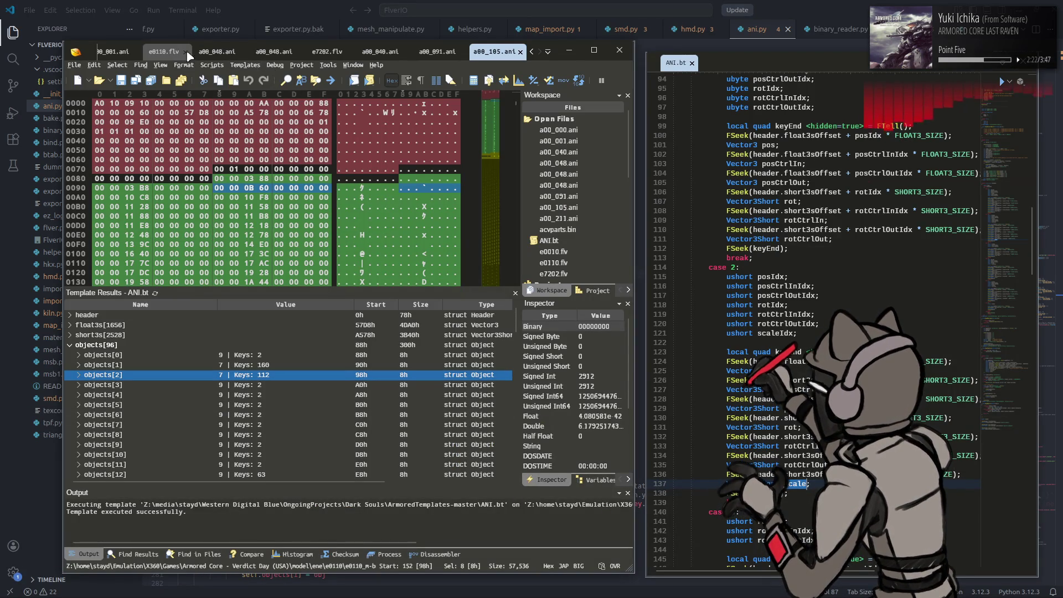
Step: Inspect the header dataSize value of a00_000.ani in the template results
{"action": "scroll", "coordinate": [161, 56], "scroll_direction": "up", "scroll_amount": 3}
{"action": "scroll", "coordinate": [161, 52], "scroll_direction": "up", "scroll_amount": 2}
{"action": "left_click", "coordinate": [233, 51]}
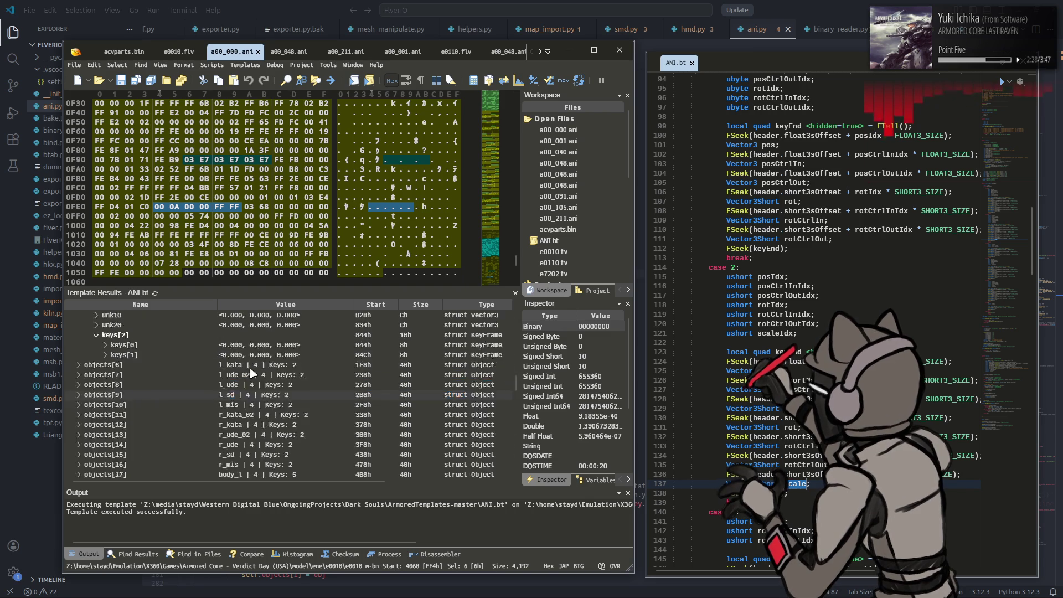
{"action": "scroll", "coordinate": [253, 374], "scroll_direction": "up", "scroll_amount": 10}
{"action": "left_click", "coordinate": [77, 316]}
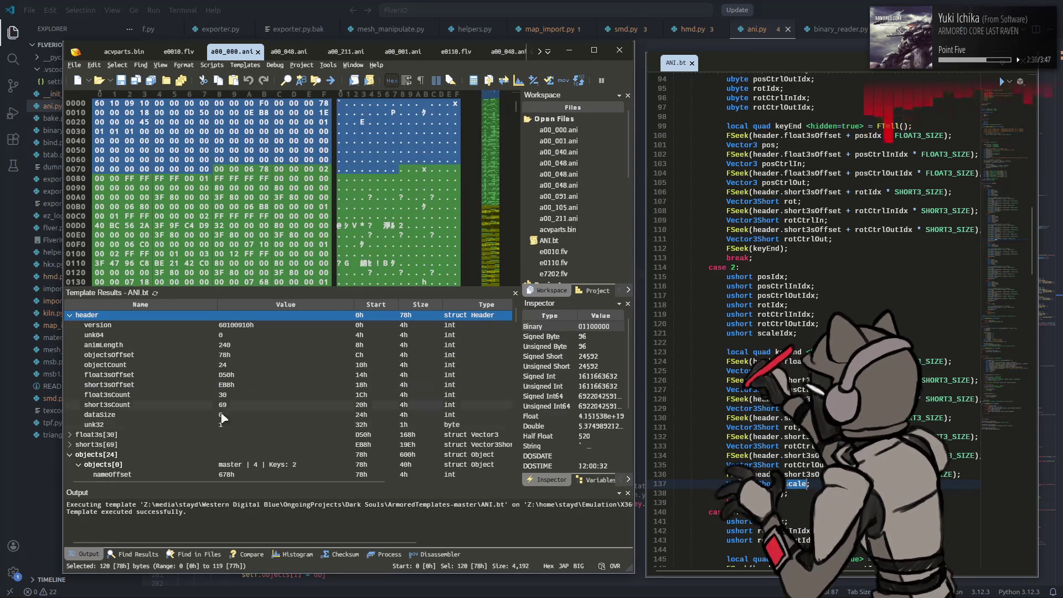
{"action": "left_click", "coordinate": [265, 414]}
Step: Expand a00_105.ani's header to compare its dataSize of 0, then return to VS Code
{"action": "scroll", "coordinate": [350, 55], "scroll_direction": "down", "scroll_amount": 1}
{"action": "scroll", "coordinate": [352, 53], "scroll_direction": "down", "scroll_amount": 4}
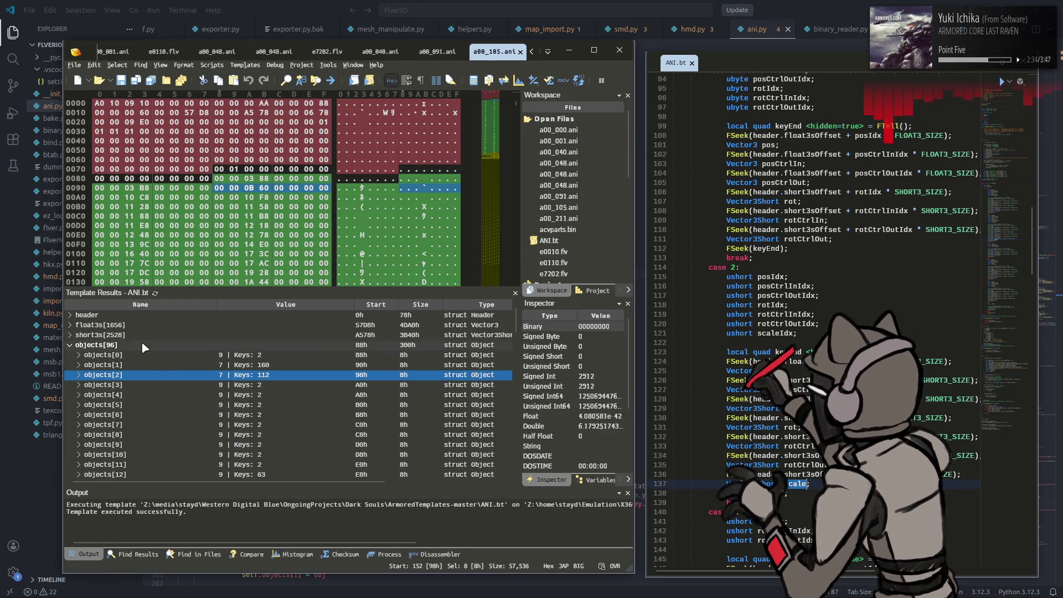
{"action": "left_click", "coordinate": [70, 314]}
{"action": "left_click", "coordinate": [238, 415]}
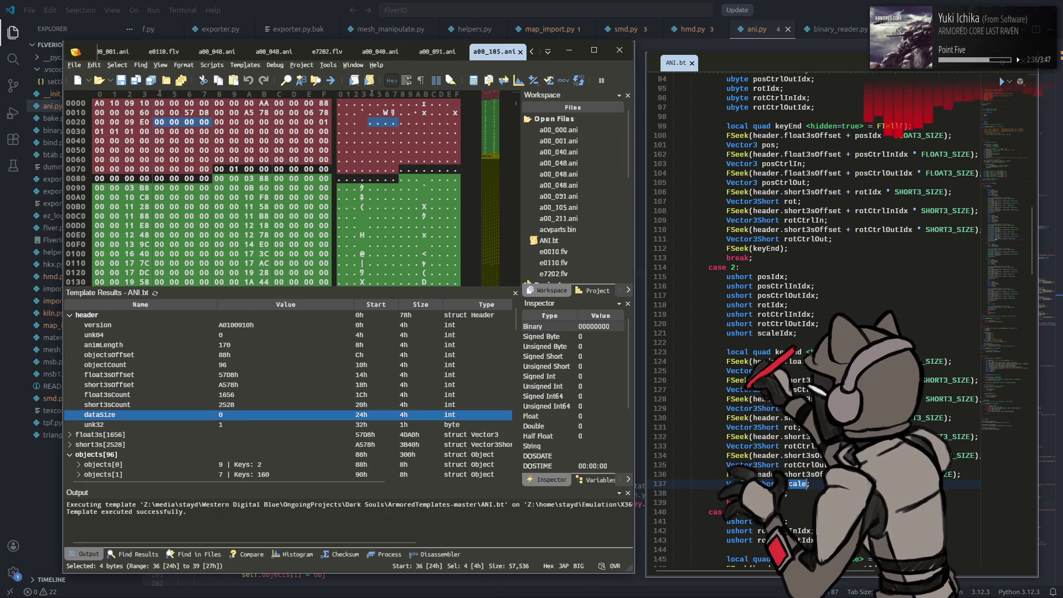
{"action": "scroll", "coordinate": [853, 256], "scroll_direction": "up", "scroll_amount": 20}
{"action": "scroll", "coordinate": [853, 256], "scroll_direction": "down", "scroll_amount": 6}
{"action": "scroll", "coordinate": [853, 256], "scroll_direction": "down", "scroll_amount": 8}
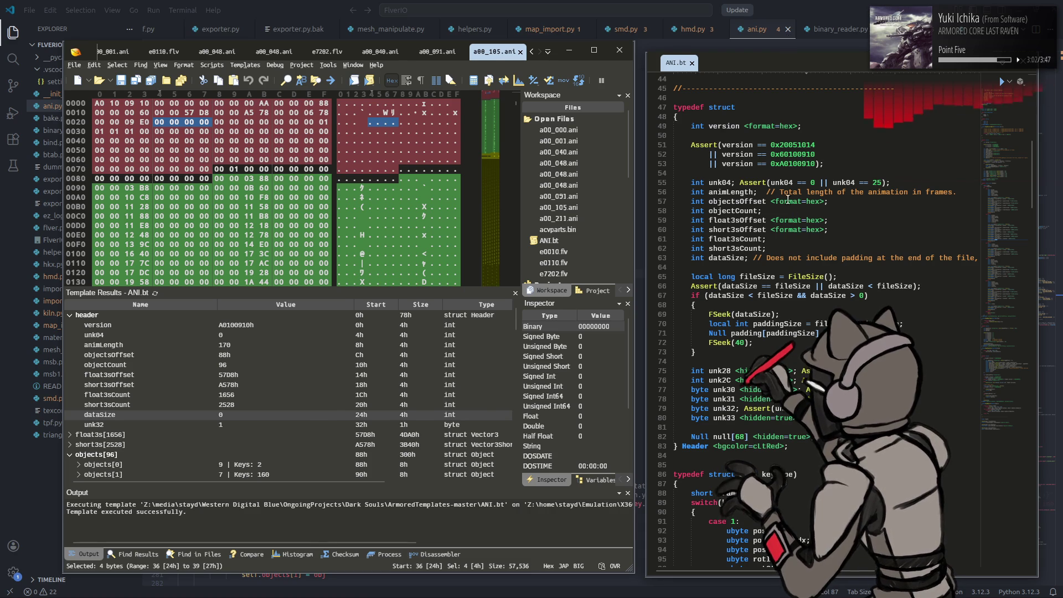
{"action": "left_click", "coordinate": [634, 247]}
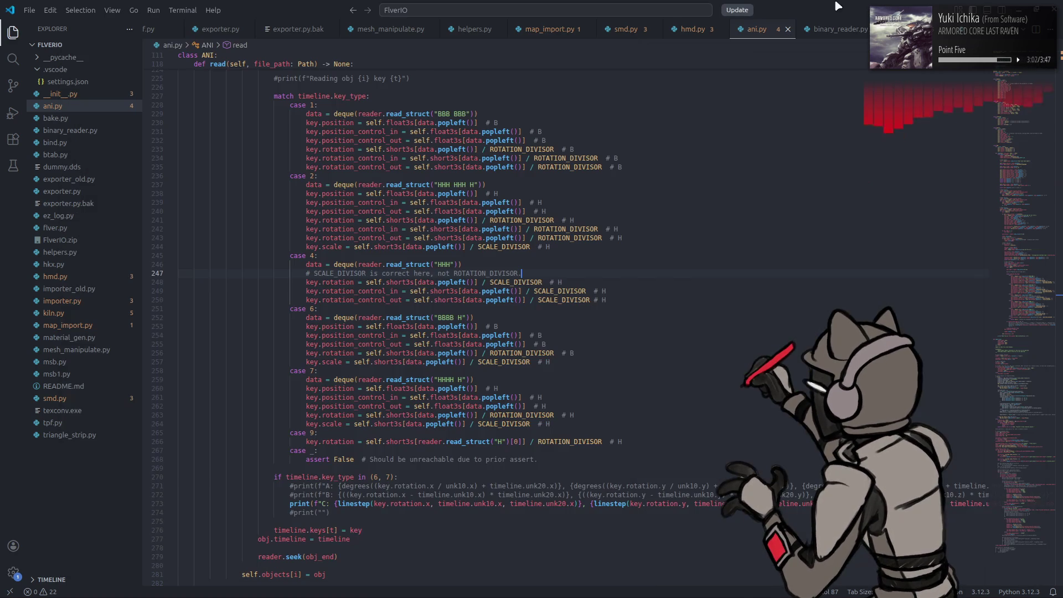
Step: Comment out and delete the key-type 6/7 debug print block on lines 270–275
{"action": "left_click", "coordinate": [625, 274]}
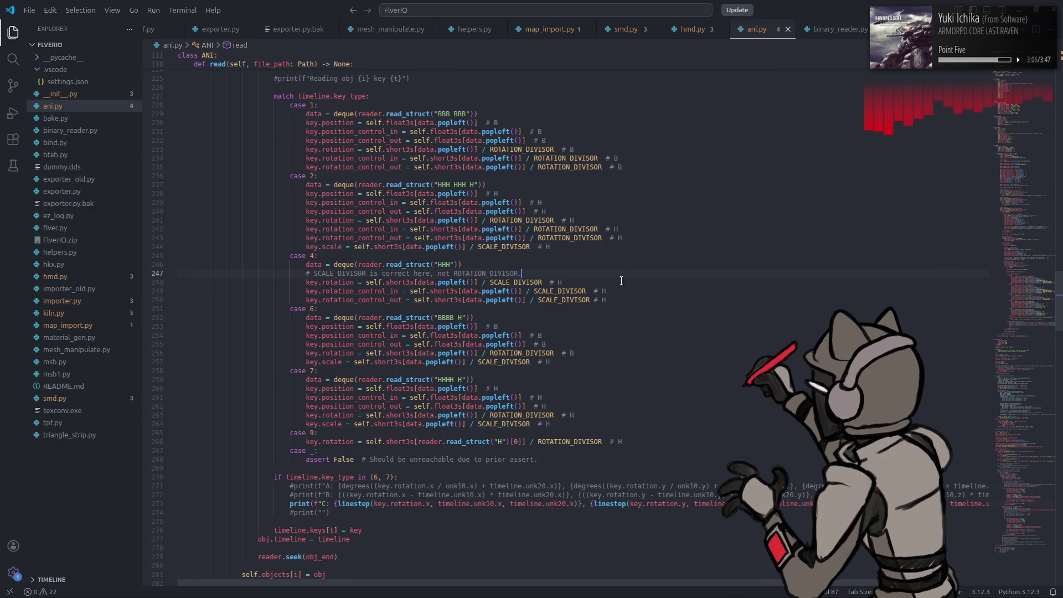
{"action": "left_click", "coordinate": [290, 504]}
{"action": "type", "text": "#"}
{"action": "left_click", "coordinate": [333, 512]}
{"action": "key", "text": "ctrl+s"}
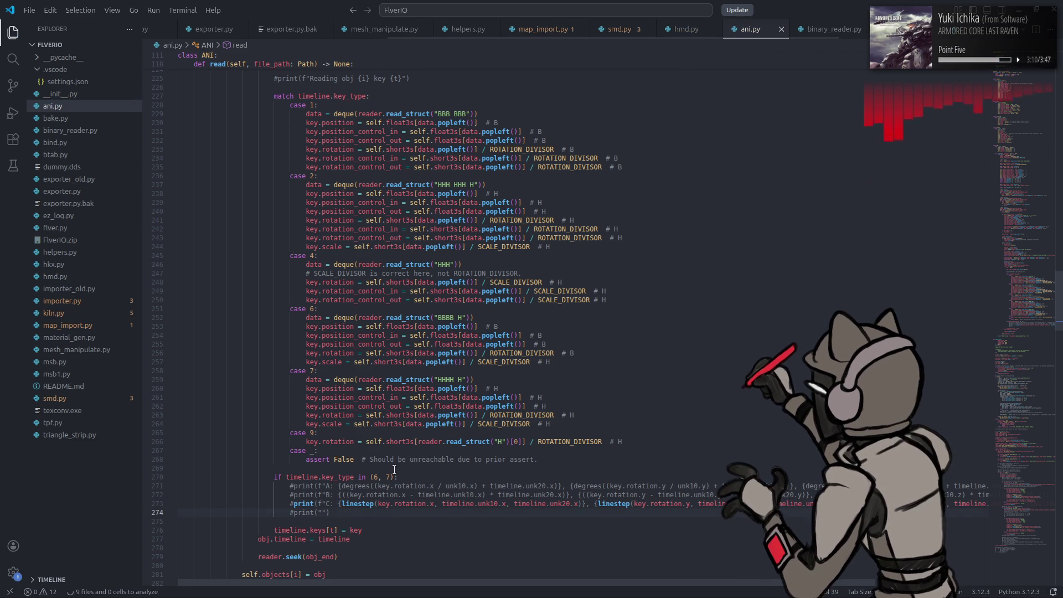
{"action": "left_click", "coordinate": [274, 476]}
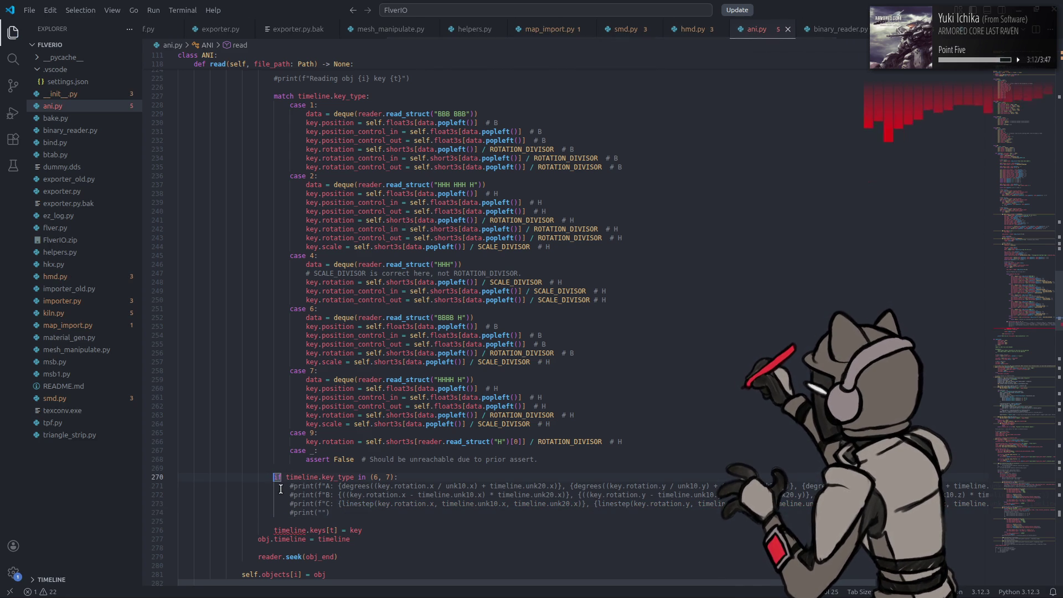
{"action": "type", "text": "#"}
{"action": "key", "text": "ctrl+s"}
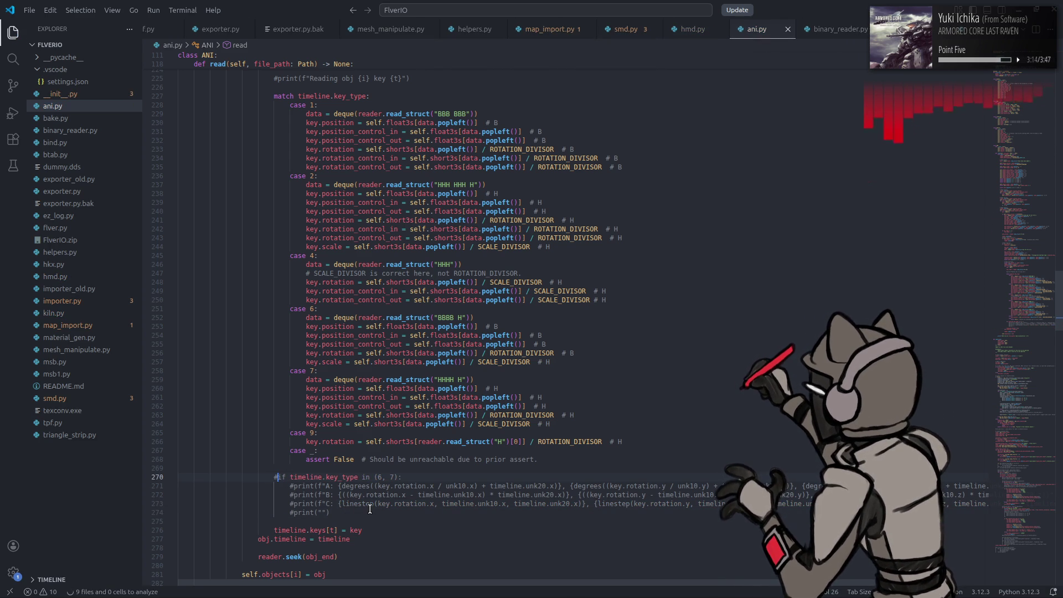
{"action": "left_click_drag", "start_coordinate": [370, 519], "coordinate": [298, 471]}
{"action": "key", "text": "BackSpace"}
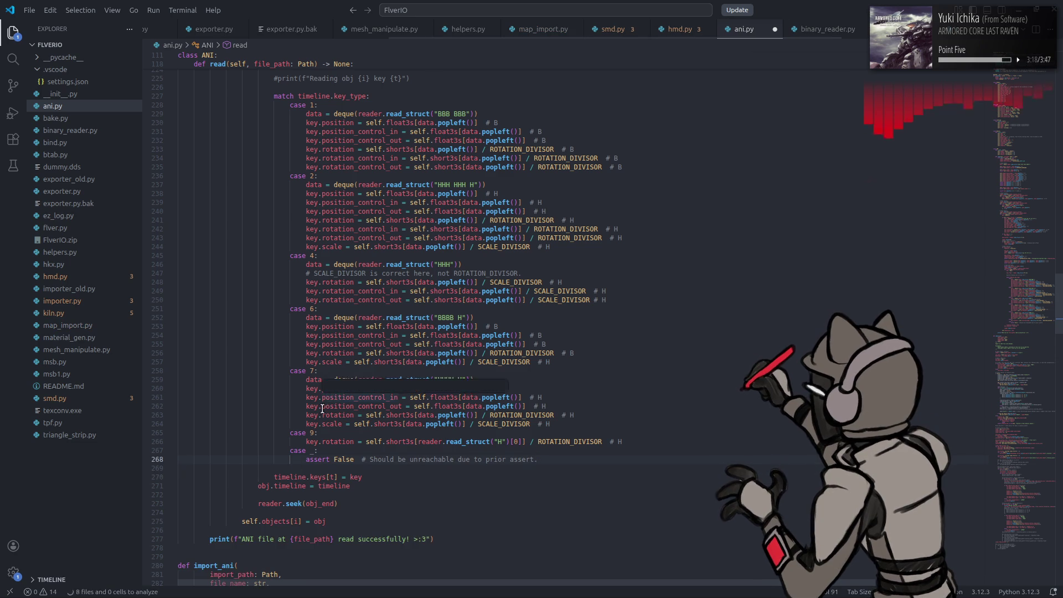
Step: Rewrite the unk10 comment to 'often close to minimum but not quite.'
{"action": "scroll", "coordinate": [322, 408], "scroll_direction": "up", "scroll_amount": 20}
{"action": "scroll", "coordinate": [322, 409], "scroll_direction": "down", "scroll_amount": 20}
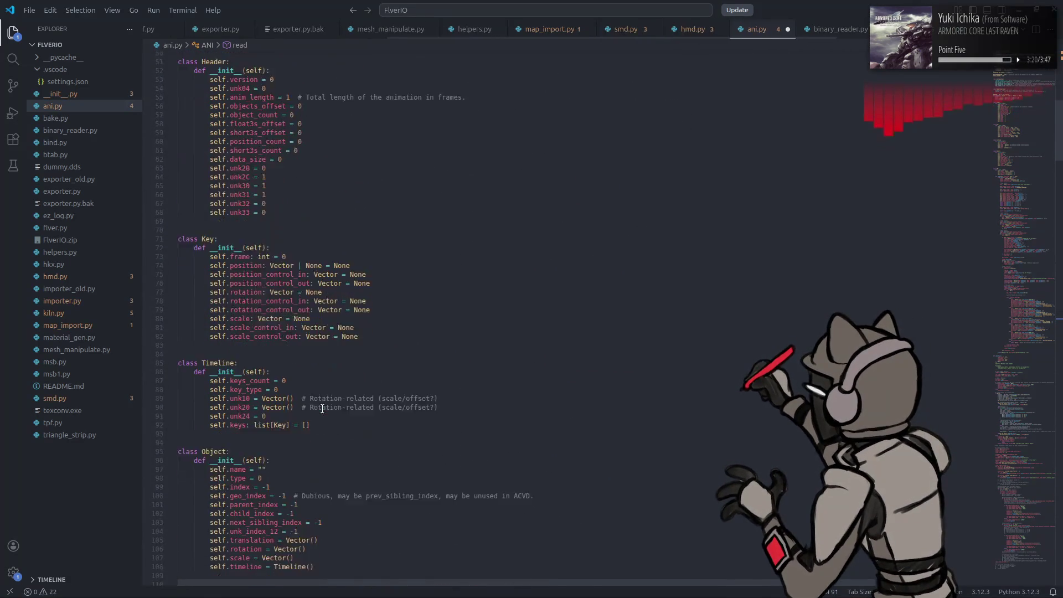
{"action": "left_click_drag", "start_coordinate": [374, 225], "coordinate": [483, 221]}
{"action": "type", "text": ","}
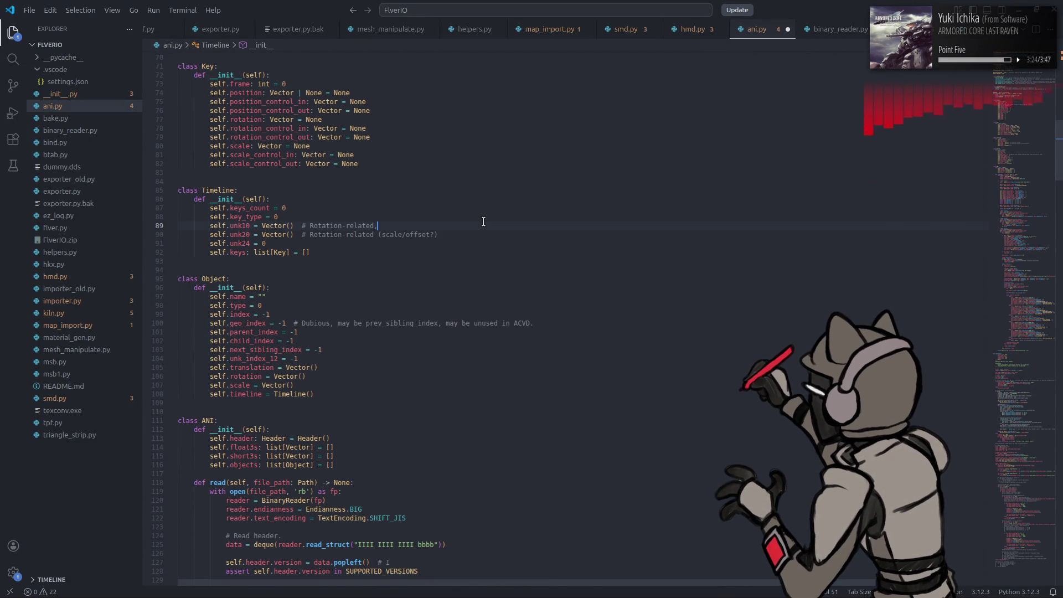
{"action": "type", "text": " possibly minimu"}
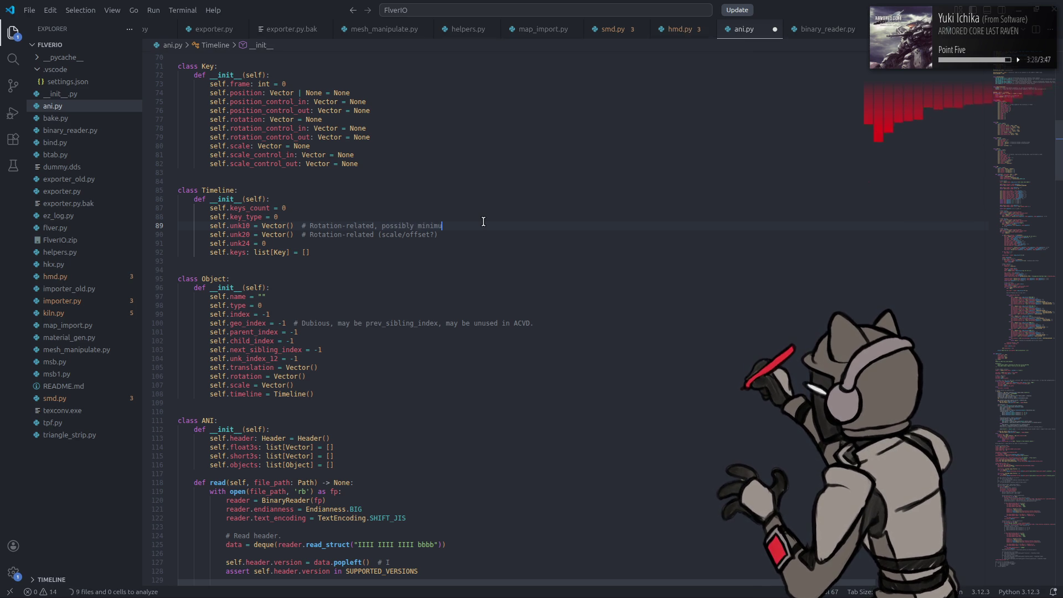
{"action": "key", "text": "BackSpace"}
{"action": "key", "text": "BackSpace"}
{"action": "key", "text": "BackSpace"}
{"action": "key", "text": "BackSpace"}
{"action": "key", "text": "BackSpace"}
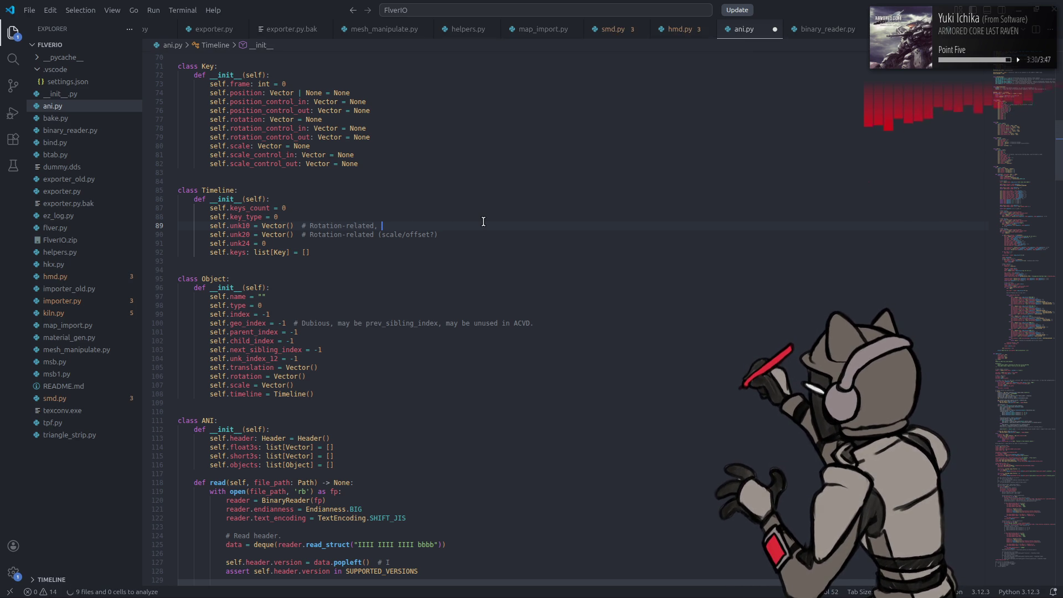
{"action": "type", "text": "seemingly"}
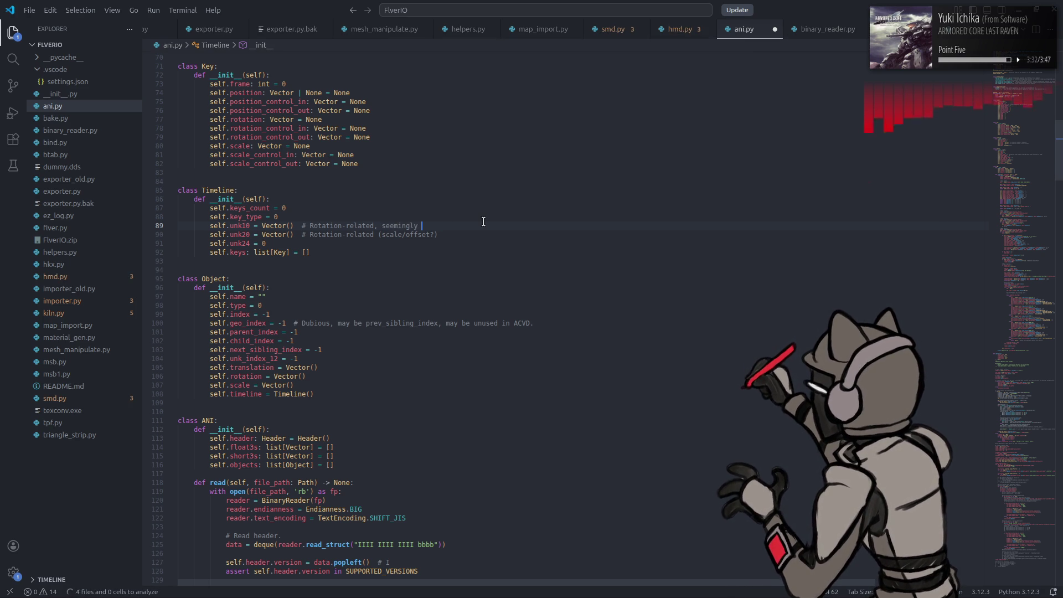
{"action": "key", "text": "BackSpace"}
{"action": "key", "text": "BackSpace"}
{"action": "key", "text": "BackSpace"}
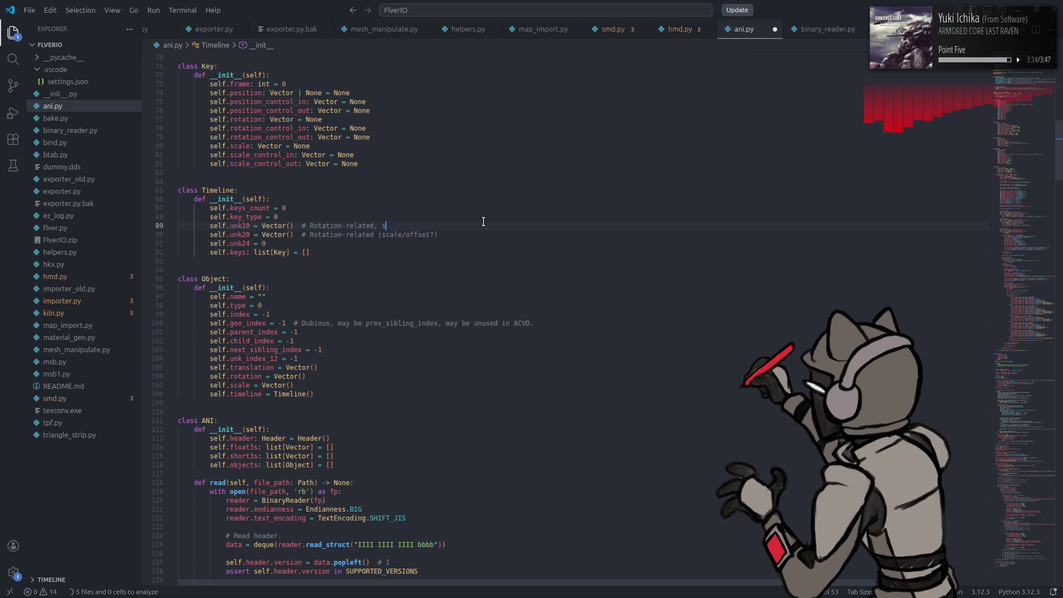
{"action": "type", "text": "often close to mi"}
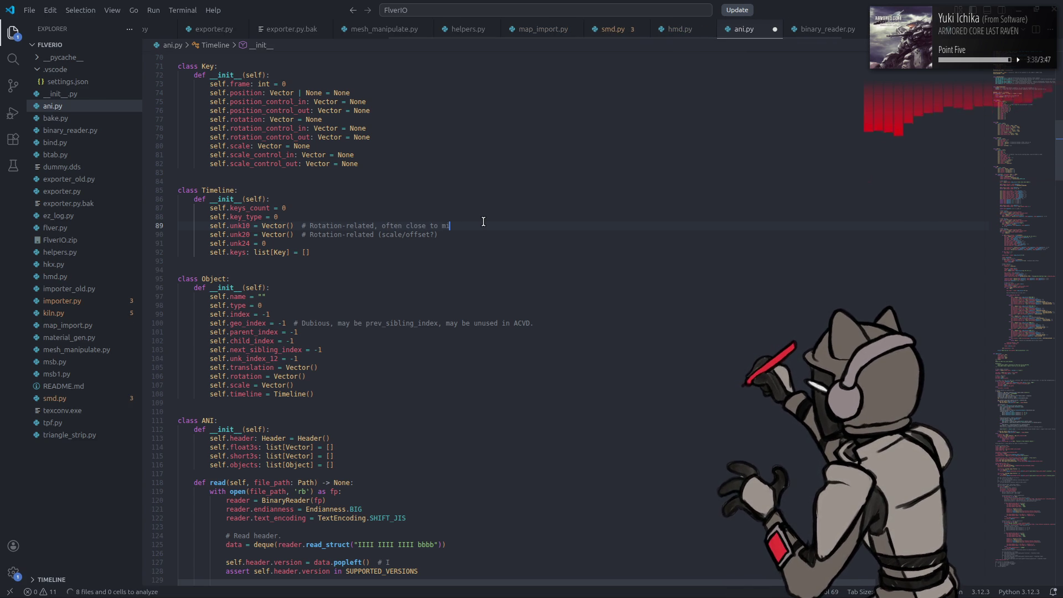
{"action": "type", "text": "nimum"}
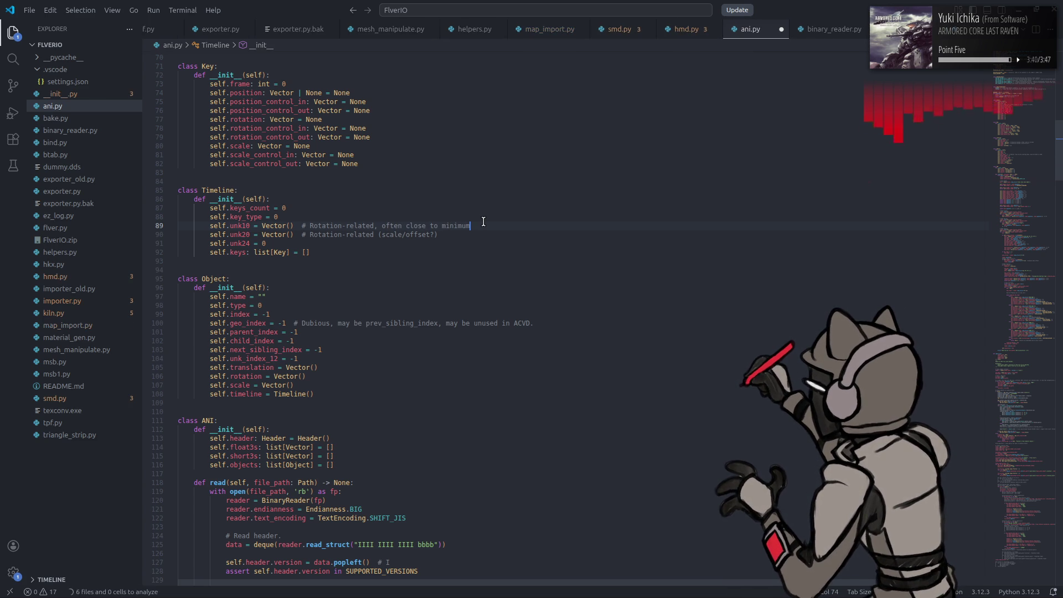
{"action": "type", "text": " but "}
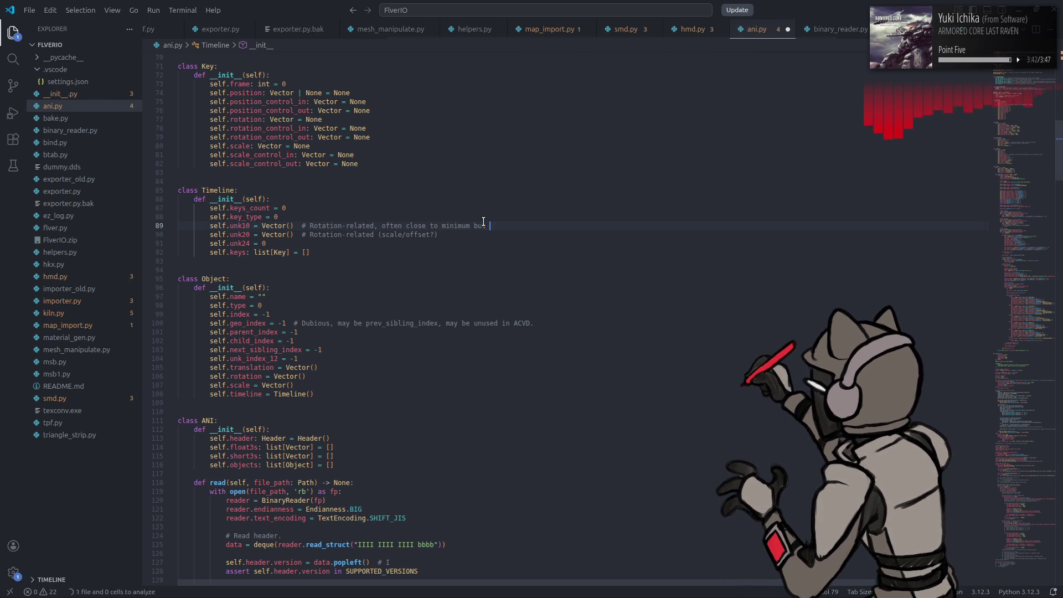
{"action": "type", "text": "not quite."}
Step: Copy that note to the unk20 line, change minimum to maximum, and save
{"action": "left_click_drag", "start_coordinate": [382, 225], "coordinate": [375, 225]}
{"action": "key", "text": "shift+End"}
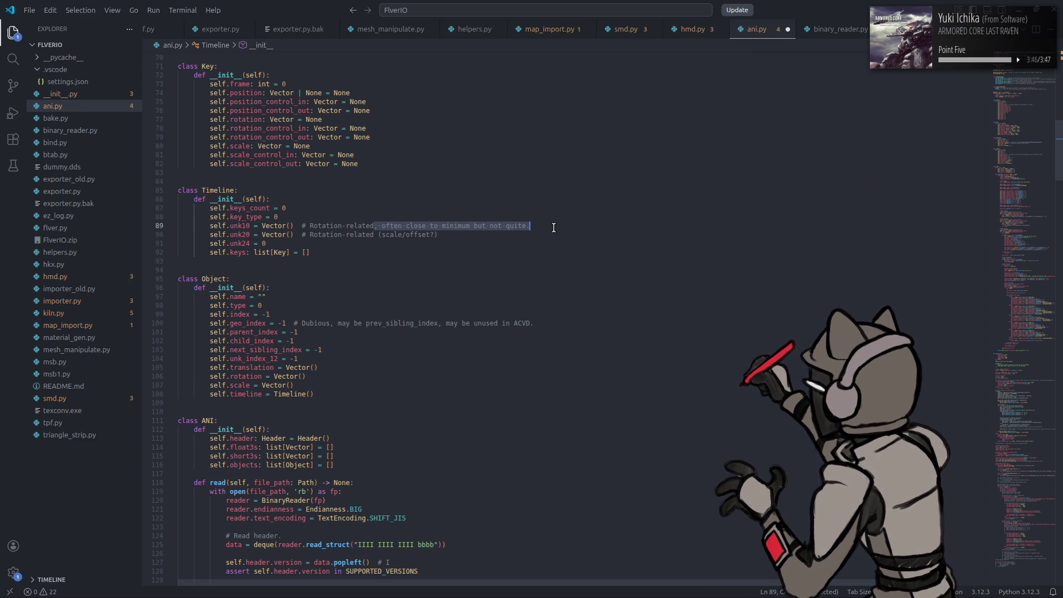
{"action": "key", "text": "ctrl+c"}
{"action": "left_click", "coordinate": [374, 235]}
{"action": "key", "text": "shift+End"}
{"action": "key", "text": "ctrl+v"}
{"action": "double_click", "coordinate": [458, 232]}
{"action": "type", "text": "maximum"}
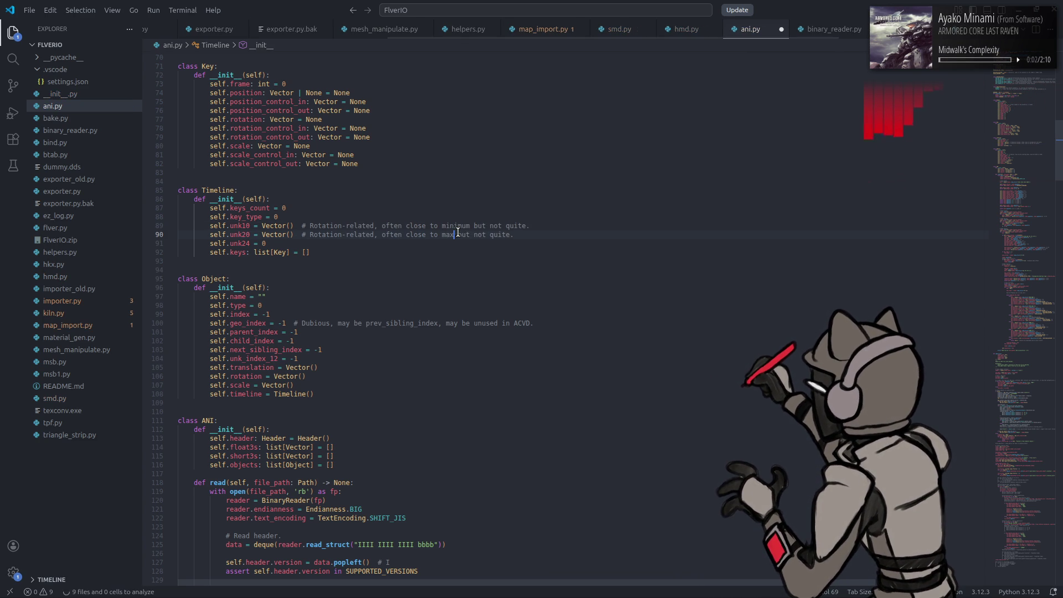
{"action": "key", "text": "ctrl+s"}
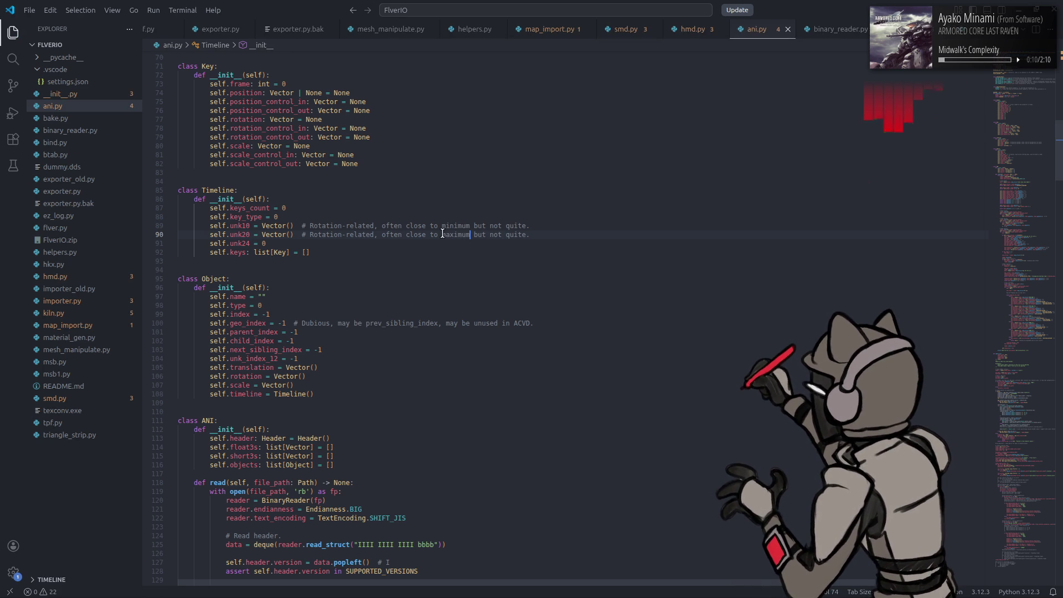
{"action": "left_click", "coordinate": [488, 205]}
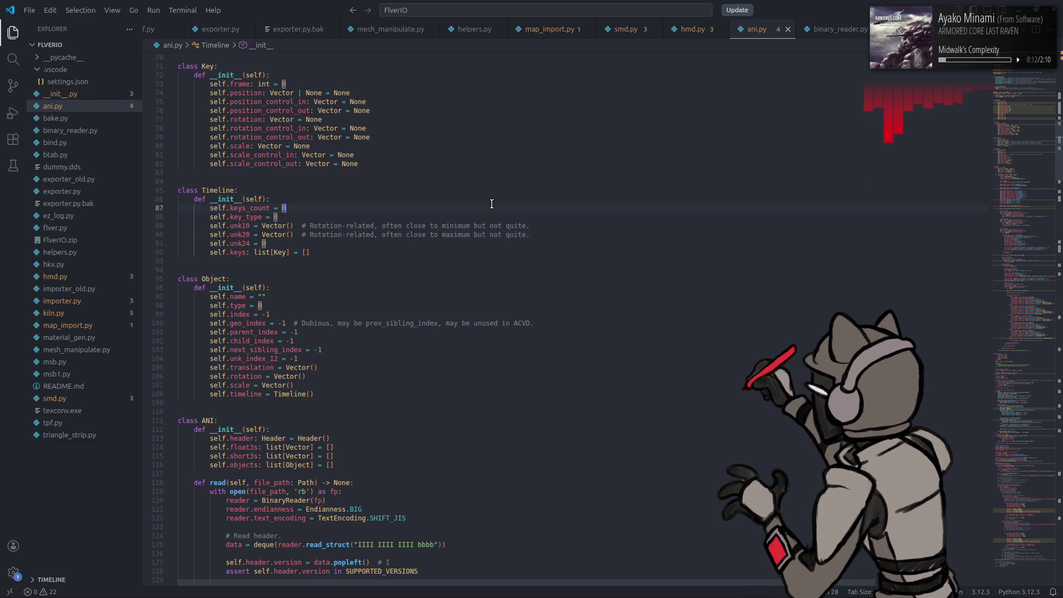
{"action": "scroll", "coordinate": [503, 296], "scroll_direction": "down", "scroll_amount": 20}
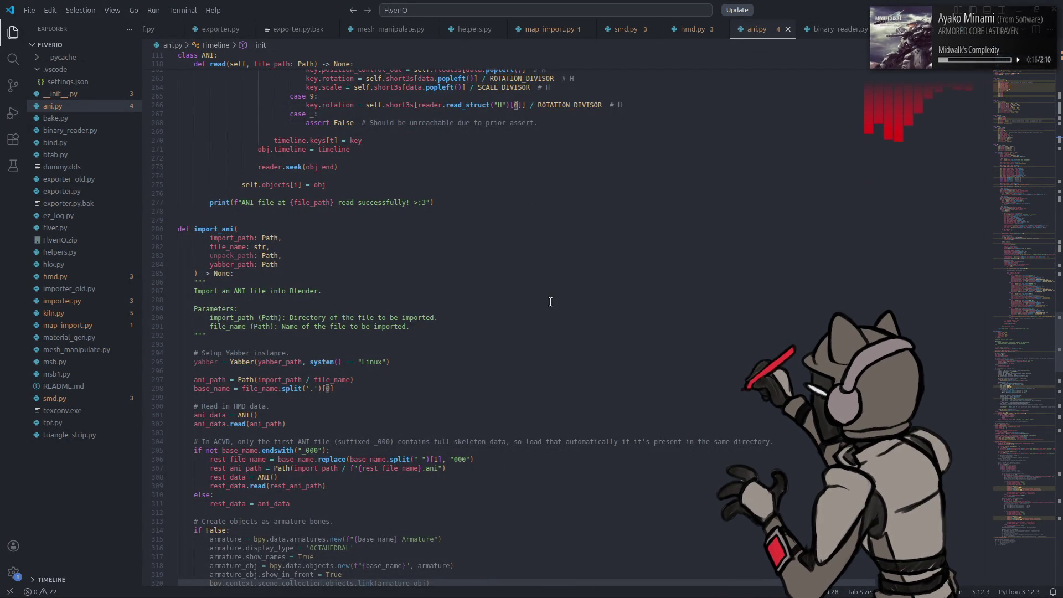
{"action": "scroll", "coordinate": [551, 296], "scroll_direction": "down", "scroll_amount": 17}
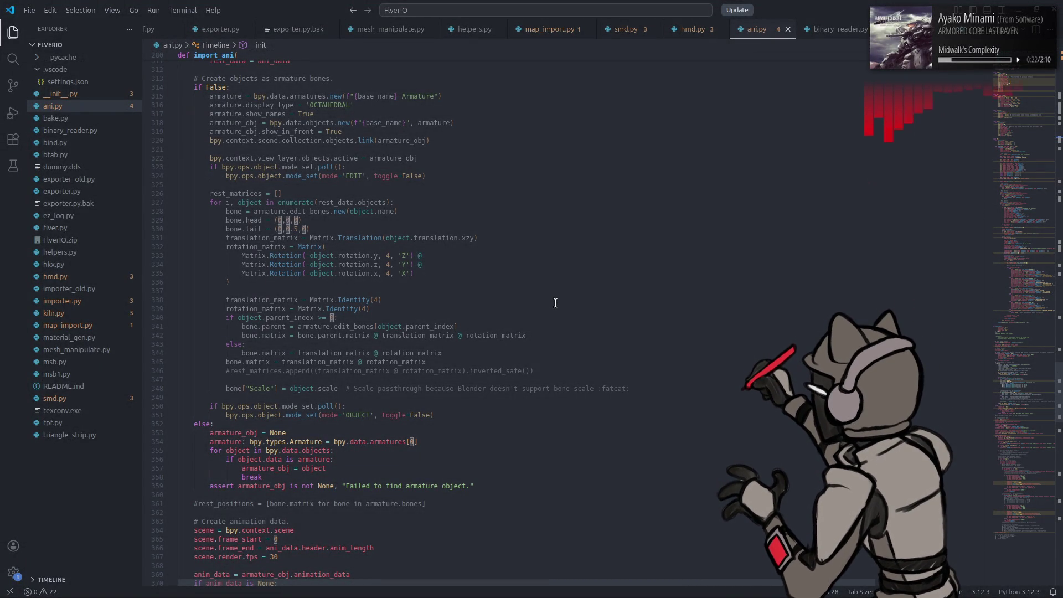
{"action": "scroll", "coordinate": [554, 302], "scroll_direction": "down", "scroll_amount": 20}
{"action": "scroll", "coordinate": [554, 303], "scroll_direction": "down", "scroll_amount": 2}
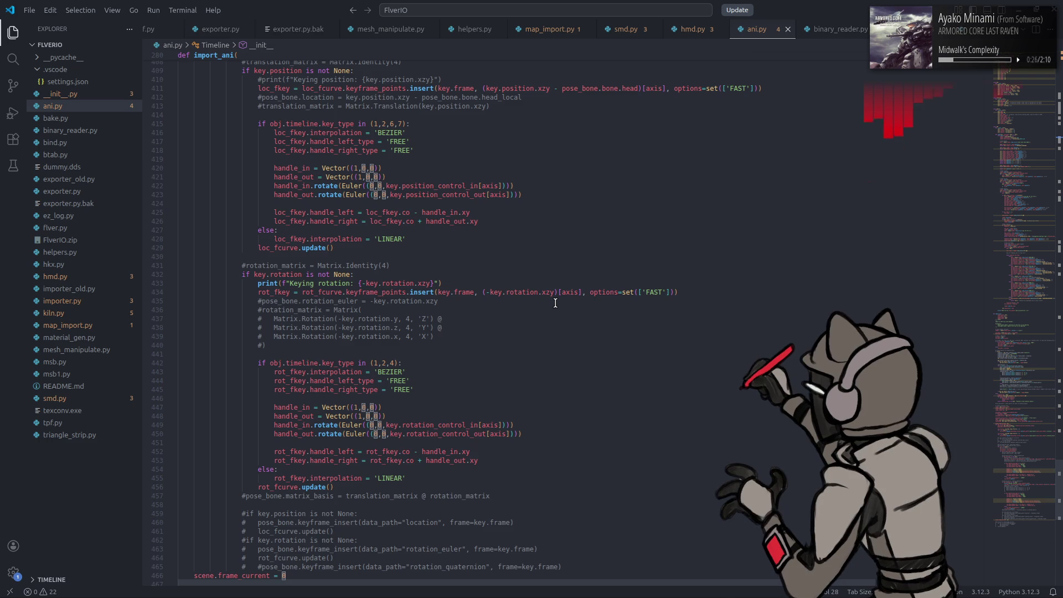
{"action": "scroll", "coordinate": [555, 302], "scroll_direction": "up", "scroll_amount": 20}
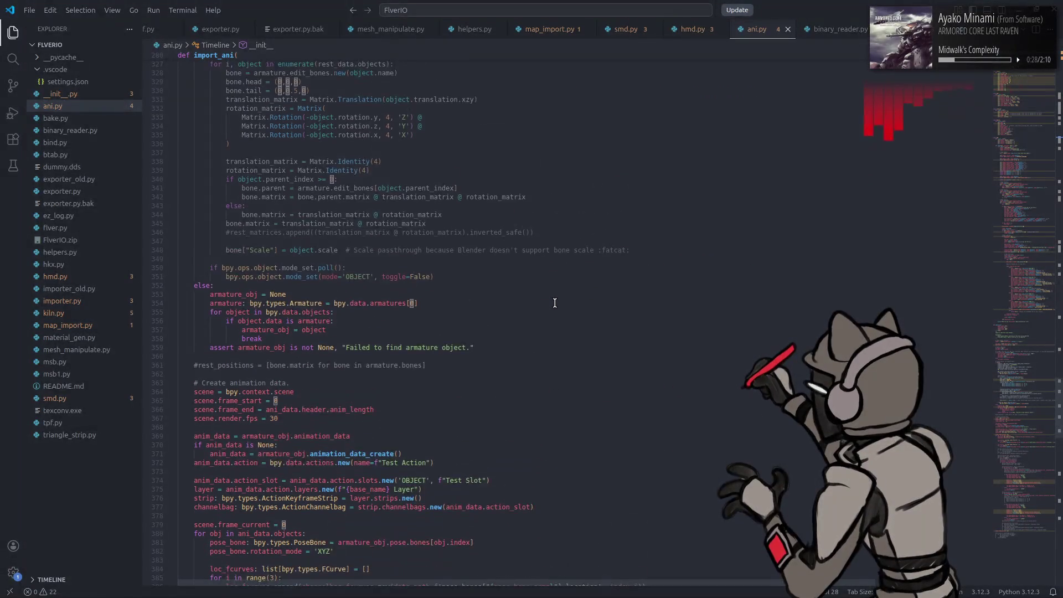
{"action": "scroll", "coordinate": [554, 303], "scroll_direction": "down", "scroll_amount": 1}
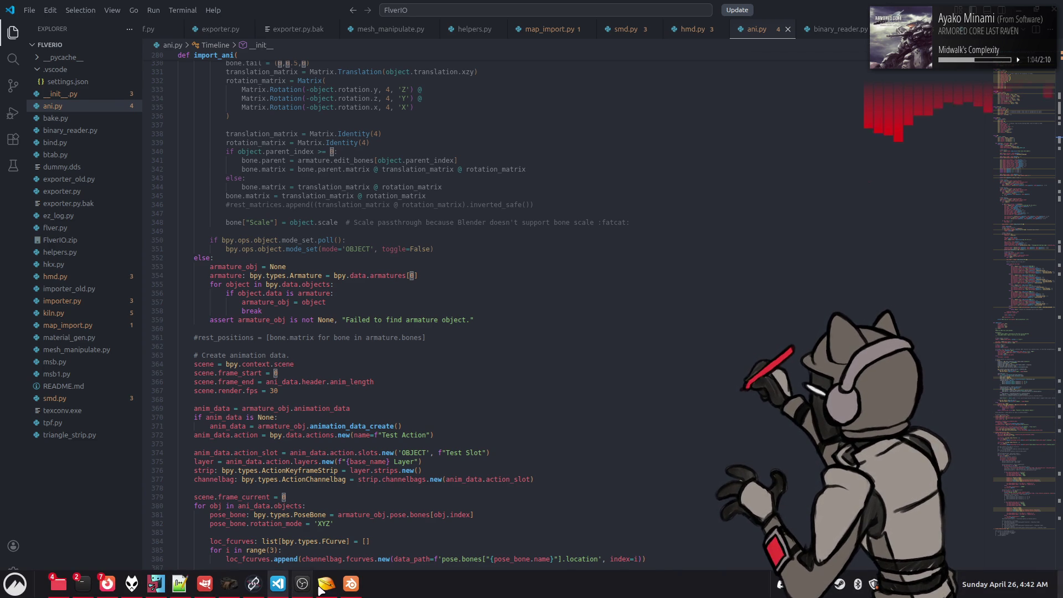
Step: Glance at another a00 animation file in 010 Editor, then return to a00_105.ani
{"action": "left_click", "coordinate": [326, 583]}
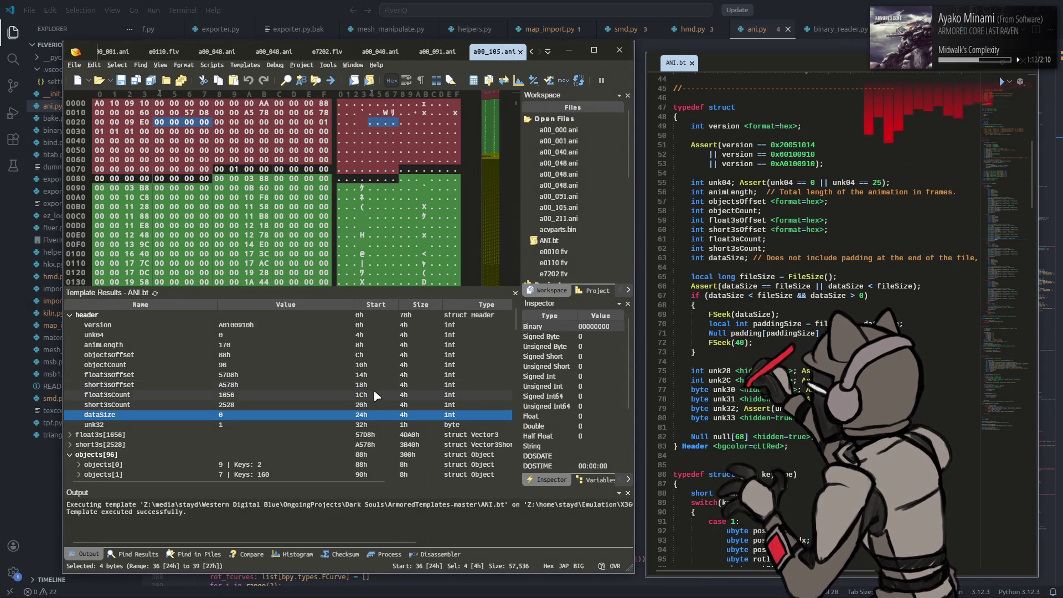
{"action": "scroll", "coordinate": [366, 382], "scroll_direction": "down", "scroll_amount": 5}
{"action": "scroll", "coordinate": [362, 379], "scroll_direction": "up", "scroll_amount": 5}
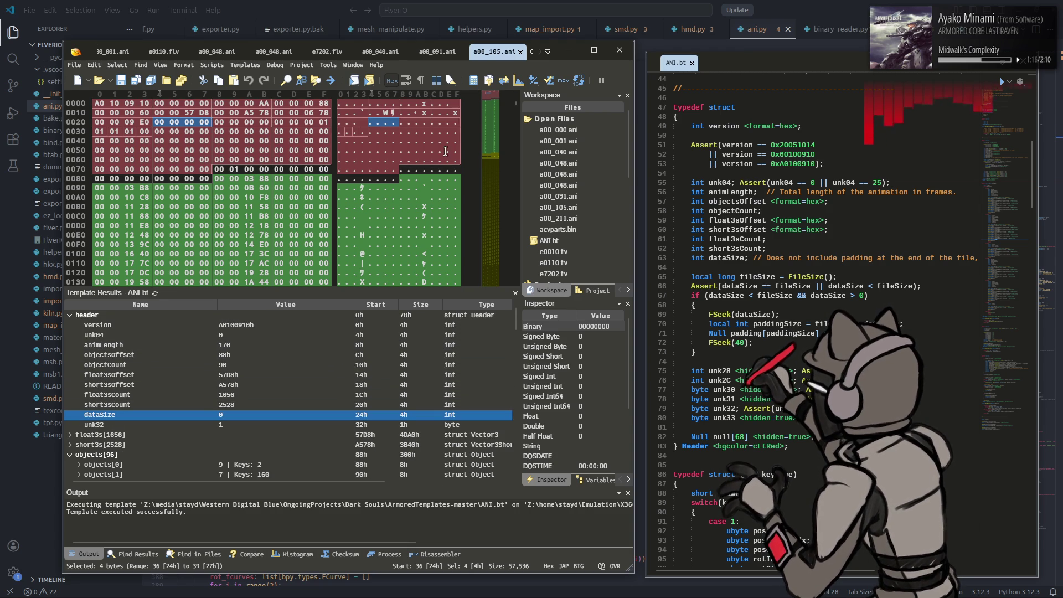
{"action": "scroll", "coordinate": [343, 53], "scroll_direction": "up", "scroll_amount": 1}
{"action": "scroll", "coordinate": [340, 52], "scroll_direction": "up", "scroll_amount": 4}
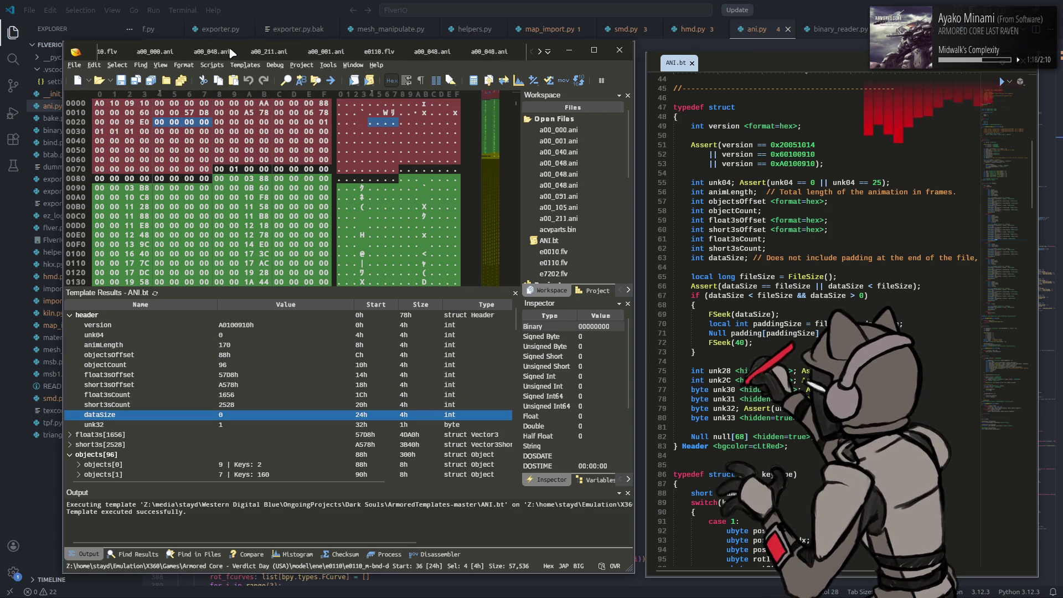
{"action": "left_click", "coordinate": [232, 53]}
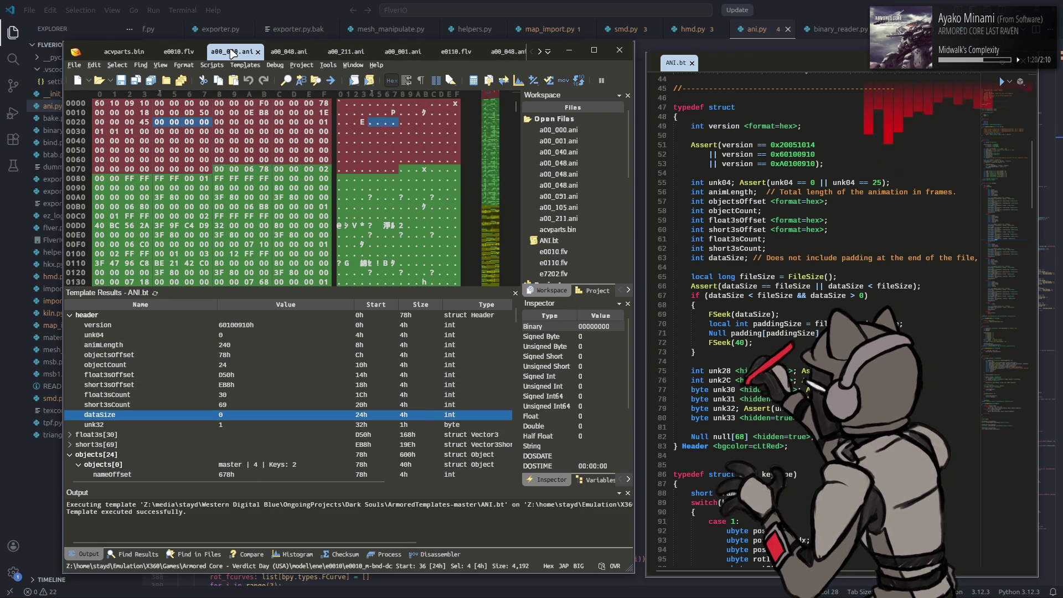
{"action": "scroll", "coordinate": [232, 53], "scroll_direction": "down", "scroll_amount": 5}
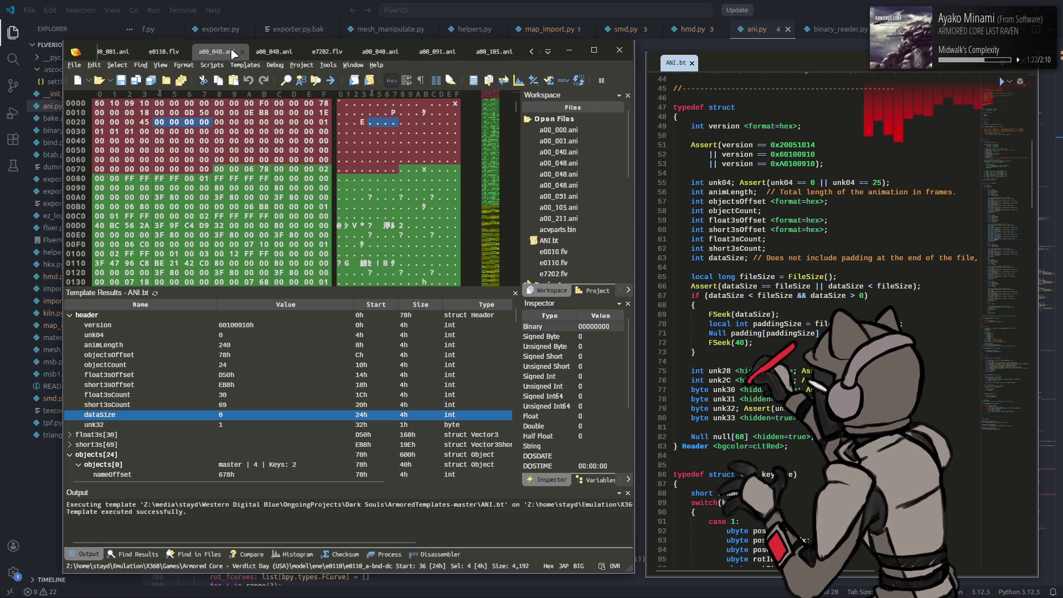
{"action": "left_click", "coordinate": [493, 51]}
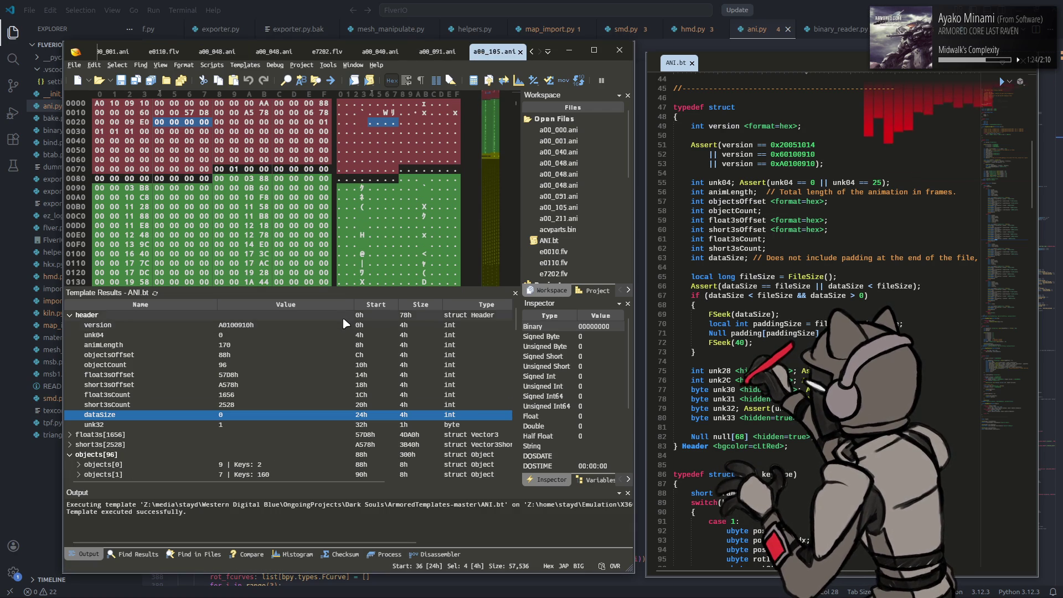
Step: Scroll the ANI.bt template down to the KeyFrame cases and switch back to ani.py
{"action": "scroll", "coordinate": [342, 320], "scroll_direction": "down", "scroll_amount": 3}
{"action": "scroll", "coordinate": [306, 358], "scroll_direction": "down", "scroll_amount": 20}
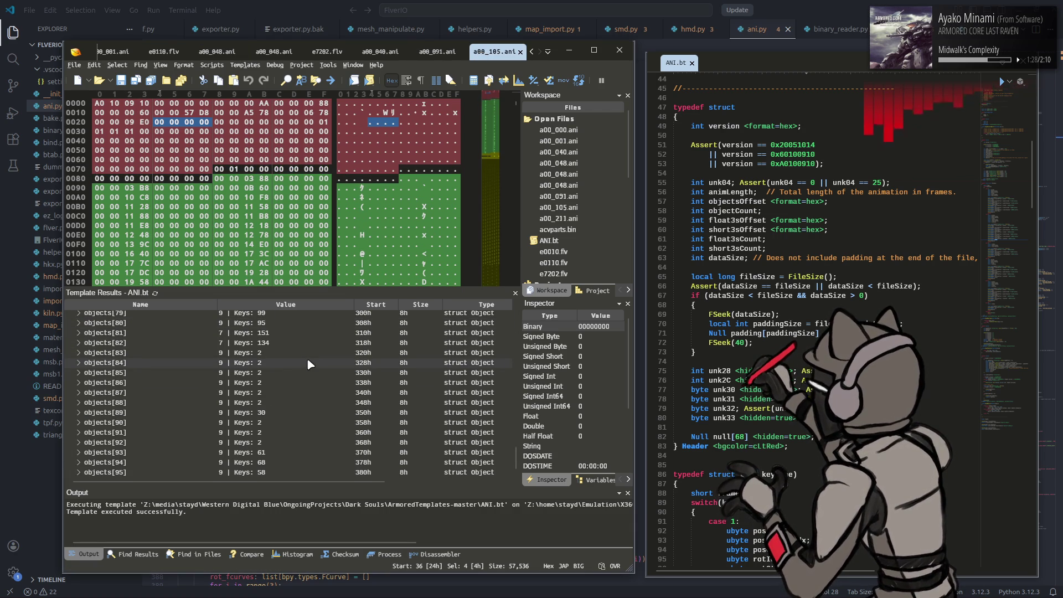
{"action": "scroll", "coordinate": [733, 335], "scroll_direction": "down", "scroll_amount": 20}
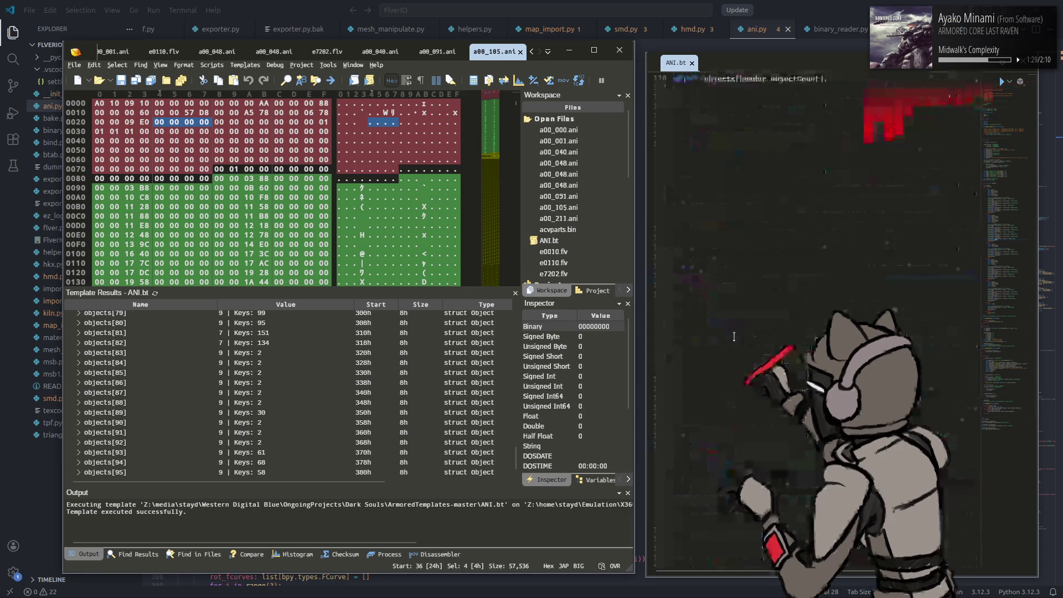
{"action": "scroll", "coordinate": [733, 335], "scroll_direction": "down", "scroll_amount": 14}
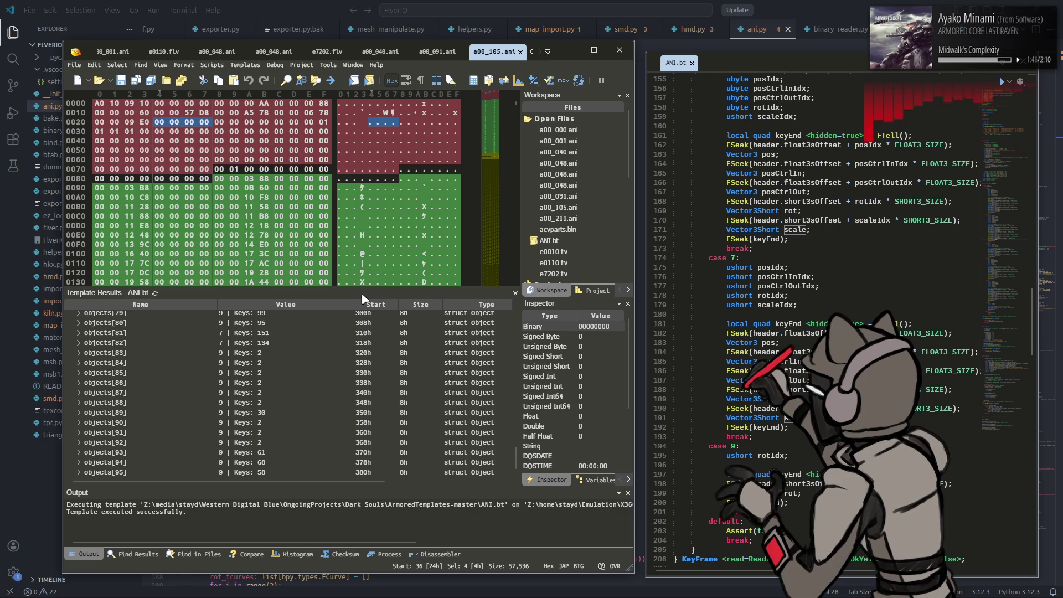
{"action": "key", "text": "alt+Tab"}
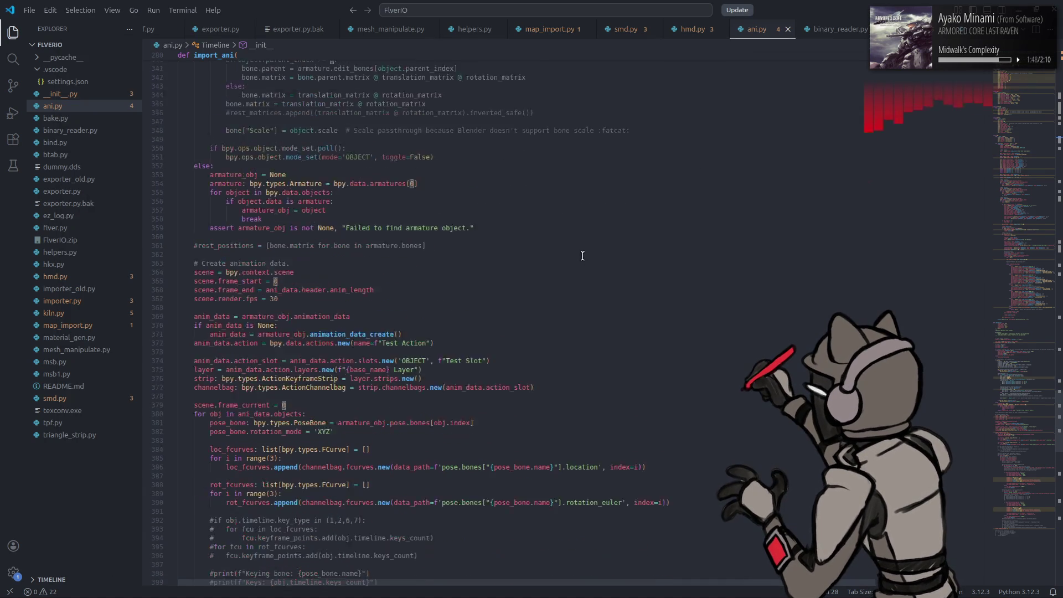
{"action": "scroll", "coordinate": [571, 250], "scroll_direction": "up", "scroll_amount": 20}
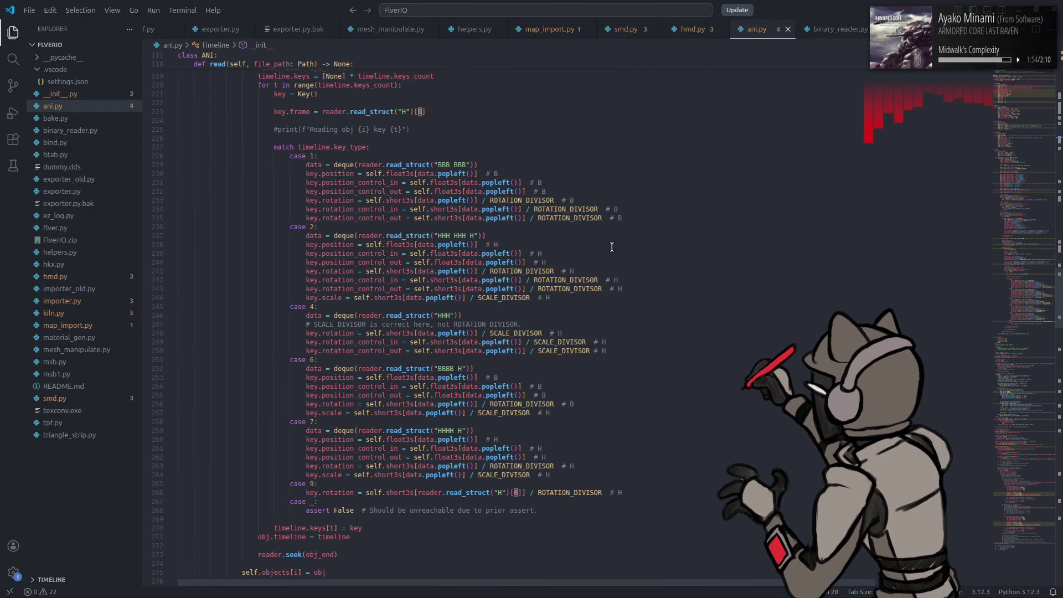
{"action": "left_click", "coordinate": [656, 348]}
{"action": "left_click", "coordinate": [657, 339]}
{"action": "left_click", "coordinate": [634, 321]}
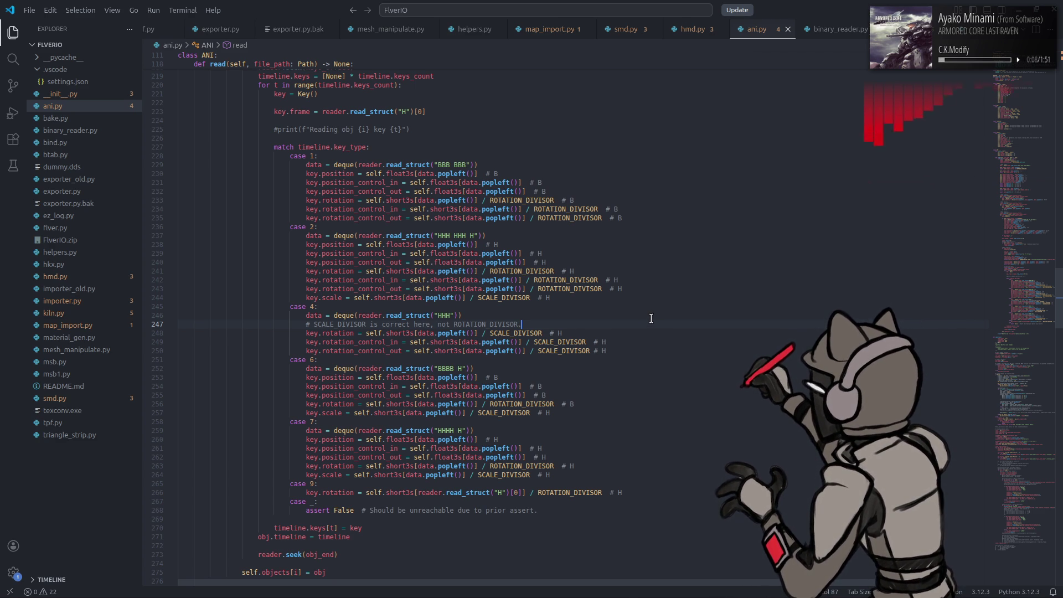
{"action": "double_click", "coordinate": [440, 218]}
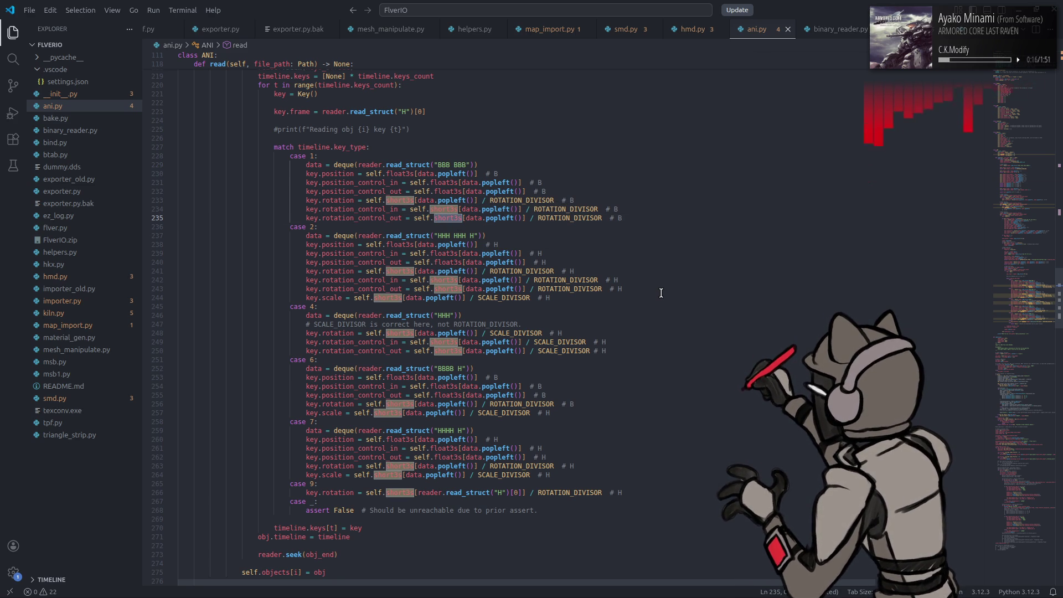
{"action": "double_click", "coordinate": [620, 296]}
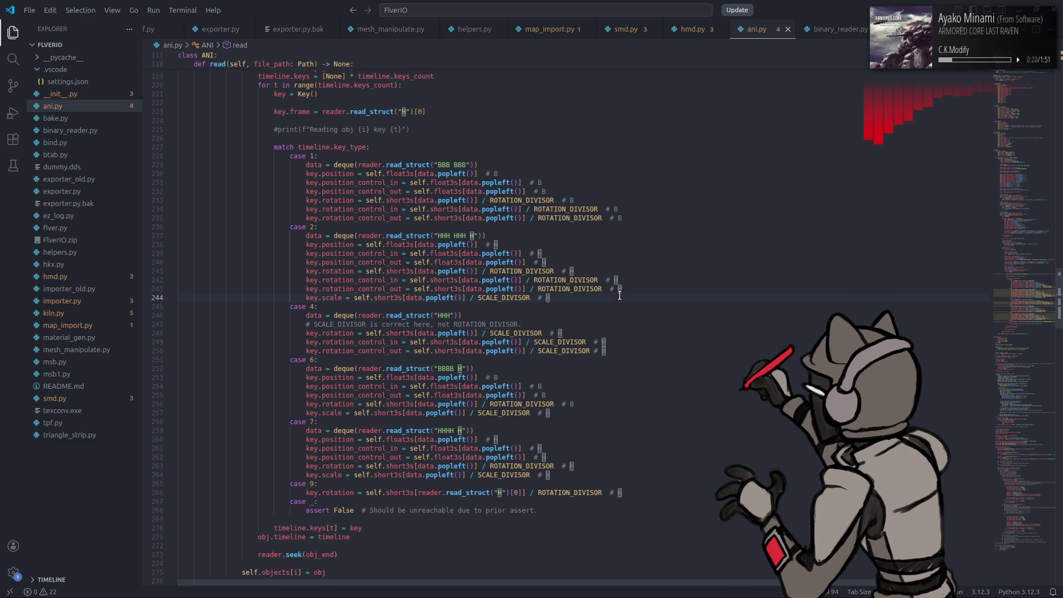
{"action": "left_click", "coordinate": [635, 314]}
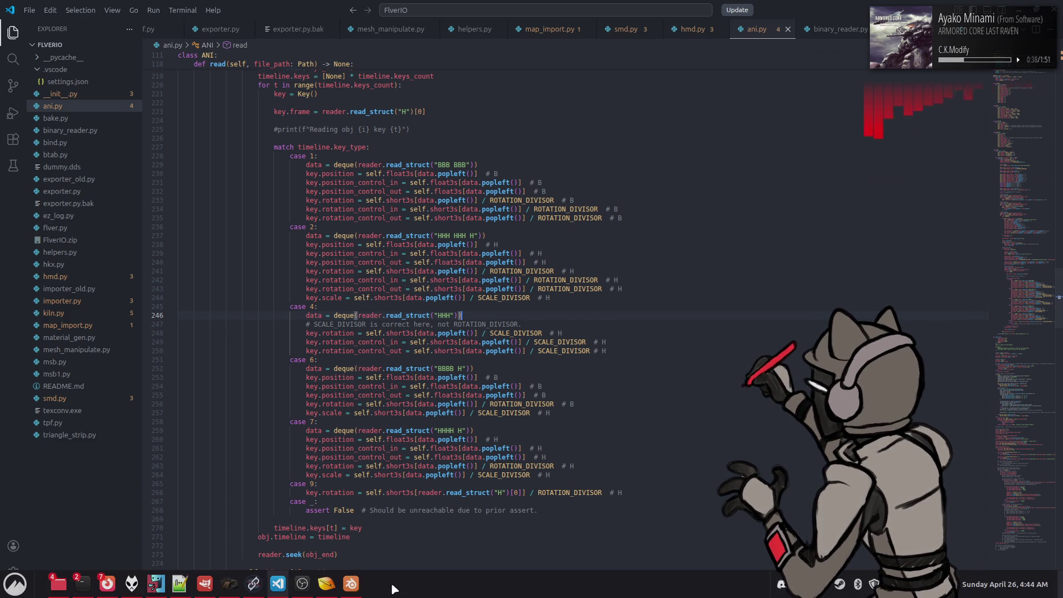
{"action": "left_click", "coordinate": [353, 587]}
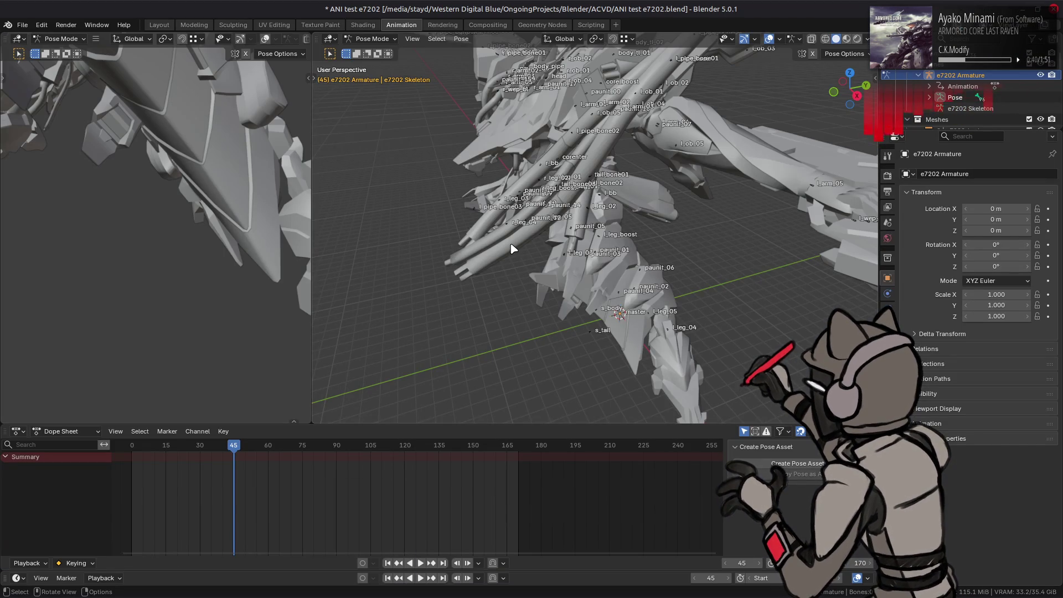
Step: Expand objects[1] > timeline > keys[160] to show keys[0] and keys[1]'s posCtrlIn data
{"action": "key", "text": "alt+Tab"}
{"action": "key", "text": "alt+Tab"}
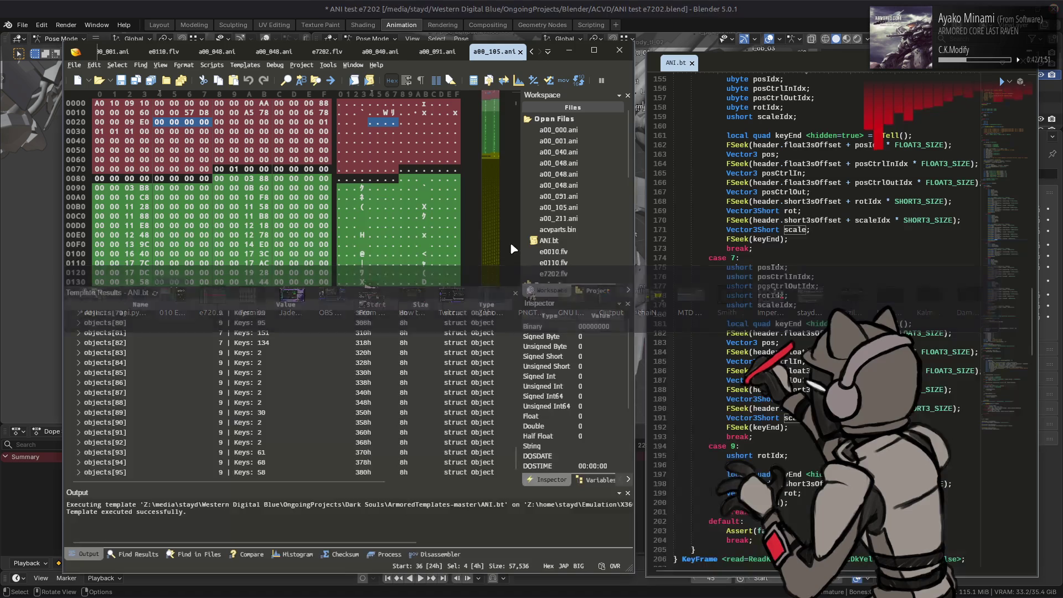
{"action": "scroll", "coordinate": [183, 378], "scroll_direction": "up", "scroll_amount": 20}
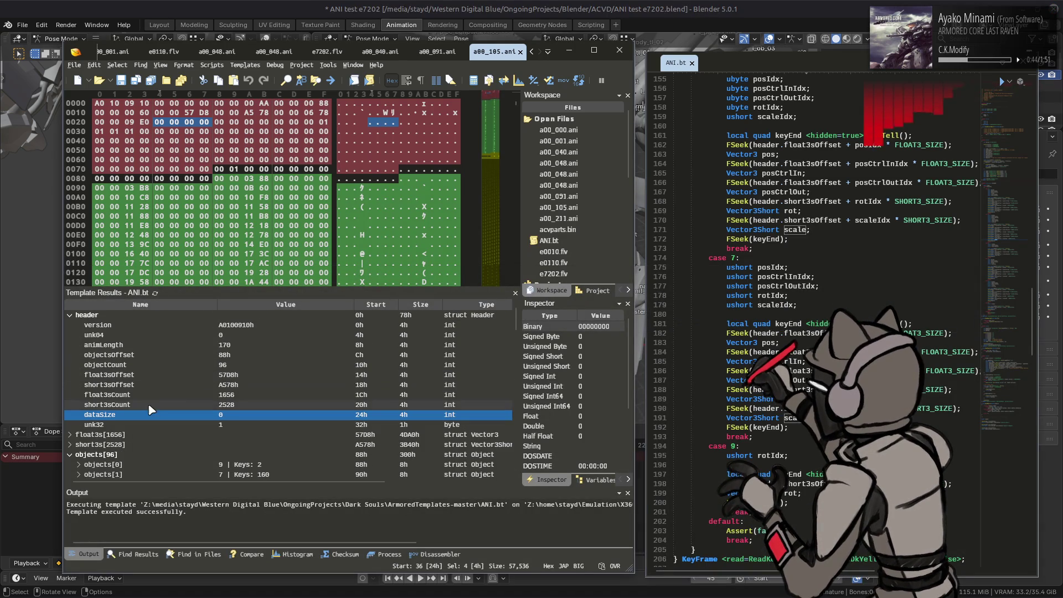
{"action": "left_click", "coordinate": [110, 386]}
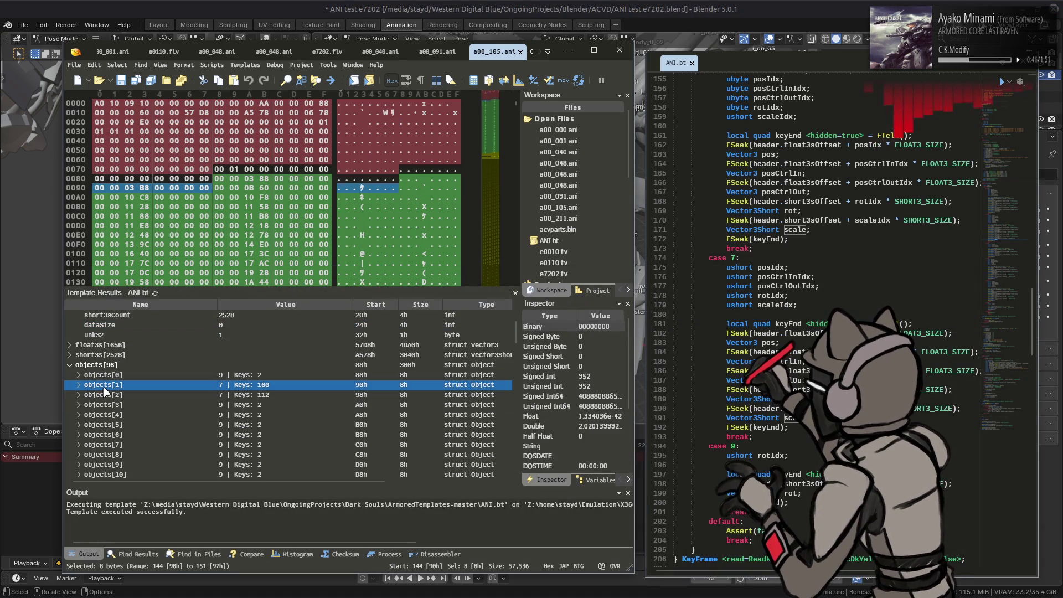
{"action": "left_click", "coordinate": [78, 385]}
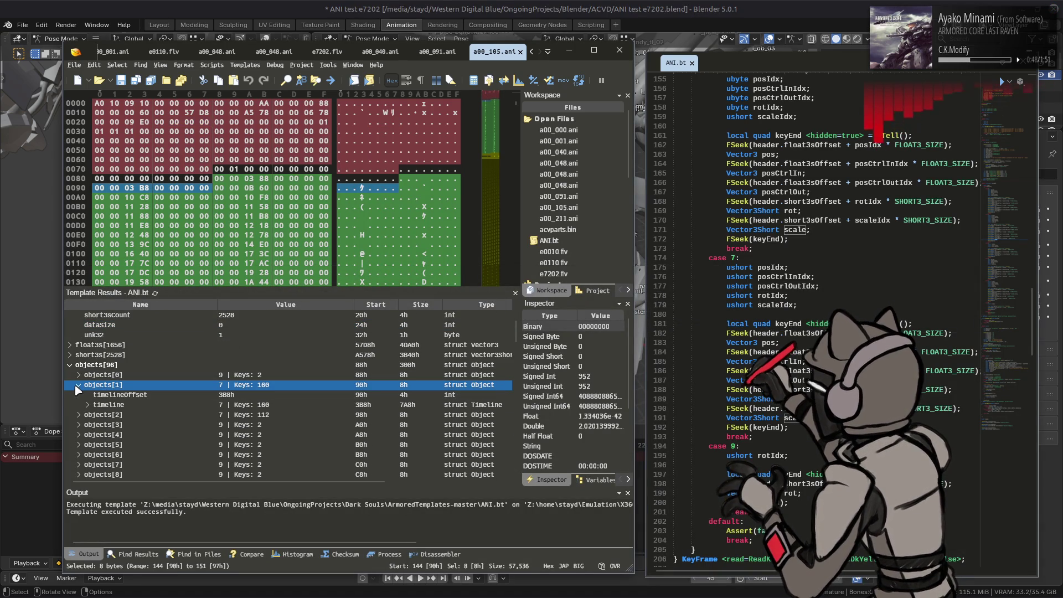
{"action": "left_click", "coordinate": [87, 404]}
{"action": "scroll", "coordinate": [91, 408], "scroll_direction": "down", "scroll_amount": 2}
{"action": "left_click", "coordinate": [95, 404]}
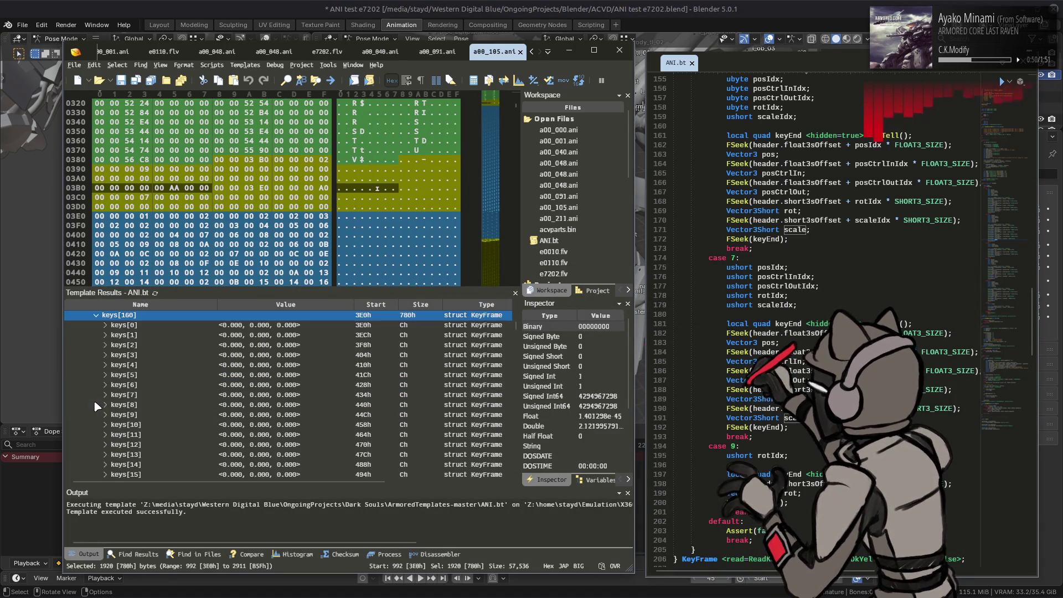
{"action": "left_click", "coordinate": [105, 325]}
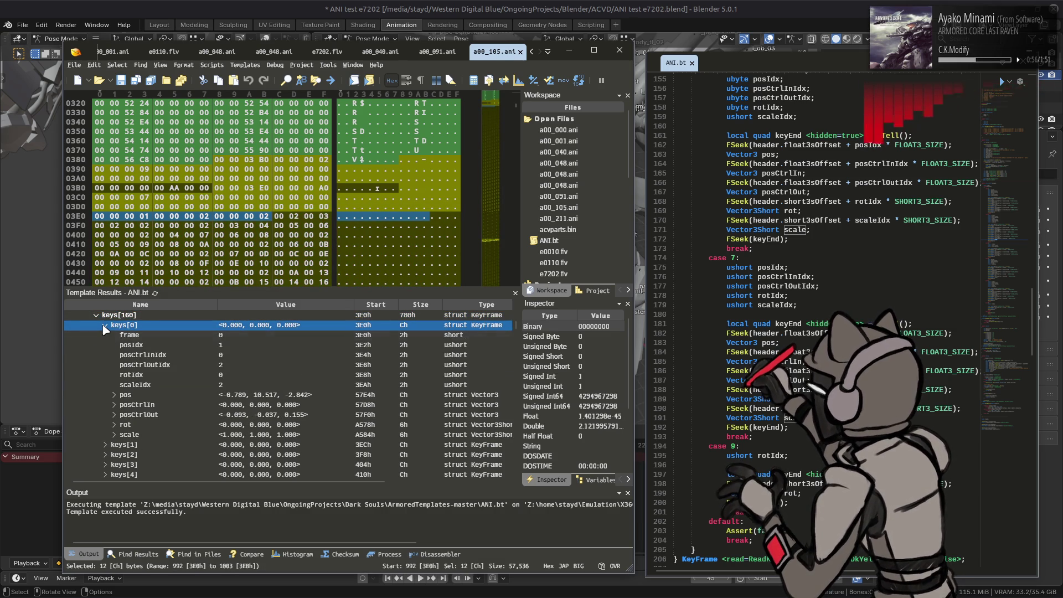
{"action": "scroll", "coordinate": [106, 376], "scroll_direction": "down", "scroll_amount": 1}
{"action": "left_click", "coordinate": [106, 418]}
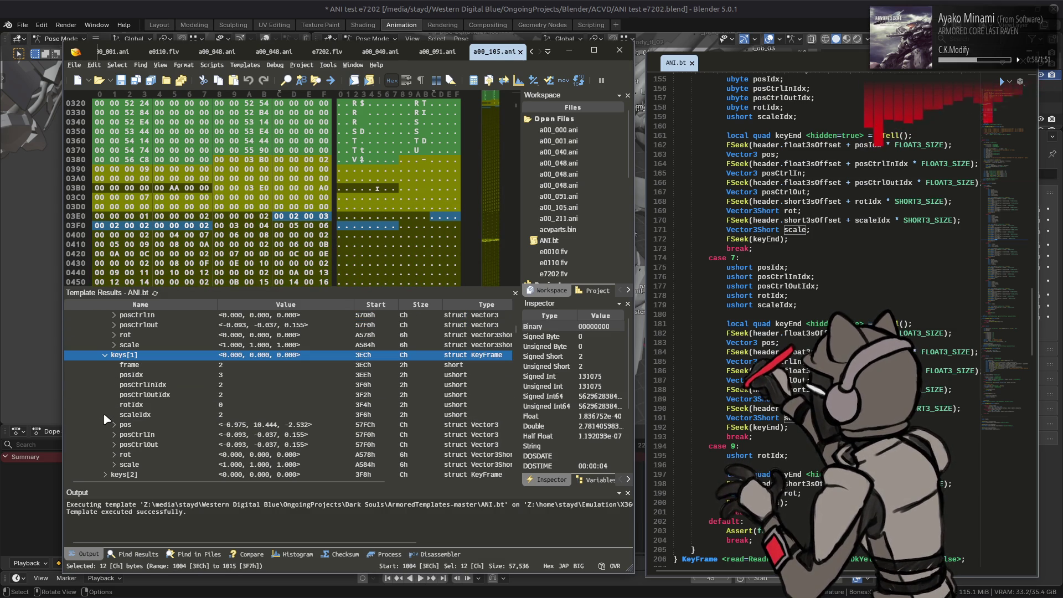
{"action": "left_click", "coordinate": [312, 434]}
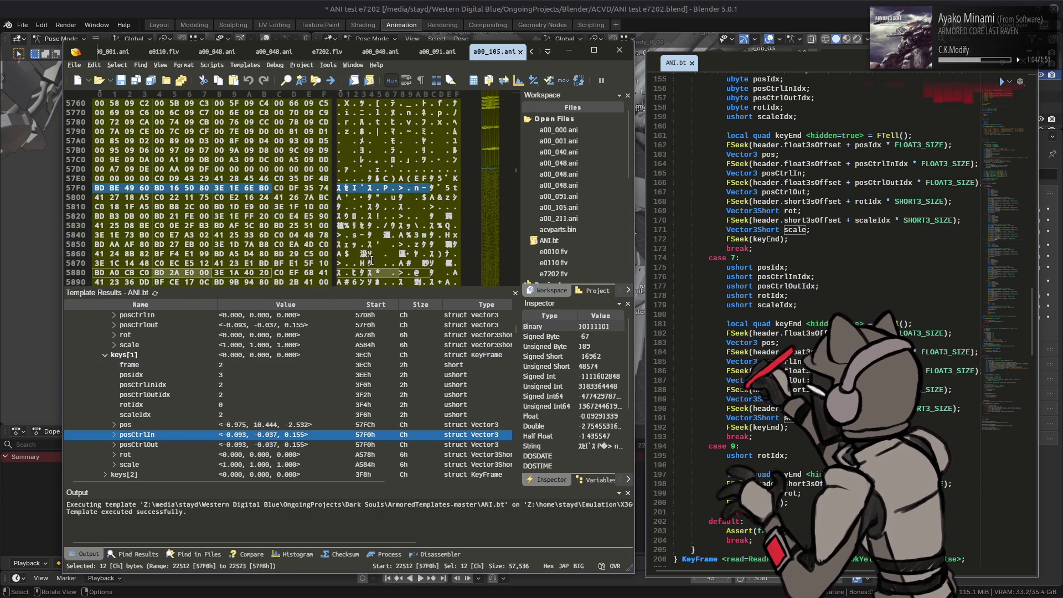
Step: Expand the e7202 Armature's Pose in Blender's Outliner to list the master and center bones
{"action": "left_click", "coordinate": [644, 150]}
{"action": "left_click", "coordinate": [928, 97]}
{"action": "key", "text": "alt+Tab"}
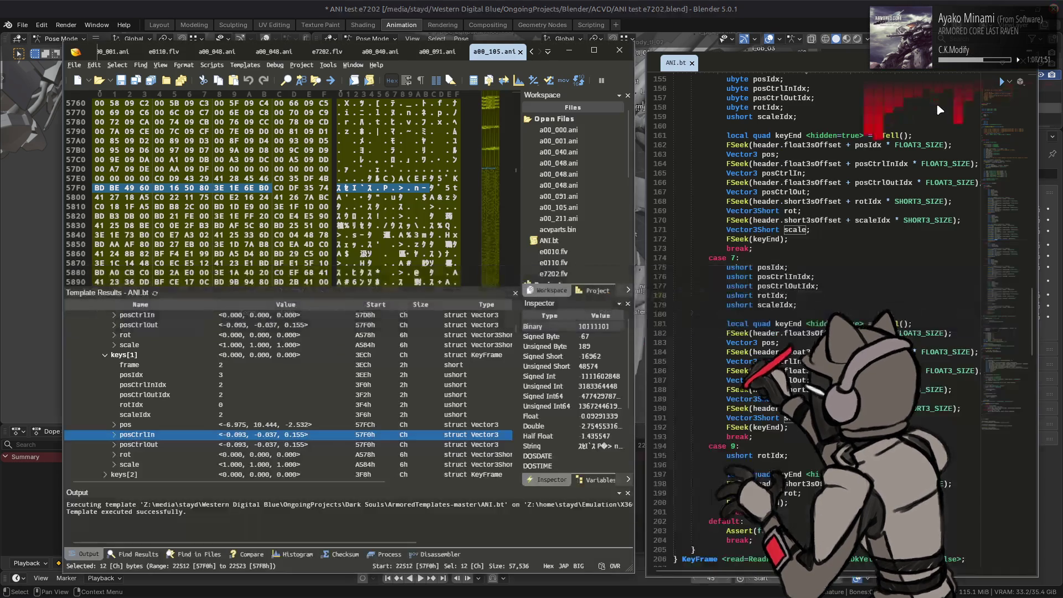
{"action": "scroll", "coordinate": [331, 383], "scroll_direction": "down", "scroll_amount": 7}
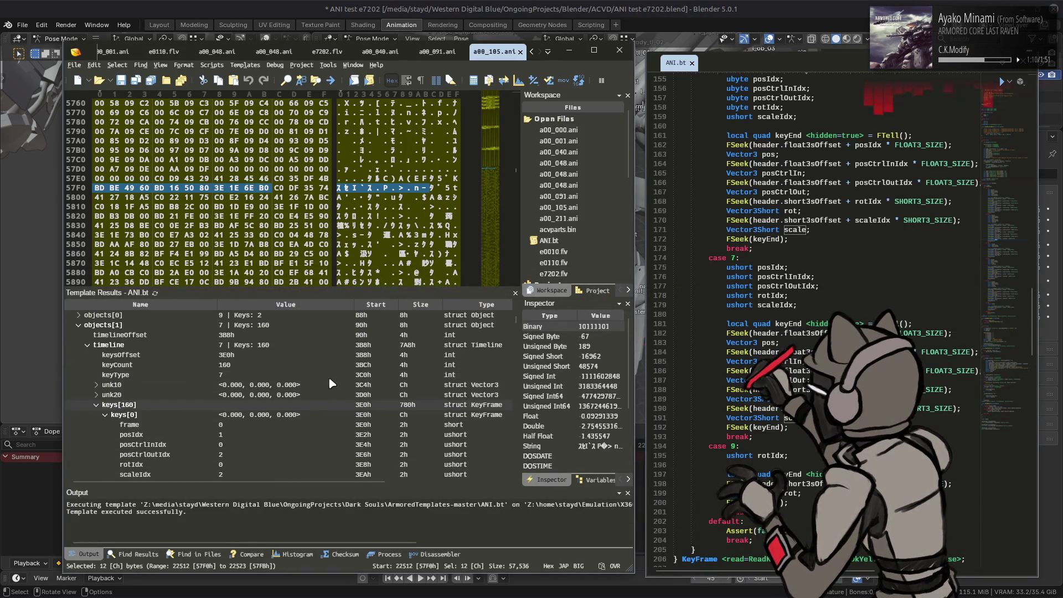
{"action": "key", "text": "alt+Tab"}
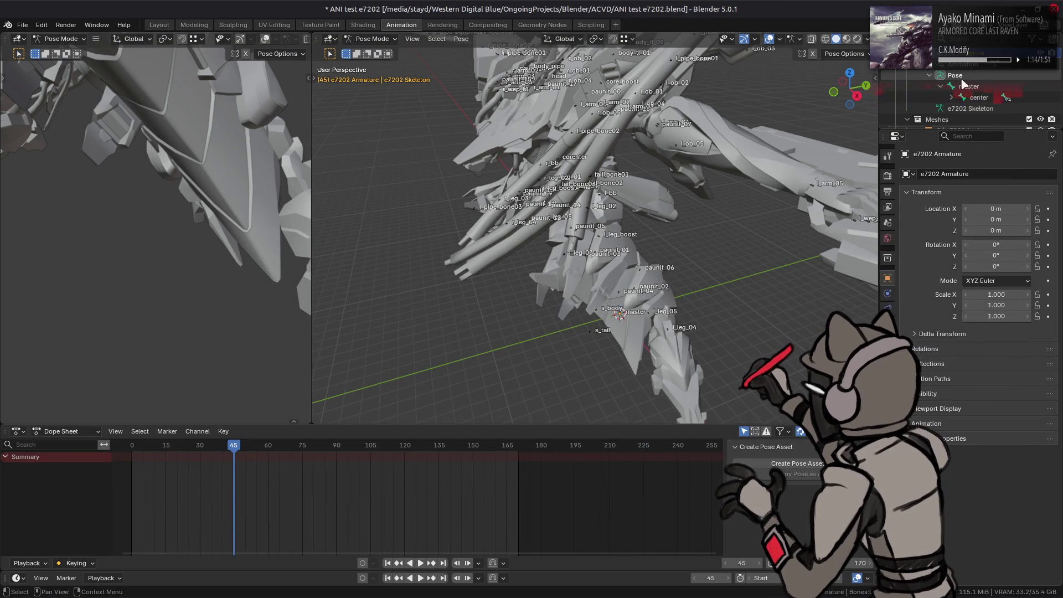
Step: Select the center bone and switch the Dope Sheet to a Graph Editor showing Test Action's channels
{"action": "left_click", "coordinate": [977, 97]}
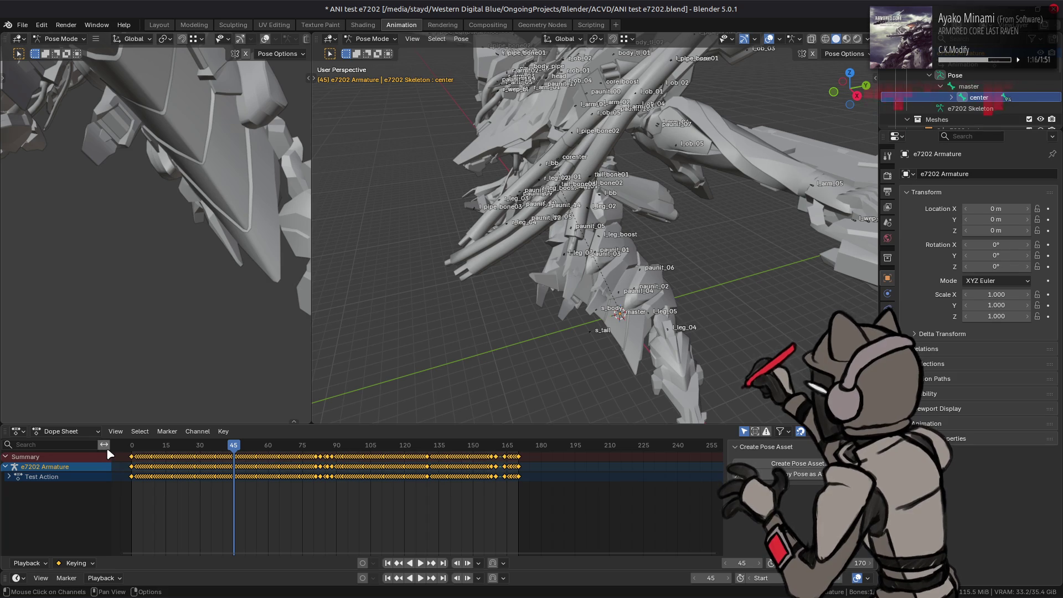
{"action": "left_click", "coordinate": [20, 39]}
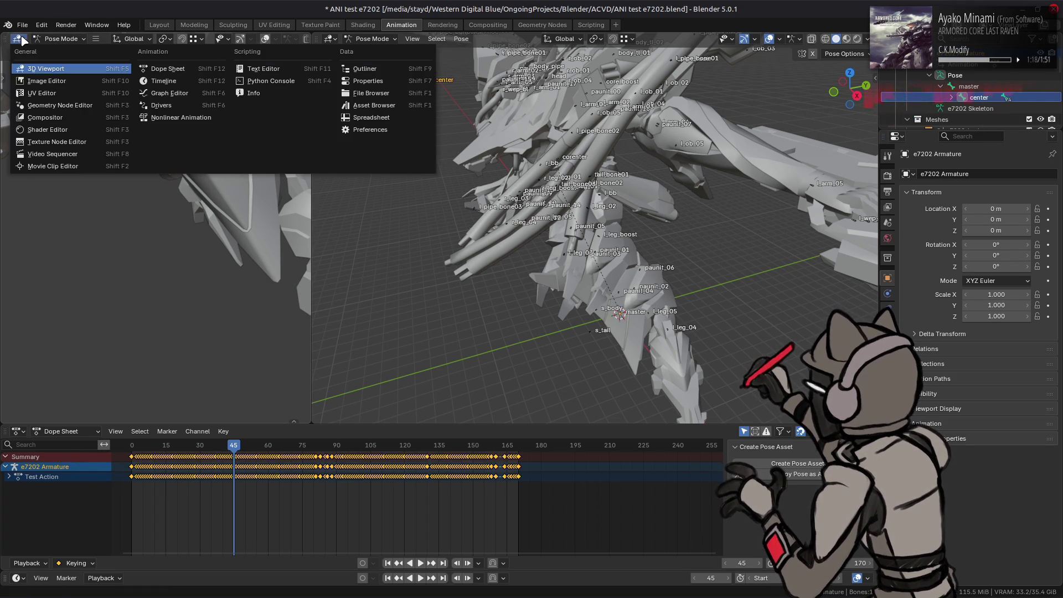
{"action": "left_click", "coordinate": [16, 432]}
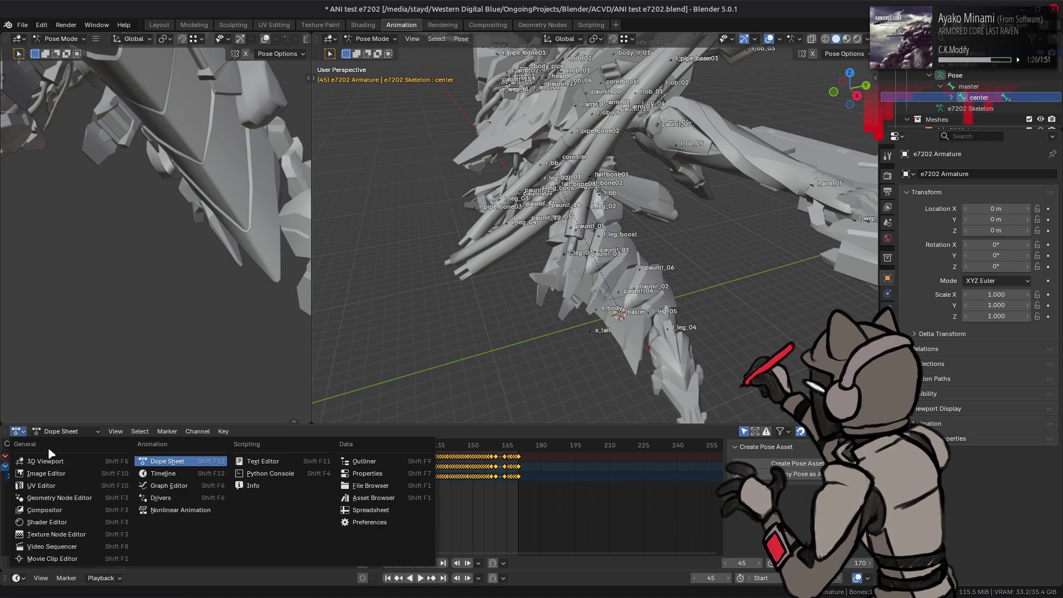
{"action": "left_click", "coordinate": [182, 487]}
{"action": "mouse_move", "coordinate": [197, 504]}
{"action": "middle_mouse_down"}
{"action": "mouse_move", "coordinate": [473, 494]}
{"action": "mouse_move", "coordinate": [324, 485]}
{"action": "middle_mouse_up"}
{"action": "left_click", "coordinate": [9, 466]}
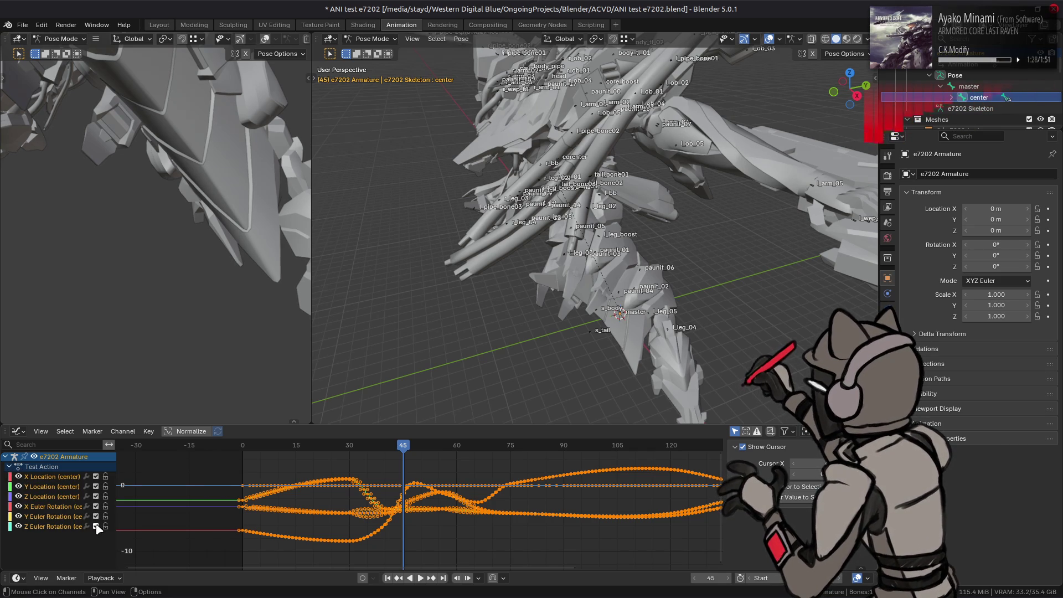
Step: Hide the X/Y/Z Euler Rotation curves, keep X Location active, and zoom near frame 45
{"action": "left_click_drag", "start_coordinate": [20, 520], "coordinate": [19, 505]}
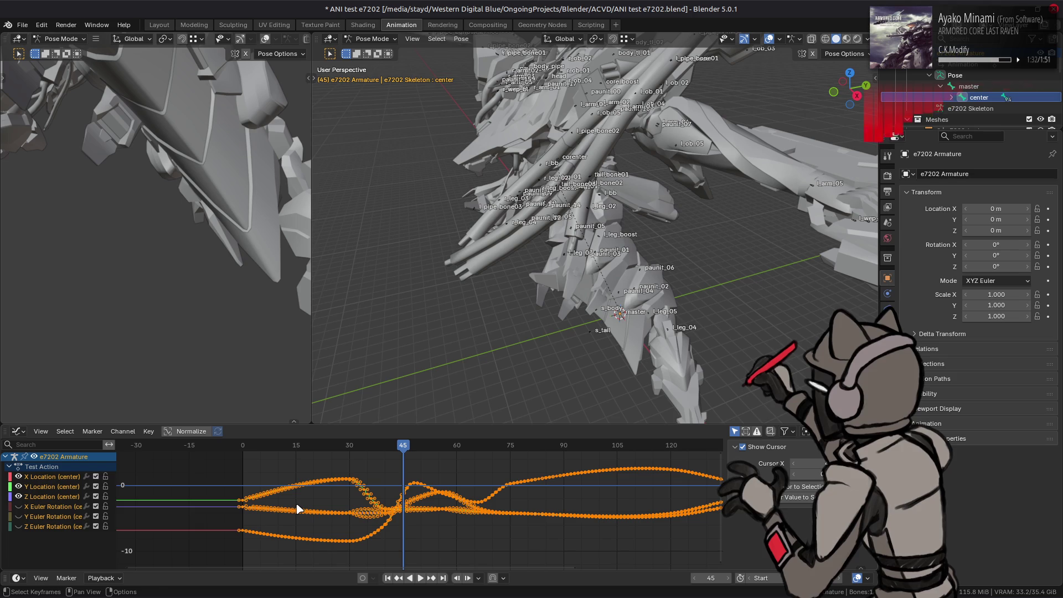
{"action": "left_click", "coordinate": [24, 480]}
{"action": "left_click", "coordinate": [22, 479]}
{"action": "left_click", "coordinate": [22, 479]}
{"action": "left_click", "coordinate": [22, 479]}
{"action": "left_click", "coordinate": [22, 479]}
{"action": "key", "text": "Home"}
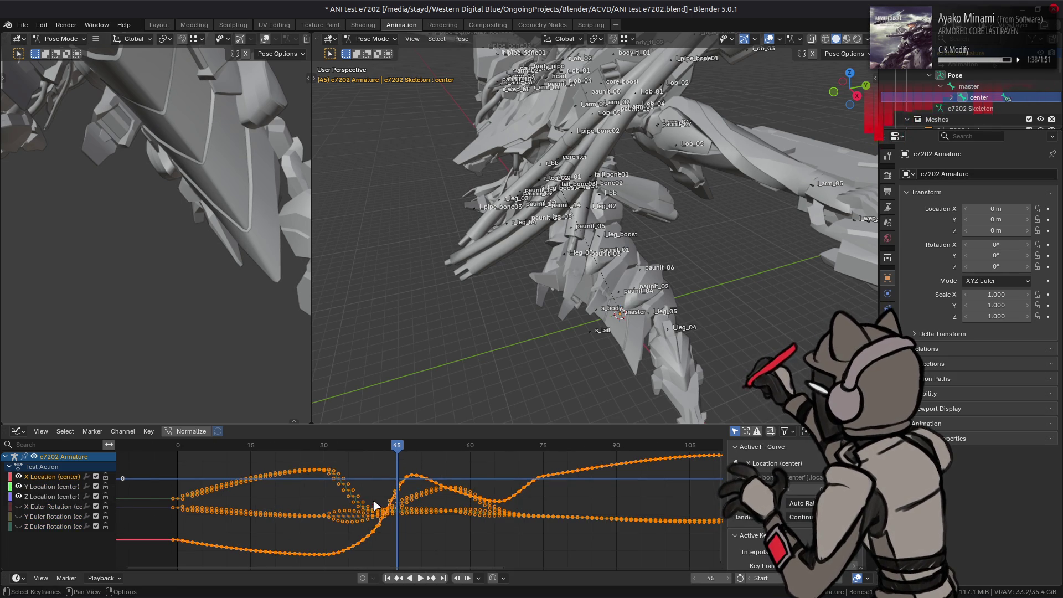
{"action": "scroll", "coordinate": [386, 496], "scroll_direction": "up", "scroll_amount": 6}
{"action": "mouse_move", "coordinate": [409, 521]}
{"action": "middle_mouse_down", "text": "ctrl"}
{"action": "mouse_move", "coordinate": [401, 481]}
{"action": "mouse_move", "coordinate": [427, 525]}
{"action": "mouse_move", "coordinate": [429, 503]}
{"action": "mouse_move", "coordinate": [401, 477]}
{"action": "mouse_move", "coordinate": [387, 482]}
{"action": "mouse_move", "coordinate": [483, 465]}
{"action": "mouse_move", "coordinate": [524, 512]}
{"action": "mouse_move", "coordinate": [516, 467]}
{"action": "mouse_move", "coordinate": [560, 550]}
{"action": "mouse_move", "coordinate": [557, 457]}
{"action": "middle_mouse_up", "text": "ctrl"}
{"action": "scroll", "coordinate": [372, 484], "scroll_direction": "down", "scroll_amount": 2}
{"action": "mouse_move", "coordinate": [375, 481]}
{"action": "middle_mouse_down"}
{"action": "mouse_move", "coordinate": [387, 519]}
{"action": "mouse_move", "coordinate": [386, 498]}
{"action": "middle_mouse_up"}
{"action": "scroll", "coordinate": [388, 520], "scroll_direction": "down", "scroll_amount": 1}
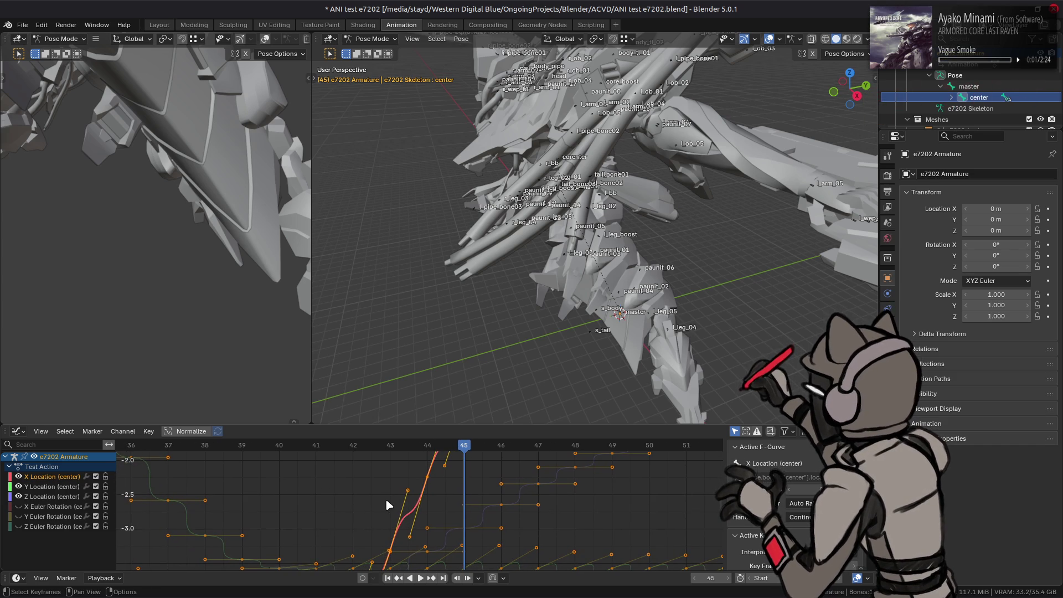
{"action": "scroll", "coordinate": [385, 498], "scroll_direction": "down", "scroll_amount": 1}
{"action": "mouse_move", "coordinate": [374, 521]}
{"action": "middle_mouse_down"}
{"action": "mouse_move", "coordinate": [443, 509]}
{"action": "mouse_move", "coordinate": [493, 462]}
{"action": "mouse_move", "coordinate": [547, 466]}
{"action": "middle_mouse_up"}
{"action": "mouse_move", "coordinate": [531, 517]}
{"action": "middle_mouse_down"}
{"action": "mouse_move", "coordinate": [662, 487]}
{"action": "mouse_move", "coordinate": [629, 487]}
{"action": "mouse_move", "coordinate": [591, 526]}
{"action": "mouse_move", "coordinate": [457, 522]}
{"action": "mouse_move", "coordinate": [375, 552]}
{"action": "mouse_move", "coordinate": [335, 547]}
{"action": "middle_mouse_up"}
{"action": "middle_click_drag", "start_coordinate": [260, 498], "coordinate": [367, 487]}
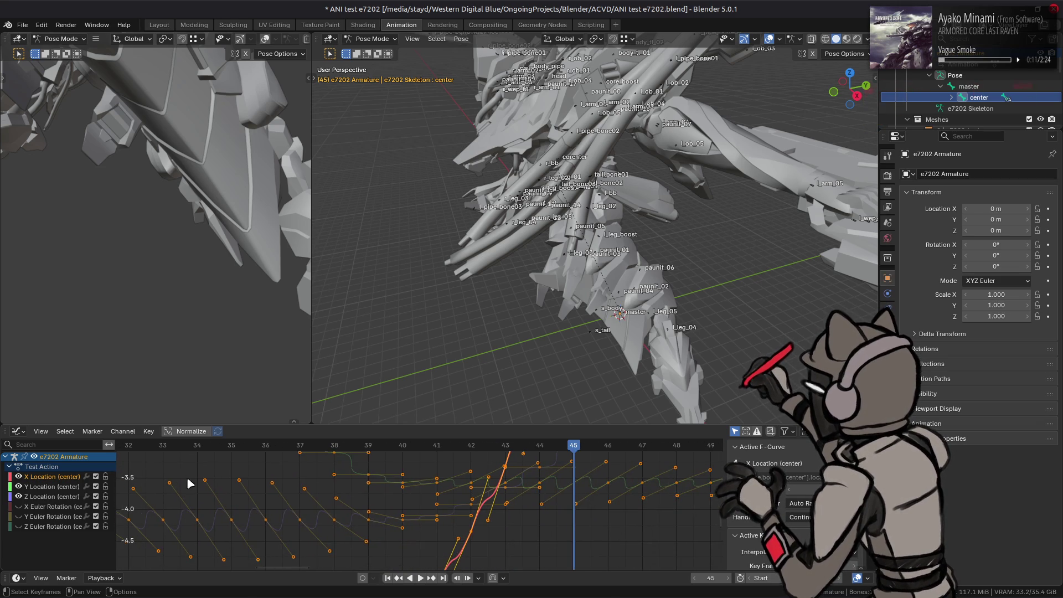
{"action": "middle_click_drag", "start_coordinate": [211, 476], "coordinate": [365, 466]}
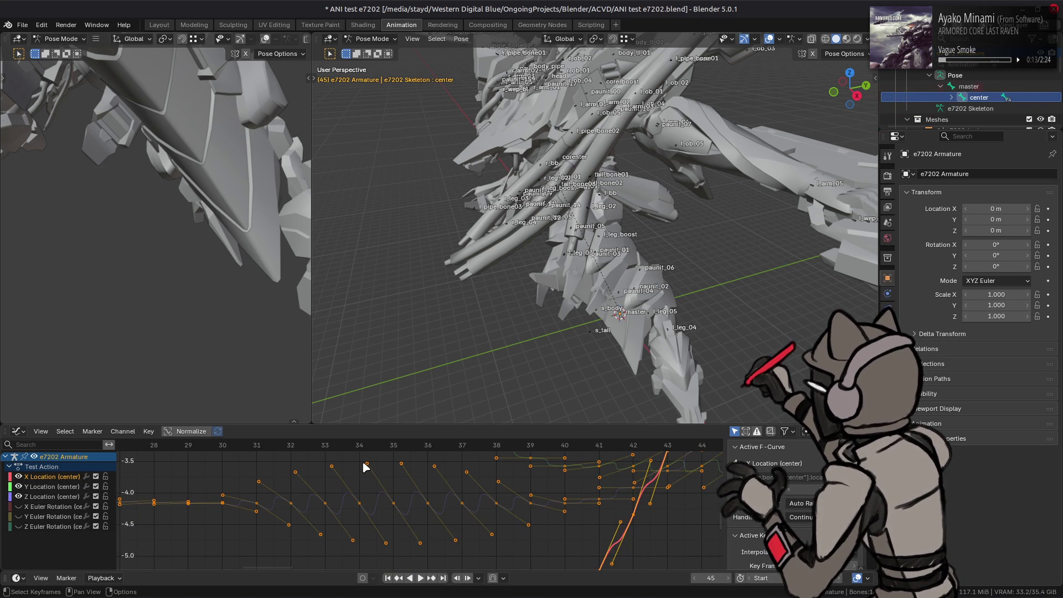
{"action": "scroll", "coordinate": [387, 504], "scroll_direction": "up", "scroll_amount": 3}
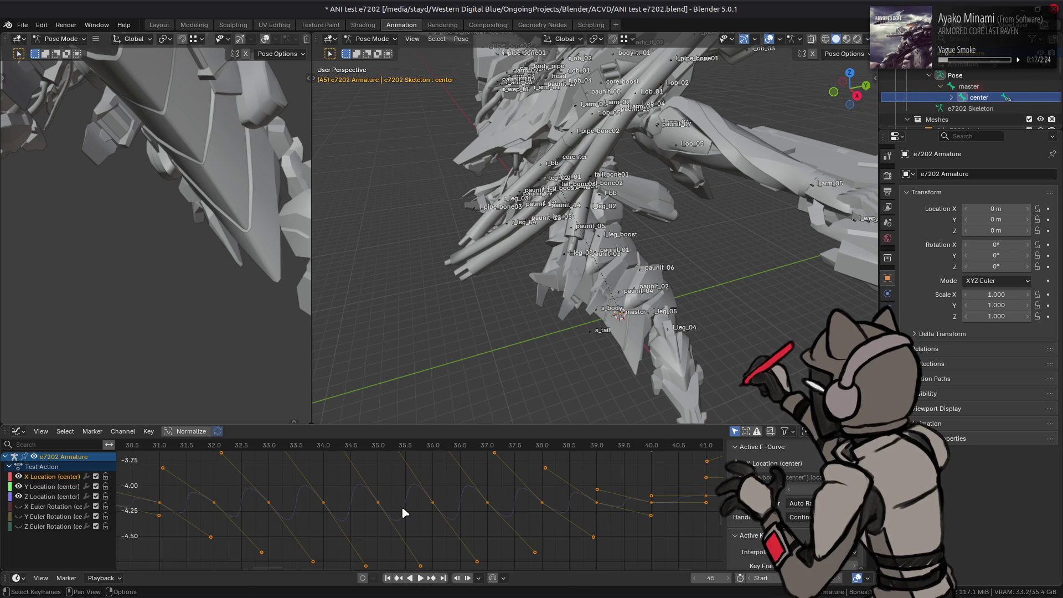
{"action": "scroll", "coordinate": [419, 509], "scroll_direction": "down", "scroll_amount": 2}
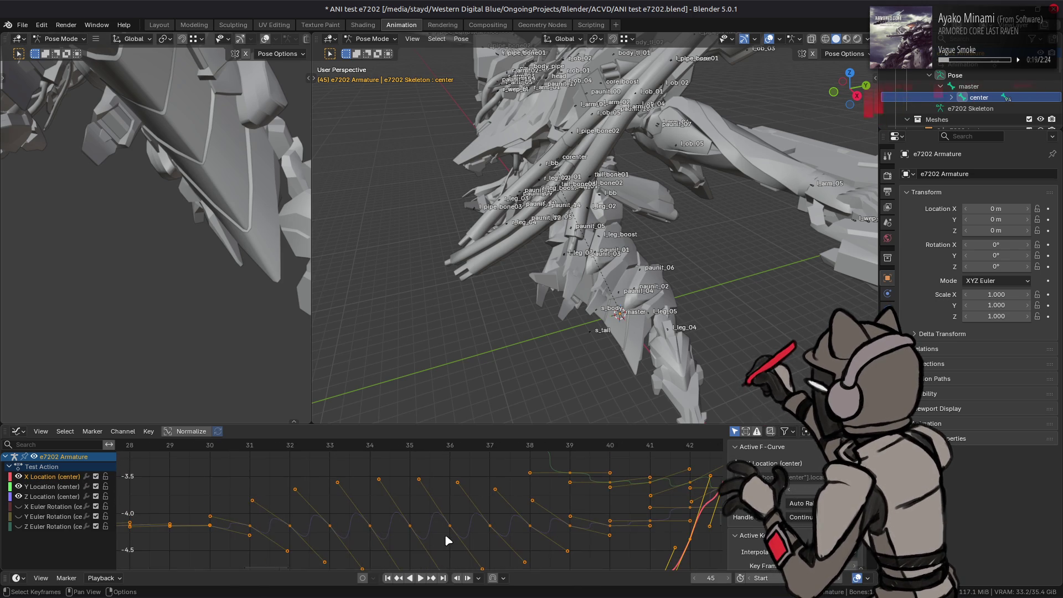
{"action": "mouse_move", "coordinate": [444, 533]}
{"action": "middle_mouse_down"}
{"action": "mouse_move", "coordinate": [649, 506]}
{"action": "mouse_move", "coordinate": [408, 493]}
{"action": "mouse_move", "coordinate": [401, 506]}
{"action": "middle_mouse_up"}
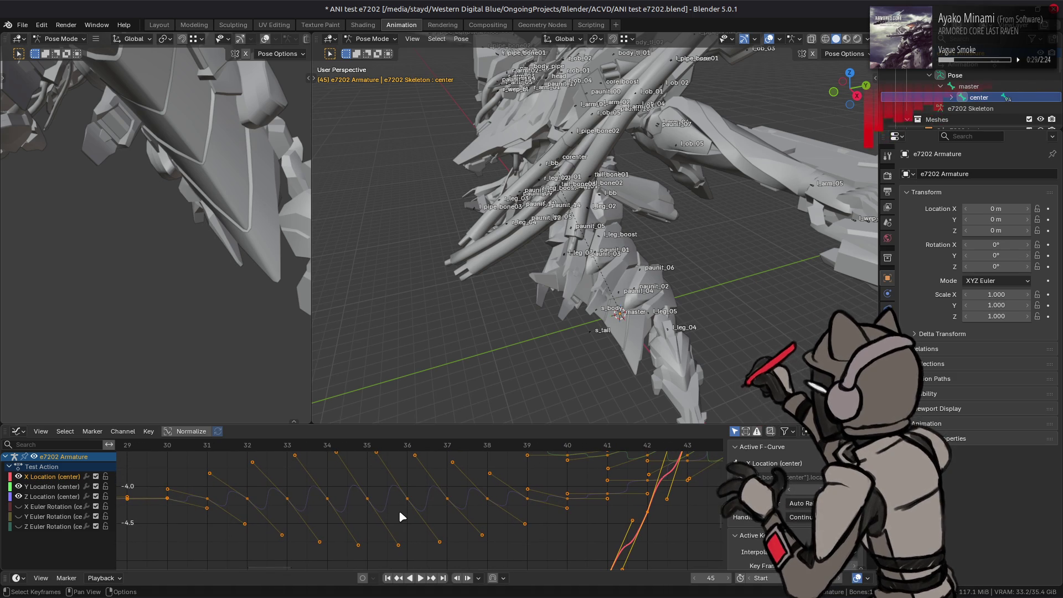
{"action": "middle_click_drag", "start_coordinate": [402, 516], "coordinate": [427, 493]}
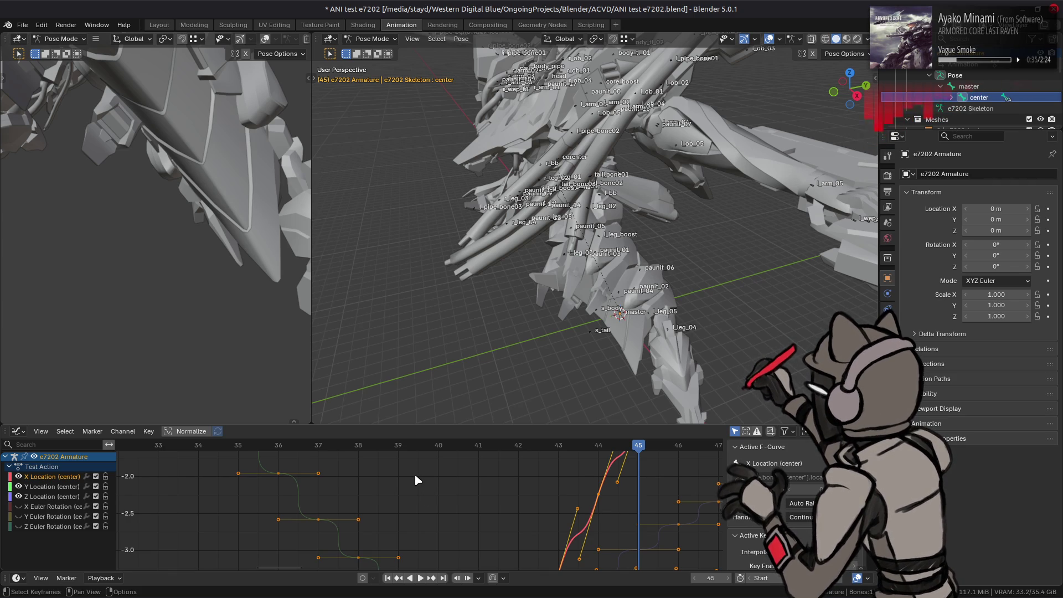
{"action": "scroll", "coordinate": [415, 475], "scroll_direction": "down", "scroll_amount": 5}
{"action": "middle_click_drag", "start_coordinate": [410, 493], "coordinate": [486, 456]}
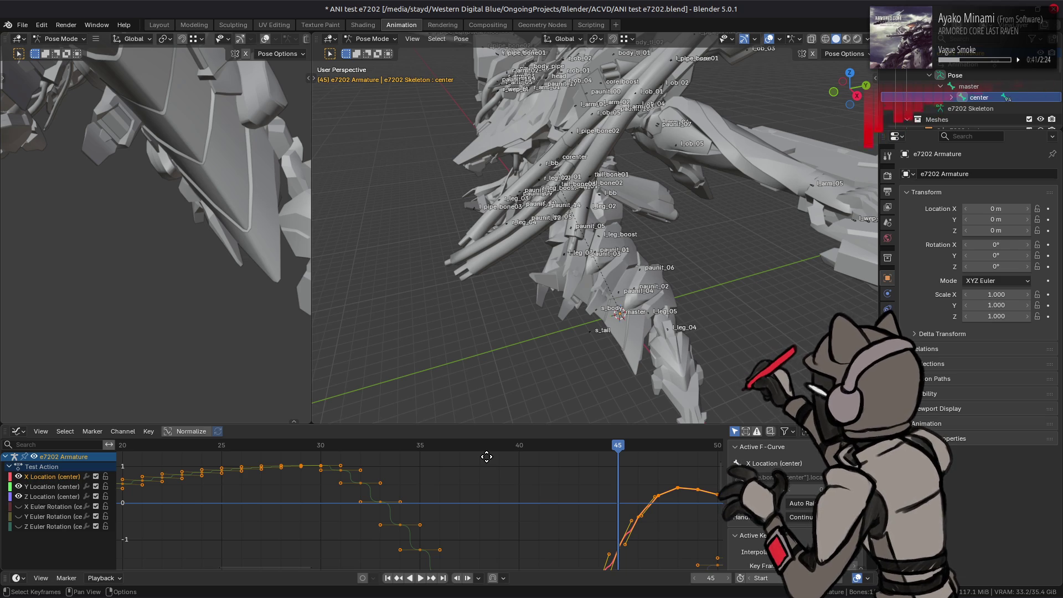
{"action": "scroll", "coordinate": [161, 487], "scroll_direction": "up", "scroll_amount": 3}
{"action": "middle_click_drag", "start_coordinate": [161, 486], "coordinate": [230, 463]}
{"action": "scroll", "coordinate": [339, 491], "scroll_direction": "up", "scroll_amount": 3}
{"action": "scroll", "coordinate": [344, 487], "scroll_direction": "up", "scroll_amount": 1}
{"action": "middle_click_drag", "start_coordinate": [377, 494], "coordinate": [417, 532]}
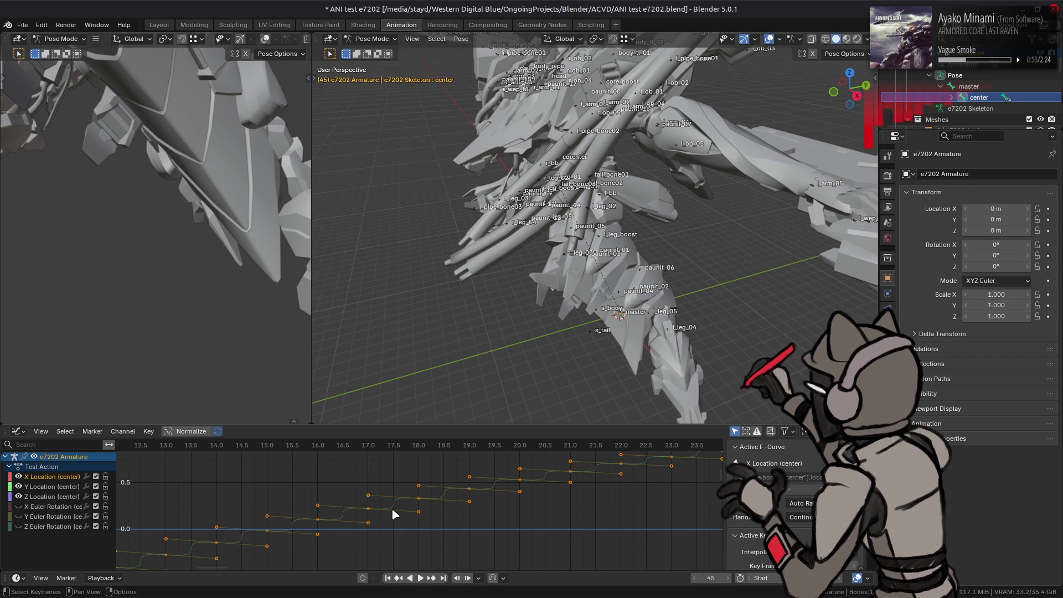
Step: Select the Y Location keyframe at frame 17, set its left handle to Free, and lower its value
{"action": "left_click", "coordinate": [369, 510]}
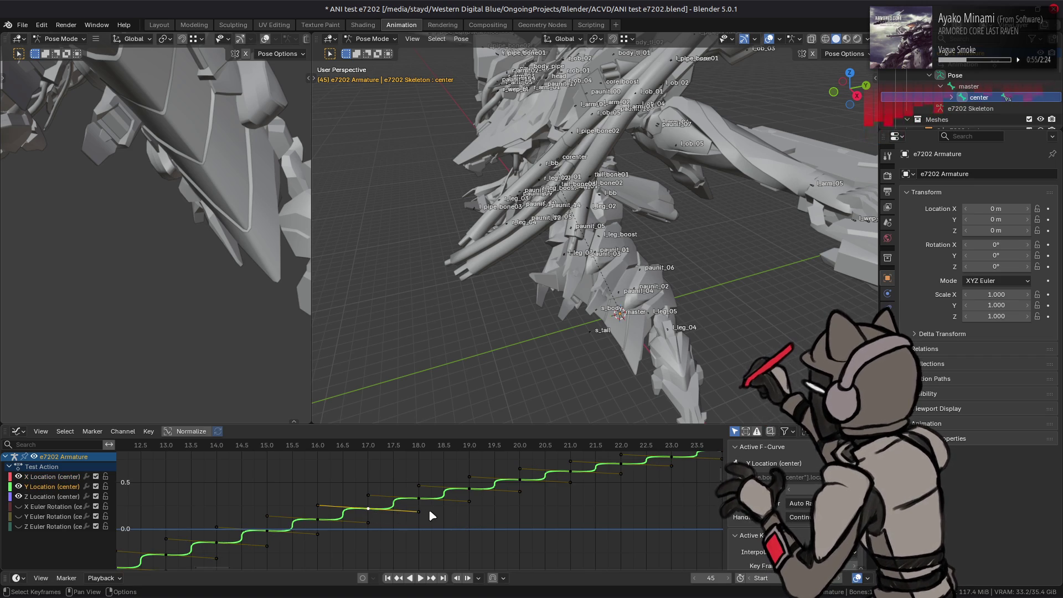
{"action": "key", "text": "r"}
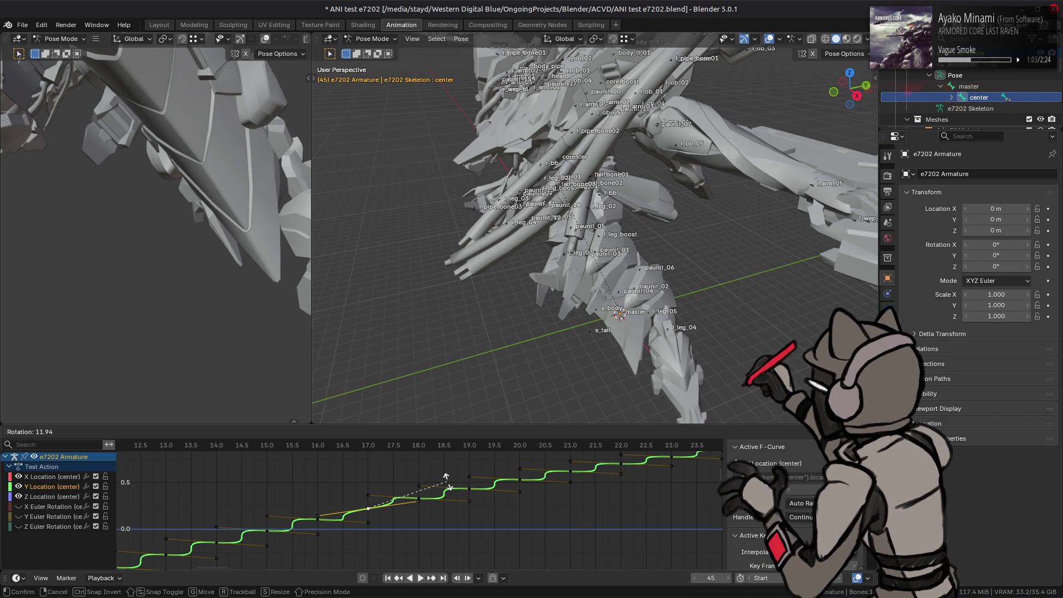
{"action": "right_click", "coordinate": [449, 482]}
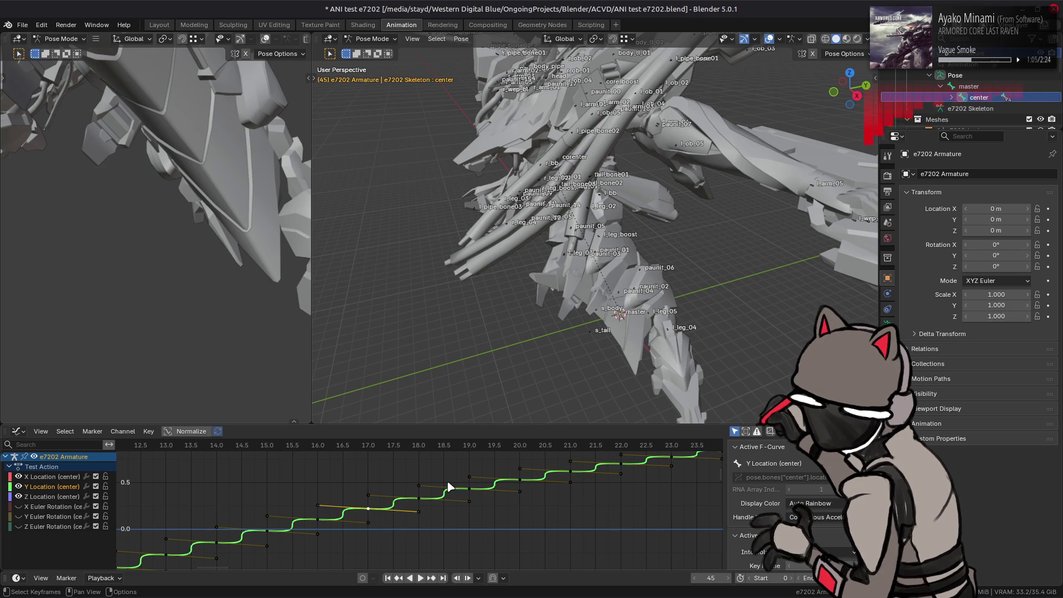
{"action": "key", "text": "t"}
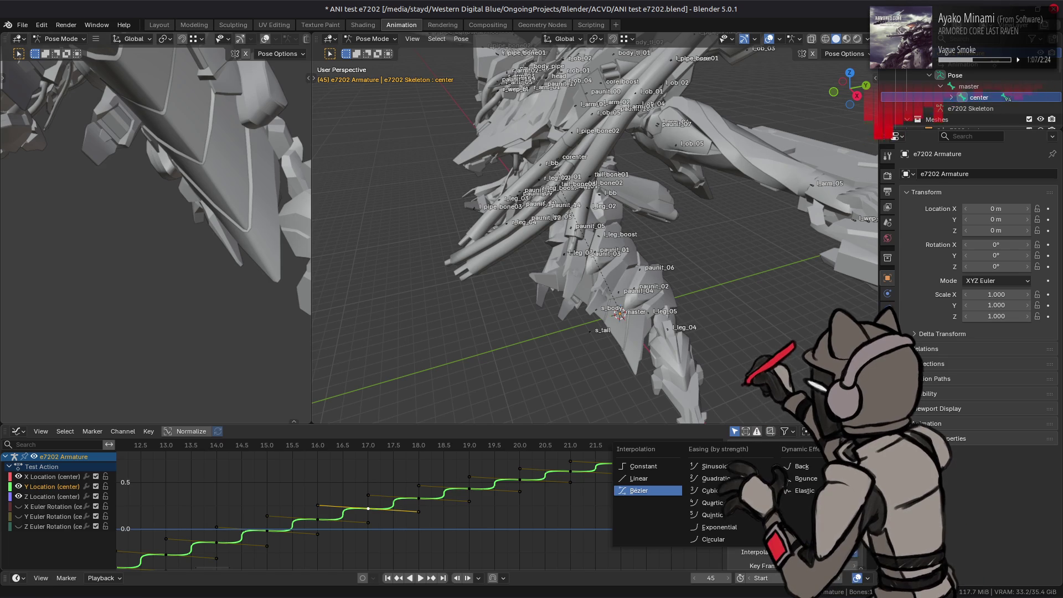
{"action": "key", "text": "Escape"}
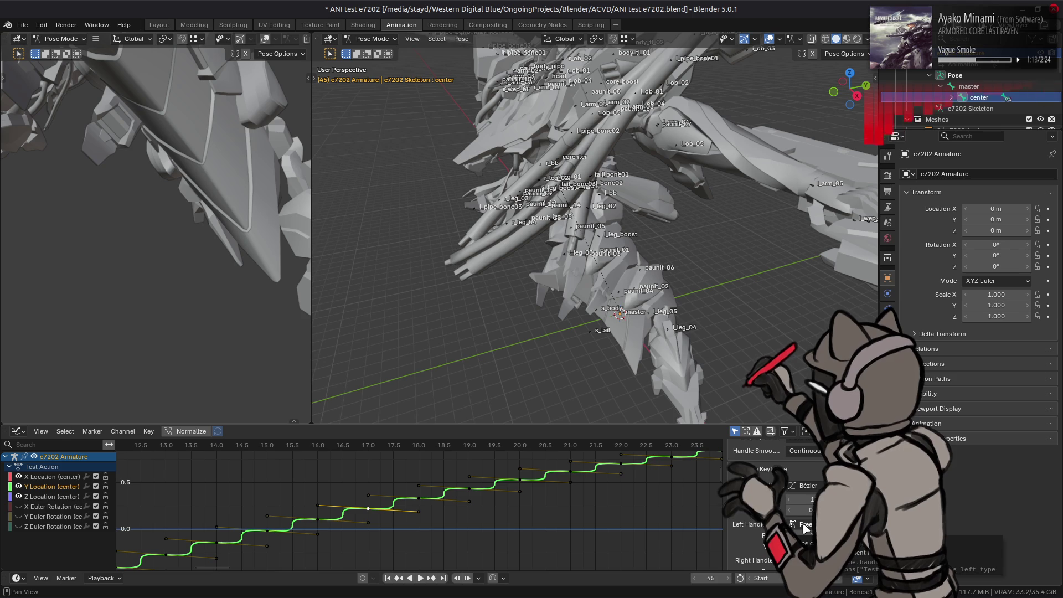
{"action": "left_click", "coordinate": [803, 524]}
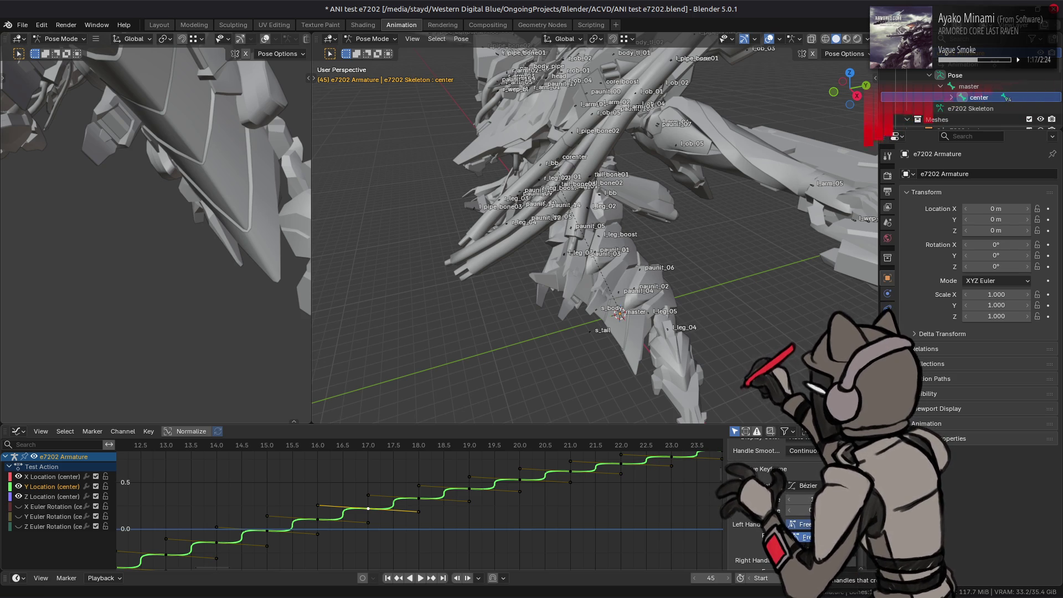
{"action": "left_click", "coordinate": [806, 537]}
{"action": "left_click", "coordinate": [803, 524]}
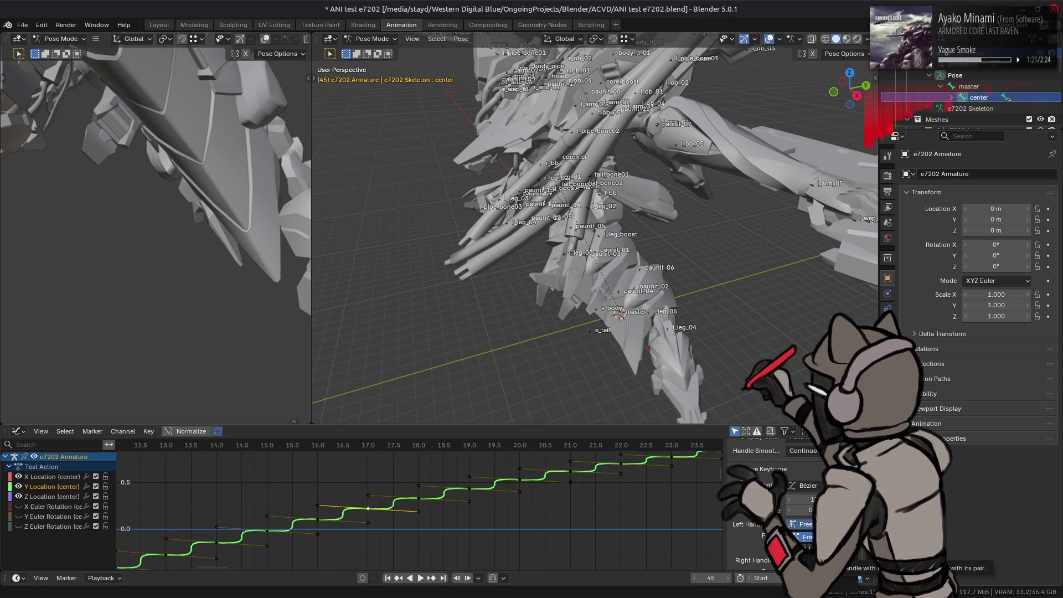
{"action": "left_click", "coordinate": [797, 525]}
{"action": "left_click", "coordinate": [797, 512]}
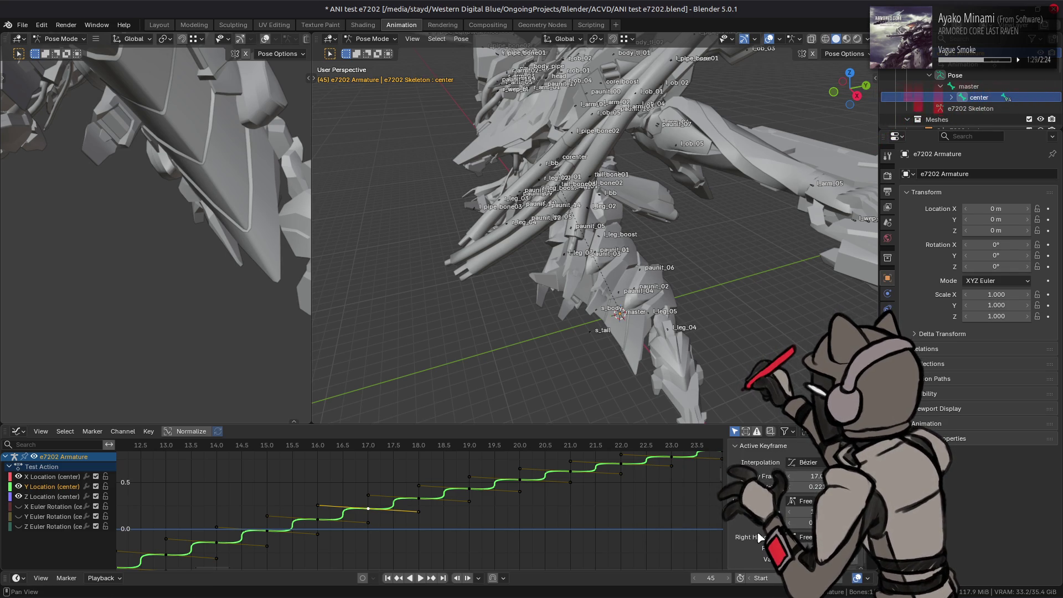
{"action": "mouse_move", "coordinate": [798, 526]}
{"action": "left_mouse_down"}
{"action": "mouse_move", "coordinate": [769, 527]}
{"action": "mouse_move", "coordinate": [786, 527]}
{"action": "left_mouse_up"}
Step: Bring the drop around frame 33 into view and edit the frame-34 keyframe's left handle value
{"action": "scroll", "coordinate": [627, 514], "scroll_direction": "down", "scroll_amount": 3}
{"action": "middle_click_drag", "start_coordinate": [627, 513], "coordinate": [449, 502]}
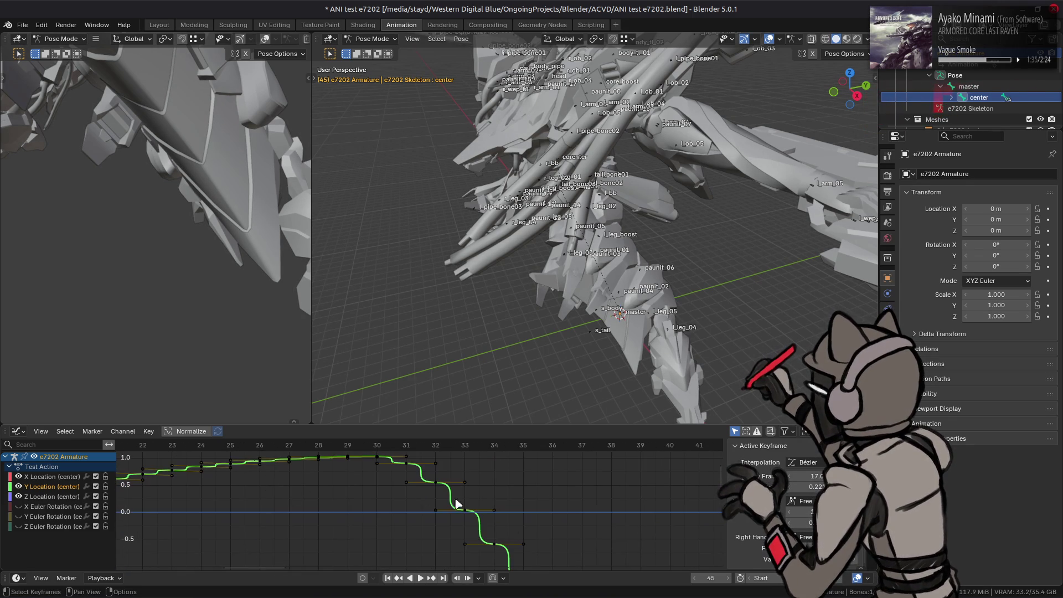
{"action": "middle_click_drag", "start_coordinate": [514, 520], "coordinate": [483, 494]}
{"action": "scroll", "coordinate": [481, 494], "scroll_direction": "up", "scroll_amount": 2}
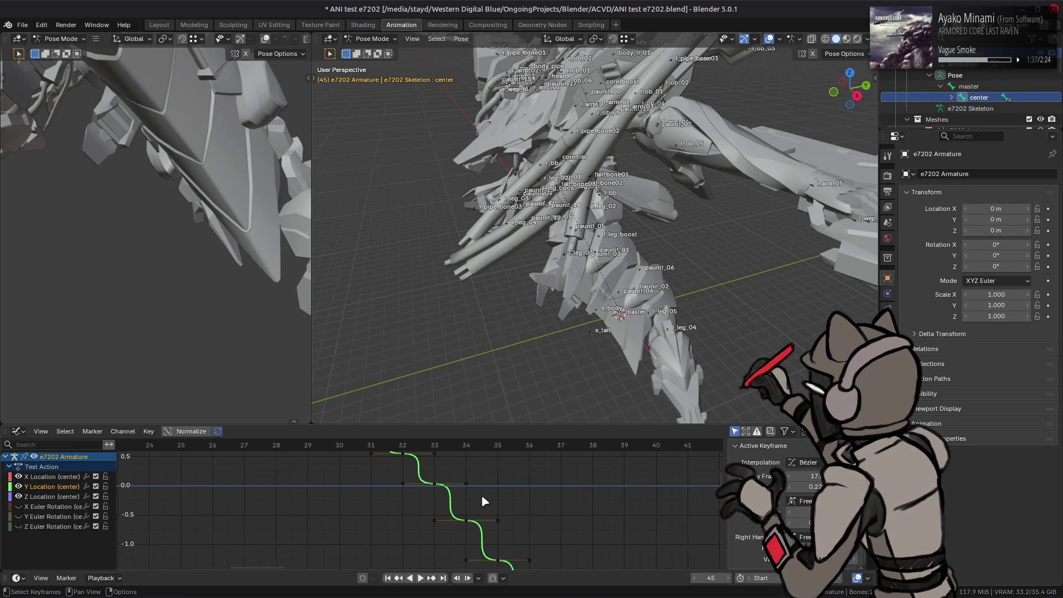
{"action": "scroll", "coordinate": [481, 496], "scroll_direction": "down", "scroll_amount": 2}
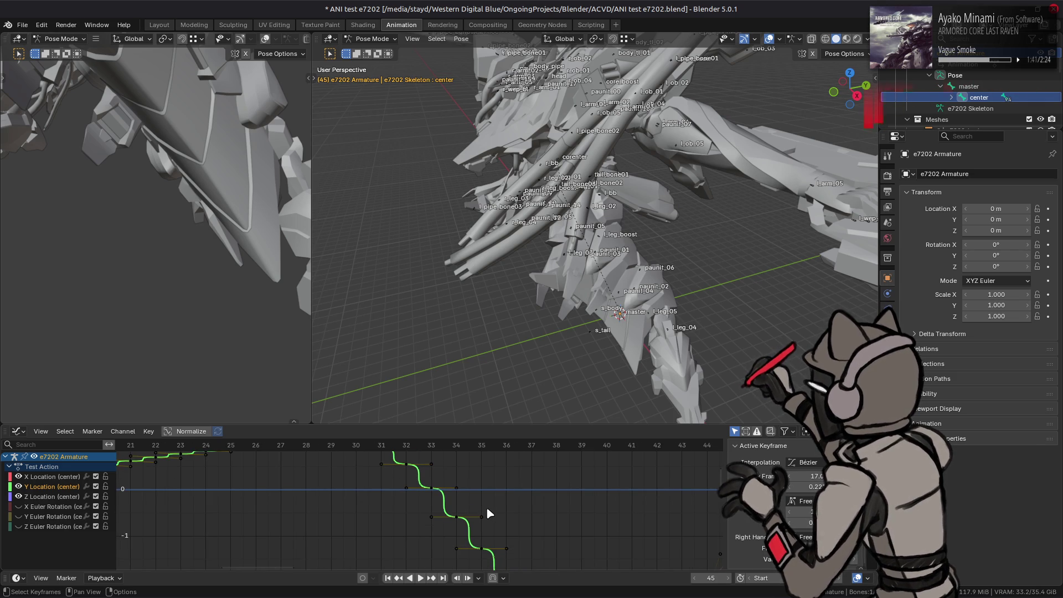
{"action": "scroll", "coordinate": [487, 508], "scroll_direction": "up", "scroll_amount": 3}
{"action": "left_click", "coordinate": [486, 526]}
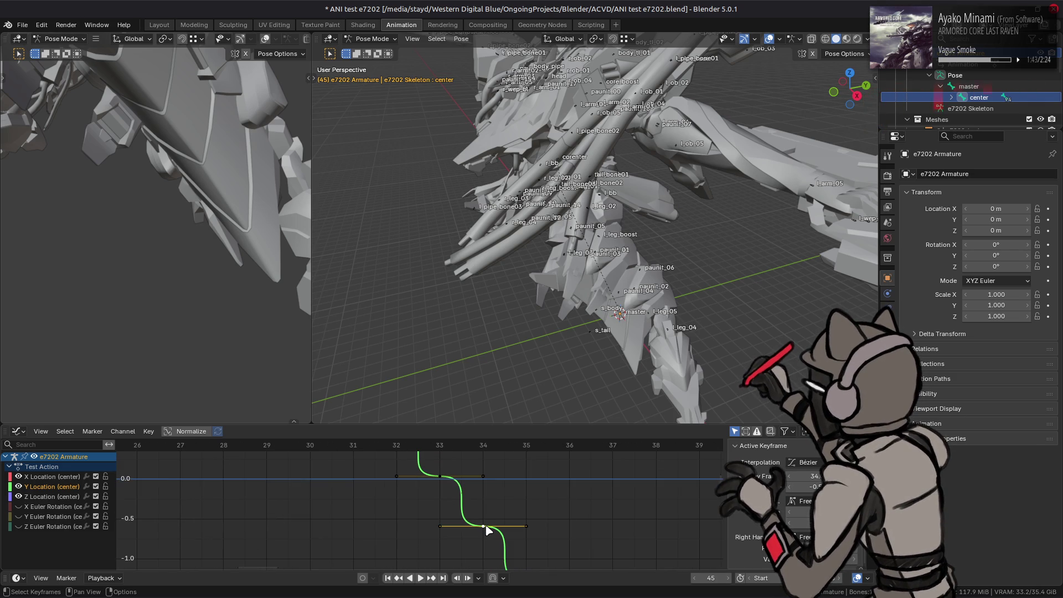
{"action": "key", "text": "g"}
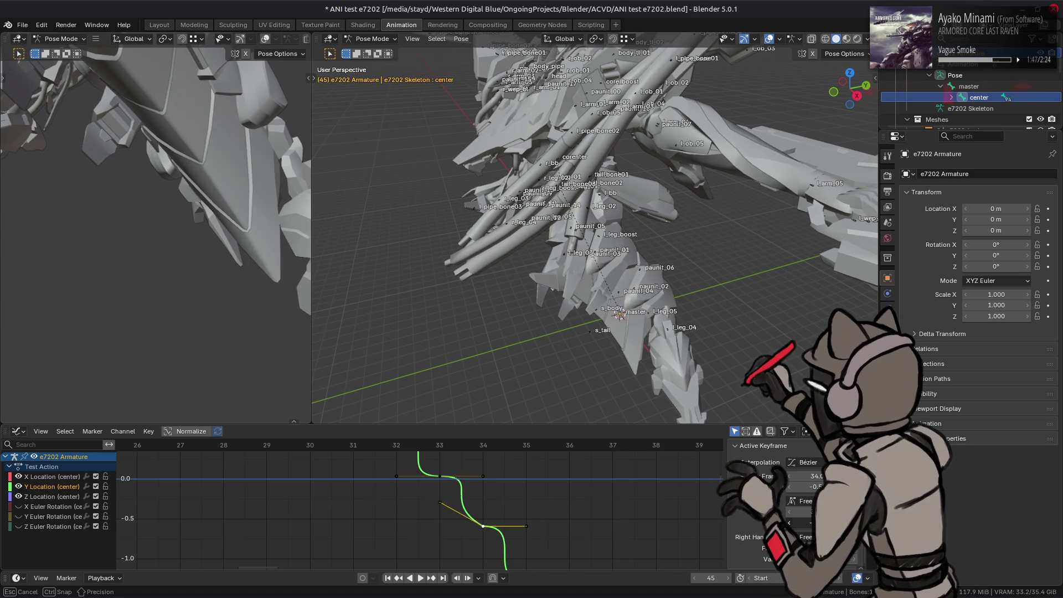
{"action": "key", "text": "ctrl+v"}
{"action": "left_click", "coordinate": [800, 522]}
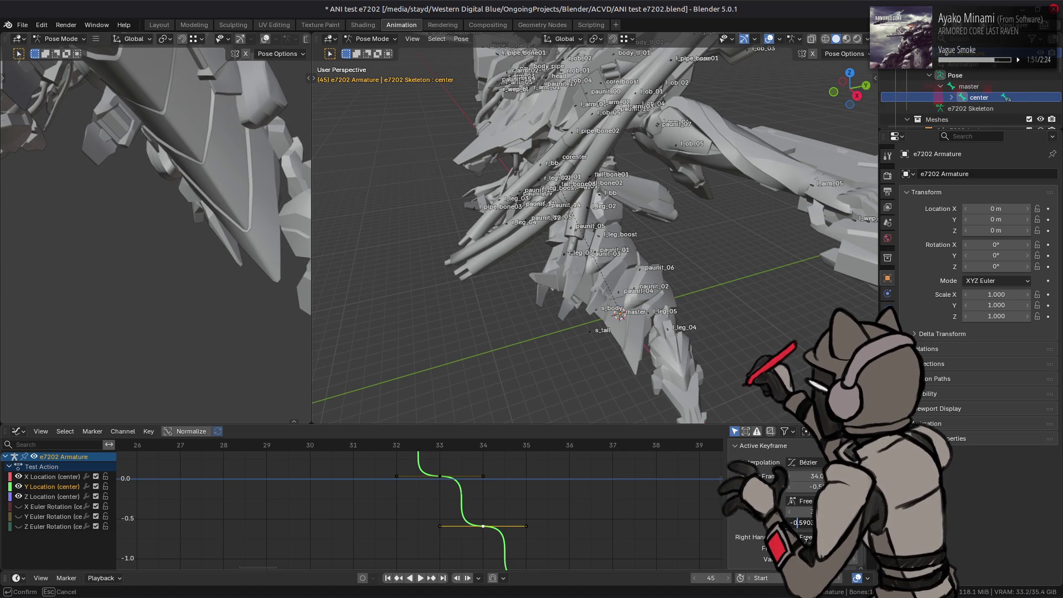
{"action": "key", "text": "Return"}
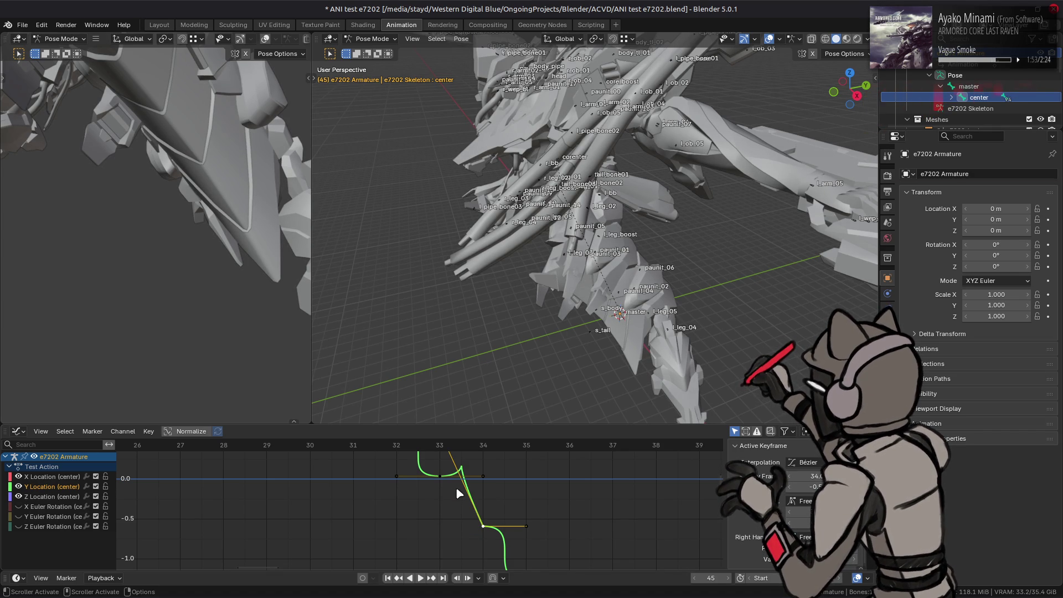
Step: Try adjusting the handle on the frame-33 keyframe, then undo that change
{"action": "key", "text": "alt+a"}
{"action": "left_click", "coordinate": [440, 476]}
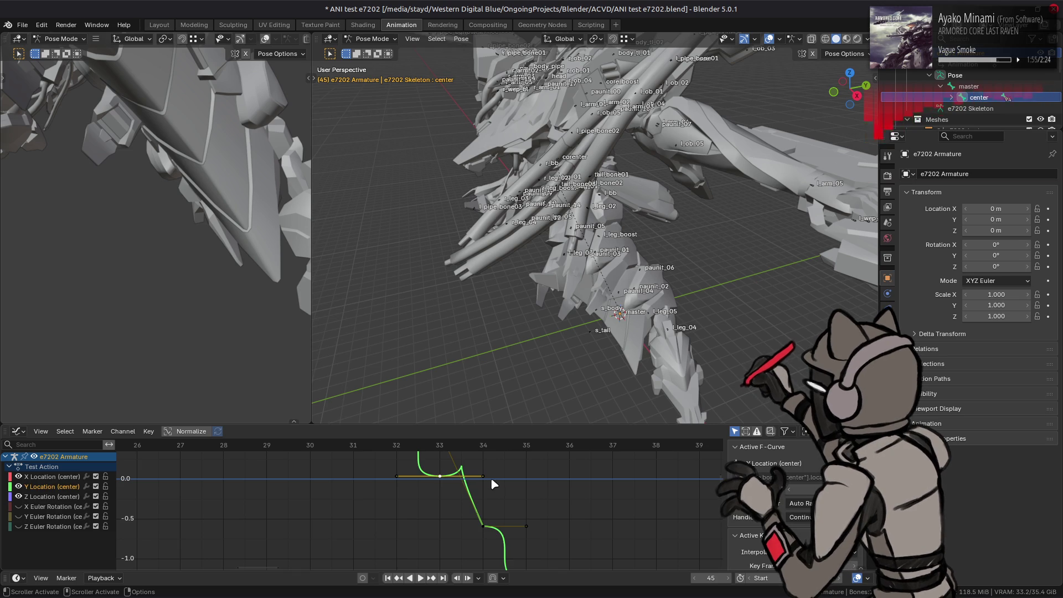
{"action": "scroll", "coordinate": [762, 546], "scroll_direction": "down", "scroll_amount": 2}
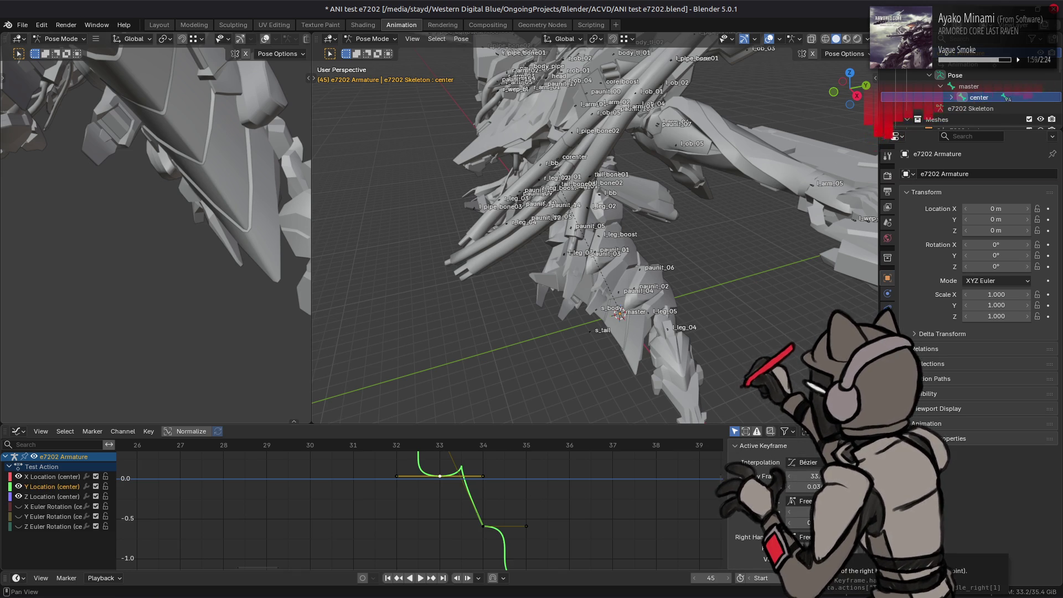
{"action": "left_click_drag", "start_coordinate": [808, 512], "coordinate": [657, 504]}
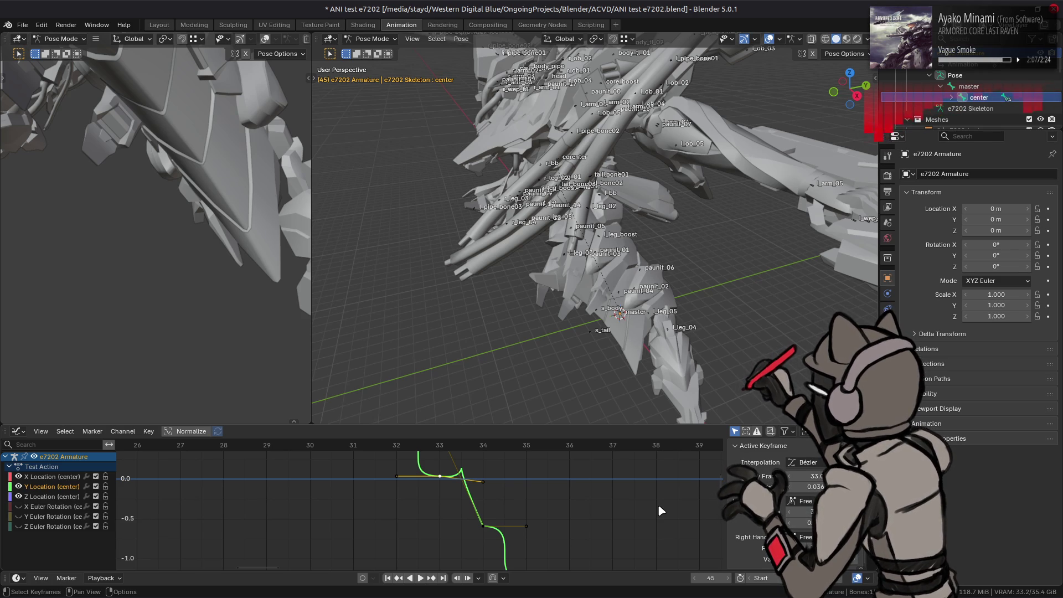
{"action": "key", "text": "ctrl+z"}
{"action": "key", "text": "ctrl+z"}
{"action": "key", "text": "ctrl+z"}
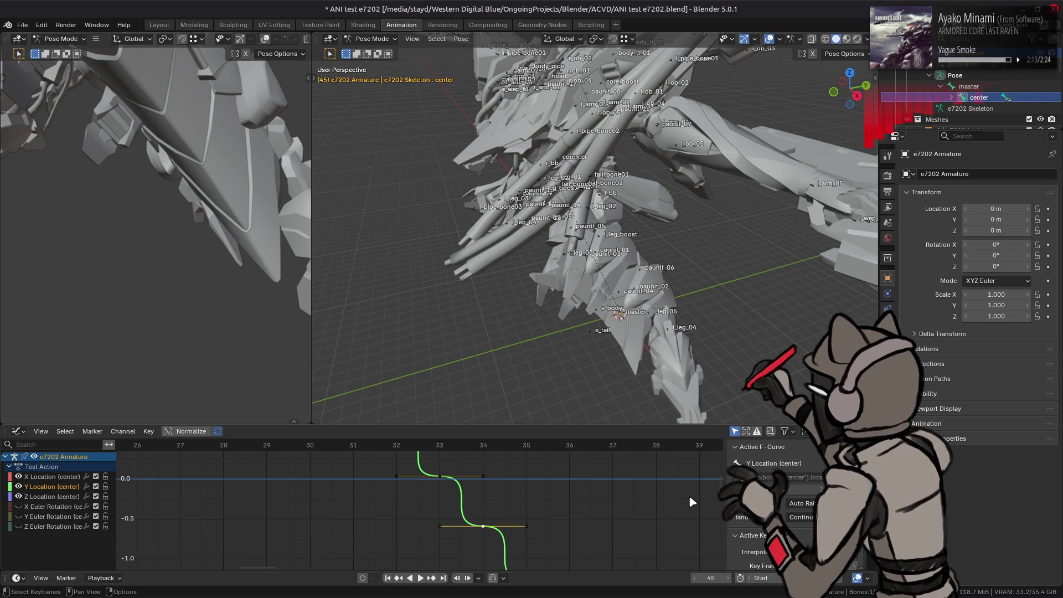
{"action": "scroll", "coordinate": [471, 480], "scroll_direction": "down", "scroll_amount": 3}
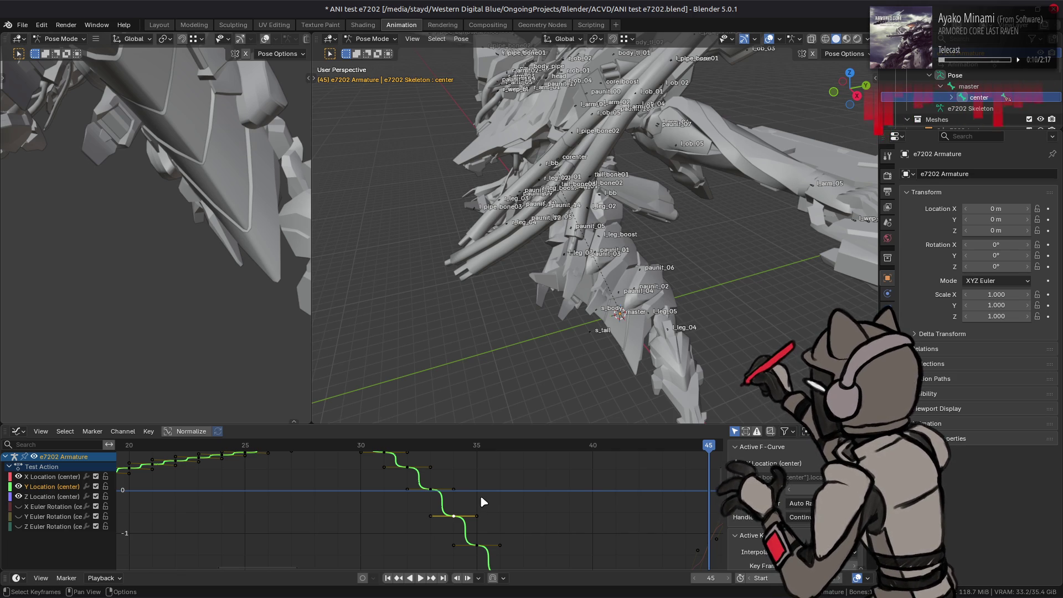
{"action": "mouse_move", "coordinate": [395, 585]}
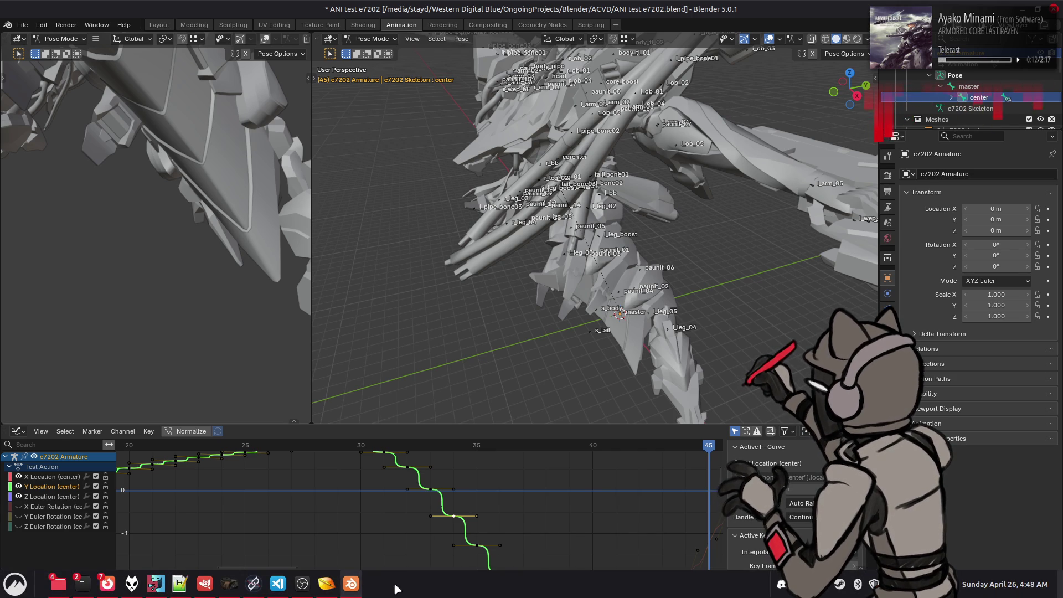
{"action": "mouse_move", "coordinate": [334, 589]}
{"action": "left_click", "coordinate": [308, 526]}
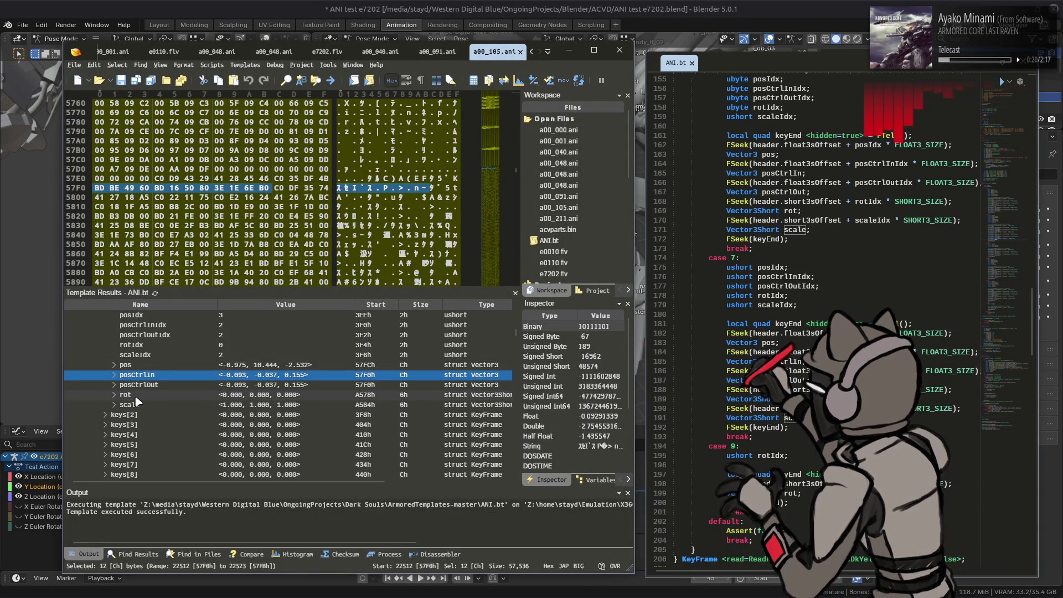
{"action": "scroll", "coordinate": [137, 400], "scroll_direction": "up", "scroll_amount": 3}
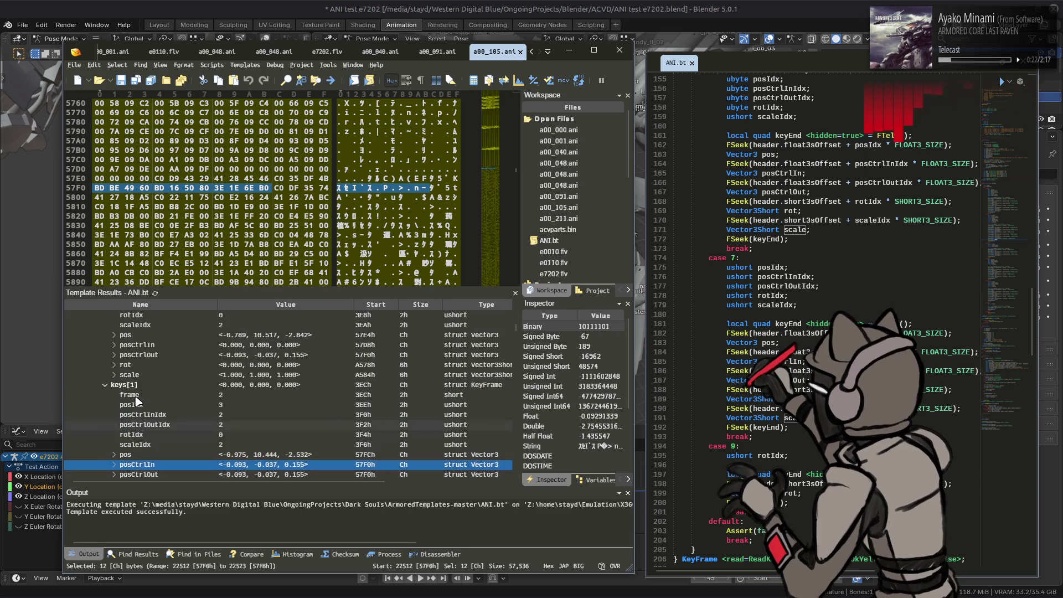
{"action": "left_click", "coordinate": [178, 354]}
{"action": "left_click", "coordinate": [182, 345]}
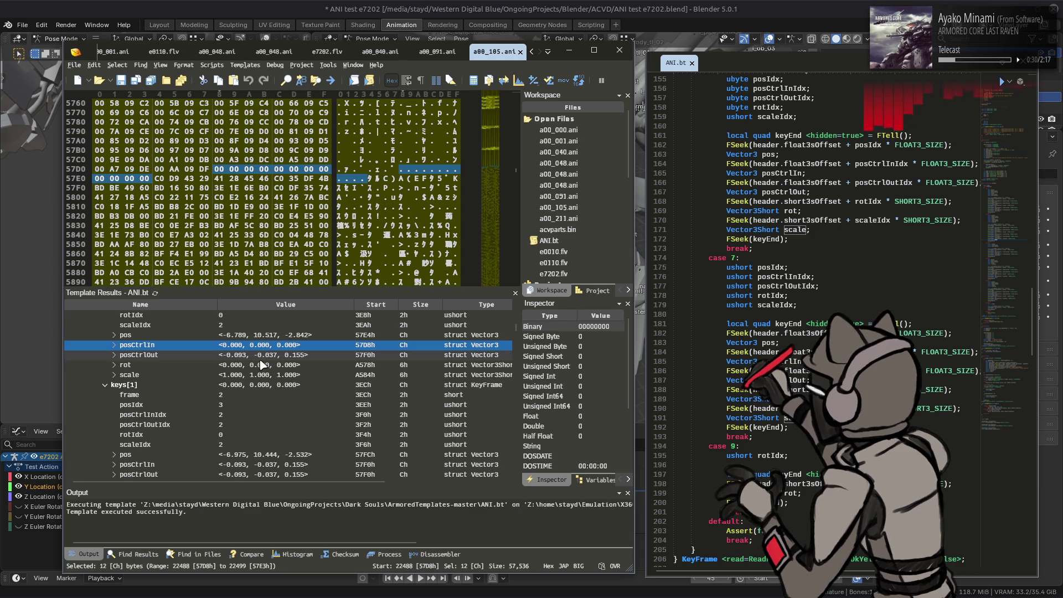
{"action": "key", "text": "Down"}
{"action": "key", "text": "alt+Tab"}
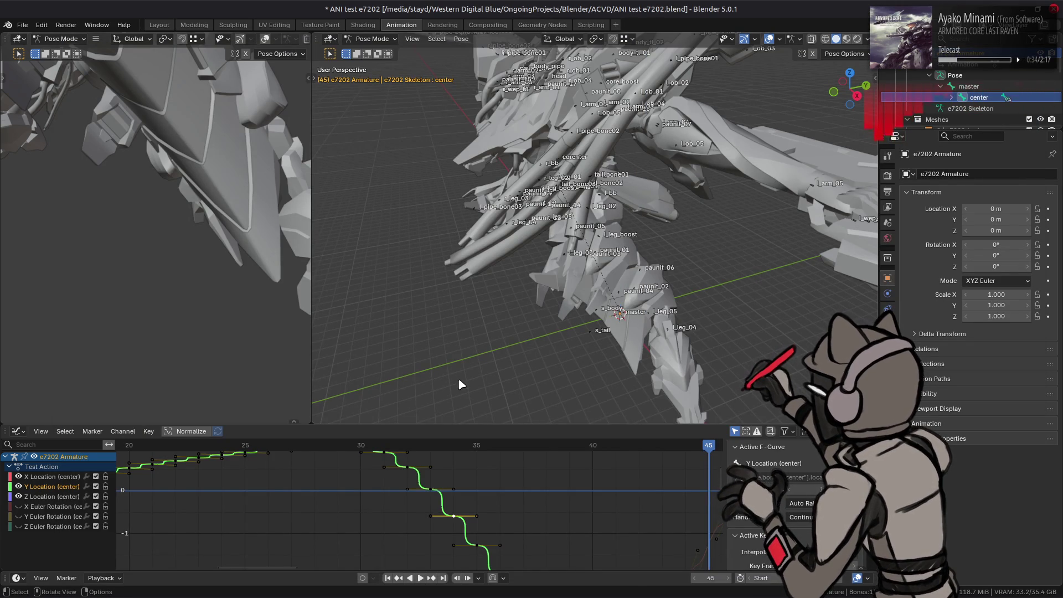
Step: Show all bones' curves and try Gaussian smoothing, cancelling it without changes
{"action": "key", "text": "a"}
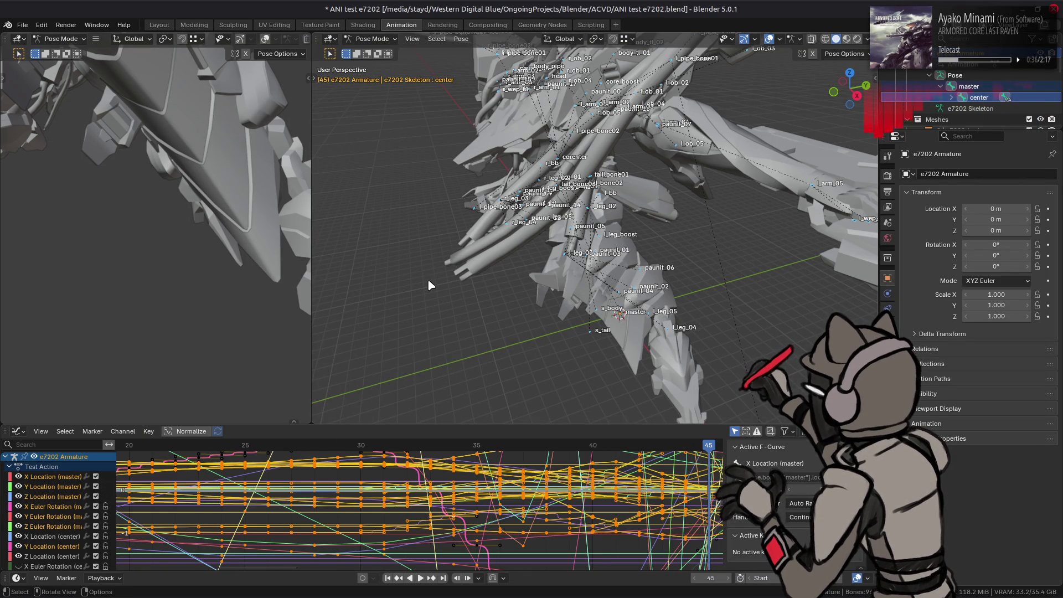
{"action": "left_click", "coordinate": [129, 432]}
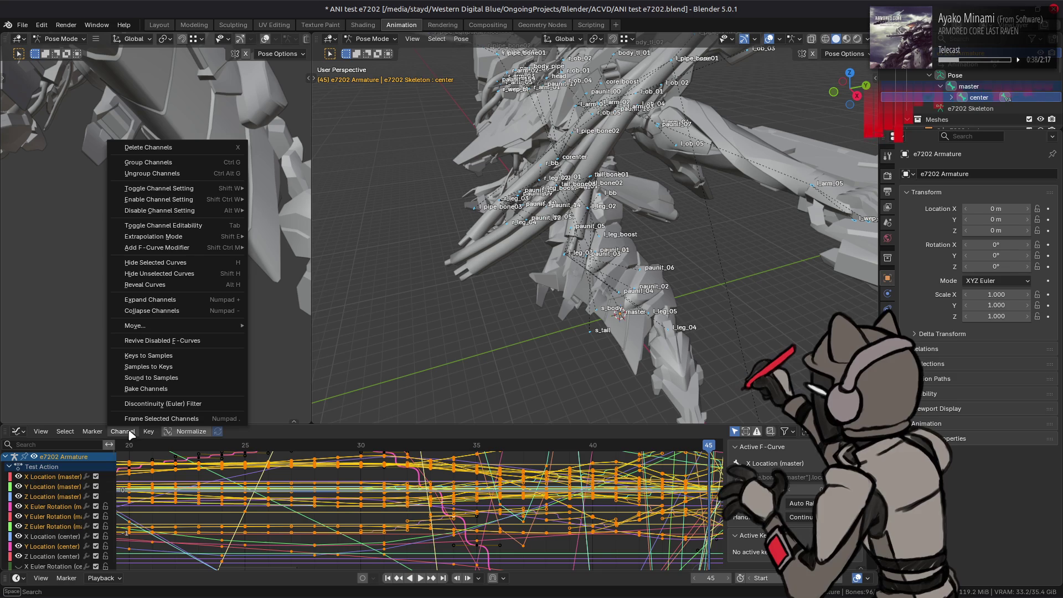
{"action": "mouse_move", "coordinate": [99, 435]}
{"action": "mouse_move", "coordinate": [157, 436]}
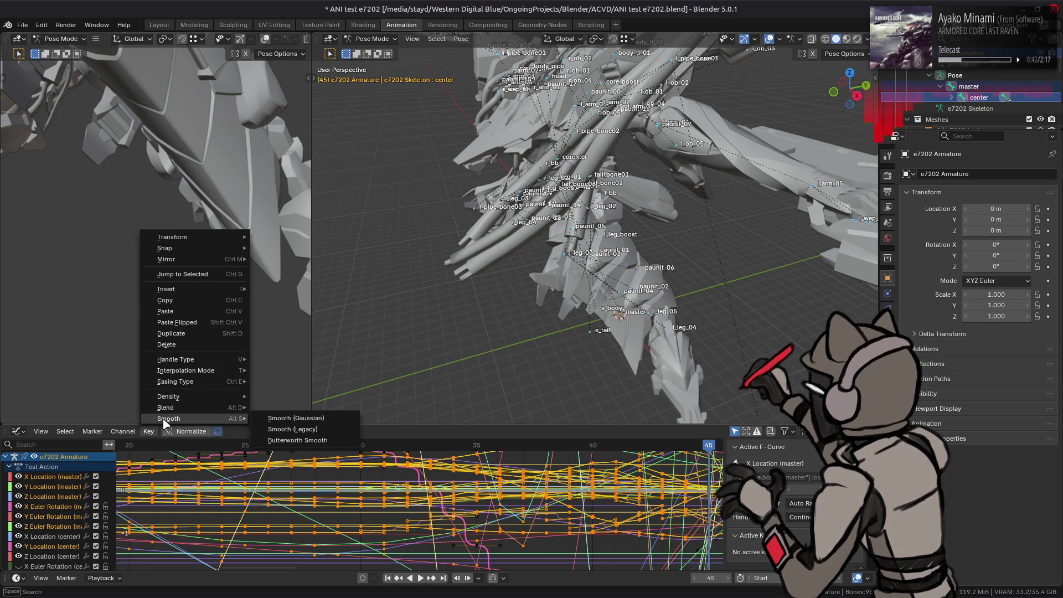
{"action": "left_click", "coordinate": [296, 417]}
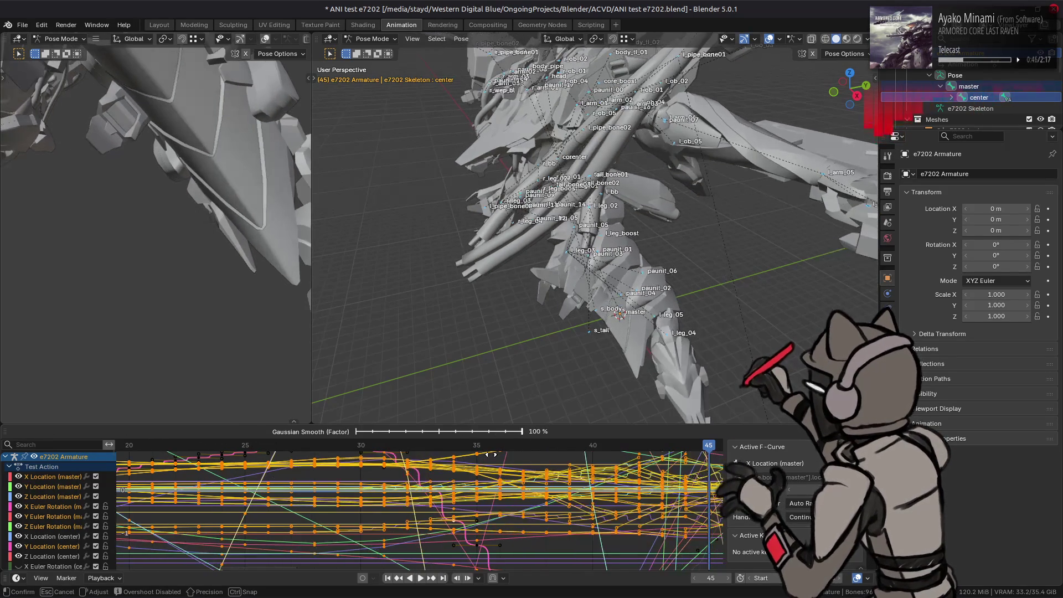
{"action": "key", "text": "Escape"}
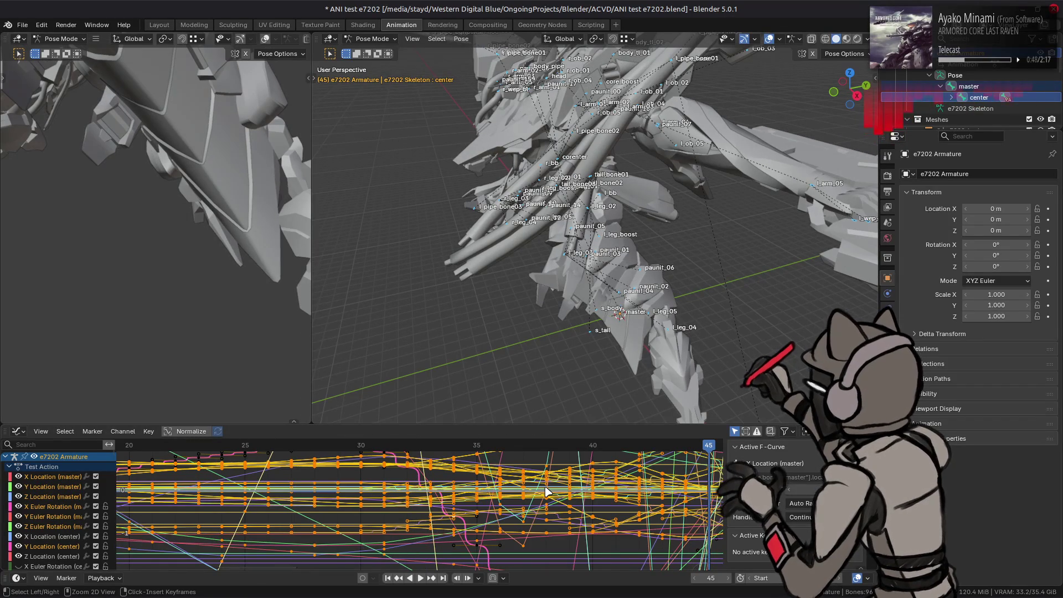
Step: Give all the center bone's keys Bézier interpolation with smooth handles
{"action": "left_click", "coordinate": [543, 485]}
{"action": "right_click", "coordinate": [494, 526]}
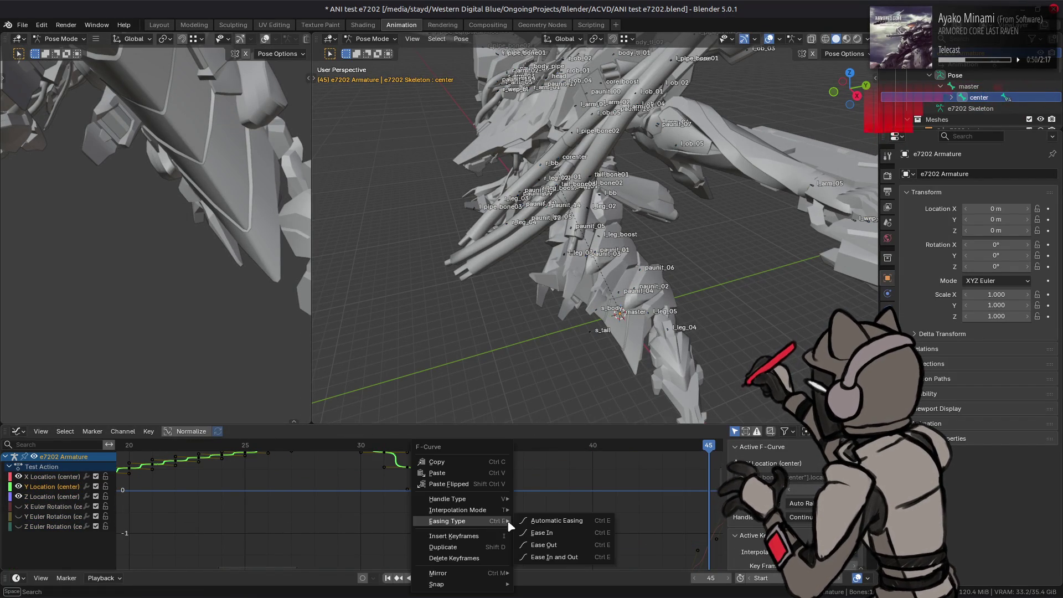
{"action": "left_click", "coordinate": [560, 499]}
{"action": "key", "text": "a"}
{"action": "right_click", "coordinate": [517, 502]}
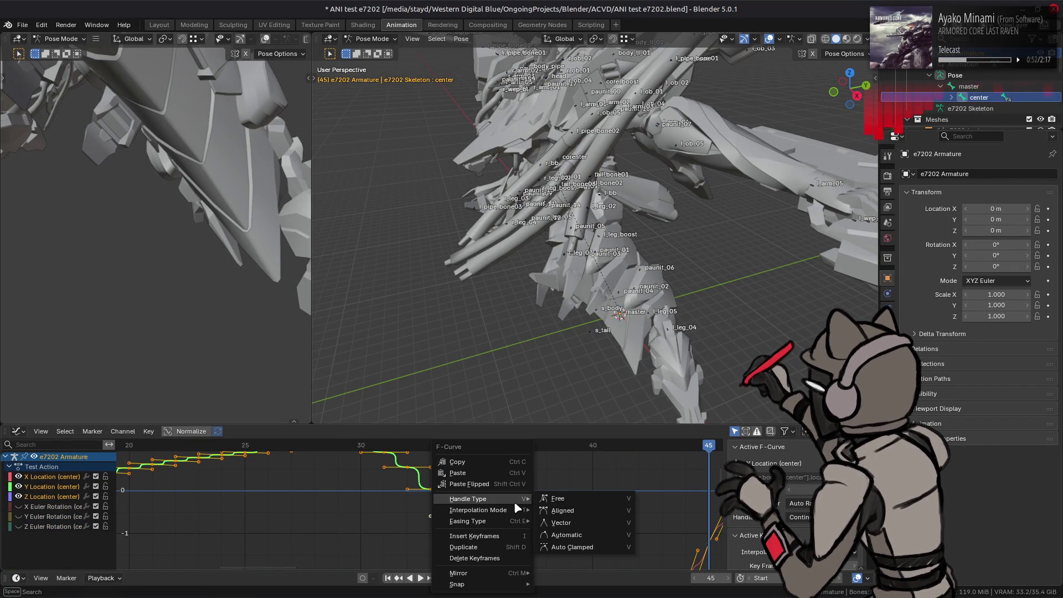
{"action": "mouse_move", "coordinate": [514, 510]}
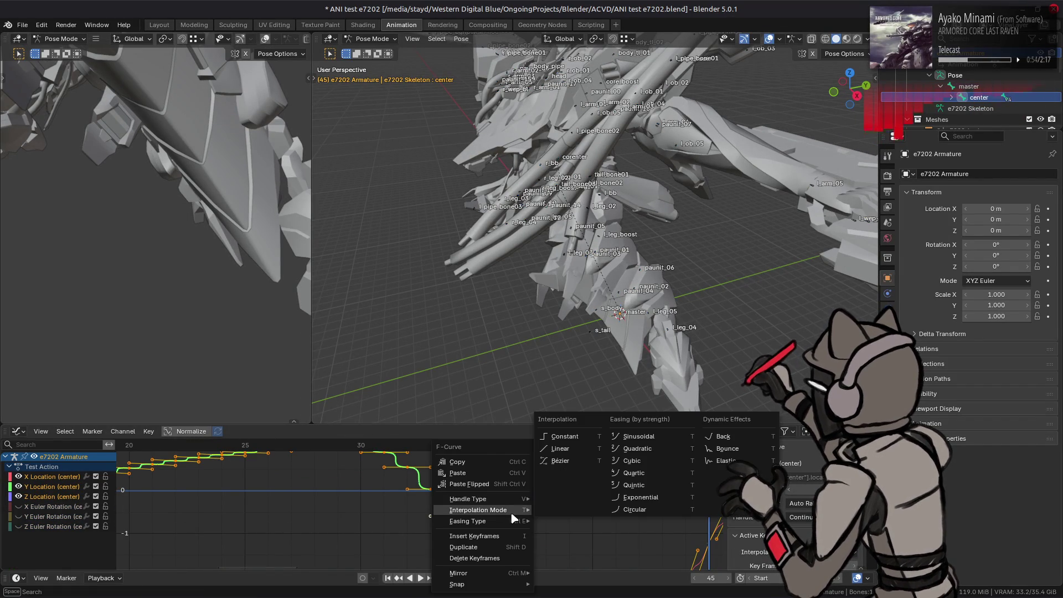
{"action": "left_click", "coordinate": [563, 460]}
{"action": "right_click", "coordinate": [517, 493]}
{"action": "mouse_move", "coordinate": [512, 484]}
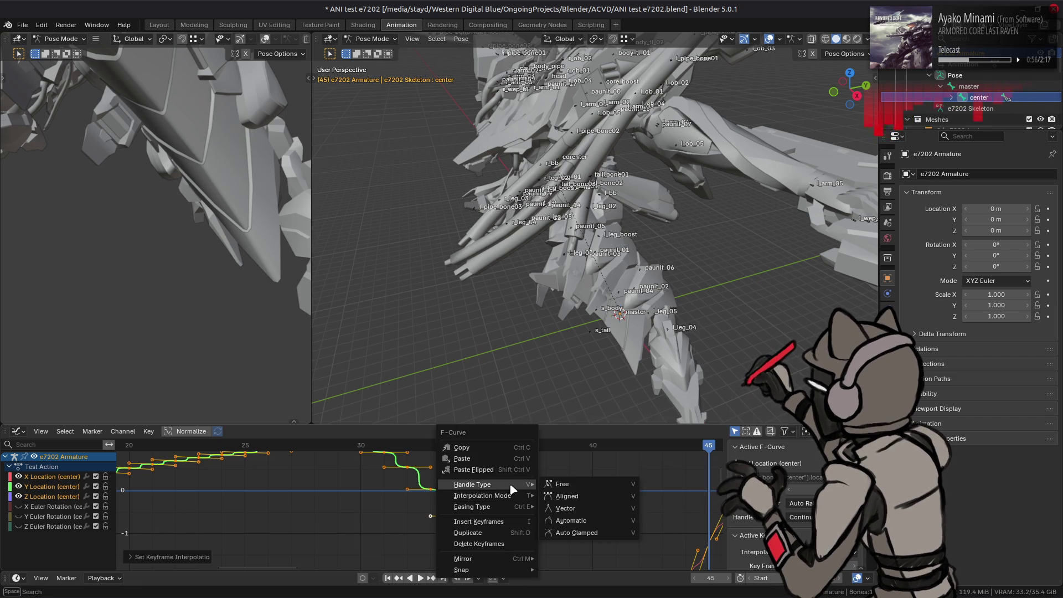
{"action": "left_click", "coordinate": [586, 521]}
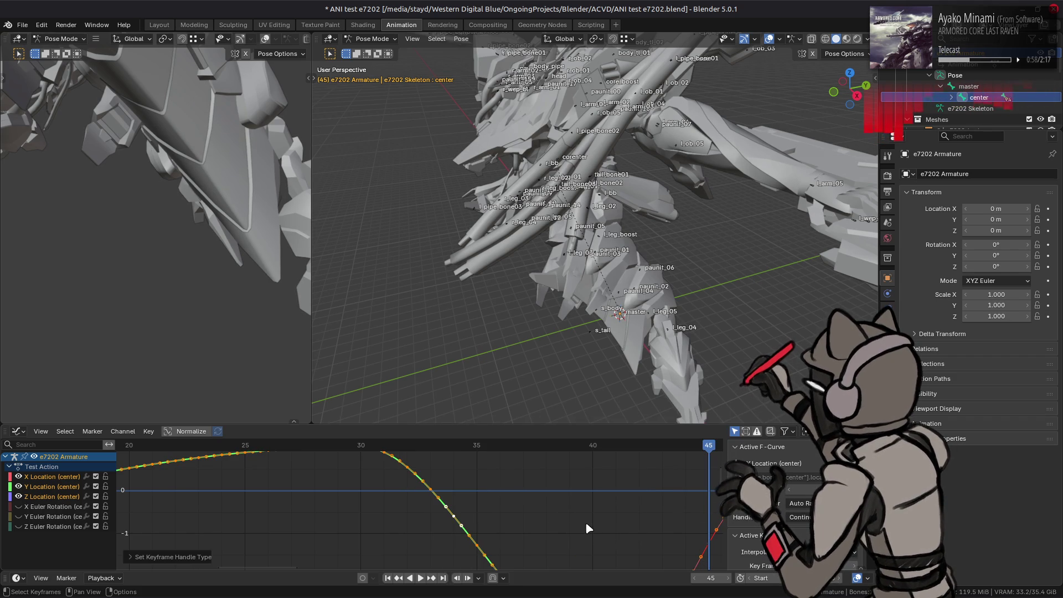
Step: Compare smoothed and stepped curves with undo/redo, keep the S-shaped steps, and reselect all bones
{"action": "key", "text": "ctrl+z"}
{"action": "key", "text": "ctrl+shift+z"}
{"action": "key", "text": "ctrl+z"}
{"action": "key", "text": "ctrl+shift+z"}
{"action": "mouse_move", "coordinate": [575, 387]}
{"action": "middle_mouse_down"}
{"action": "mouse_move", "coordinate": [543, 292]}
{"action": "mouse_move", "coordinate": [590, 500]}
{"action": "middle_mouse_up"}
{"action": "key", "text": "ctrl+z"}
{"action": "key", "text": "ctrl+shift+z"}
{"action": "key", "text": "ctrl+z"}
{"action": "key", "text": "ctrl+shift+z"}
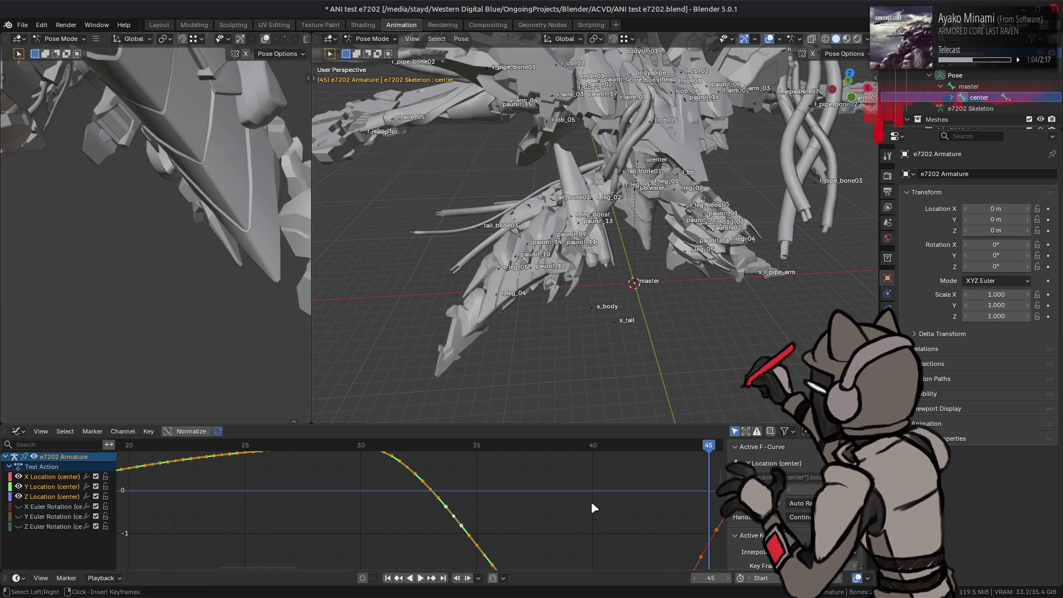
{"action": "key", "text": "ctrl+z"}
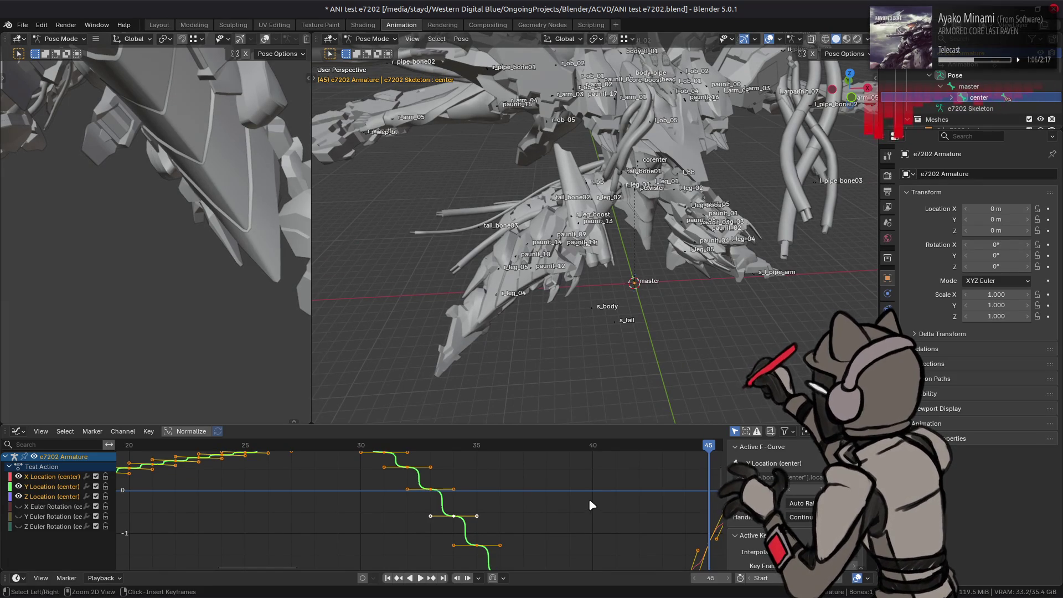
{"action": "key", "text": "a"}
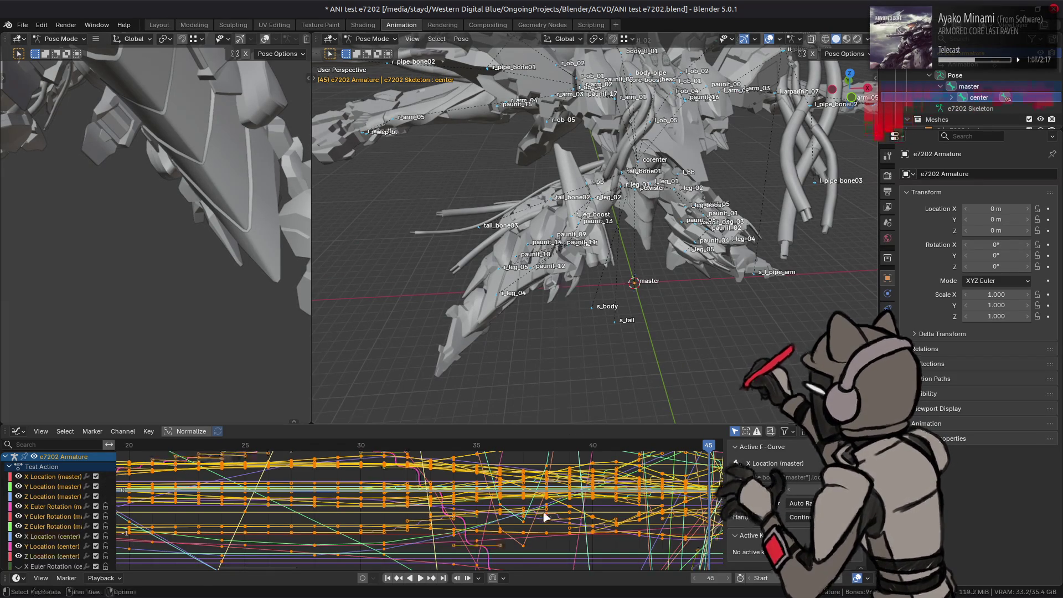
{"action": "right_click", "coordinate": [544, 513]}
Step: Change the handle type of all keys, comparing before and after and checking the model in Layout
{"action": "mouse_move", "coordinate": [544, 512]}
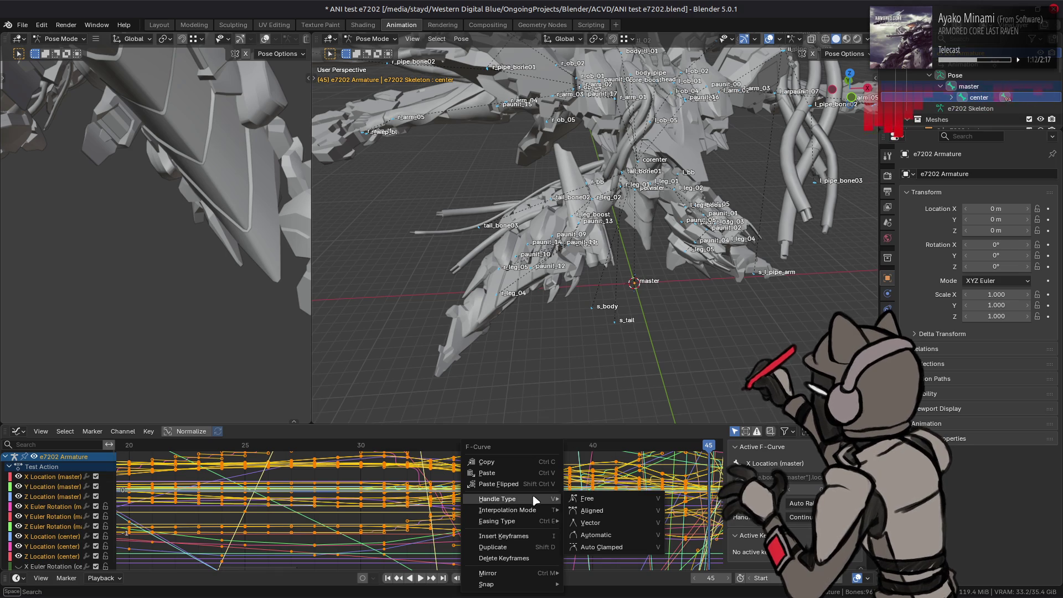
{"action": "left_click", "coordinate": [609, 538]}
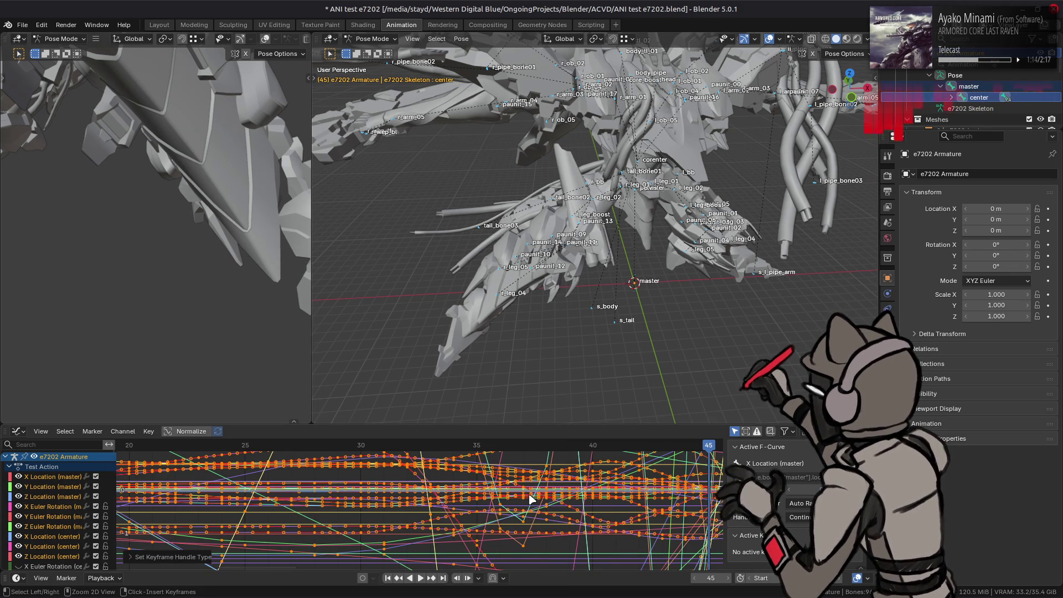
{"action": "key", "text": "ctrl+z"}
{"action": "key", "text": "ctrl+shift+z"}
{"action": "key", "text": "ctrl+z"}
{"action": "key", "text": "ctrl+shift+z"}
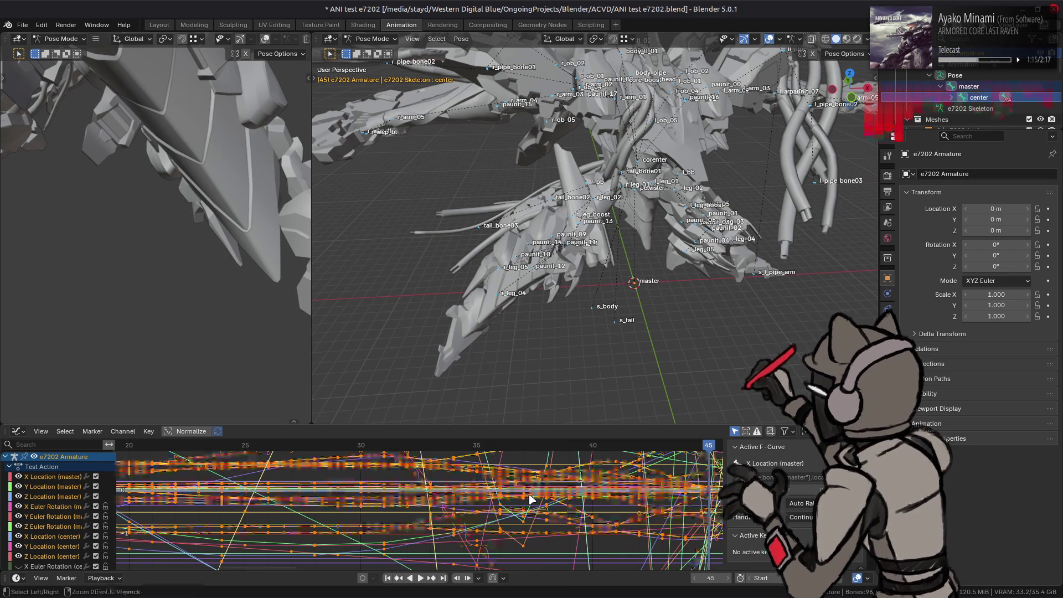
{"action": "key", "text": "ctrl+z"}
{"action": "key", "text": "ctrl+shift+z"}
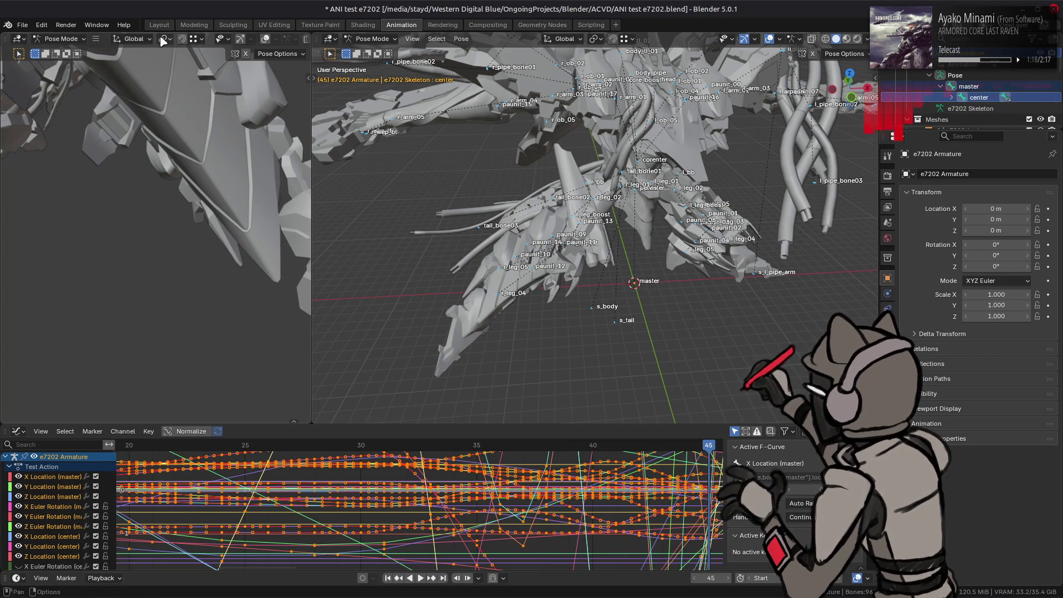
{"action": "left_click", "coordinate": [158, 25]}
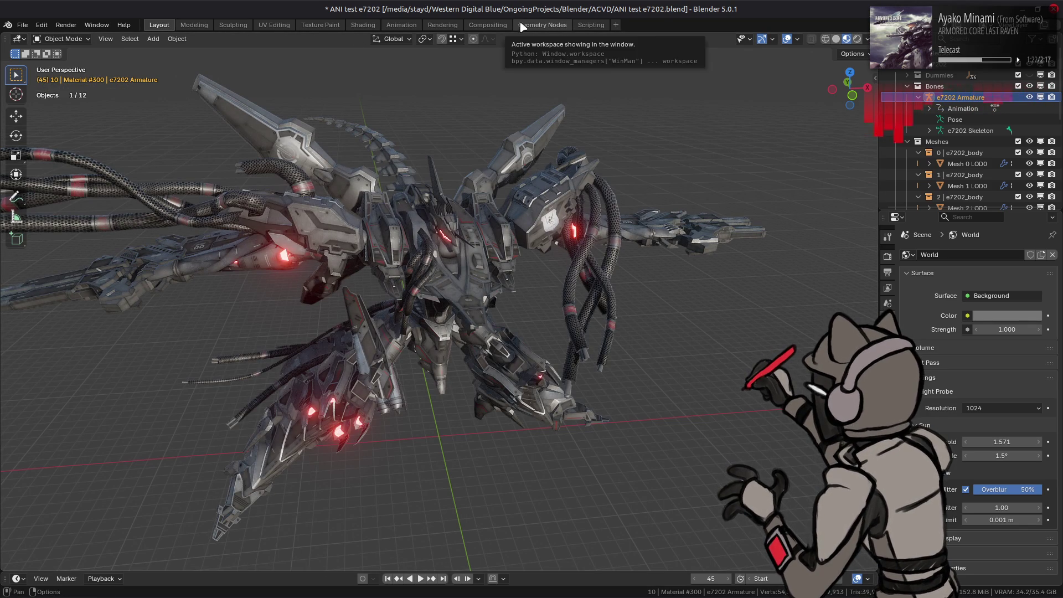
{"action": "left_click", "coordinate": [401, 25]}
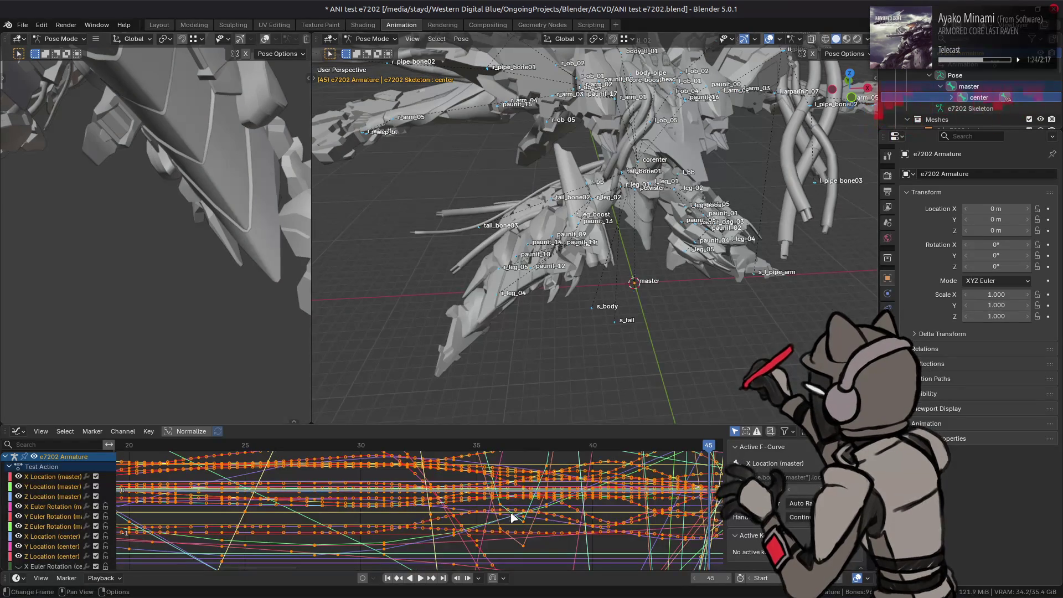
Step: Give all keys Vector handles, change their easing, and set Bézier interpolation
{"action": "right_click", "coordinate": [504, 507]}
{"action": "mouse_move", "coordinate": [484, 501]}
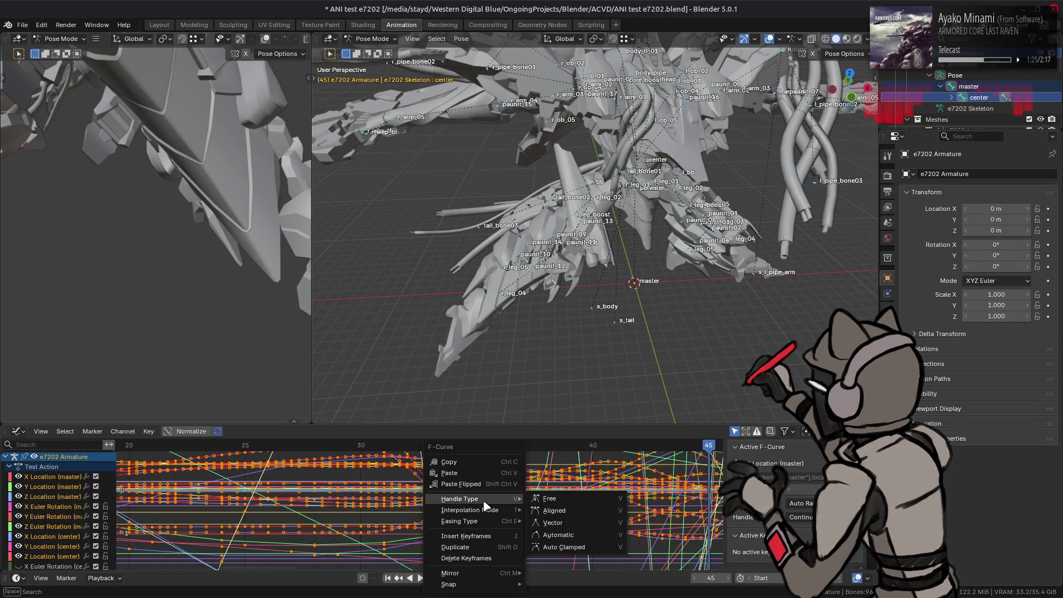
{"action": "left_click", "coordinate": [538, 522]}
{"action": "right_click", "coordinate": [427, 483]}
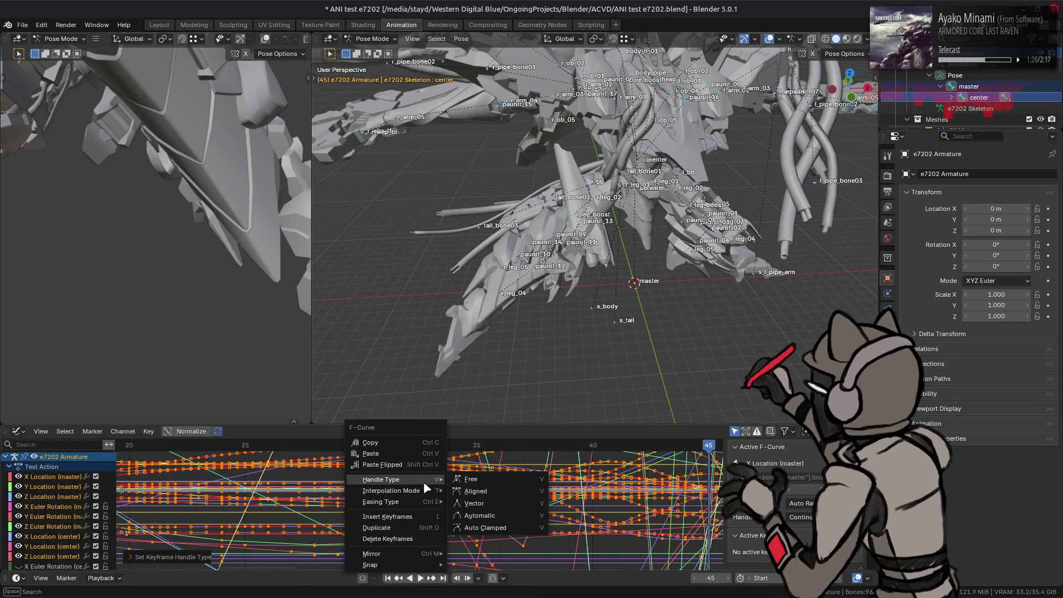
{"action": "mouse_move", "coordinate": [397, 503]}
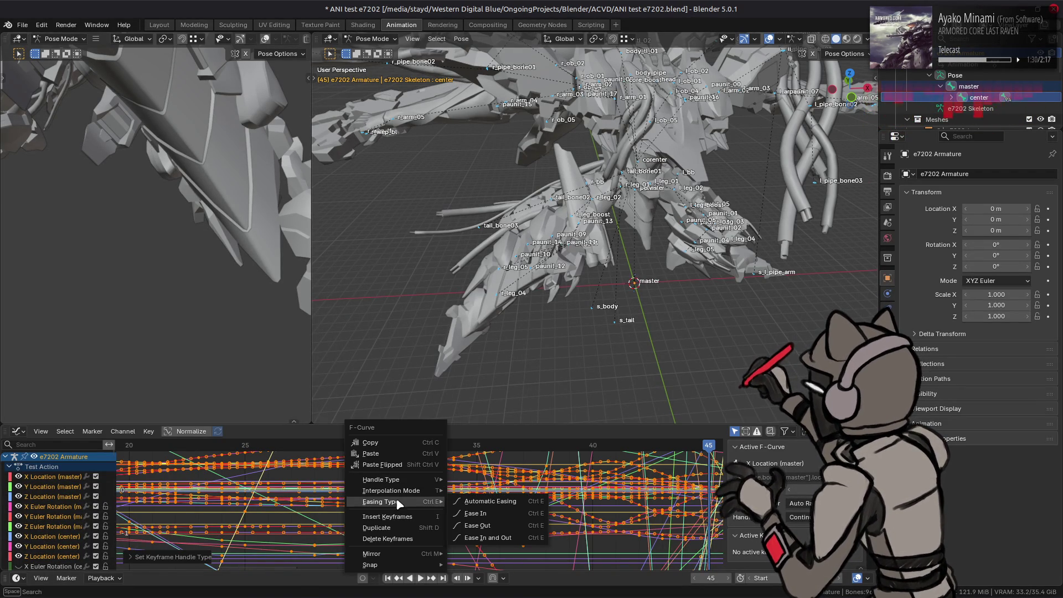
{"action": "left_click", "coordinate": [496, 502]}
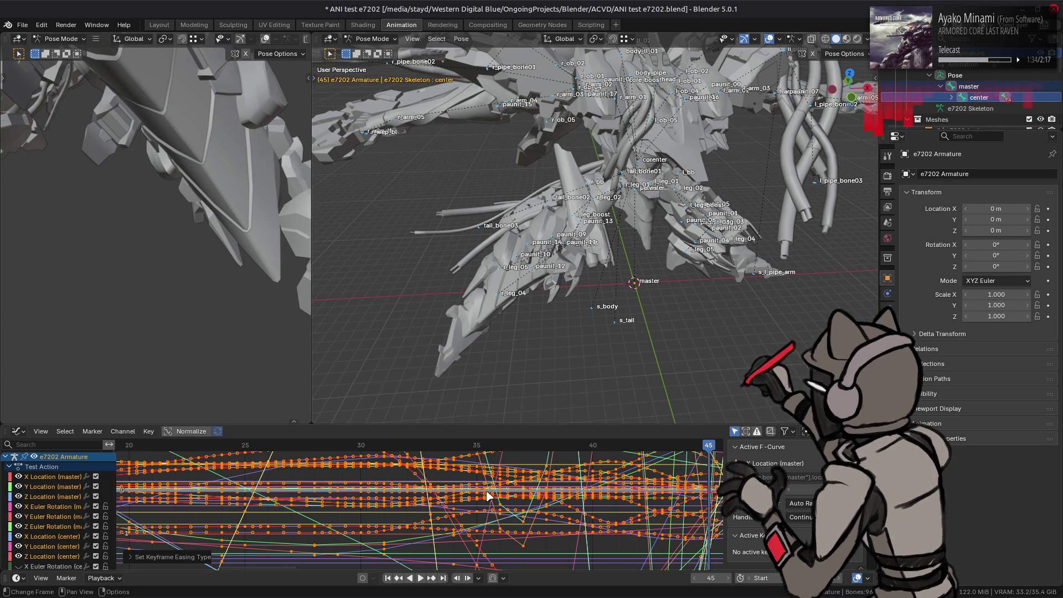
{"action": "right_click", "coordinate": [454, 491]}
{"action": "mouse_move", "coordinate": [480, 485]}
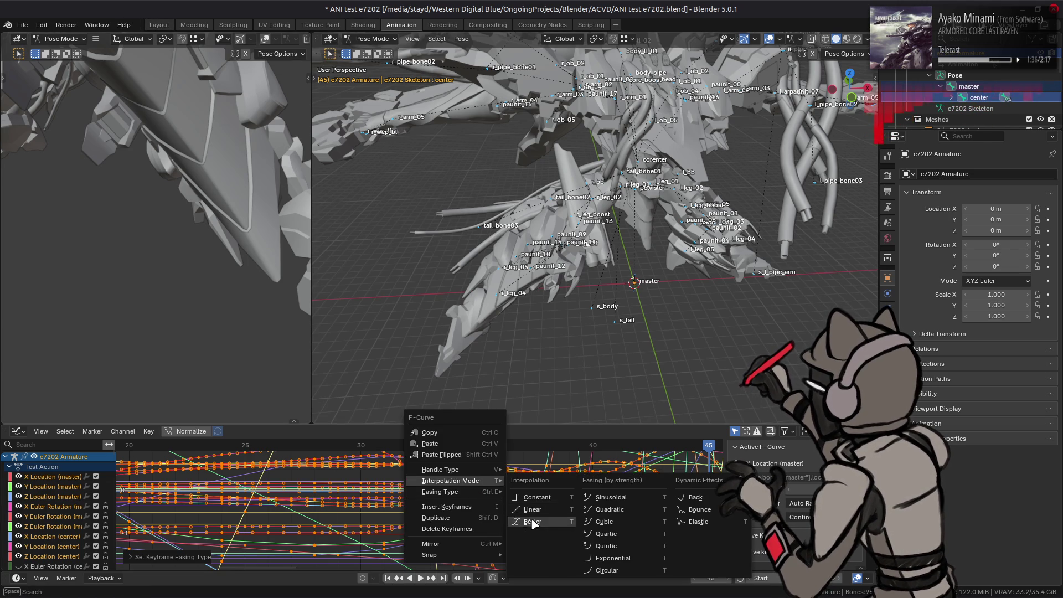
{"action": "left_click", "coordinate": [527, 522]}
{"action": "key", "text": "ctrl+z"}
{"action": "key", "text": "ctrl+shift+z"}
Step: Set all keys to Auto Clamped handles and adjust their easing again
{"action": "right_click", "coordinate": [438, 493]}
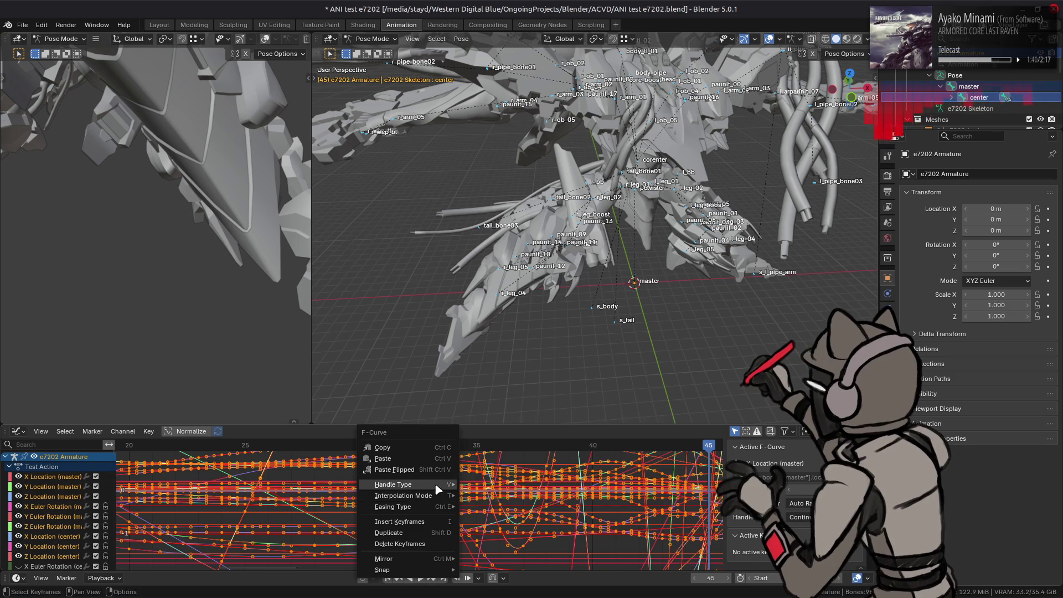
{"action": "mouse_move", "coordinate": [443, 485]}
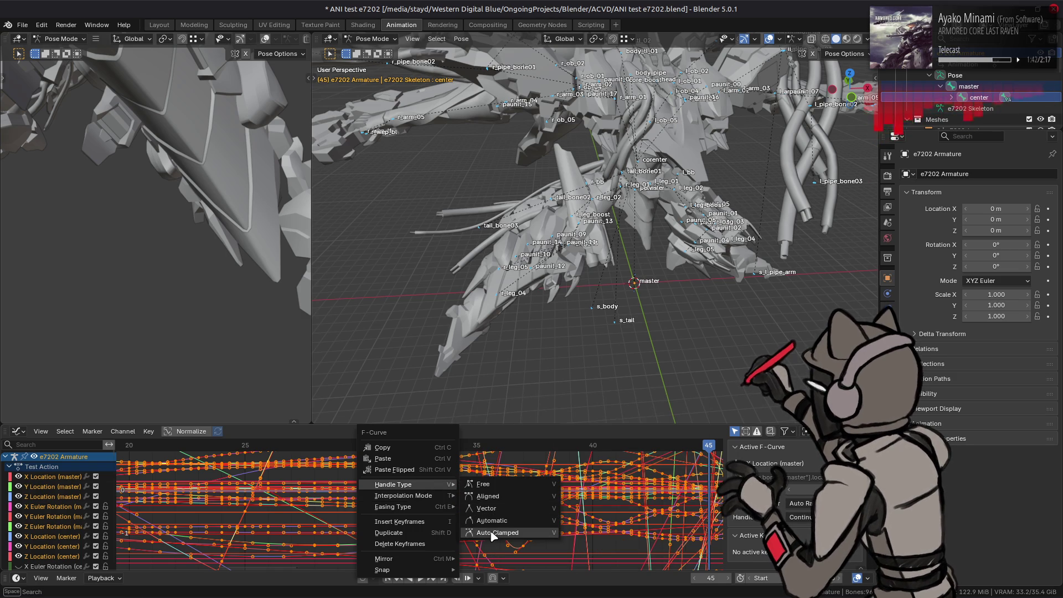
{"action": "left_click", "coordinate": [492, 533]}
{"action": "right_click", "coordinate": [436, 496]}
{"action": "mouse_move", "coordinate": [437, 493]}
{"action": "left_click", "coordinate": [500, 532]}
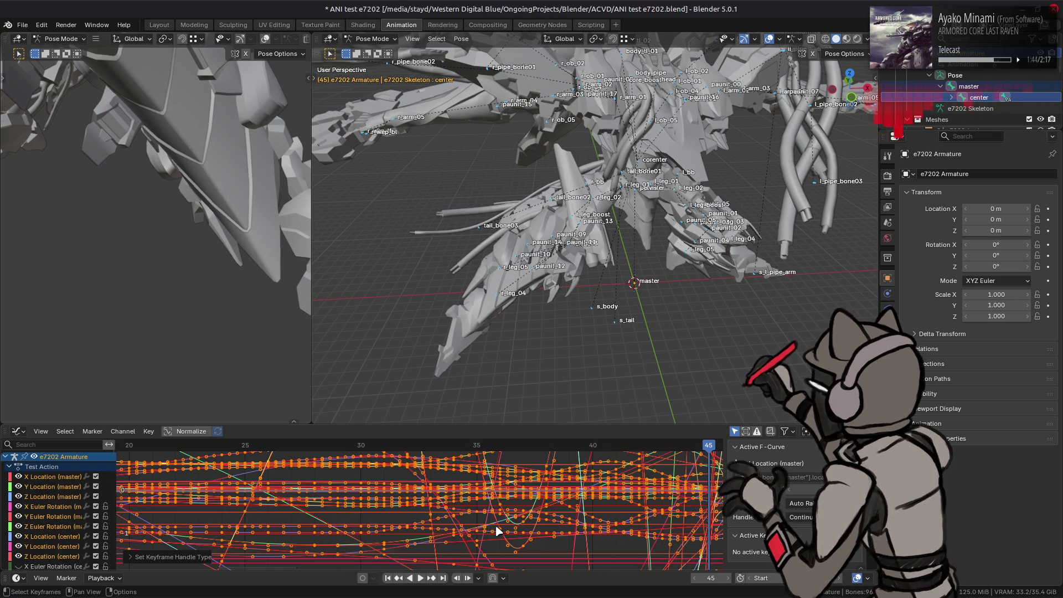
{"action": "right_click", "coordinate": [418, 494]}
{"action": "mouse_move", "coordinate": [418, 516]}
{"action": "left_click", "coordinate": [470, 521]}
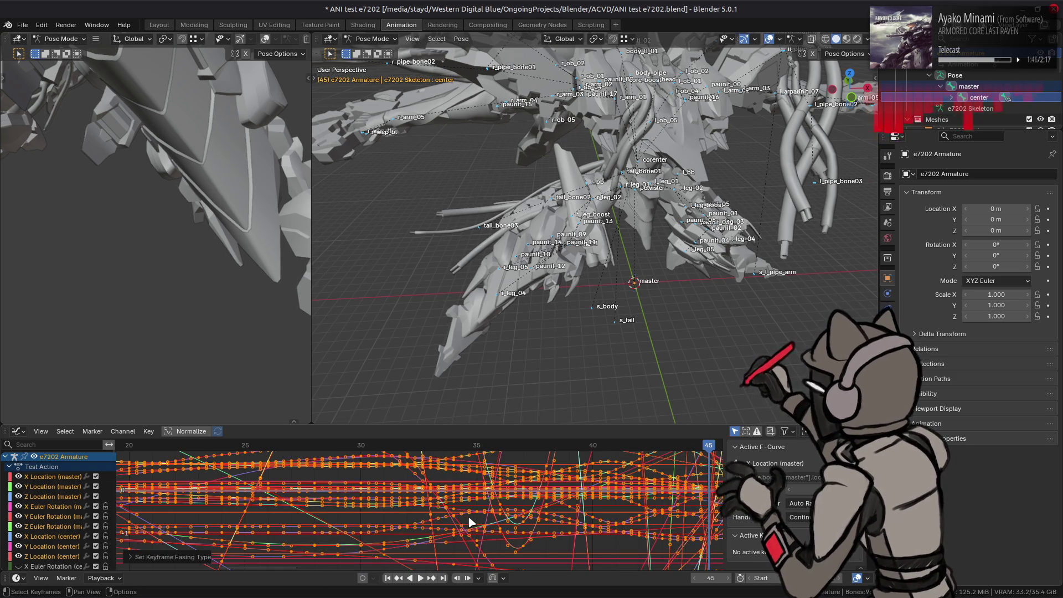
Step: Play the smoothed animation in the Layout workspace, orbiting around the e7202 model
{"action": "left_click", "coordinate": [159, 25]}
{"action": "key", "text": "space"}
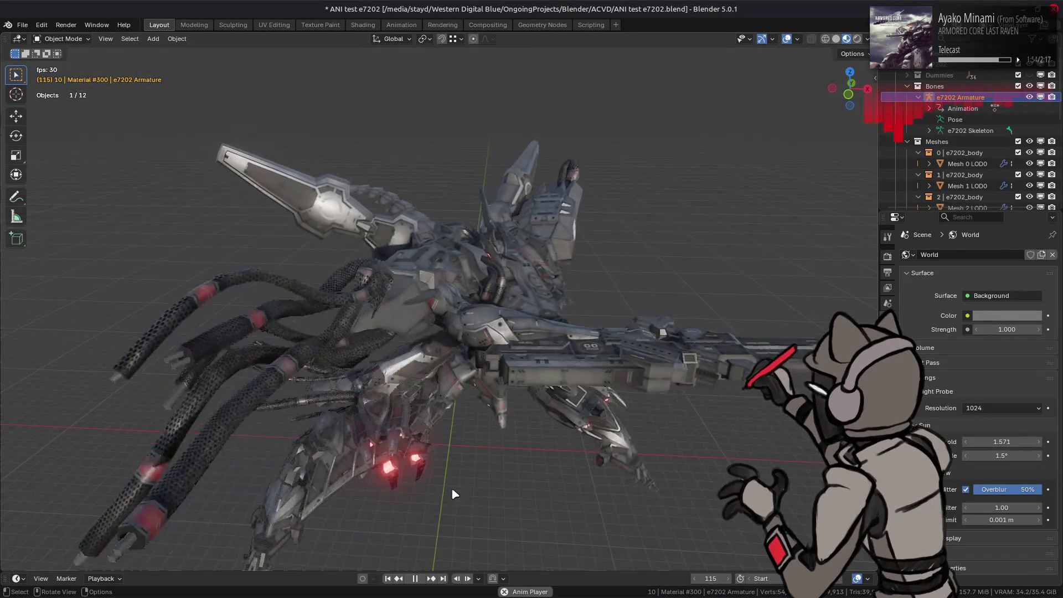
{"action": "middle_click_drag", "start_coordinate": [451, 499], "coordinate": [486, 456]}
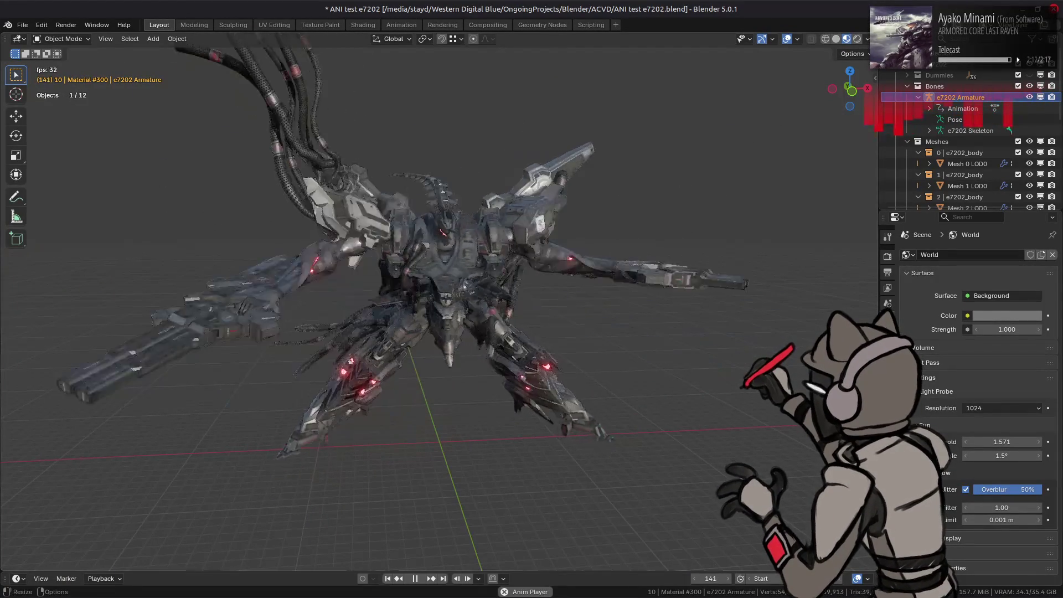
Step: In Output properties try frame rates 60, 50 and 25 fps, then return to 30 fps
{"action": "left_click", "coordinate": [887, 288]}
{"action": "left_click", "coordinate": [888, 272]}
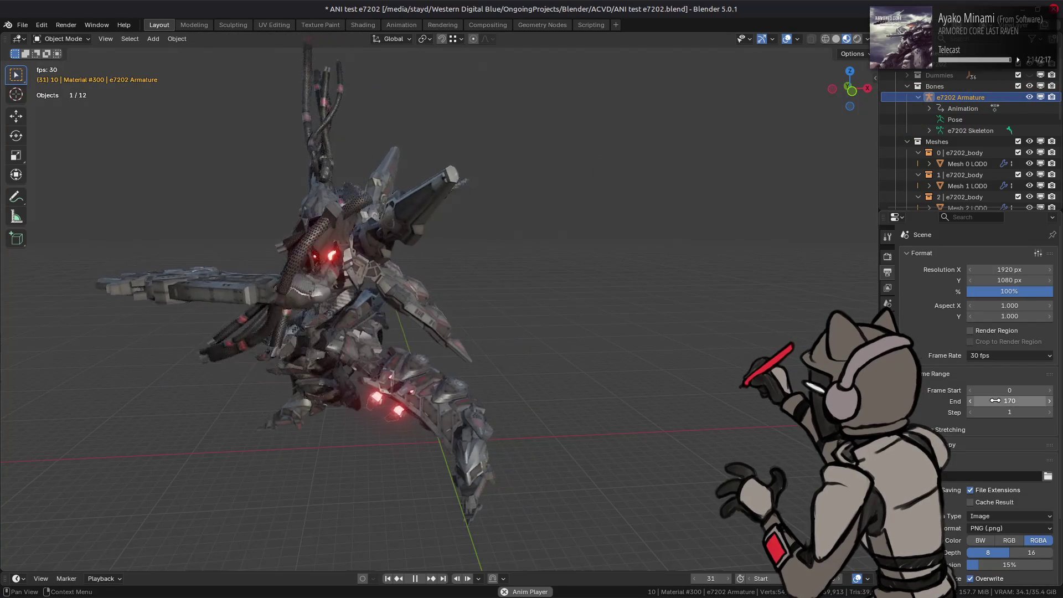
{"action": "left_click", "coordinate": [988, 357]}
{"action": "left_click", "coordinate": [996, 476]}
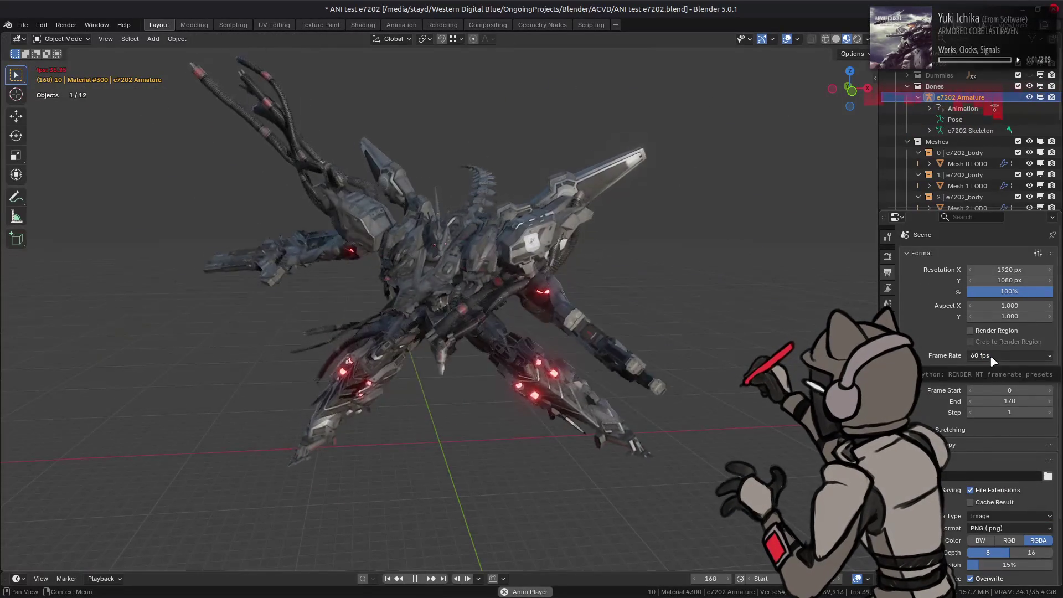
{"action": "left_click", "coordinate": [992, 357]}
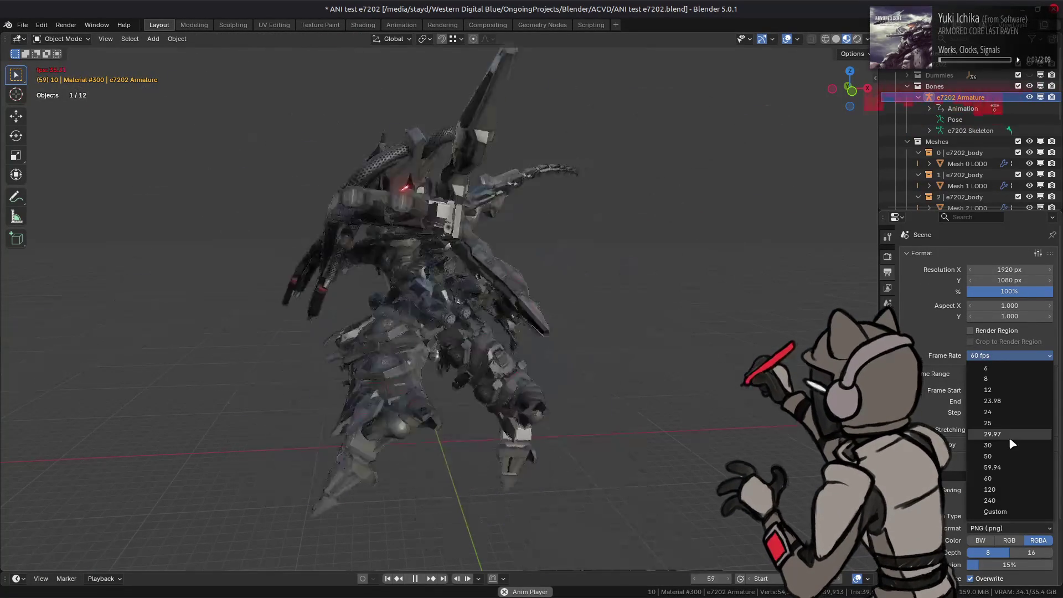
{"action": "left_click", "coordinate": [988, 456]}
{"action": "left_click", "coordinate": [994, 355]}
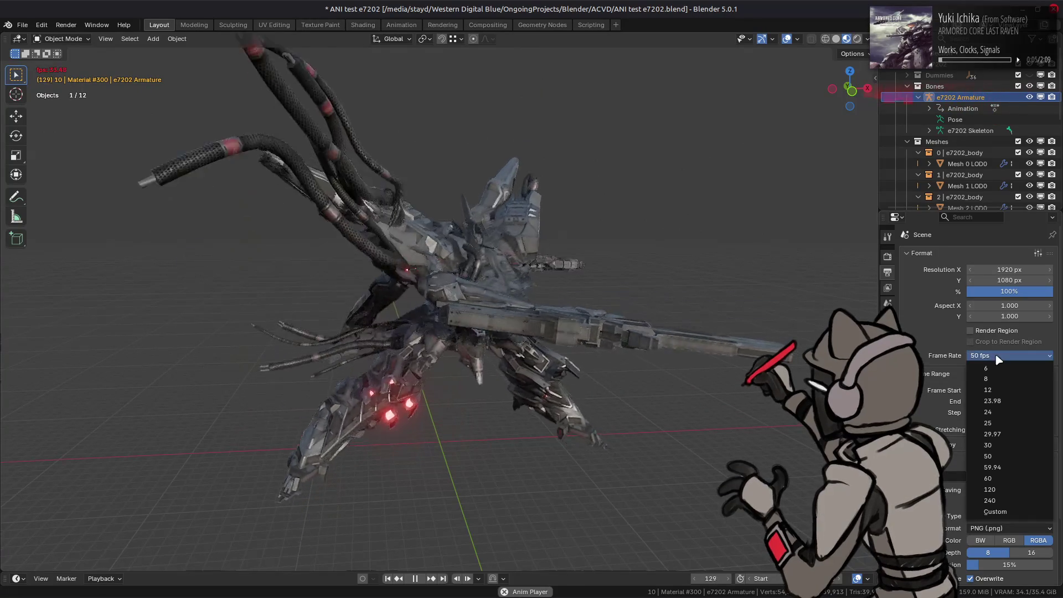
{"action": "left_click", "coordinate": [996, 386]}
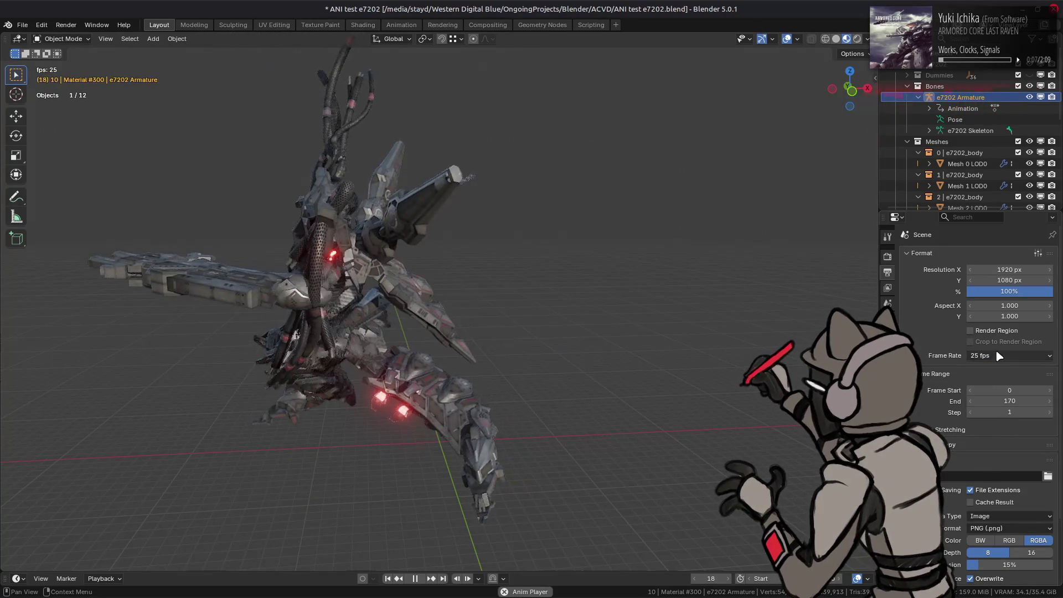
{"action": "left_click", "coordinate": [996, 355]}
{"action": "left_click", "coordinate": [1003, 409]}
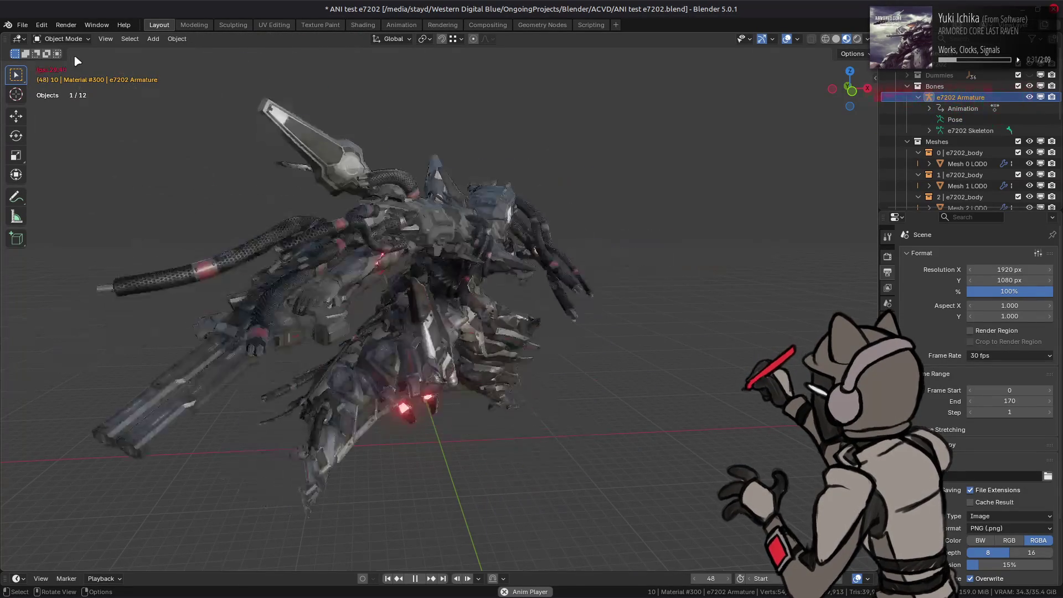
{"action": "left_click", "coordinate": [22, 25]}
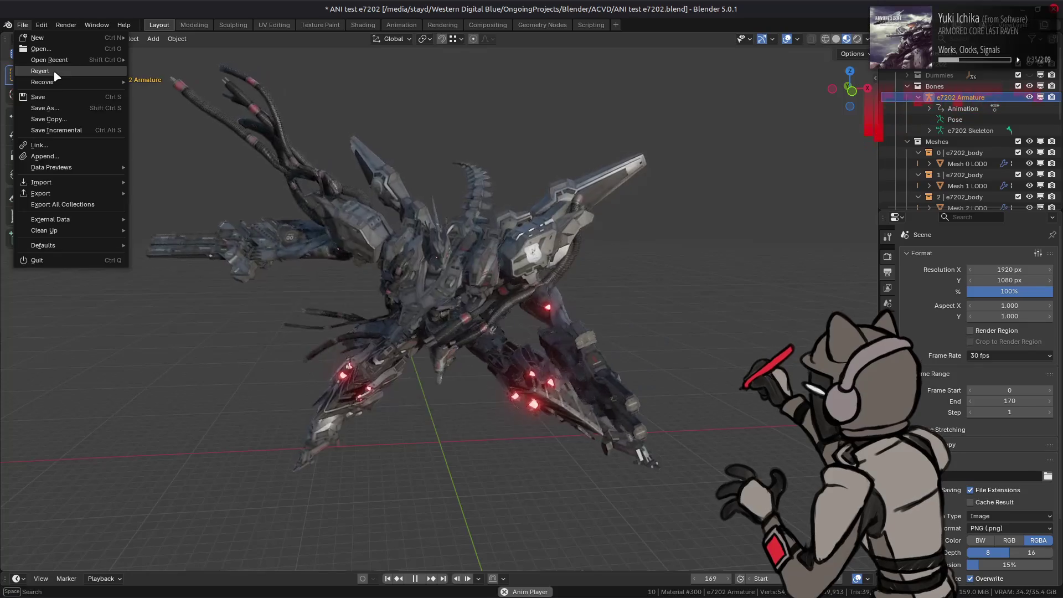
Step: Revert ANI test e7202.blend to its saved state, then switch to 010 Editor
{"action": "left_click", "coordinate": [56, 75]}
{"action": "left_click", "coordinate": [584, 321]}
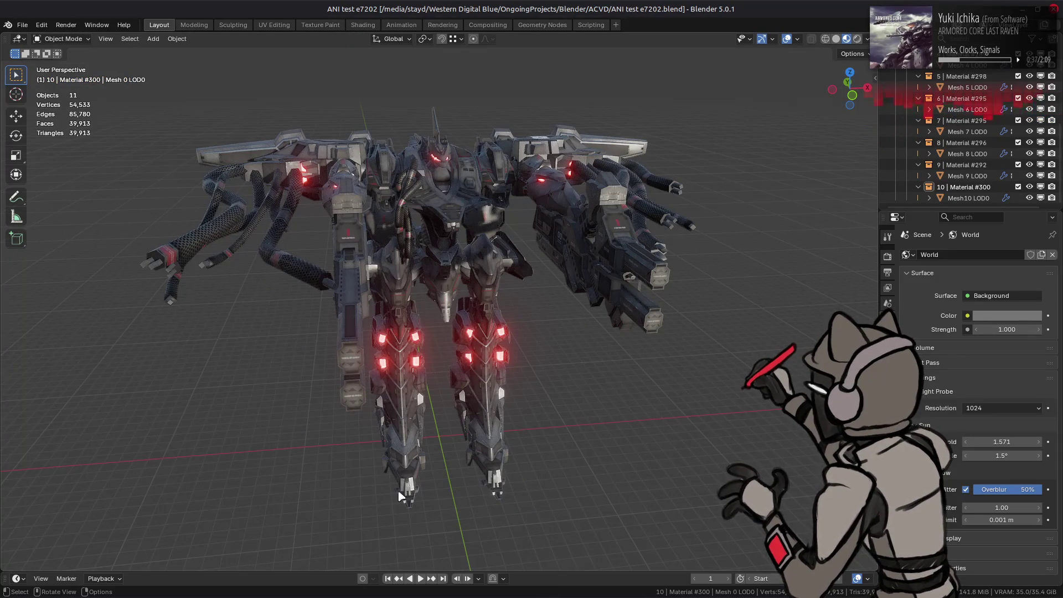
{"action": "key", "text": "alt+Tab"}
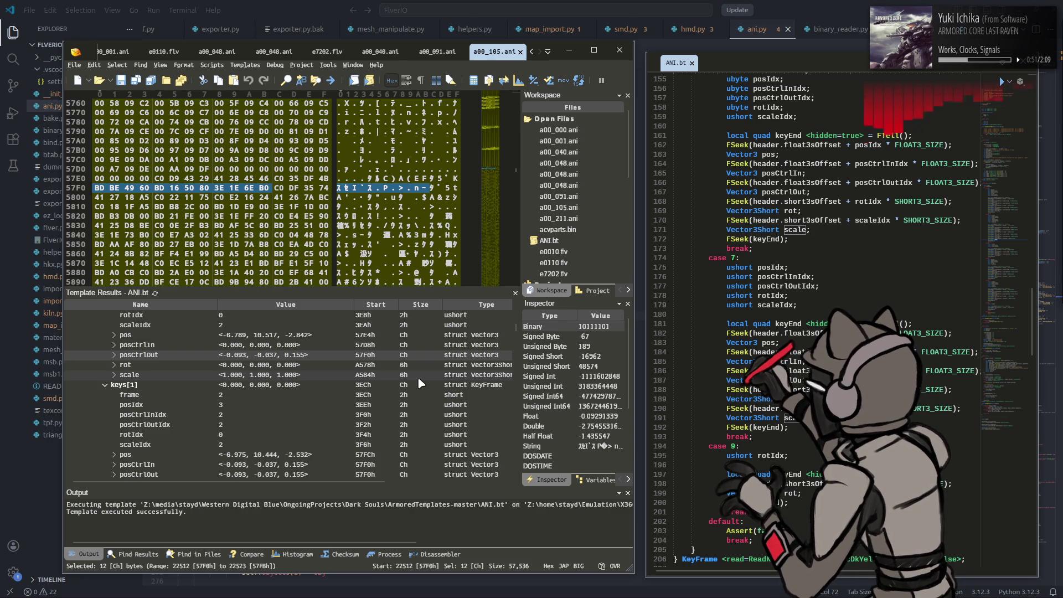
Step: Bring VS Code with ani.py's keyframe-reading code to the front
{"action": "left_click", "coordinate": [790, 5]}
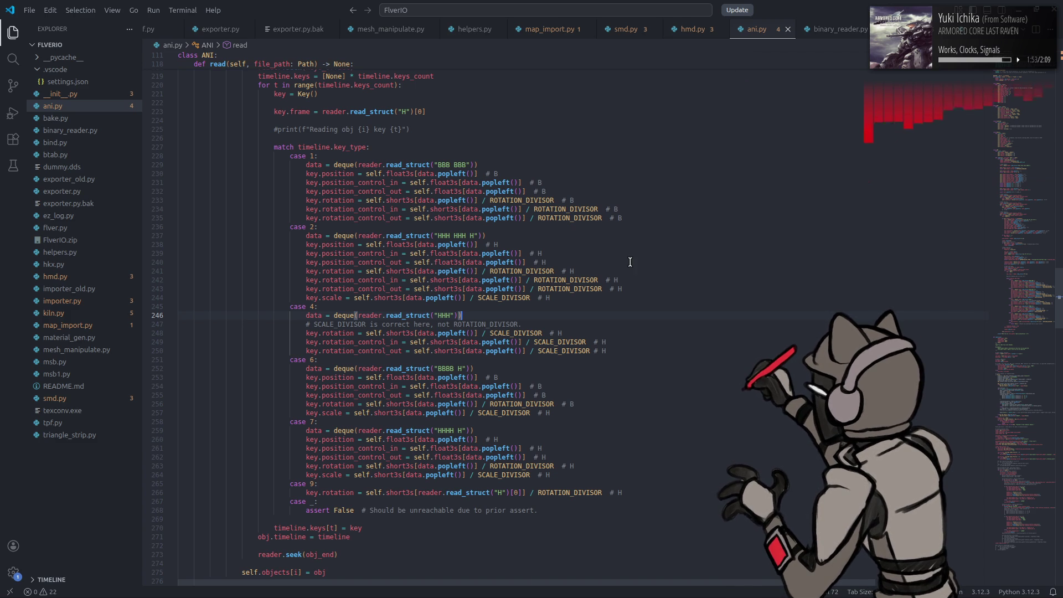
Step: Review ani.py's keyframe match cases for key types 1–9, then switch to the file manager
{"action": "scroll", "coordinate": [631, 263], "scroll_direction": "up", "scroll_amount": 2}
{"action": "scroll", "coordinate": [648, 292], "scroll_direction": "up", "scroll_amount": 10}
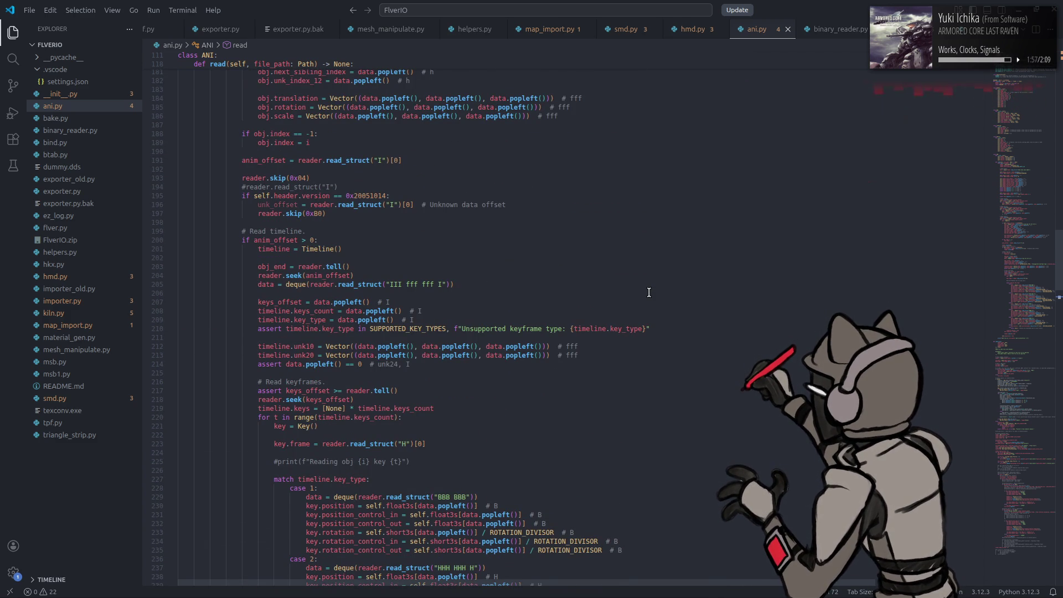
{"action": "scroll", "coordinate": [645, 361], "scroll_direction": "down", "scroll_amount": 5}
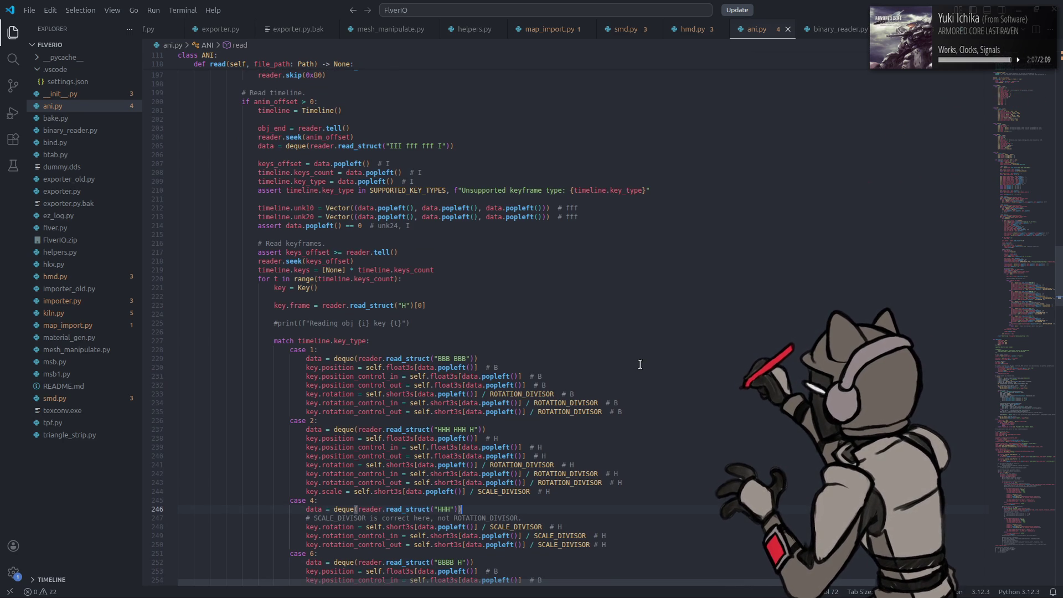
{"action": "scroll", "coordinate": [639, 364], "scroll_direction": "down", "scroll_amount": 5}
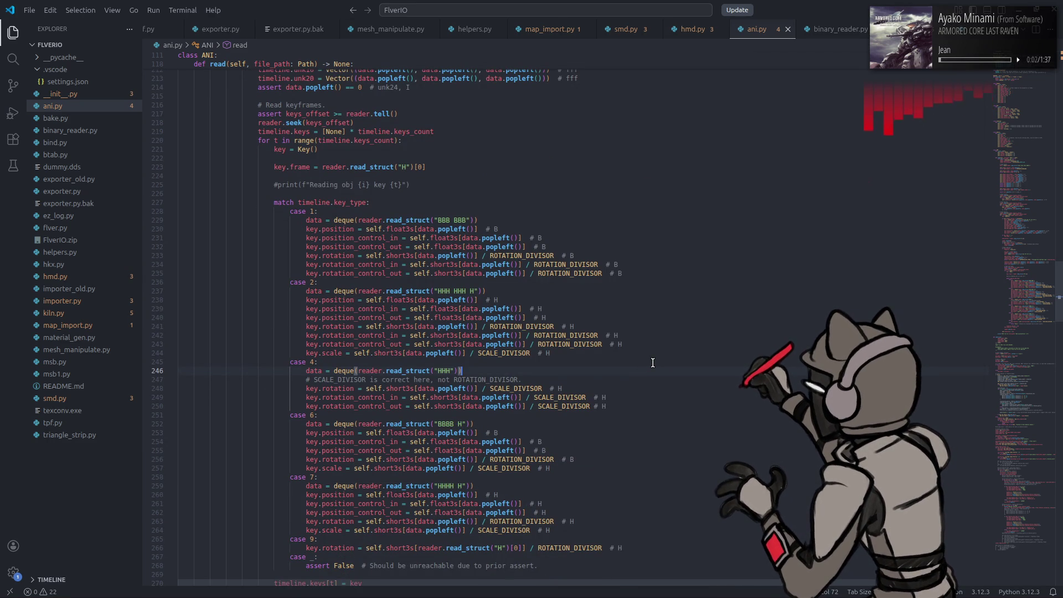
{"action": "scroll", "coordinate": [653, 362], "scroll_direction": "down", "scroll_amount": 4}
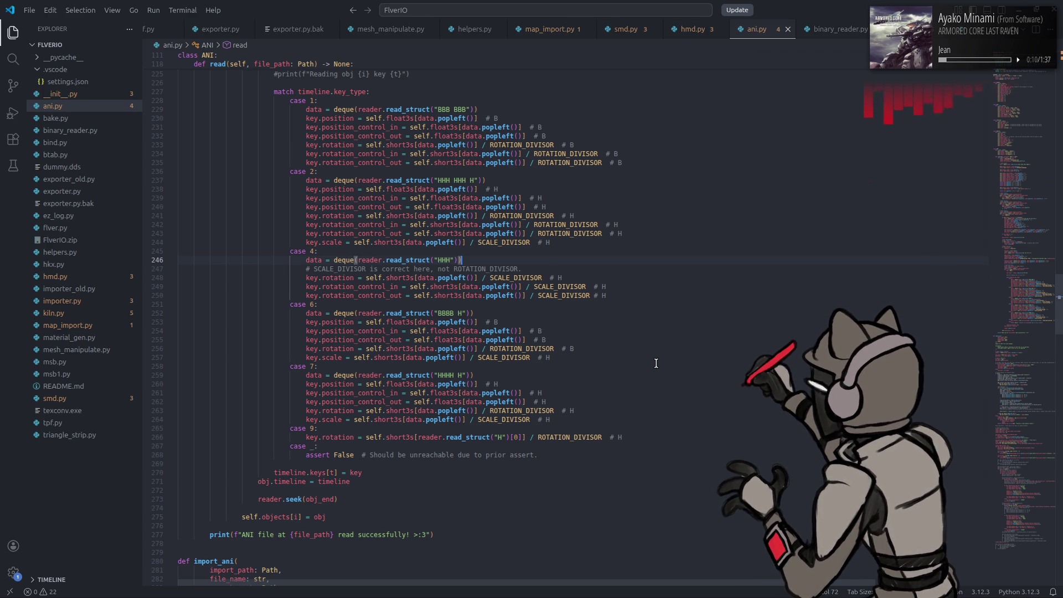
{"action": "scroll", "coordinate": [654, 360], "scroll_direction": "up", "scroll_amount": 3}
{"action": "key", "text": "alt+Tab"}
{"action": "key", "text": "alt+Tab"}
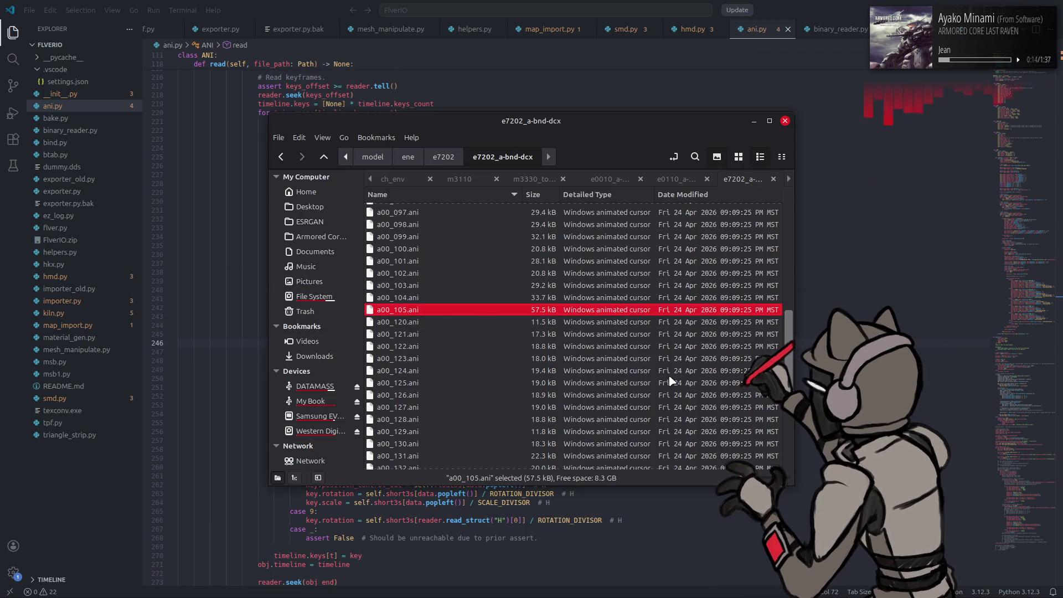
Step: Check 010 Editor, then return to ani.py and scroll to import_ani's Bezier handle code
{"action": "key", "text": "alt+Tab"}
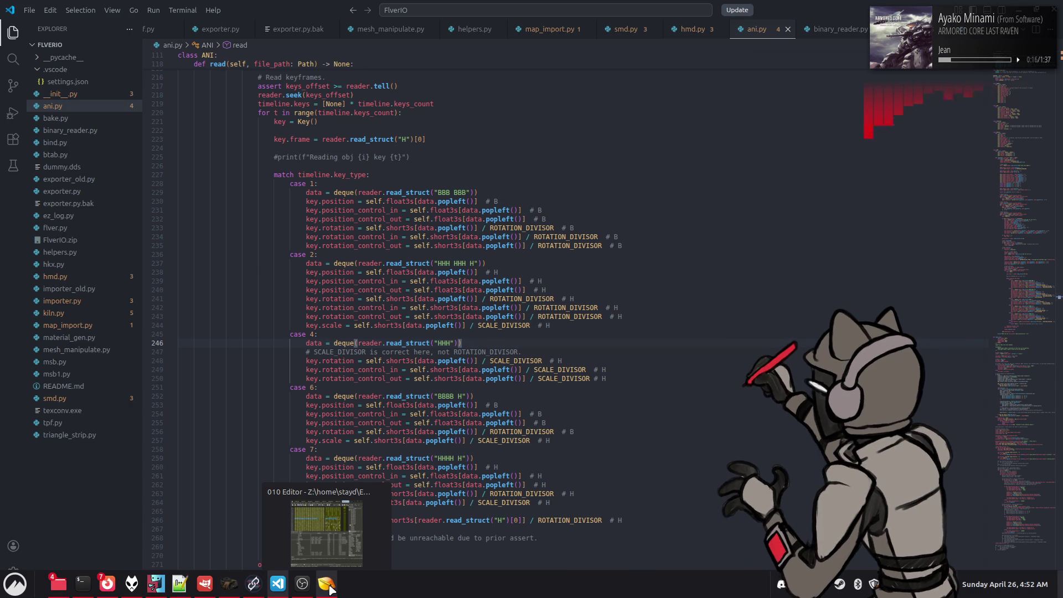
{"action": "left_click", "coordinate": [327, 583]}
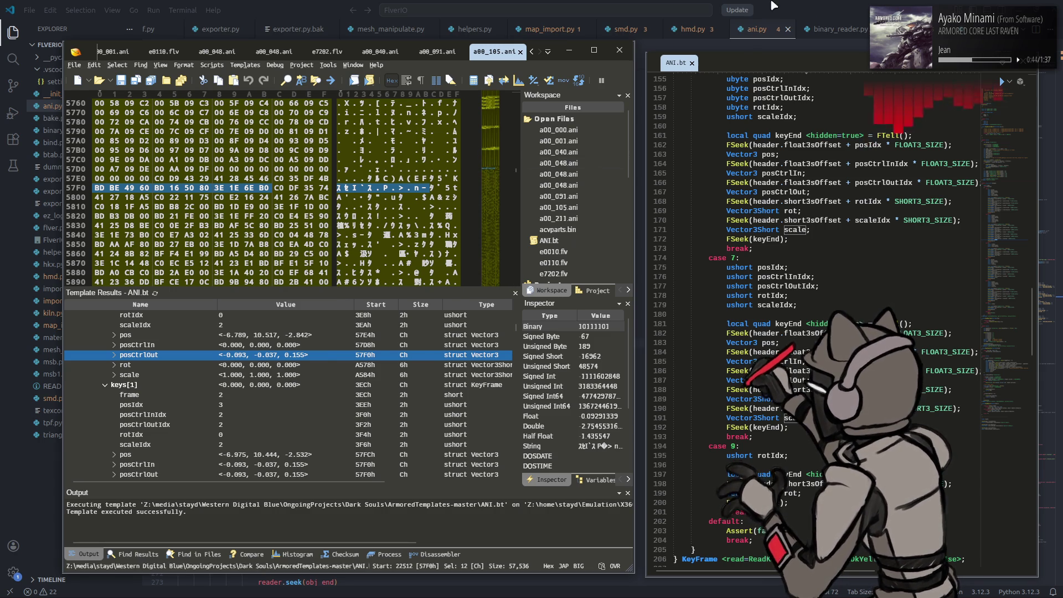
{"action": "key", "text": "alt+Tab"}
{"action": "scroll", "coordinate": [556, 360], "scroll_direction": "down", "scroll_amount": 10}
{"action": "scroll", "coordinate": [555, 360], "scroll_direction": "down", "scroll_amount": 20}
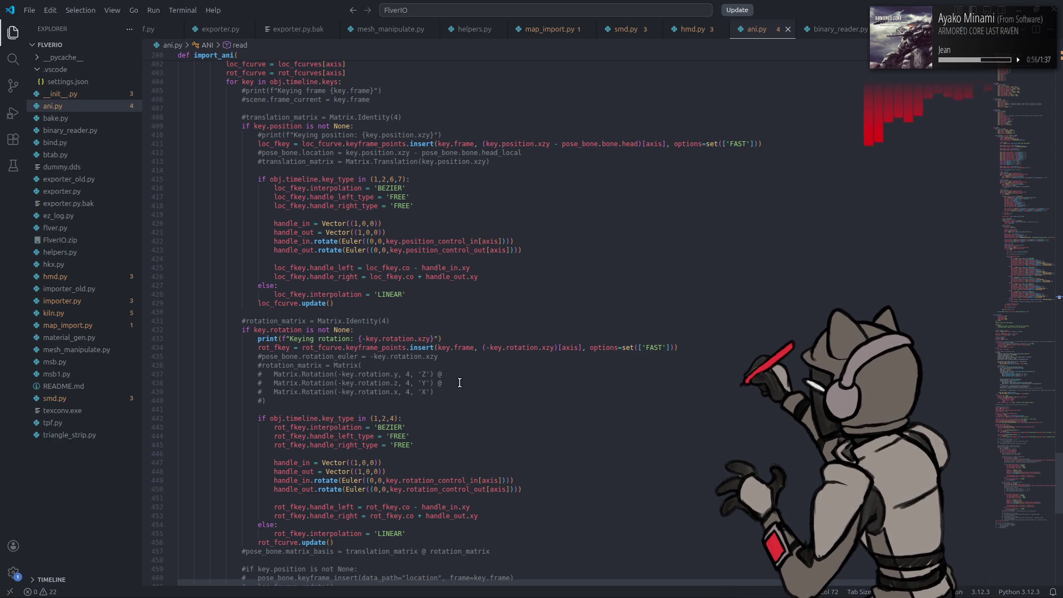
{"action": "scroll", "coordinate": [459, 382], "scroll_direction": "down", "scroll_amount": 3}
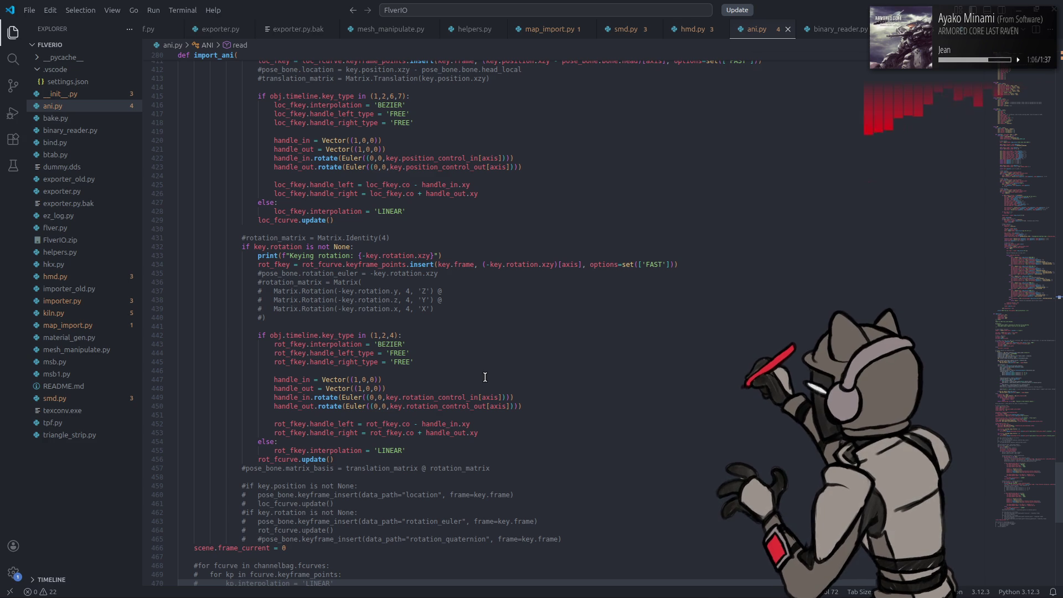
{"action": "double_click", "coordinate": [438, 397]}
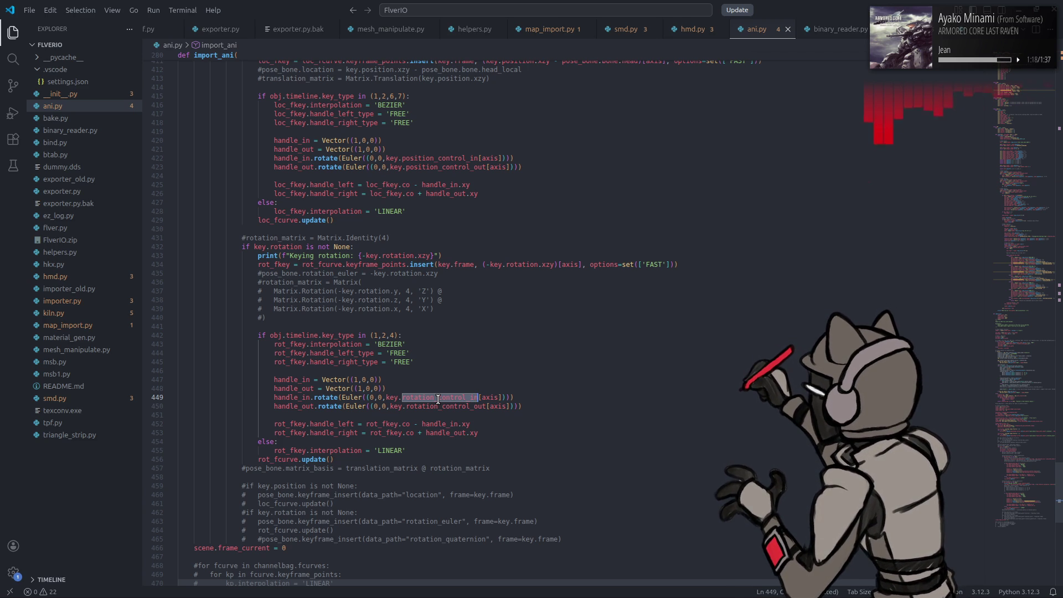
{"action": "left_click", "coordinate": [541, 264]}
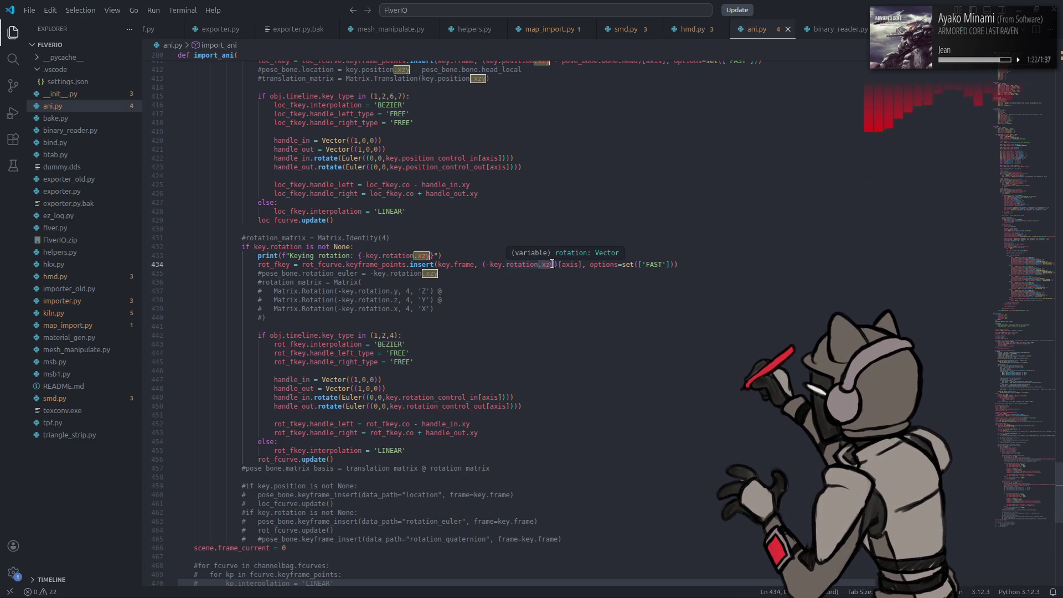
{"action": "scroll", "coordinate": [523, 301], "scroll_direction": "up", "scroll_amount": 8}
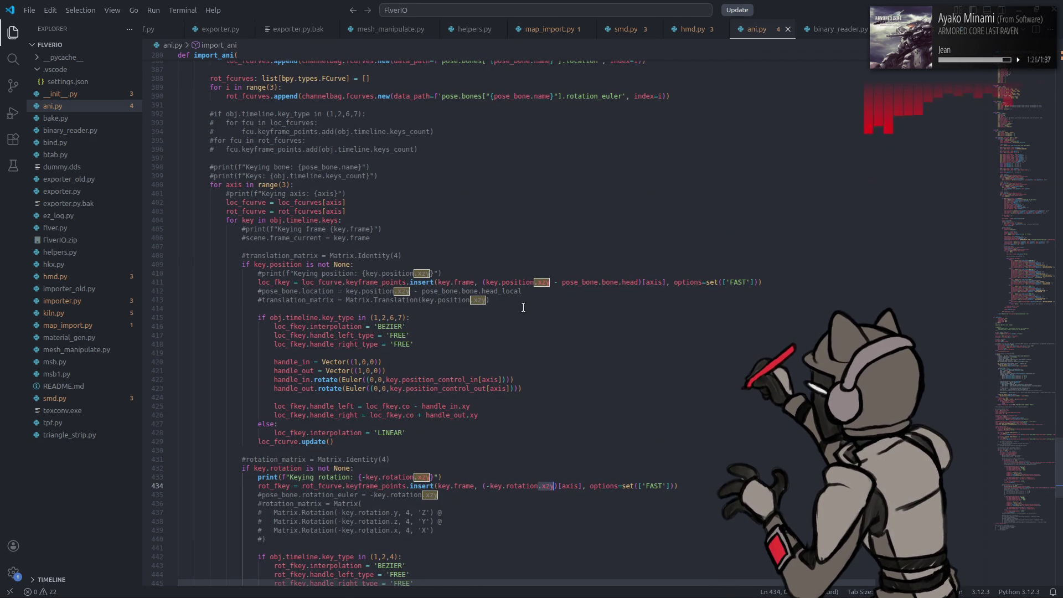
{"action": "scroll", "coordinate": [523, 307], "scroll_direction": "down", "scroll_amount": 3}
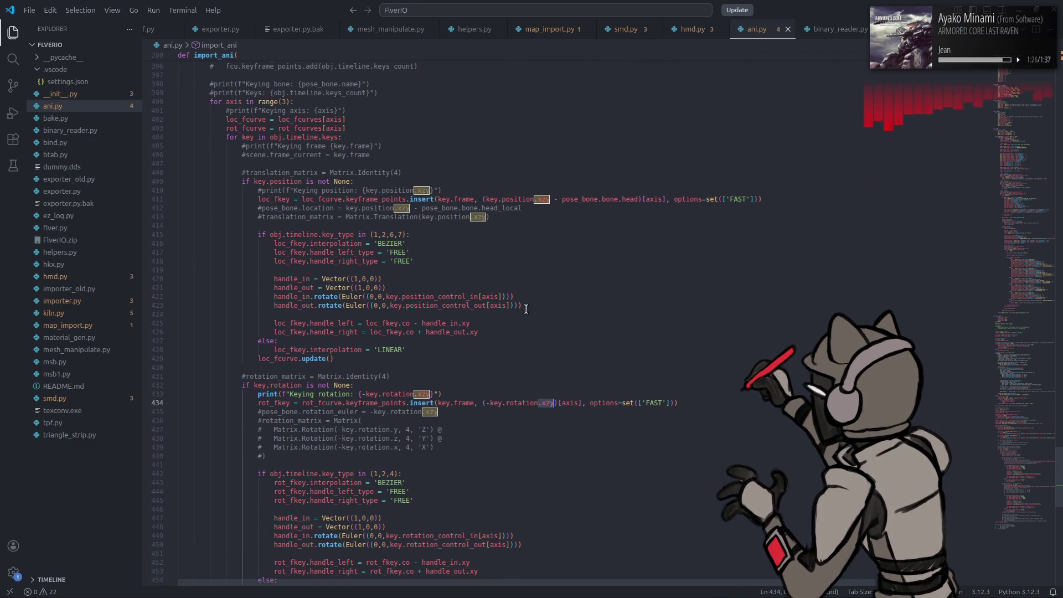
Step: Wrap position_control_in/out on lines 422–423 in parentheses with a .xzy swizzle
{"action": "left_click", "coordinate": [480, 297]}
{"action": "left_click", "coordinate": [486, 305], "text": "alt"}
{"action": "type", "text": ".xzy"}
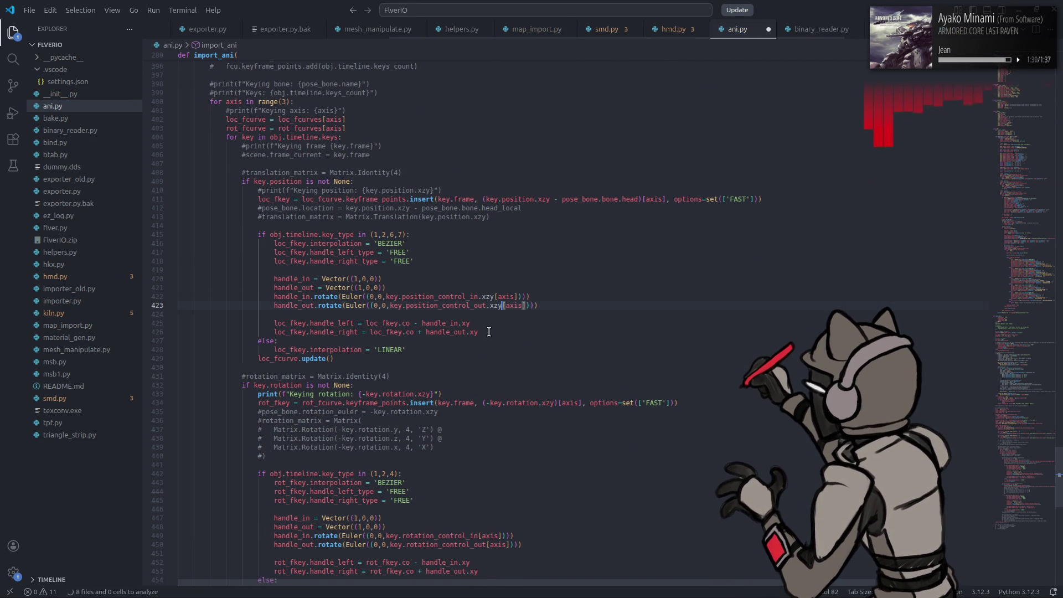
{"action": "type", "text": ")"}
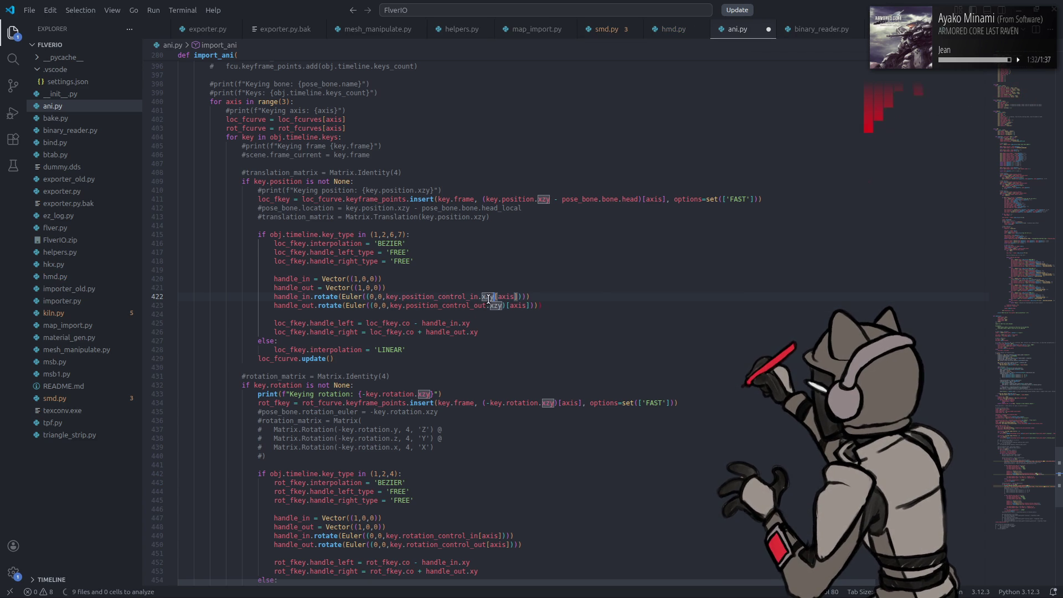
{"action": "left_click", "coordinate": [386, 296]}
{"action": "left_click", "coordinate": [389, 305], "text": "alt"}
{"action": "type", "text": "("}
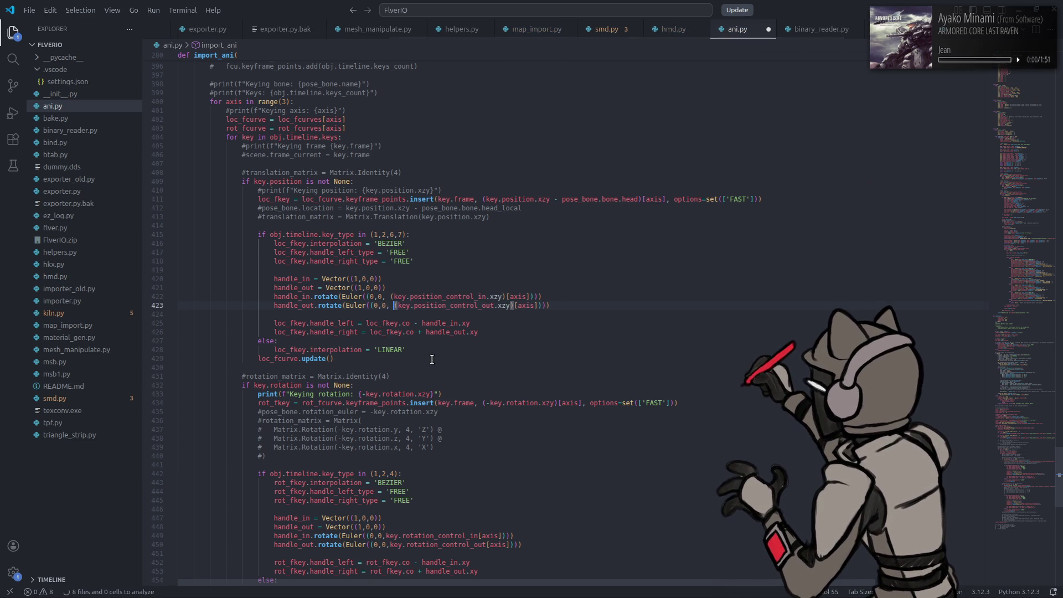
Step: Wrap rotation_control_in/out on lines 449–450 in parentheses with .xyz swizzles and save ani.py
{"action": "scroll", "coordinate": [442, 375], "scroll_direction": "down", "scroll_amount": 5}
{"action": "left_click", "coordinate": [385, 372]}
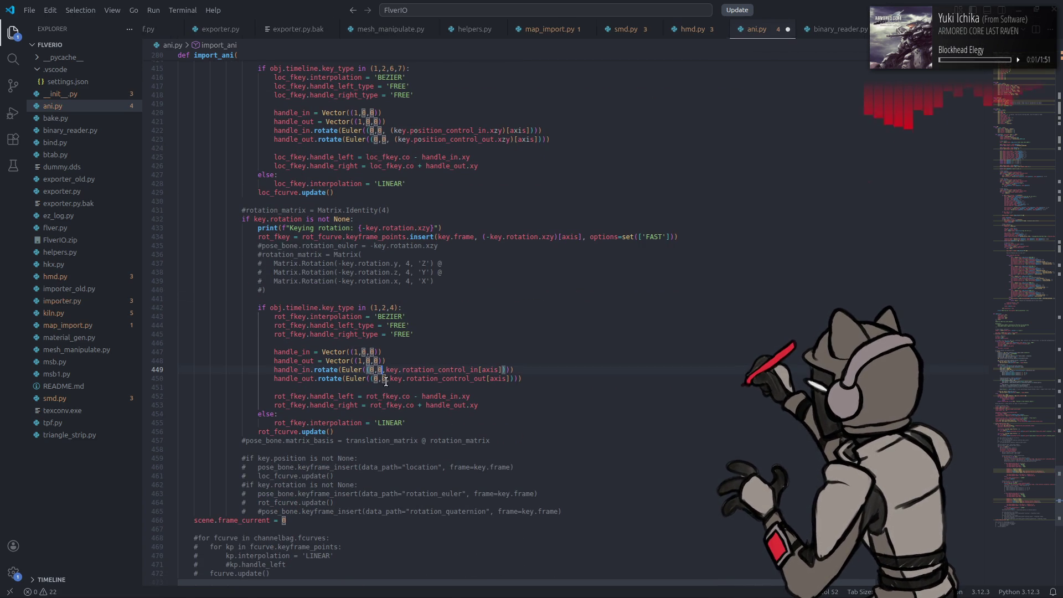
{"action": "left_click", "coordinate": [390, 378]}
{"action": "left_click", "coordinate": [386, 370], "text": "alt"}
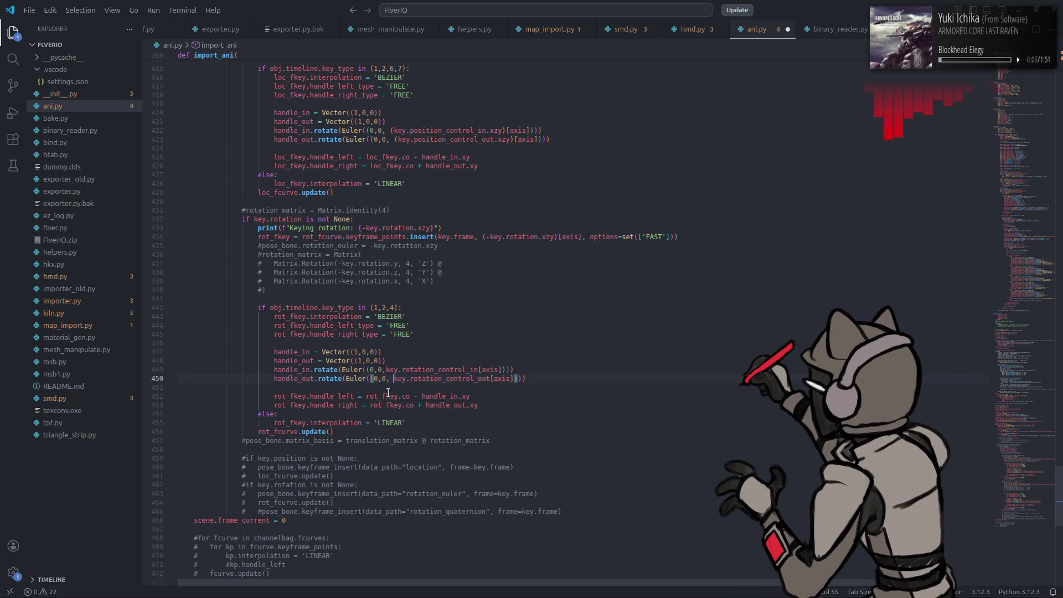
{"action": "type", "text": "("}
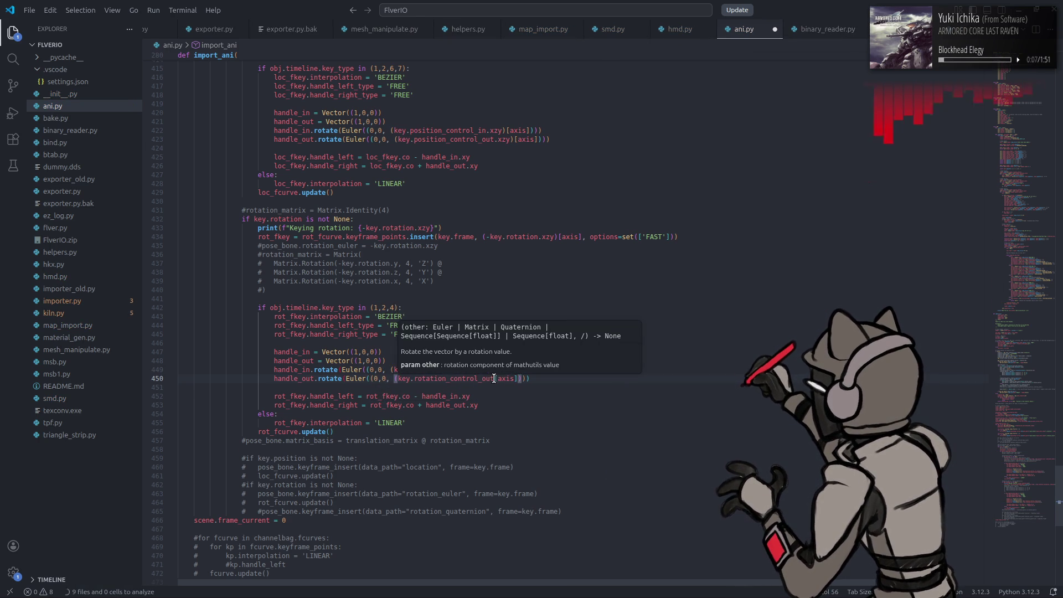
{"action": "left_click", "coordinate": [494, 378]}
{"action": "left_click", "coordinate": [485, 370], "text": "alt"}
{"action": "type", "text": ")"}
{"action": "left_click", "coordinate": [485, 370]}
{"action": "type", "text": ".xyz.xyz"}
{"action": "key", "text": "ctrl+s"}
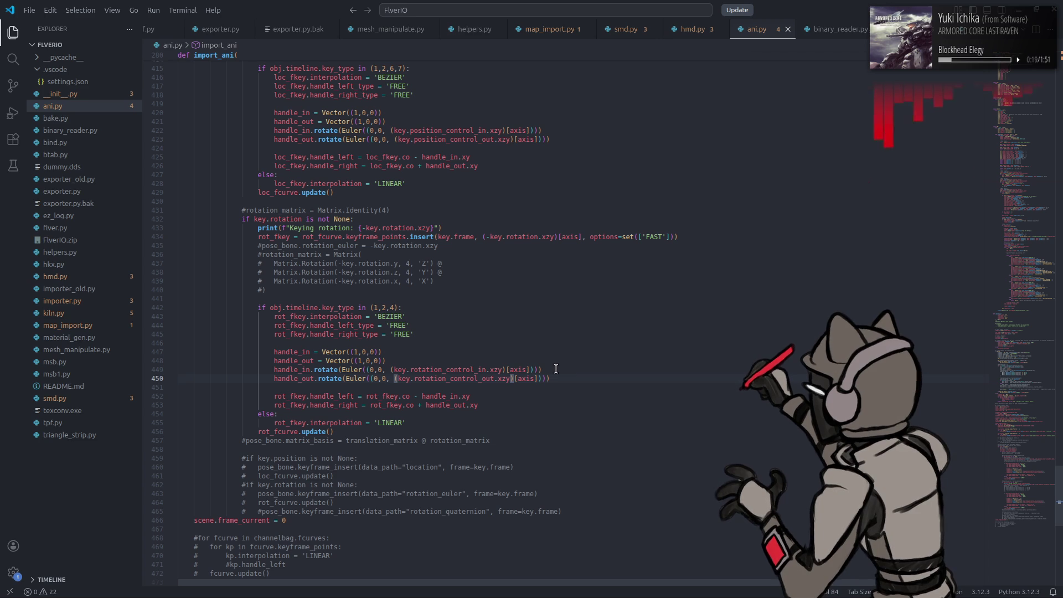
{"action": "key", "text": "super"}
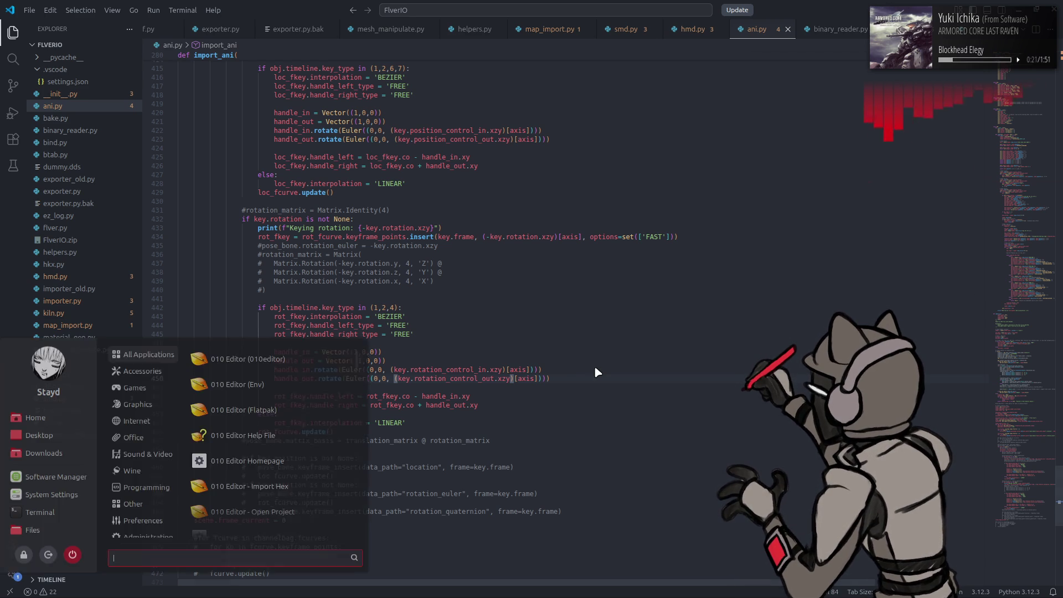
Step: Launch Blender, open ANI test e7202.blend and import a00_105.ani onto the e7202 model
{"action": "type", "text": "ble"}
{"action": "left_click", "coordinate": [316, 357]}
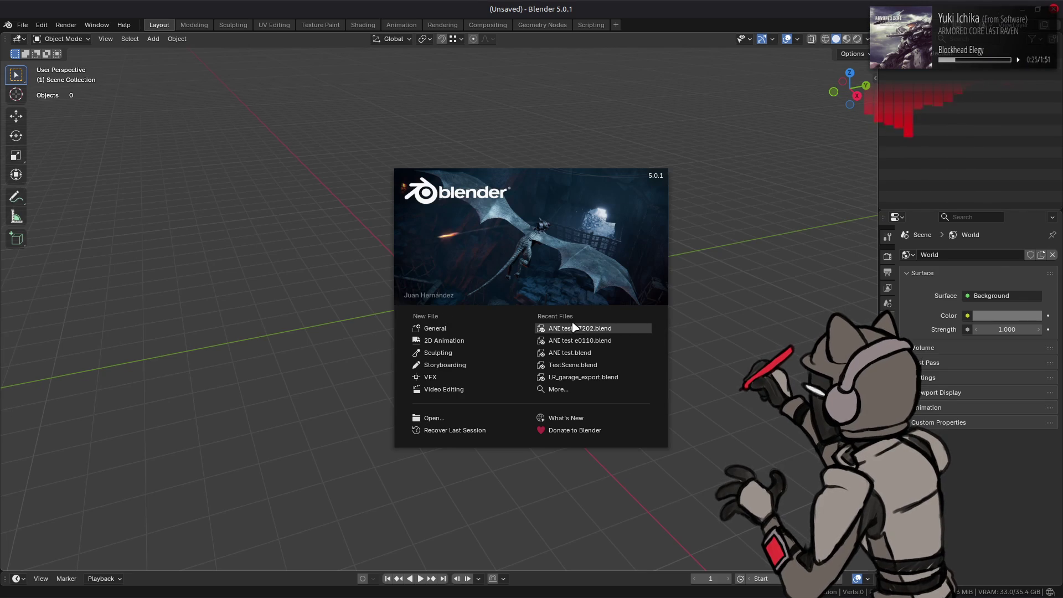
{"action": "left_click", "coordinate": [569, 328]}
{"action": "key", "text": "alt+Tab"}
{"action": "key", "text": "alt+Tab"}
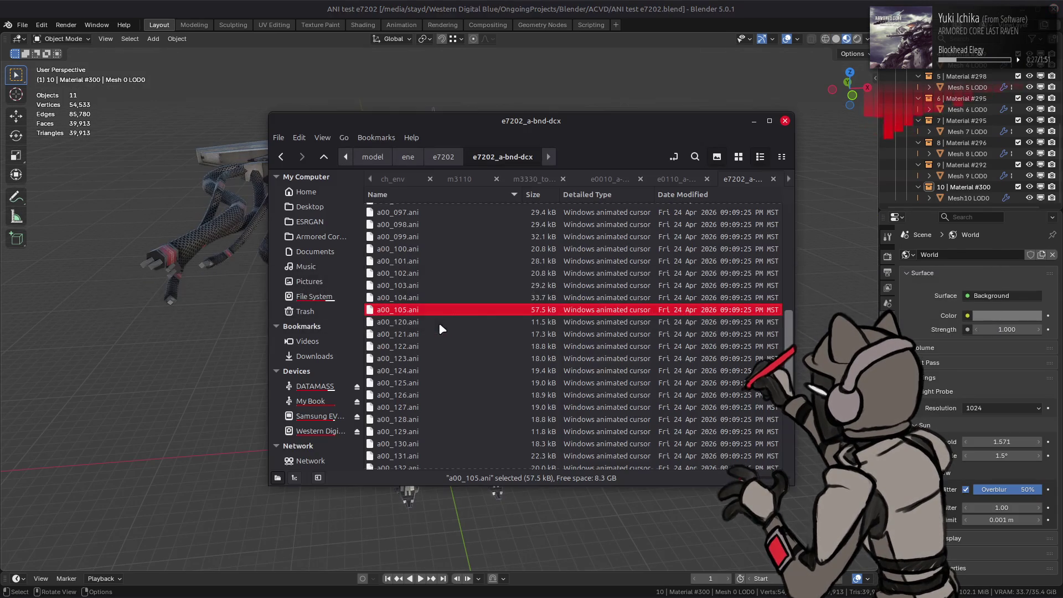
{"action": "left_click_drag", "start_coordinate": [375, 312], "coordinate": [249, 322]}
{"action": "left_click", "coordinate": [249, 323]}
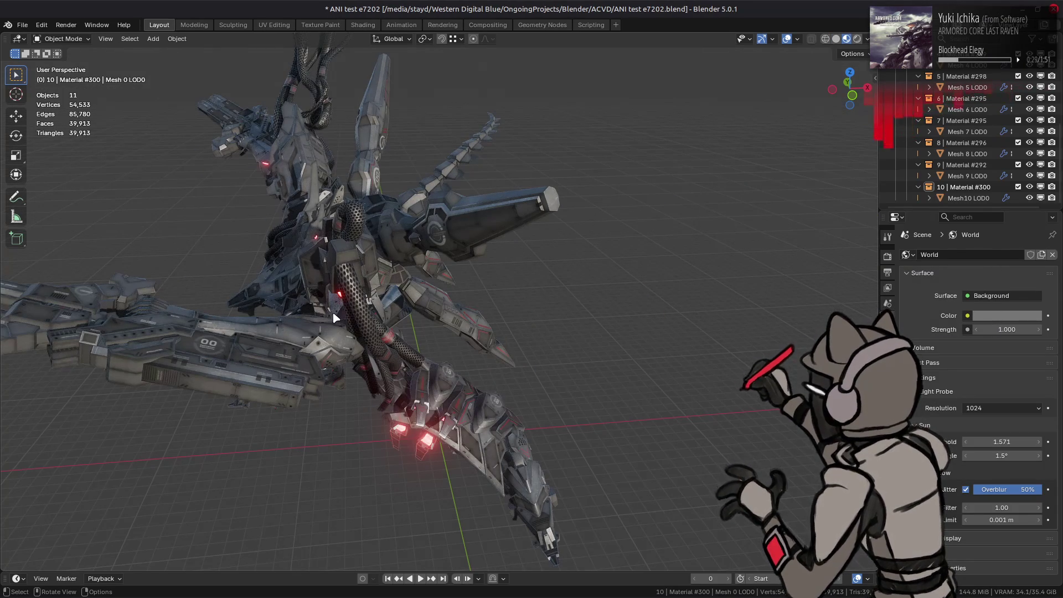
Step: Make the Bones collection visible and hide the bone name labels in the viewport overlays
{"action": "scroll", "coordinate": [934, 131], "scroll_direction": "up", "scroll_amount": 7}
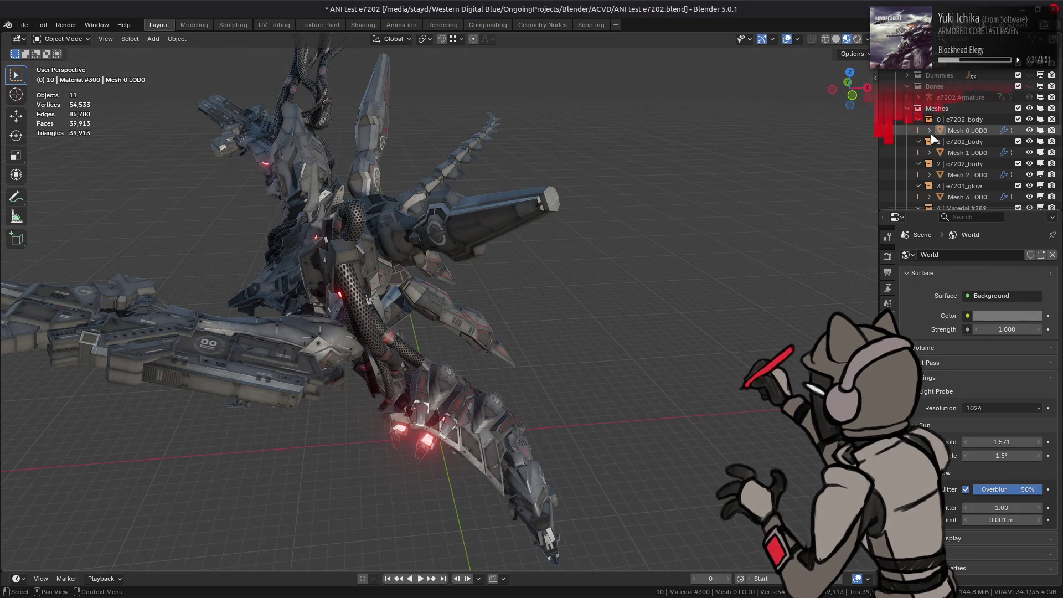
{"action": "left_click", "coordinate": [1028, 86]}
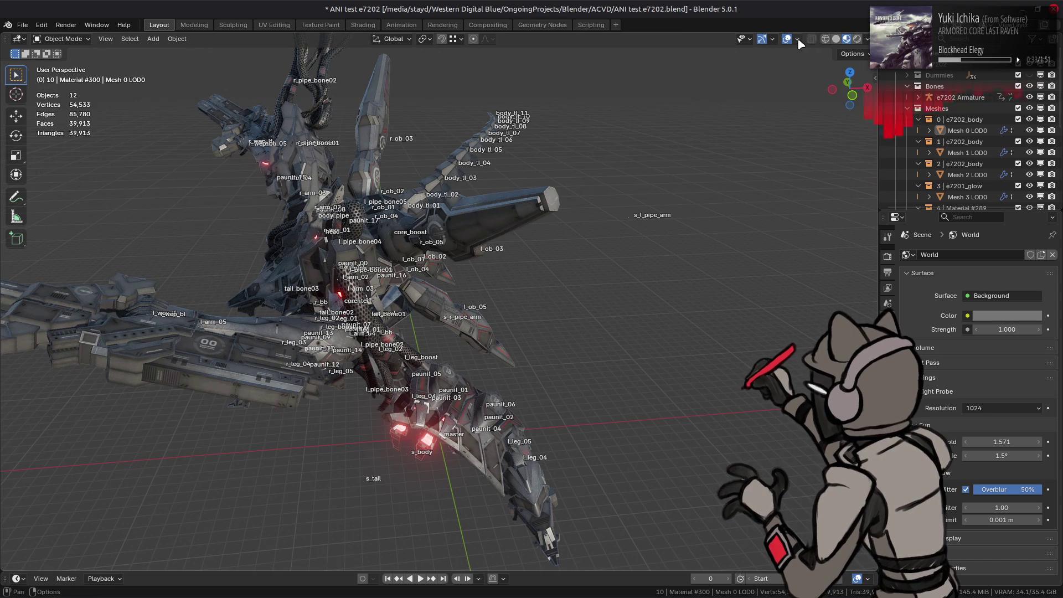
{"action": "left_click", "coordinate": [797, 39]}
{"action": "left_click", "coordinate": [803, 173]}
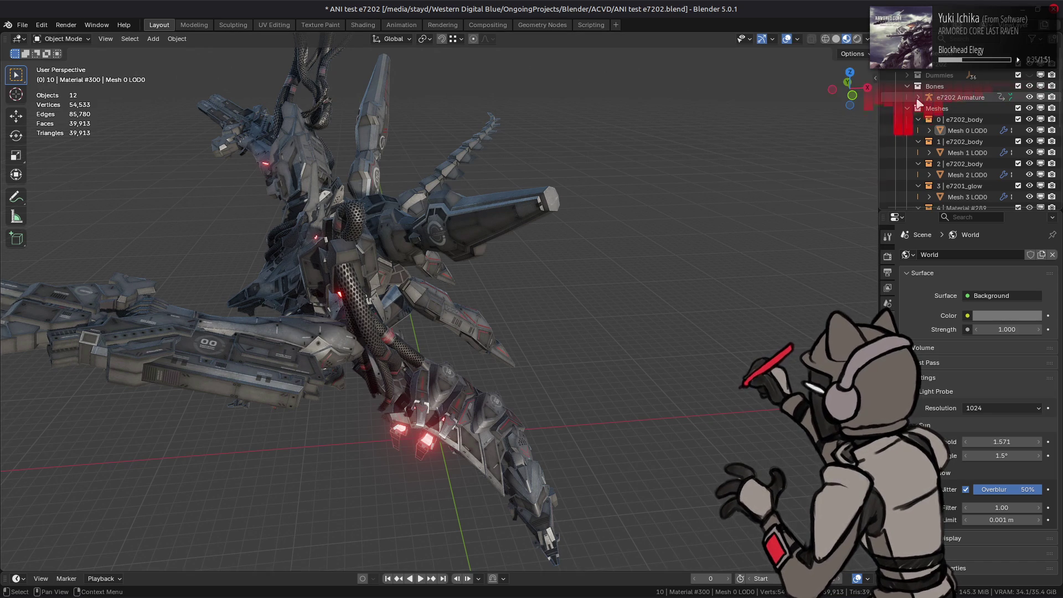
Step: In the Animation workspace, select the e7202 Armature and its center bone in the outliner
{"action": "left_click", "coordinate": [401, 25]}
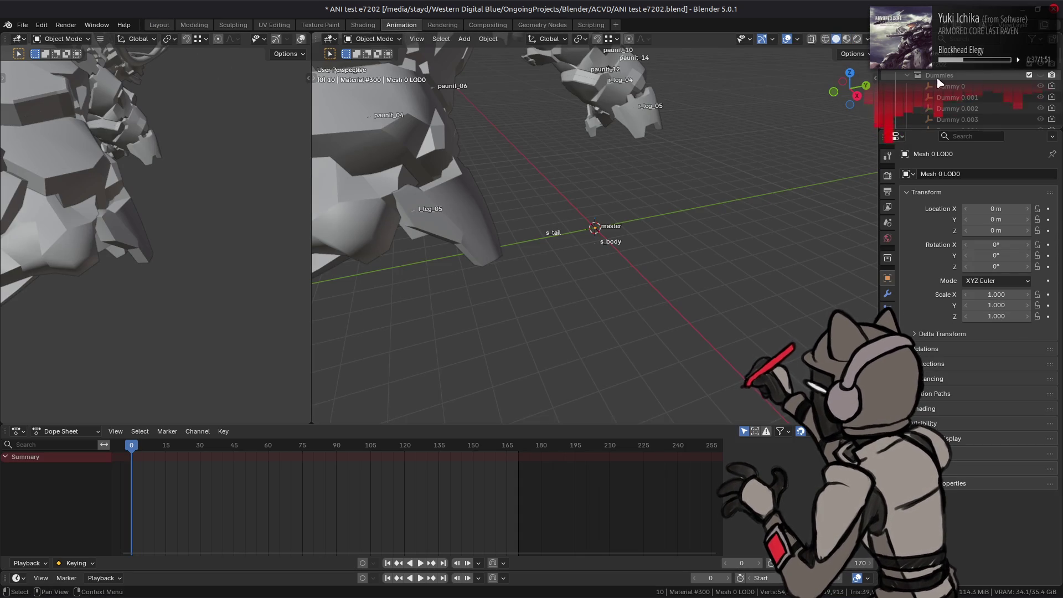
{"action": "left_click", "coordinate": [906, 75]}
{"action": "left_click", "coordinate": [960, 97]}
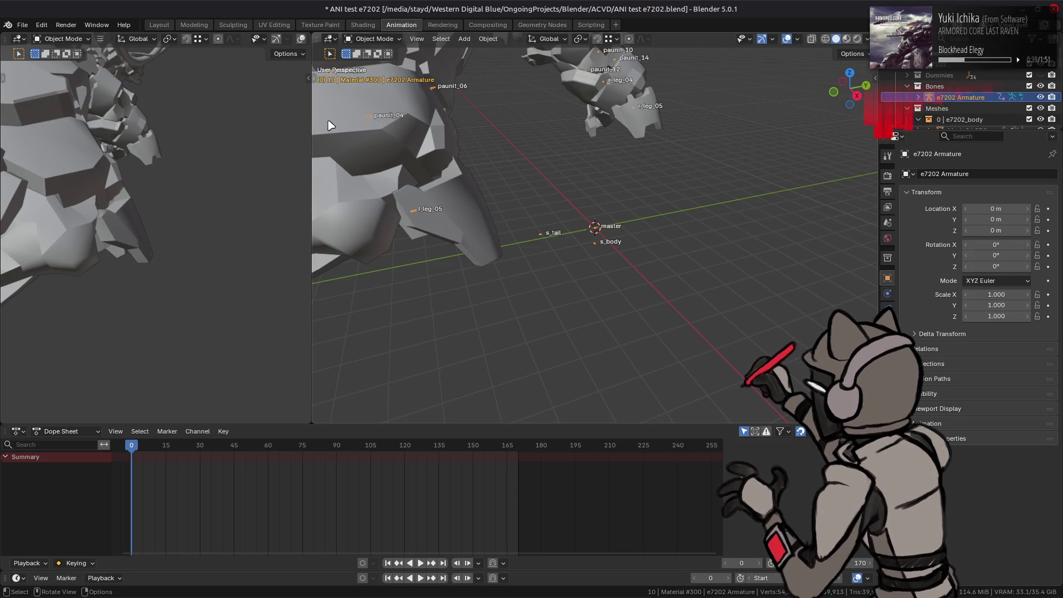
{"action": "left_click", "coordinate": [918, 97]}
{"action": "scroll", "coordinate": [922, 107], "scroll_direction": "down", "scroll_amount": 3}
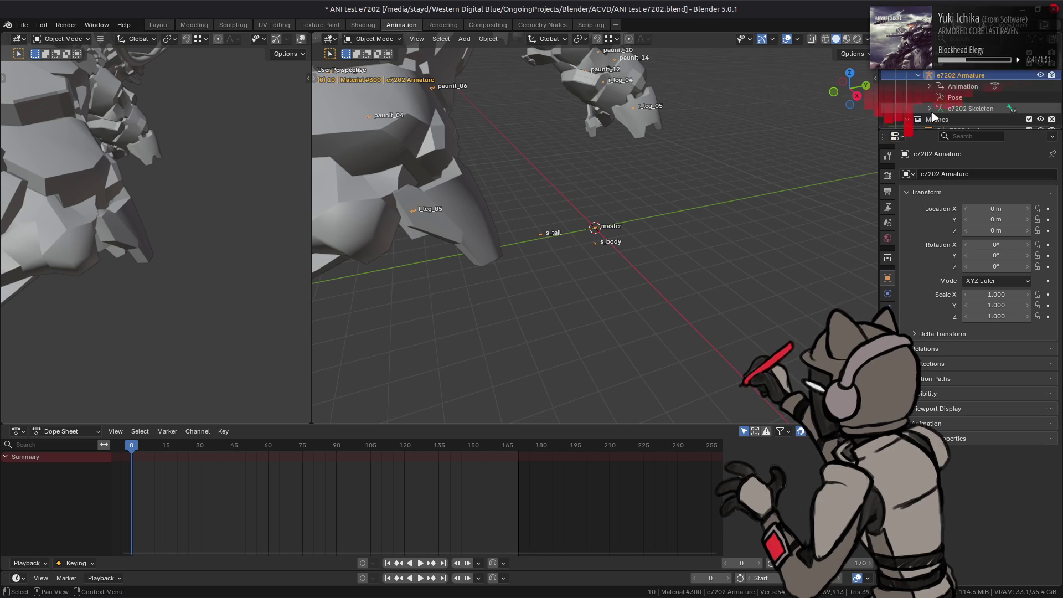
{"action": "left_click", "coordinate": [928, 86]}
{"action": "left_click", "coordinate": [940, 98]}
{"action": "left_click", "coordinate": [979, 108]}
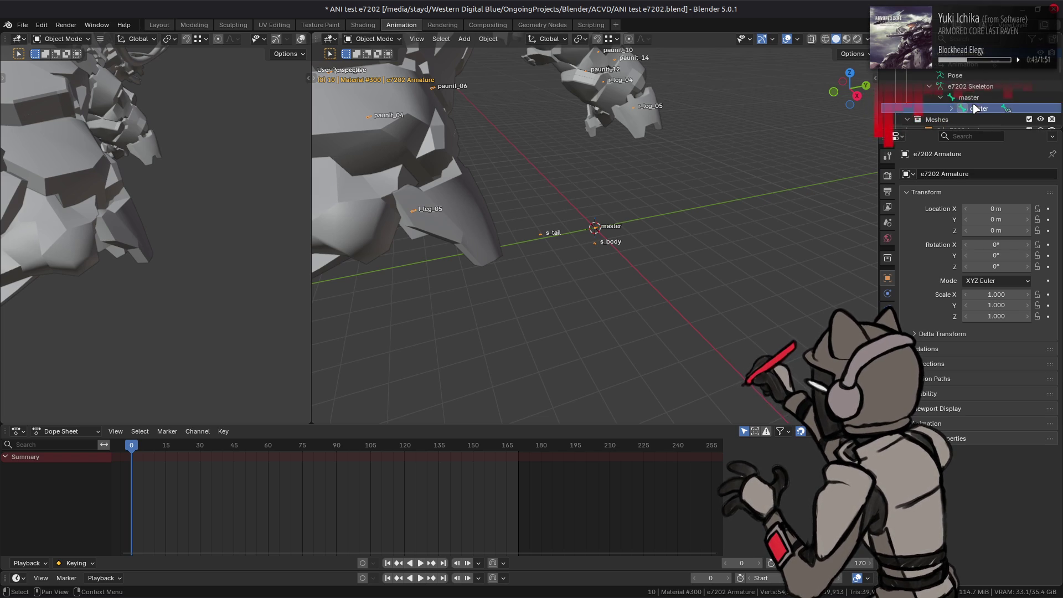
Step: Put the armature in Pose Mode, select the center pose bone, and enlarge the keyframe area
{"action": "left_click", "coordinate": [21, 39]}
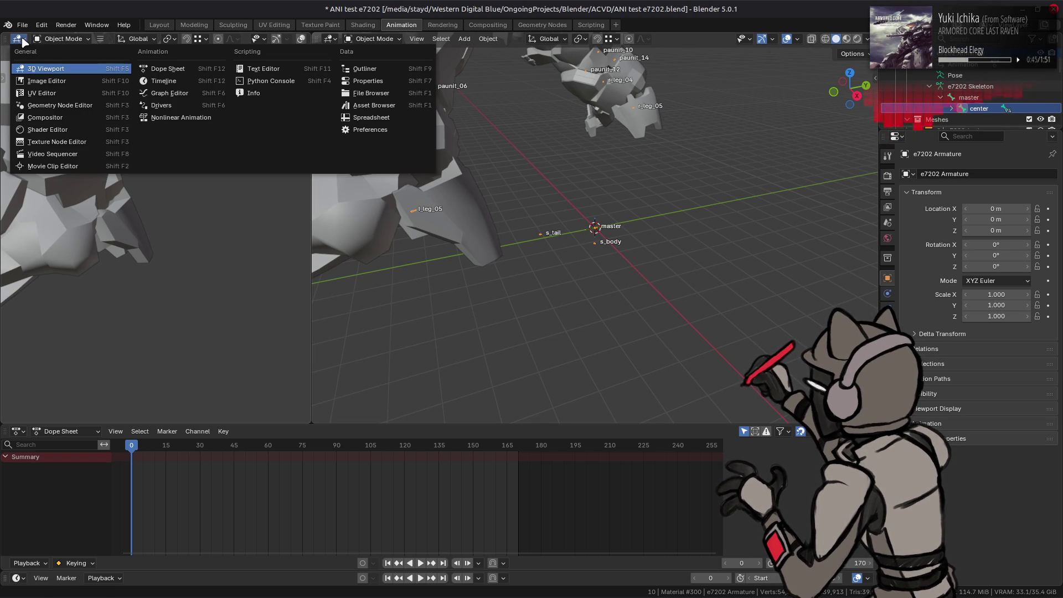
{"action": "left_click", "coordinate": [372, 39]}
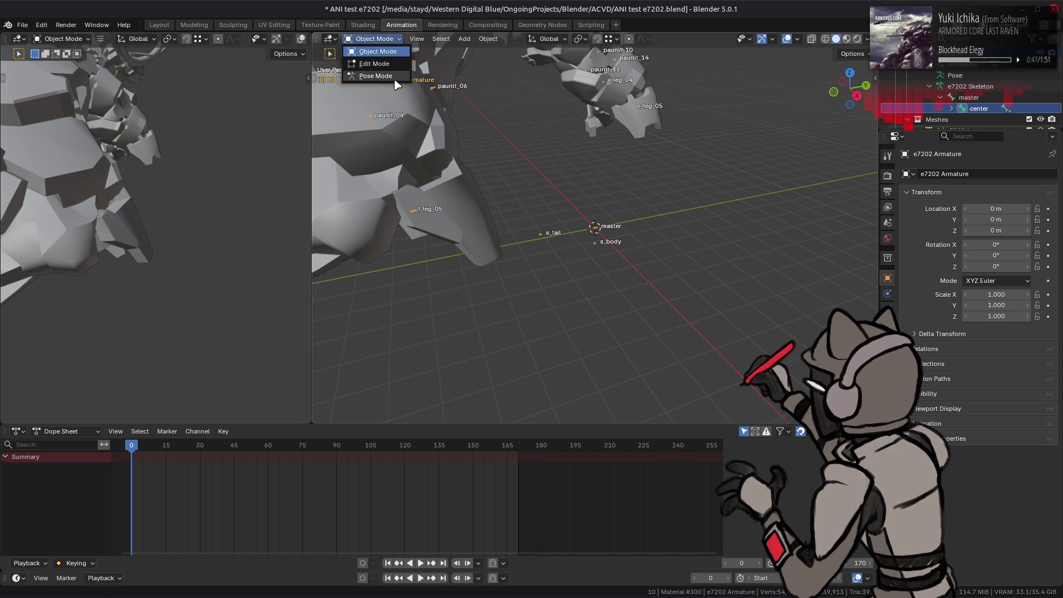
{"action": "left_click", "coordinate": [368, 78]}
{"action": "left_click", "coordinate": [928, 75]}
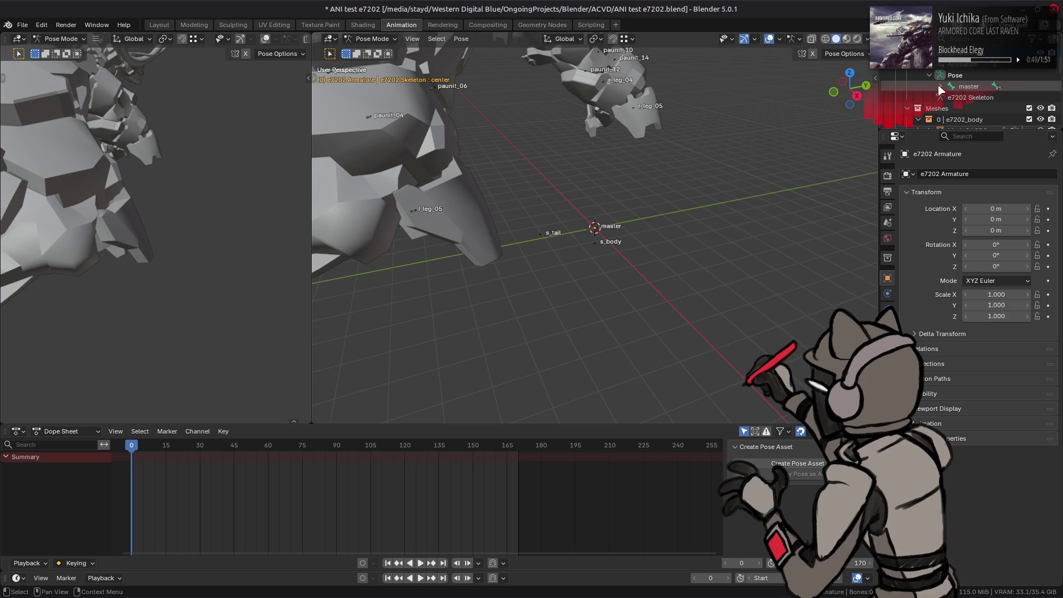
{"action": "left_click", "coordinate": [977, 100]}
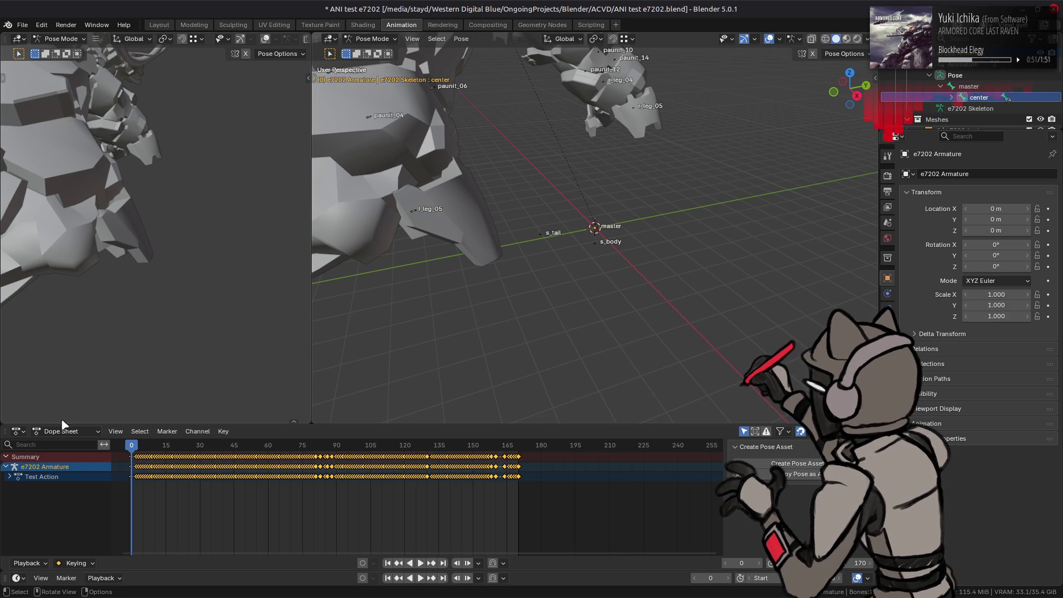
{"action": "left_click_drag", "start_coordinate": [360, 423], "coordinate": [360, 327]}
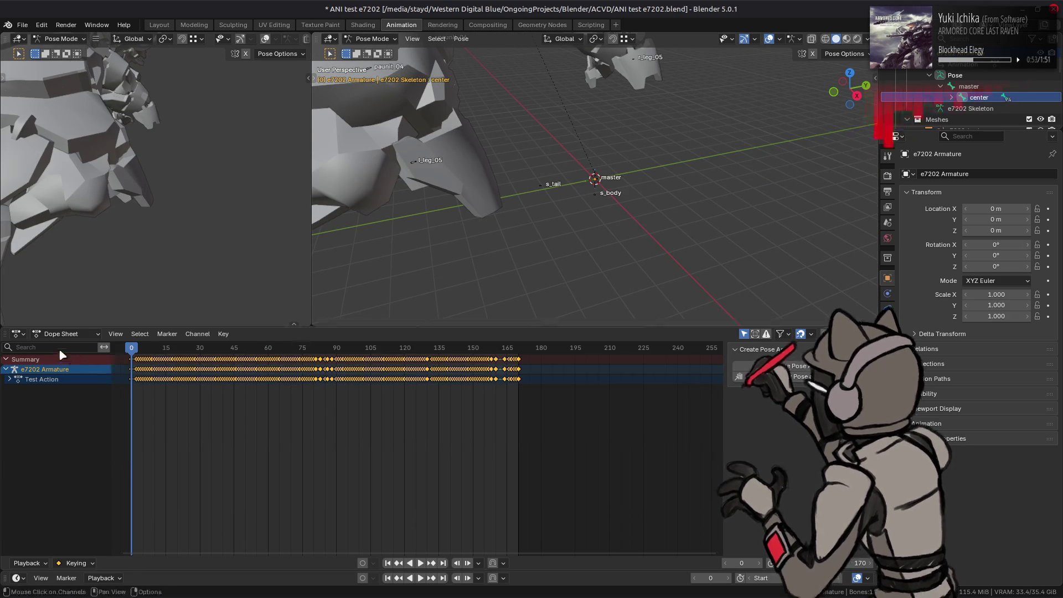
{"action": "left_click", "coordinate": [19, 333]}
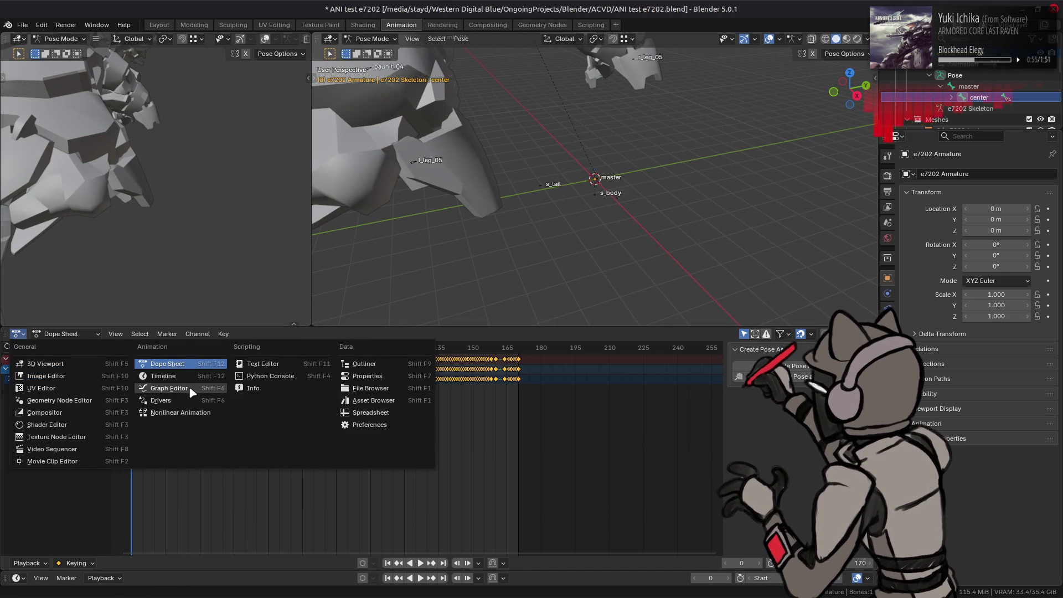
Step: Show Test Action's curves in the Graph Editor, framed on frames 33–52
{"action": "left_click", "coordinate": [169, 388]}
{"action": "mouse_move", "coordinate": [275, 419]}
{"action": "middle_mouse_down", "text": "ctrl"}
{"action": "mouse_move", "coordinate": [439, 361]}
{"action": "mouse_move", "coordinate": [438, 379]}
{"action": "mouse_move", "coordinate": [404, 399]}
{"action": "mouse_move", "coordinate": [453, 499]}
{"action": "middle_mouse_up", "text": "ctrl"}
{"action": "scroll", "coordinate": [454, 499], "scroll_direction": "up", "scroll_amount": 5}
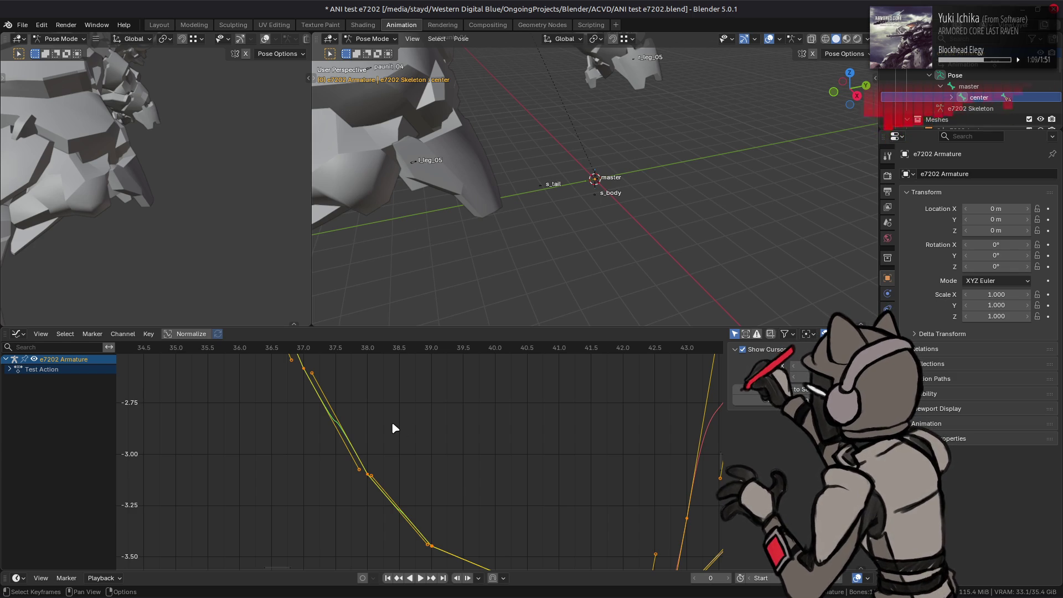
{"action": "mouse_move", "coordinate": [392, 420]}
{"action": "middle_mouse_down"}
{"action": "mouse_move", "coordinate": [539, 393]}
{"action": "mouse_move", "coordinate": [557, 517]}
{"action": "mouse_move", "coordinate": [533, 523]}
{"action": "mouse_move", "coordinate": [527, 461]}
{"action": "middle_mouse_up"}
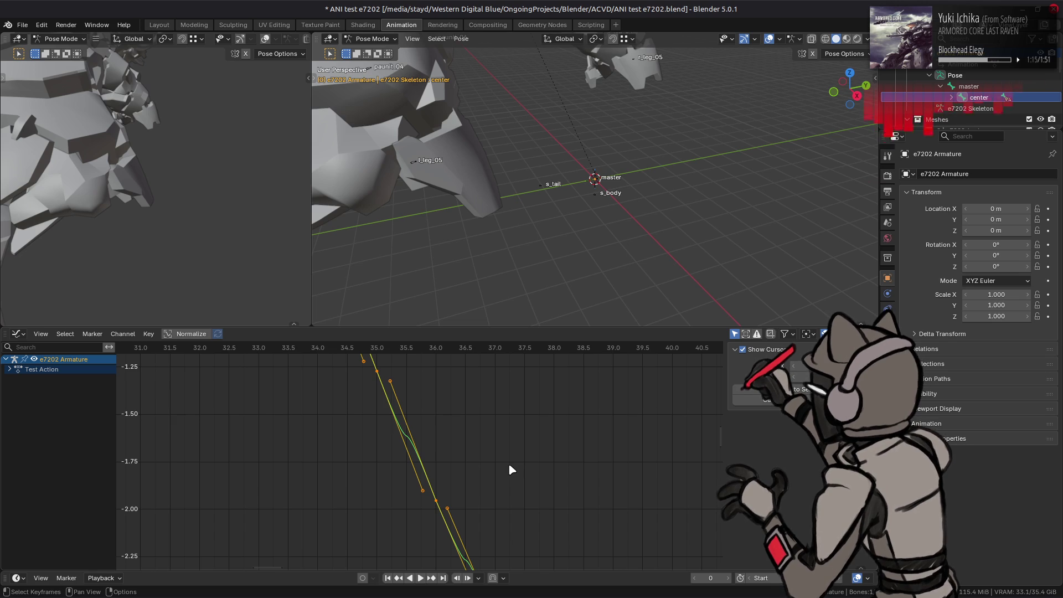
{"action": "scroll", "coordinate": [508, 465], "scroll_direction": "down", "scroll_amount": 5}
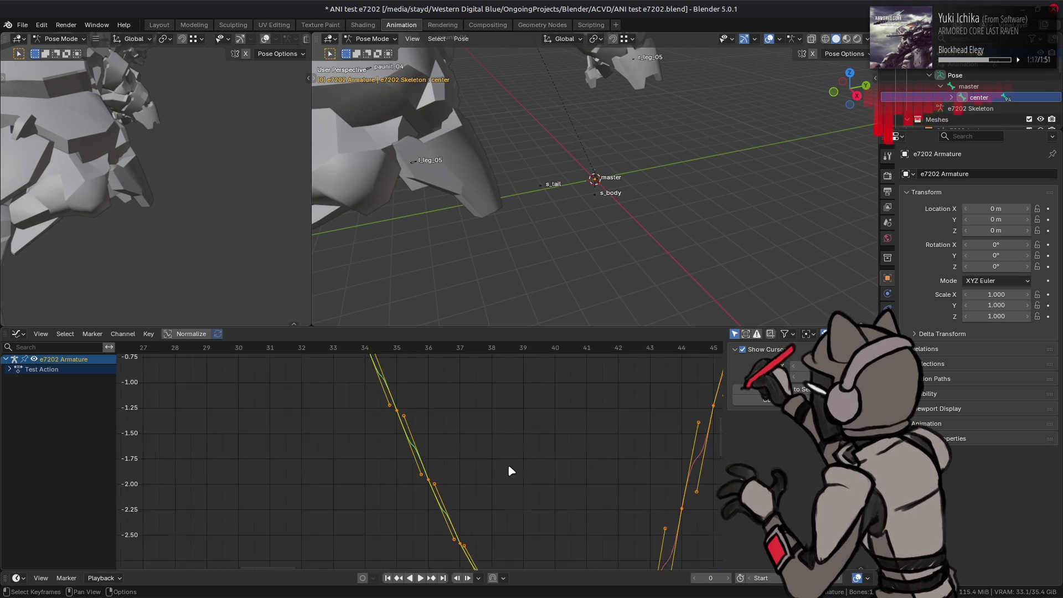
{"action": "mouse_move", "coordinate": [507, 466]}
{"action": "middle_mouse_down"}
{"action": "mouse_move", "coordinate": [540, 510]}
{"action": "mouse_move", "coordinate": [370, 518]}
{"action": "middle_mouse_up"}
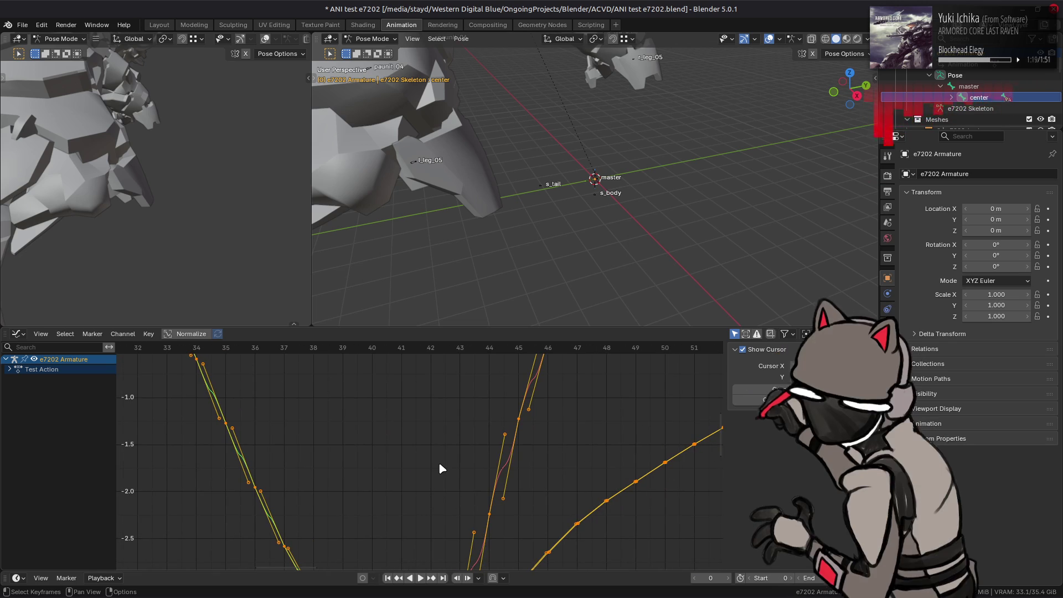
{"action": "middle_click_drag", "start_coordinate": [466, 456], "coordinate": [437, 508]}
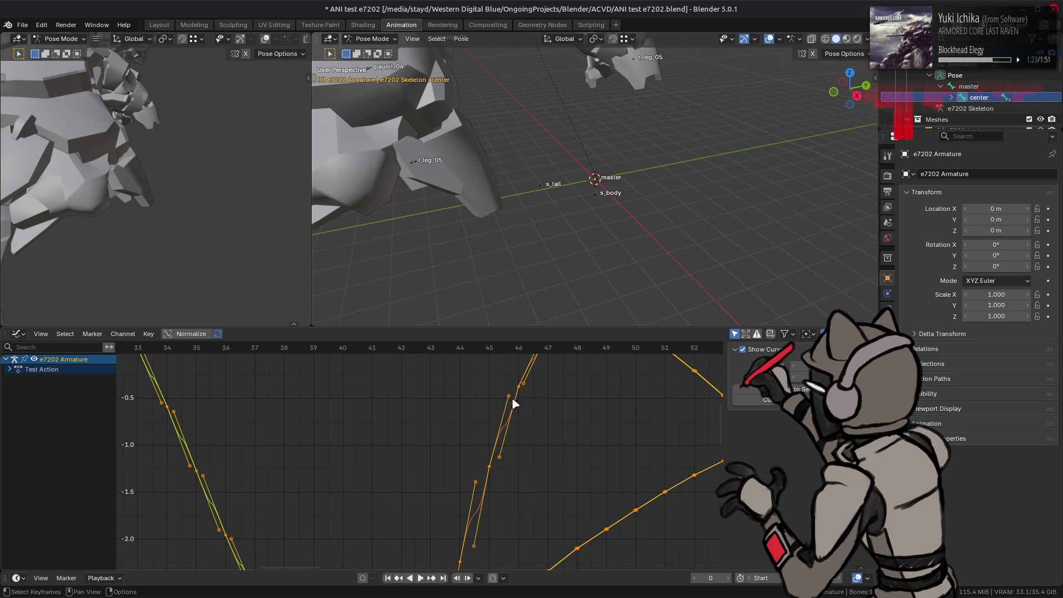
Step: Scale the frame-45 keyframe's Bezier handles by a factor of 2
{"action": "key", "text": "alt+a"}
{"action": "left_click", "coordinate": [489, 465]}
{"action": "key", "text": "s"}
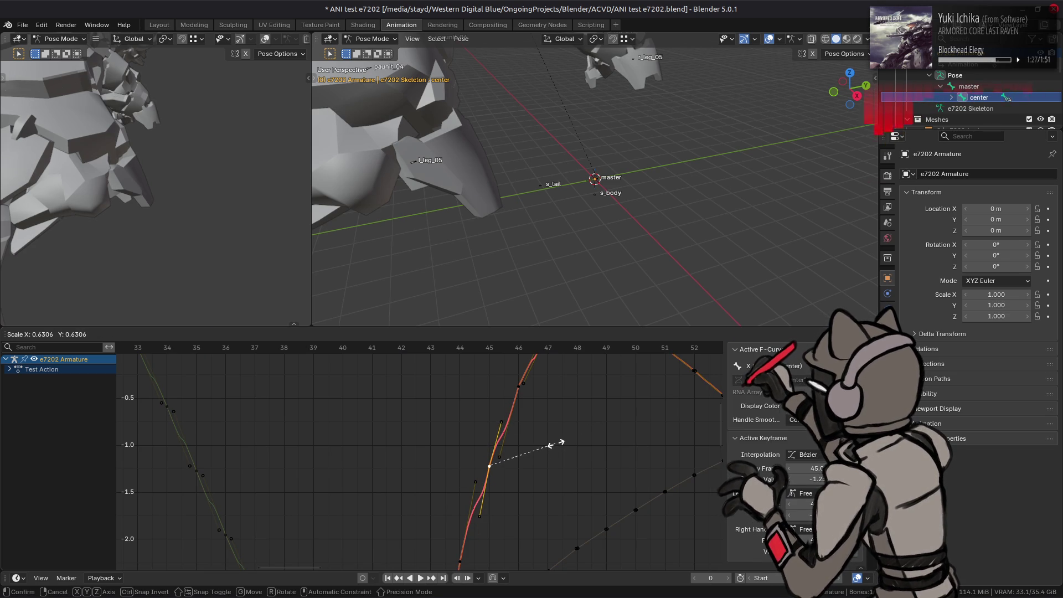
{"action": "type", "text": "2"}
{"action": "key", "text": "Return"}
Step: Cancel scaling the frame-46 key's handles, undo, then bring up 010 Editor's template results
{"action": "left_click", "coordinate": [519, 386]}
{"action": "type", "text": "s2"}
{"action": "key", "text": "Escape"}
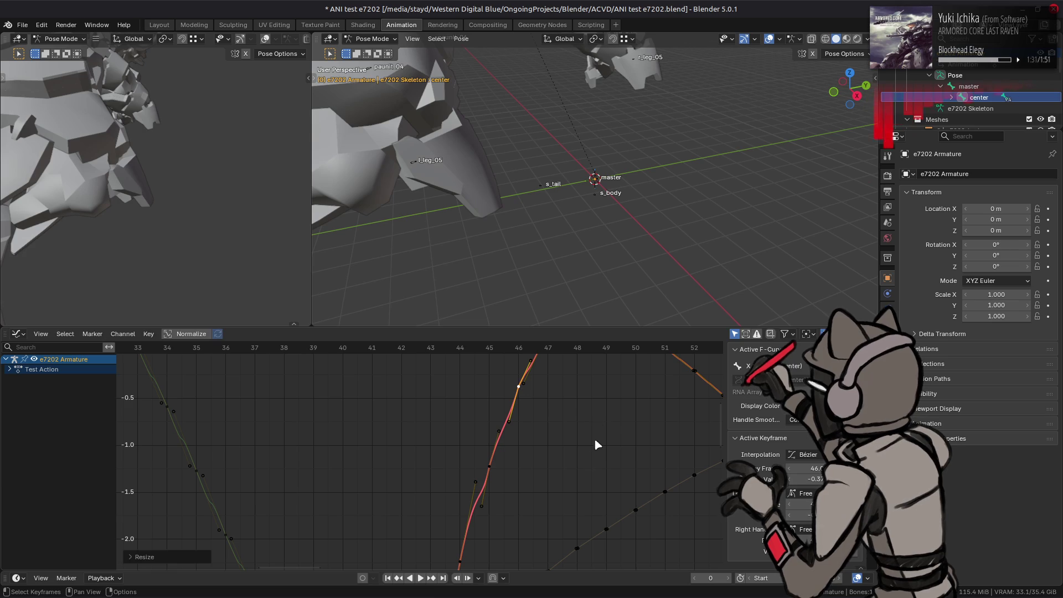
{"action": "left_click", "coordinate": [566, 447]}
{"action": "key", "text": "ctrl+z"}
{"action": "key", "text": "ctrl+z"}
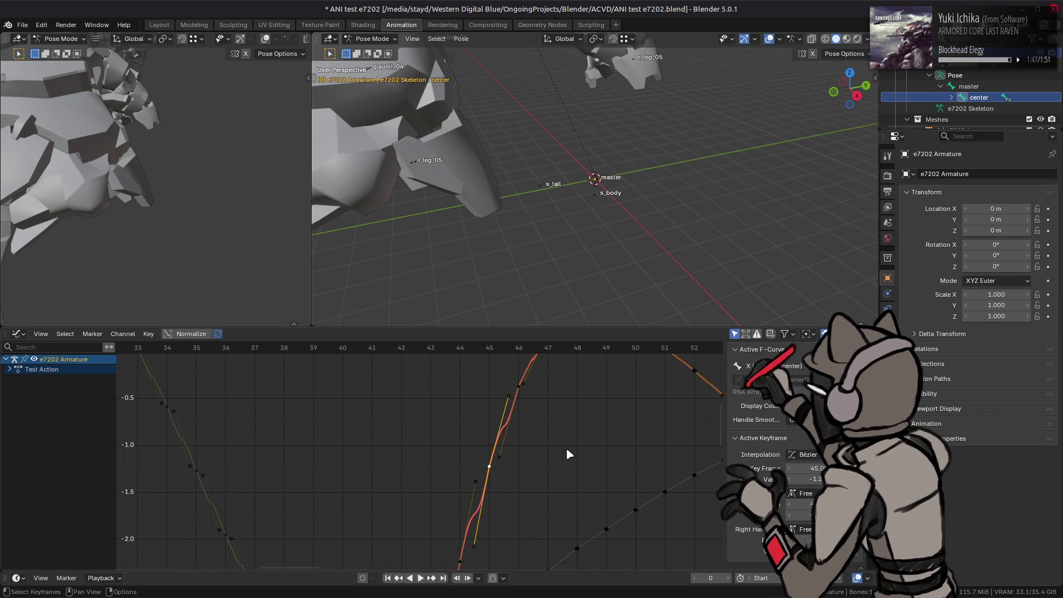
{"action": "left_click", "coordinate": [327, 583]}
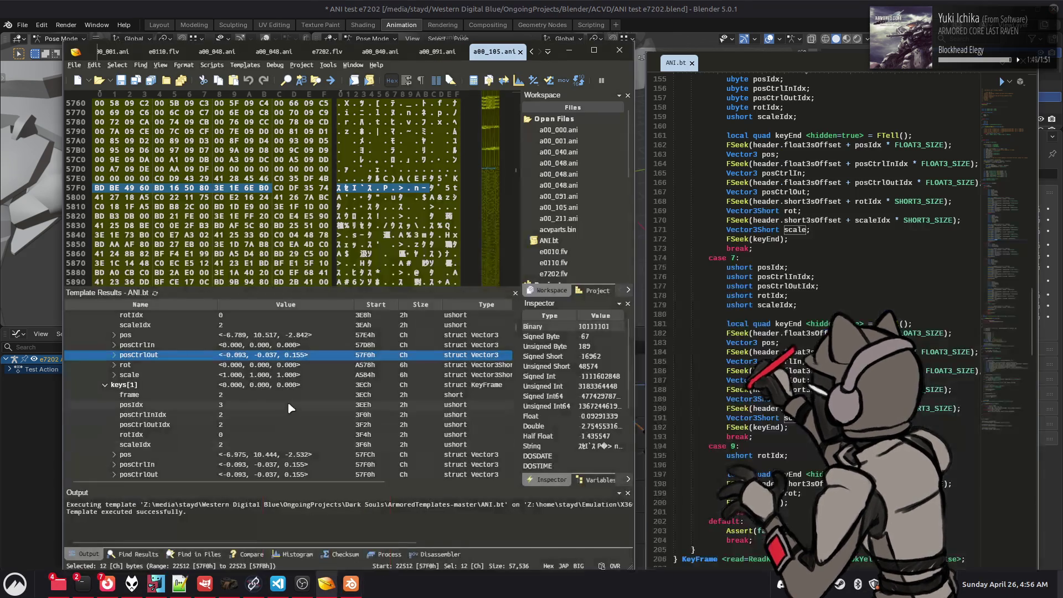
{"action": "scroll", "coordinate": [188, 402], "scroll_direction": "up", "scroll_amount": 10}
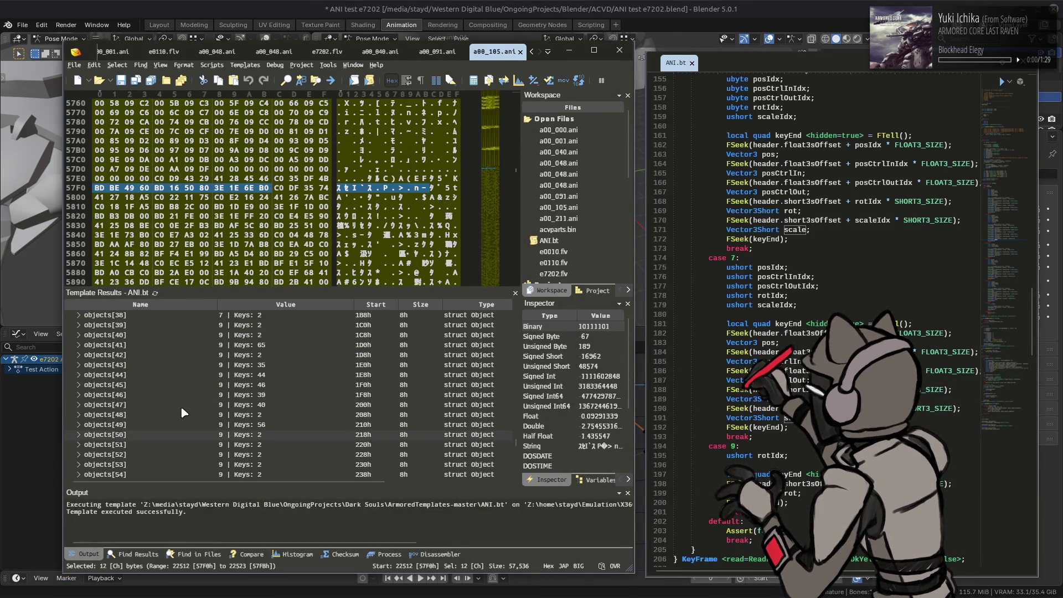
{"action": "scroll", "coordinate": [180, 406], "scroll_direction": "up", "scroll_amount": 15}
{"action": "left_click", "coordinate": [105, 435]}
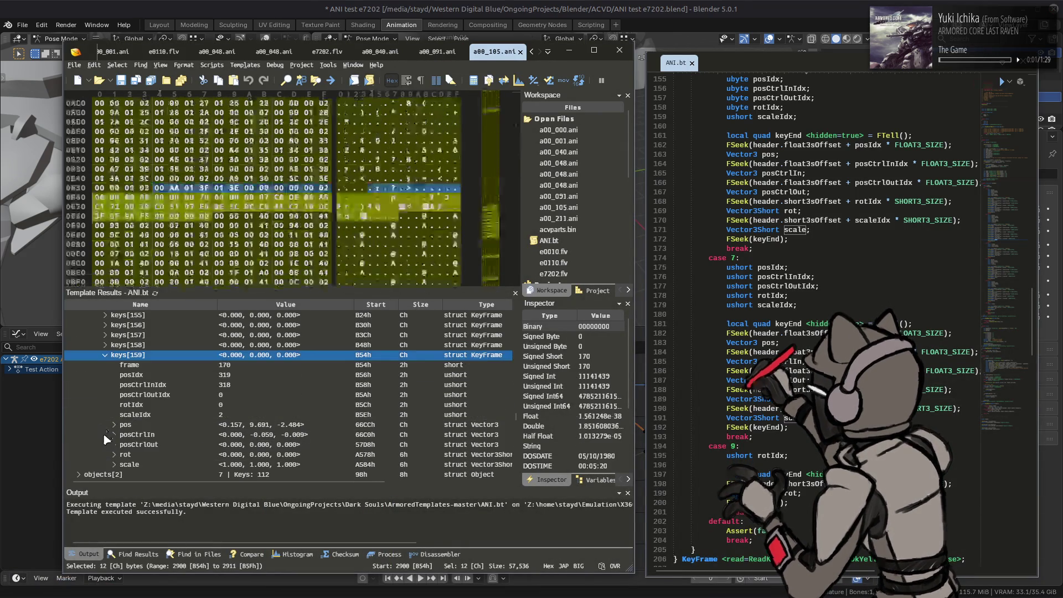
{"action": "left_click", "coordinate": [242, 445]}
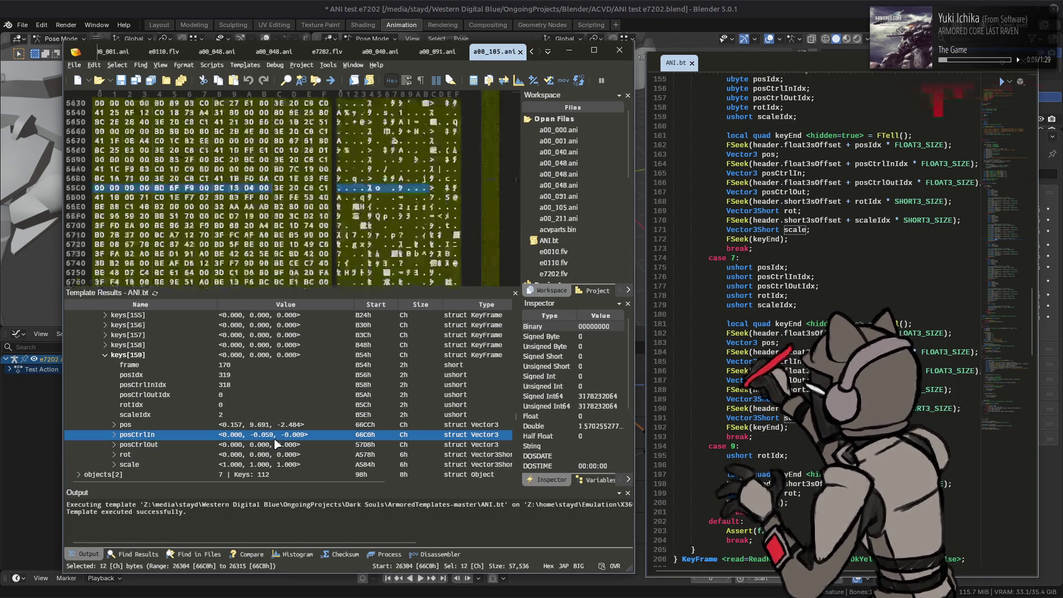
{"action": "left_click", "coordinate": [728, 6]}
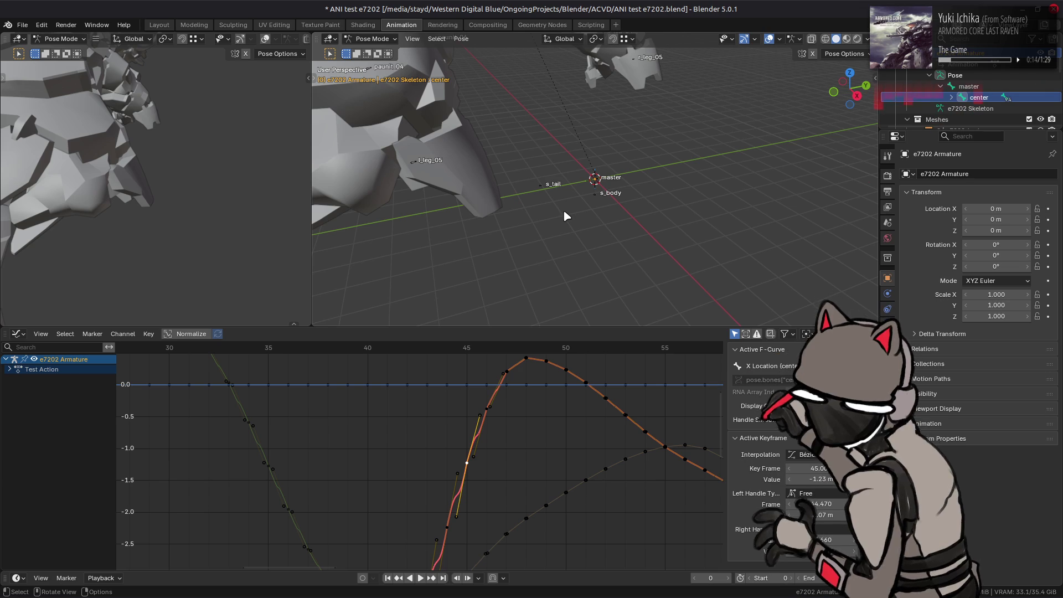
Step: Quit Blender without saving and bring ani.py in VS Code to the front
{"action": "key", "text": "ctrl+q"}
{"action": "left_click", "coordinate": [475, 325]}
{"action": "left_click", "coordinate": [679, 6]}
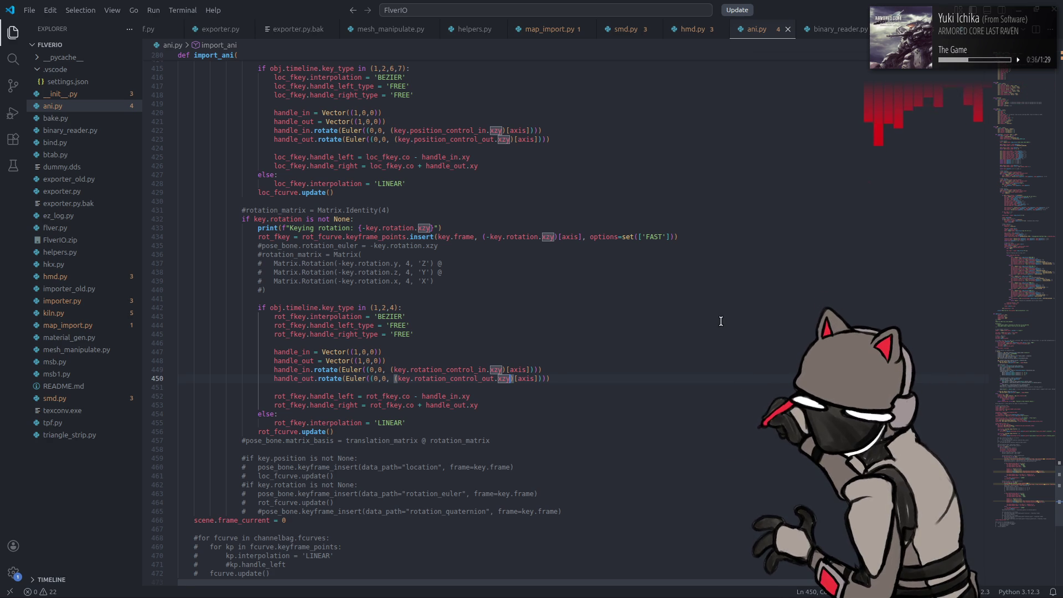
{"action": "left_click", "coordinate": [327, 585]}
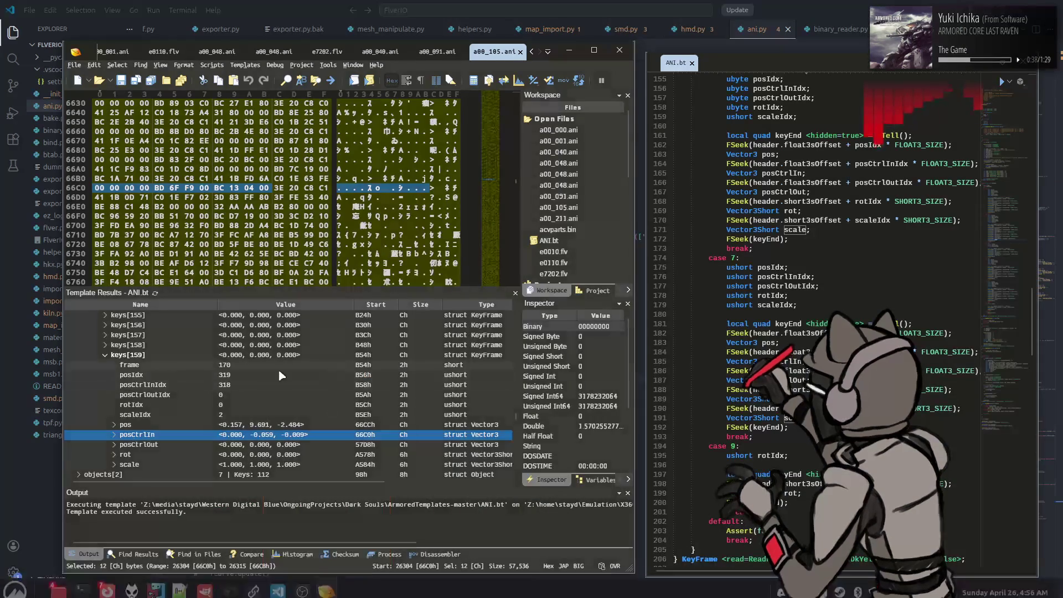
{"action": "scroll", "coordinate": [191, 380], "scroll_direction": "up", "scroll_amount": 15}
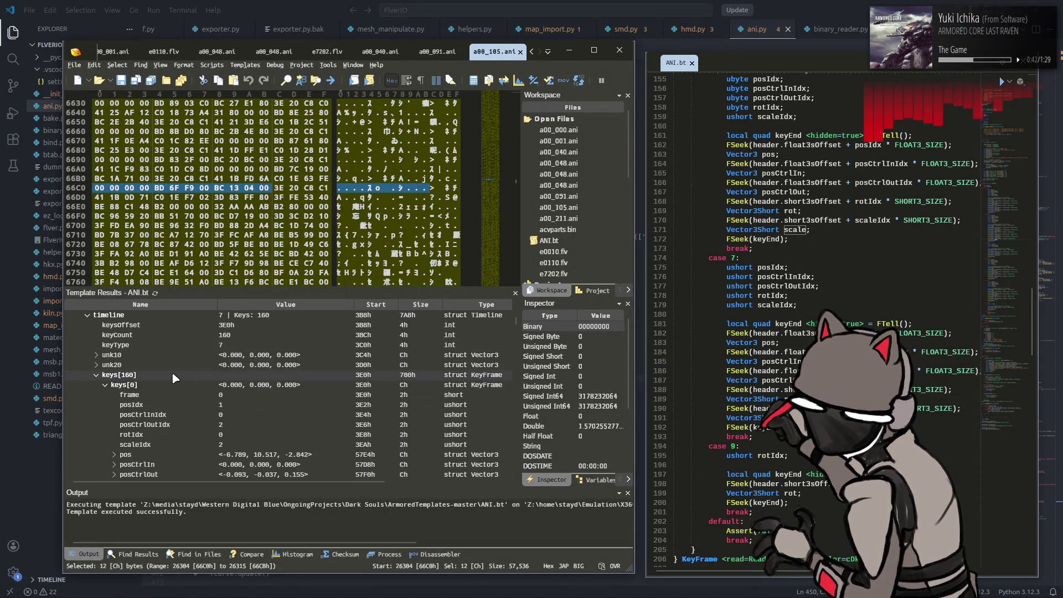
{"action": "scroll", "coordinate": [167, 373], "scroll_direction": "up", "scroll_amount": 1}
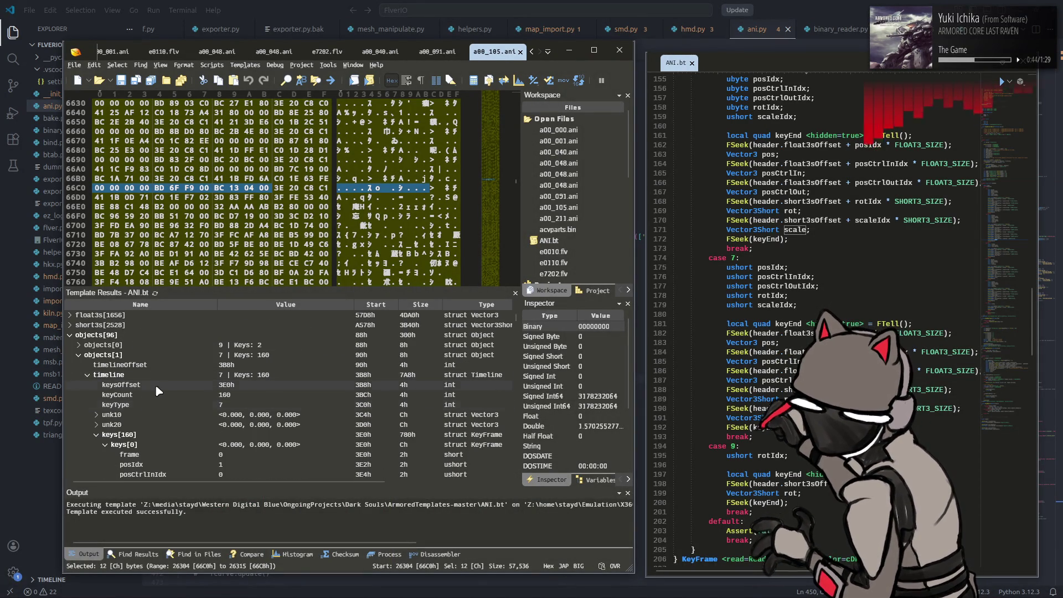
{"action": "scroll", "coordinate": [144, 410], "scroll_direction": "down", "scroll_amount": 2}
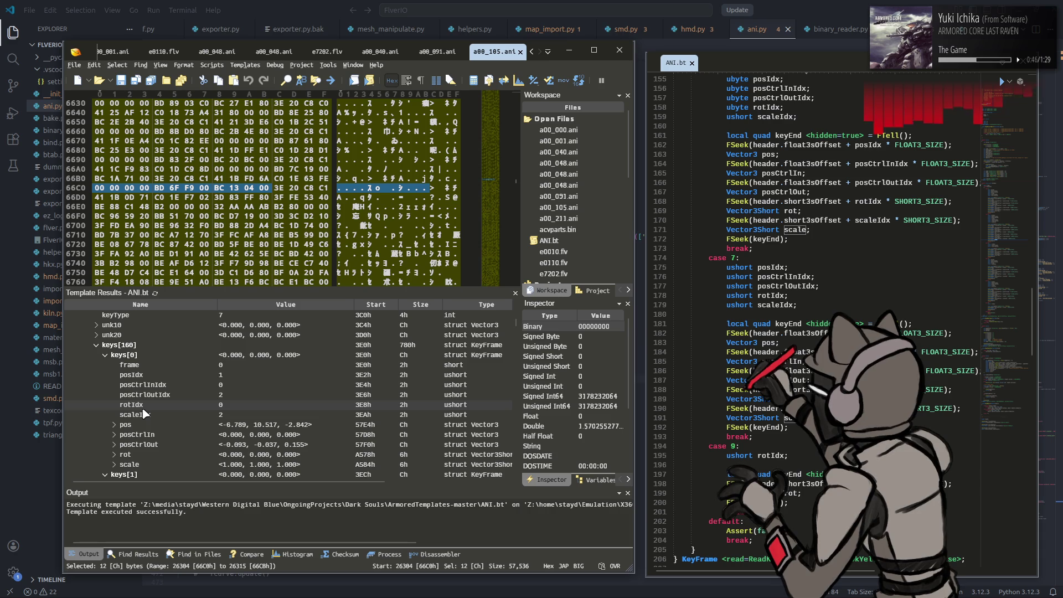
{"action": "scroll", "coordinate": [144, 413], "scroll_direction": "down", "scroll_amount": 1}
{"action": "left_click", "coordinate": [160, 406]}
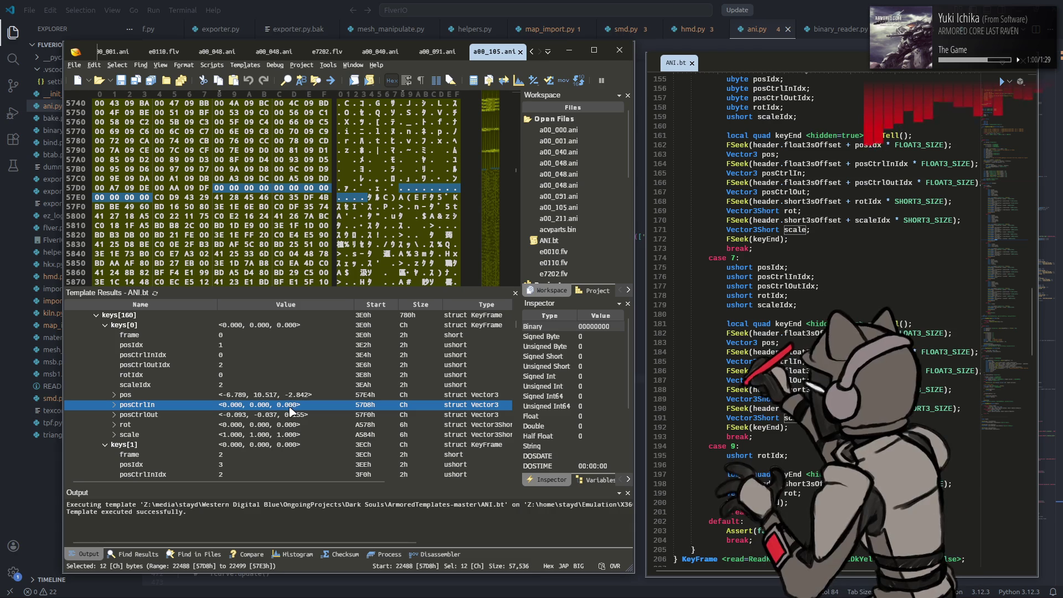
{"action": "key", "text": "alt+Tab"}
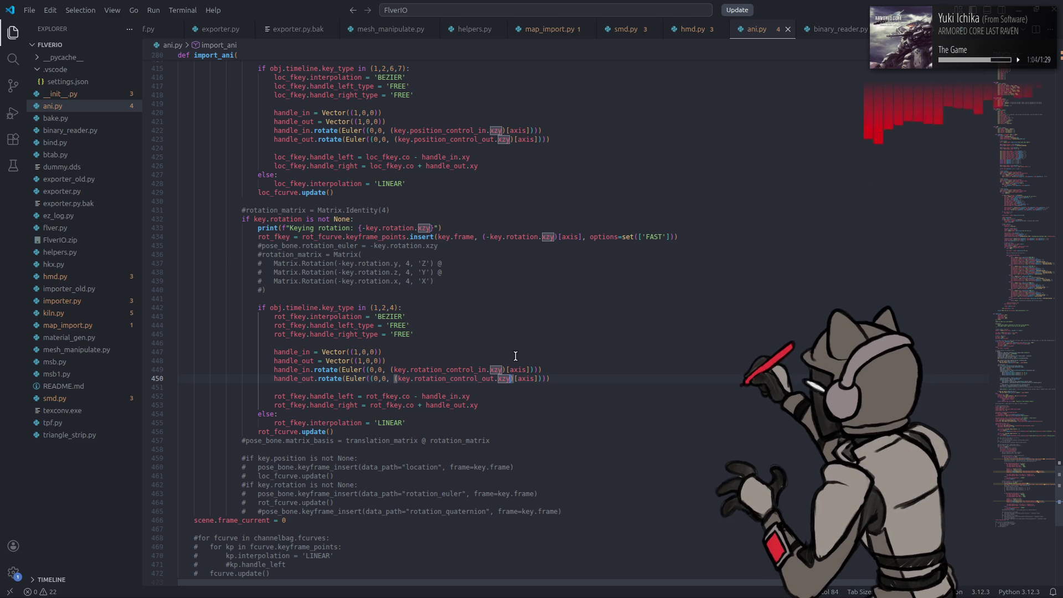
Step: Insert 'k, ' before key in the line-404 keyframe loop
{"action": "double_click", "coordinate": [458, 369]}
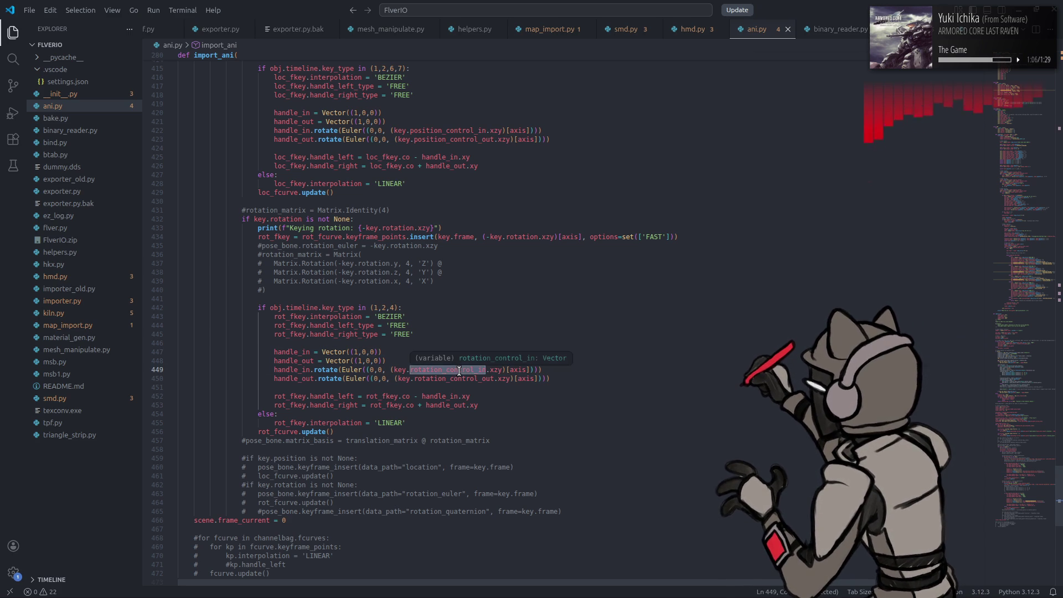
{"action": "left_click", "coordinate": [403, 370]}
{"action": "scroll", "coordinate": [470, 346], "scroll_direction": "up", "scroll_amount": 10}
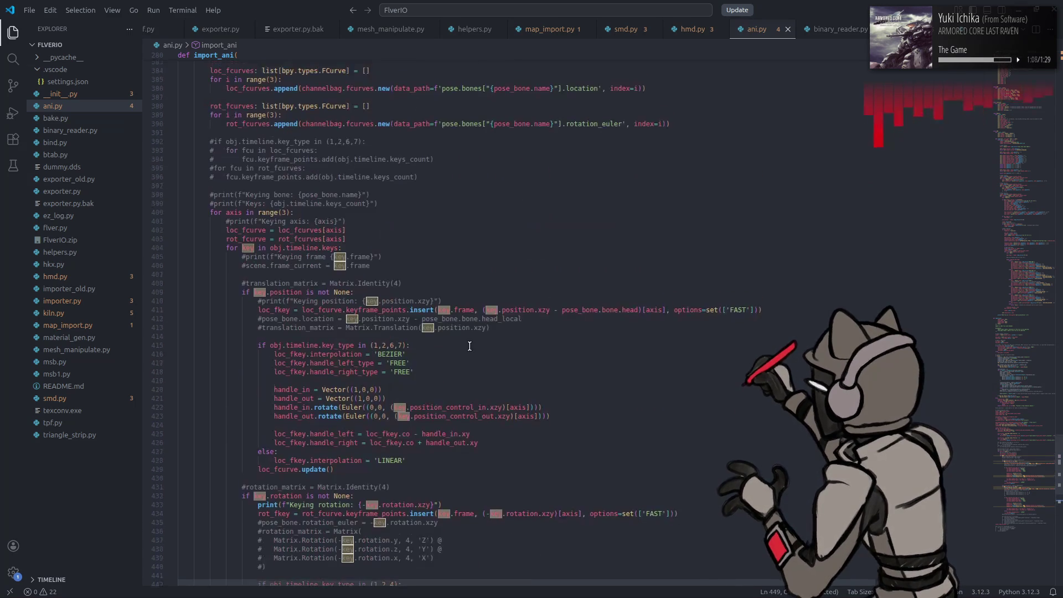
{"action": "left_click", "coordinate": [243, 248]}
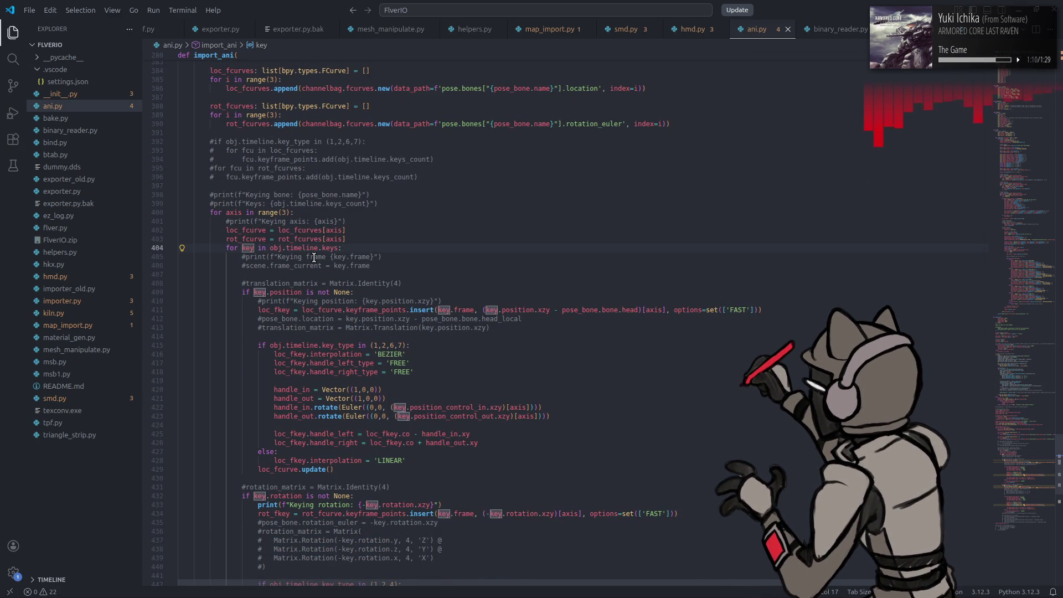
{"action": "type", "text": "k,"}
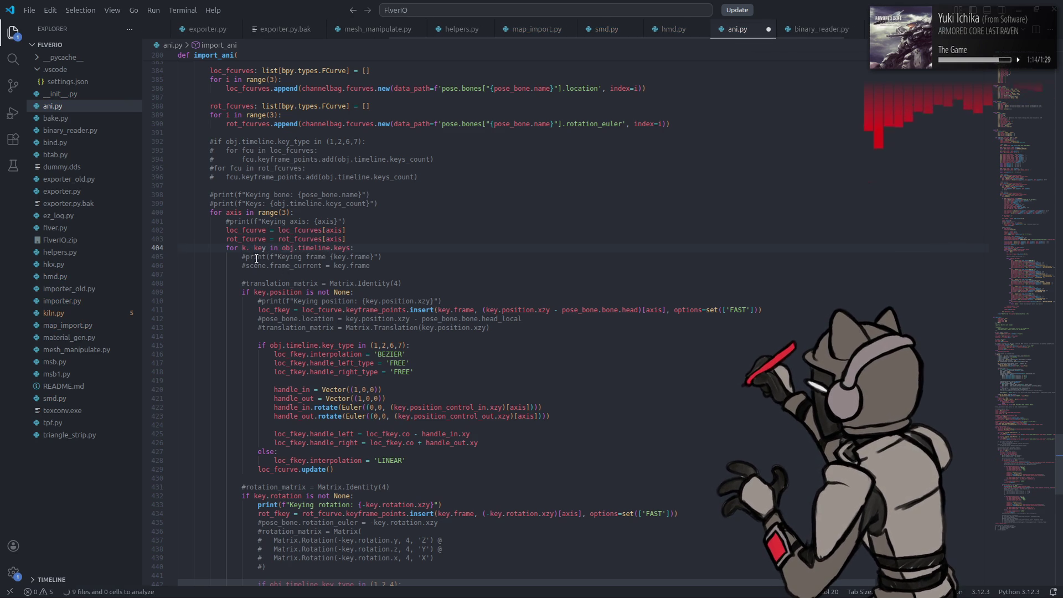
{"action": "key", "text": "Left"}
{"action": "key", "text": "BackSpace"}
{"action": "type", "text": ","}
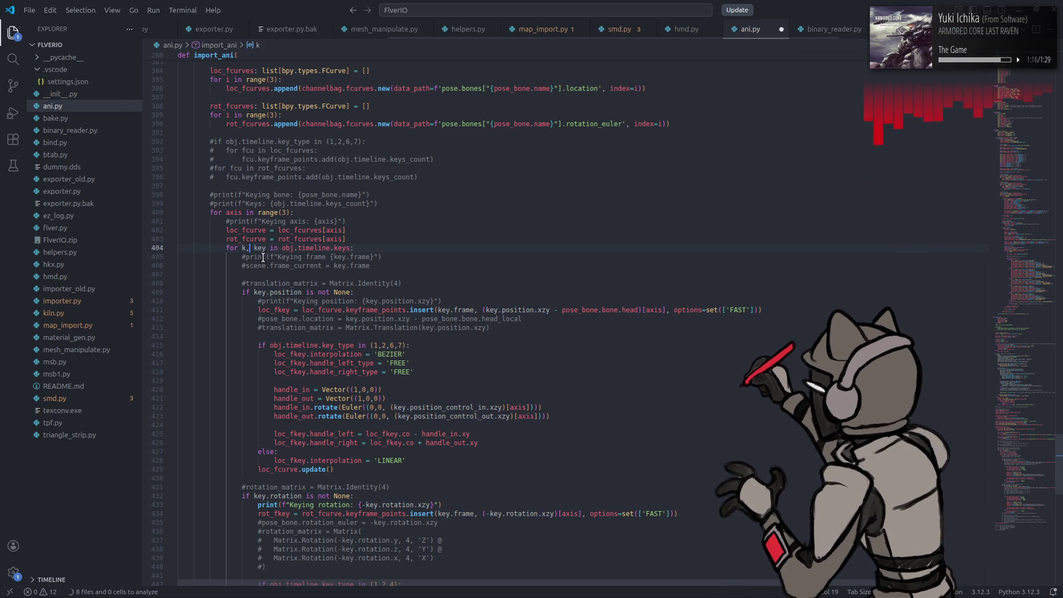
Step: Wrap obj.timeline.keys in enumerate(...) on line 404
{"action": "key", "text": "Right"}
{"action": "key", "text": "Right"}
{"action": "key", "text": "Right"}
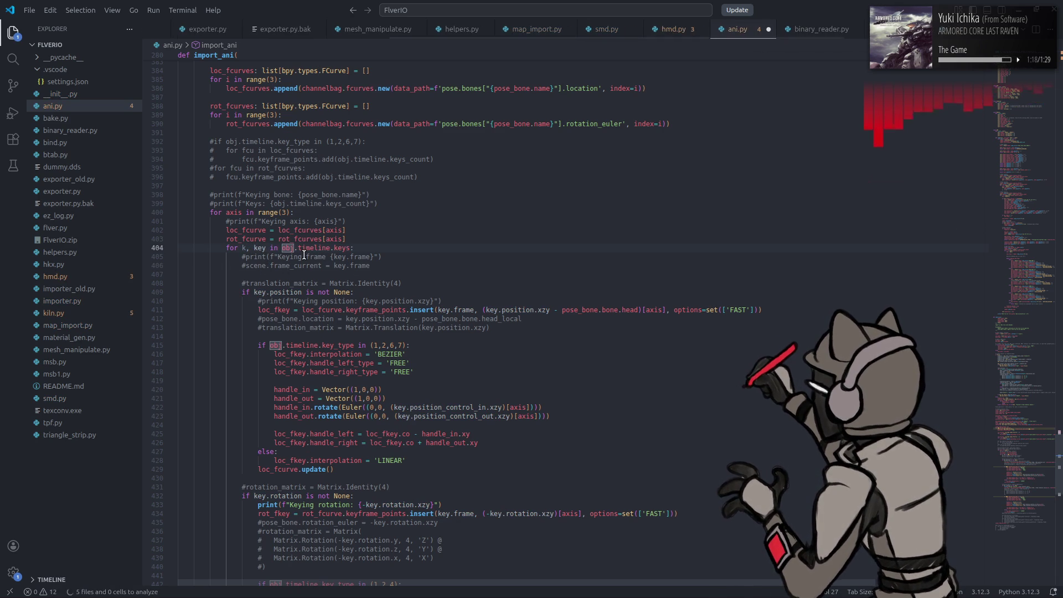
{"action": "type", "text": "enume"}
{"action": "key", "text": "Tab"}
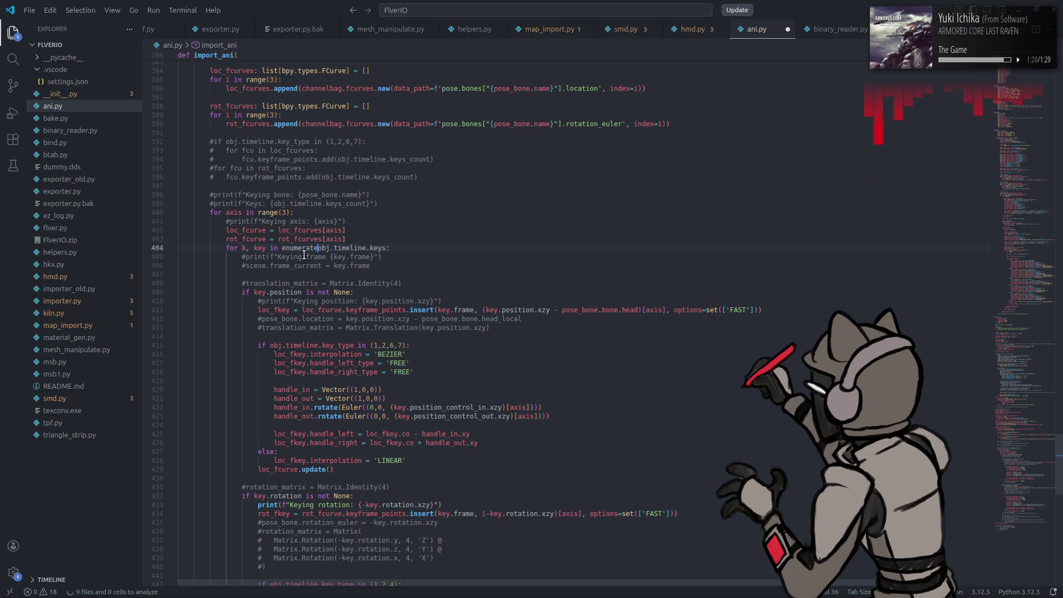
{"action": "type", "text": "("}
{"action": "key", "text": "End"}
{"action": "key", "text": "Left"}
{"action": "type", "text": ")"}
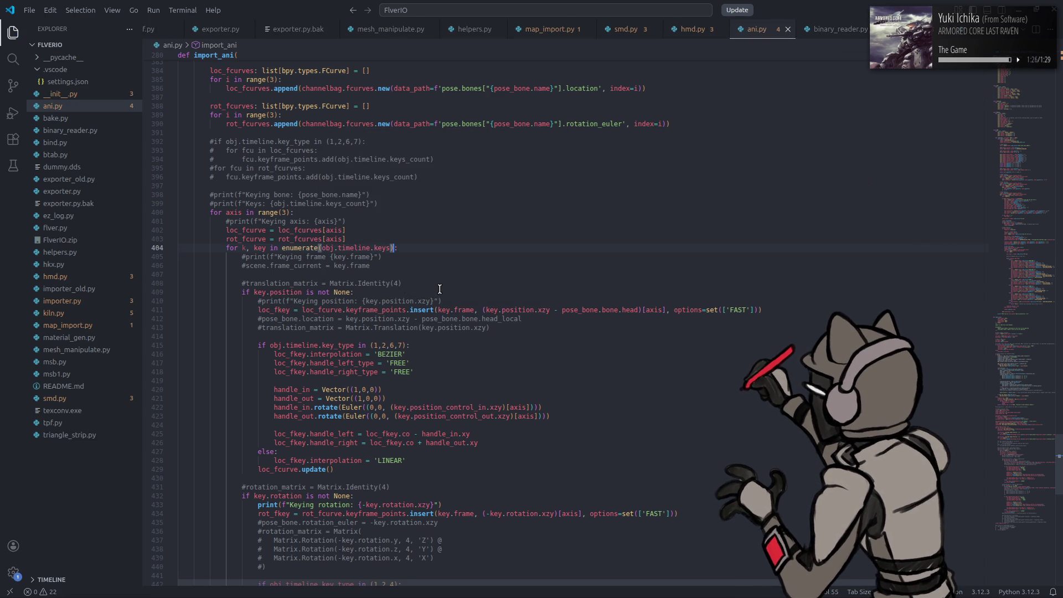
{"action": "scroll", "coordinate": [440, 288], "scroll_direction": "down", "scroll_amount": 6}
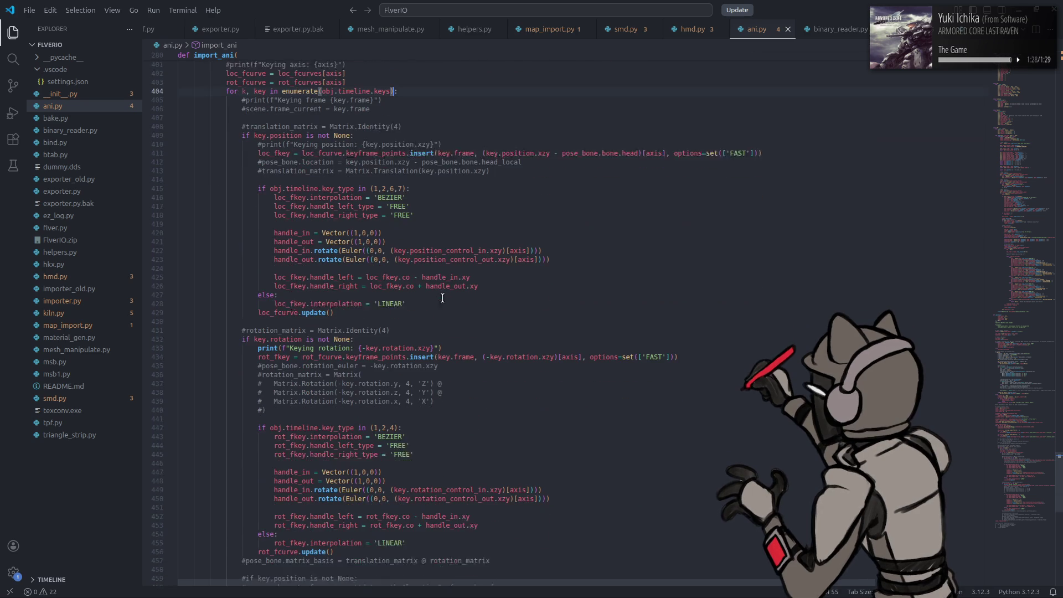
Step: Comment out the position handle rotation lines 422 and 423
{"action": "double_click", "coordinate": [440, 241]}
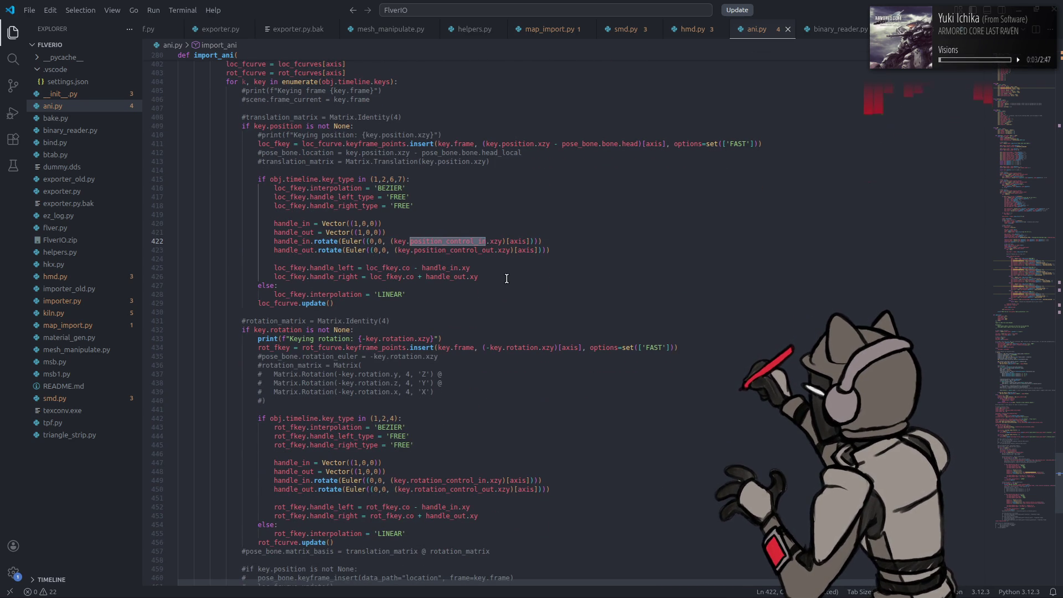
{"action": "scroll", "coordinate": [506, 278], "scroll_direction": "up", "scroll_amount": 4}
{"action": "left_click_drag", "start_coordinate": [323, 193], "coordinate": [390, 193]}
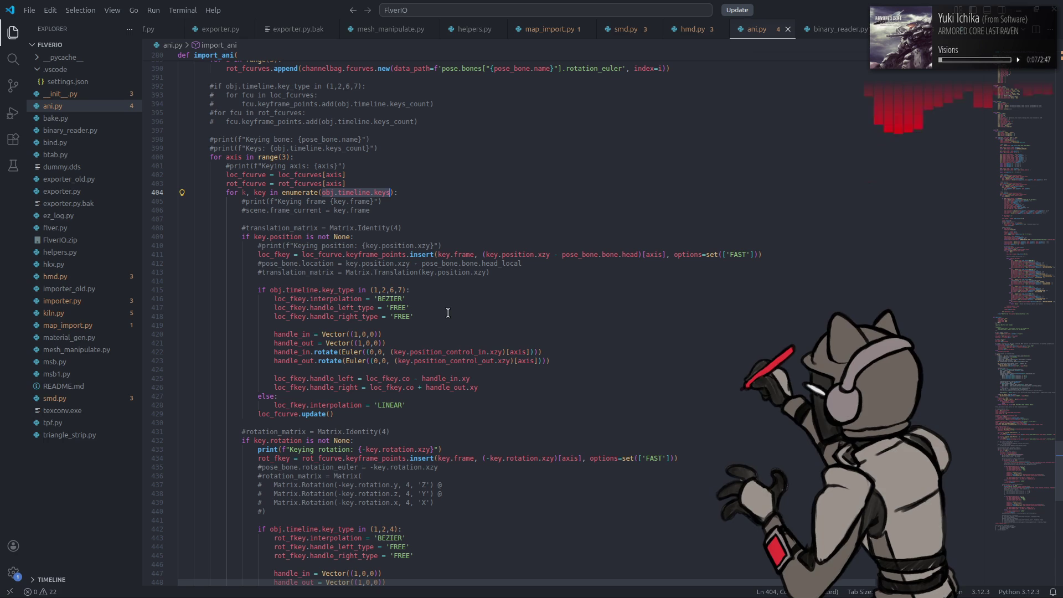
{"action": "left_click", "coordinate": [491, 386]}
{"action": "left_click", "coordinate": [278, 353]}
{"action": "key", "text": "ctrl+slash"}
{"action": "left_click", "coordinate": [289, 360]}
{"action": "key", "text": "ctrl+slash"}
Step: Paste a copy of the two lines below line 423 and uncomment the copies
{"action": "left_click_drag", "start_coordinate": [566, 358], "coordinate": [277, 355]}
{"action": "key", "text": "ctrl+c"}
{"action": "left_click", "coordinate": [564, 360]}
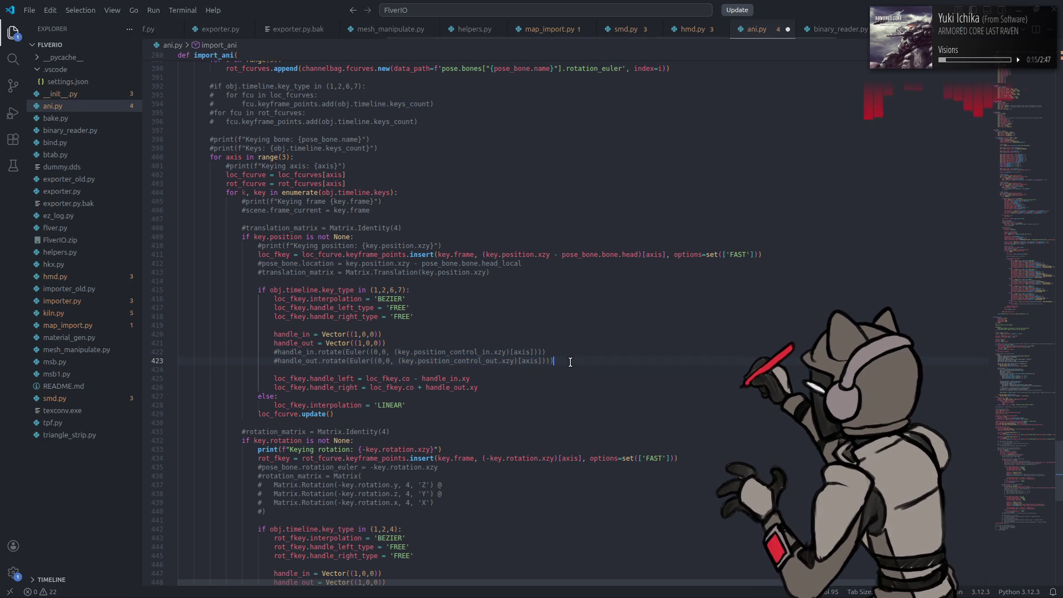
{"action": "key", "text": "Return"}
{"action": "key", "text": "ctrl+v"}
{"action": "left_click", "coordinate": [275, 369]}
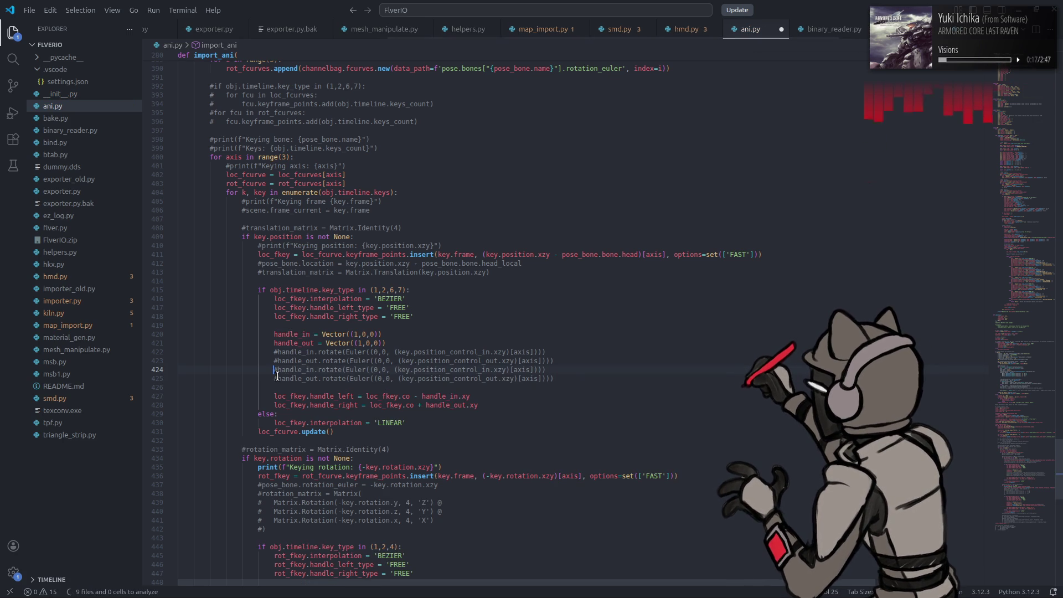
{"action": "key", "text": "ctrl+slash"}
{"action": "key", "text": "Down"}
{"action": "key", "text": "ctrl+slash"}
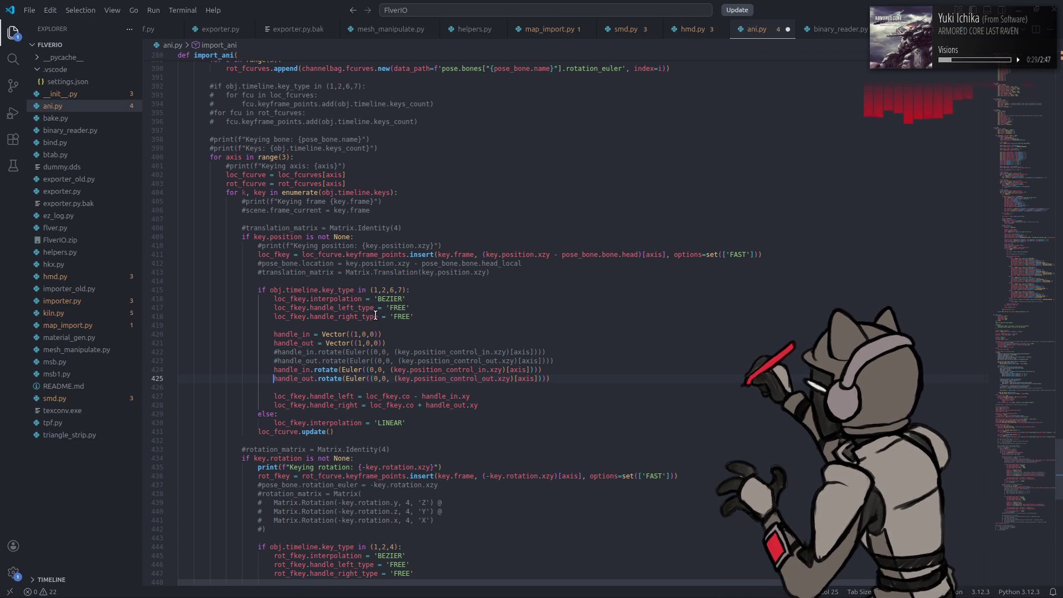
{"action": "left_click", "coordinate": [408, 334]}
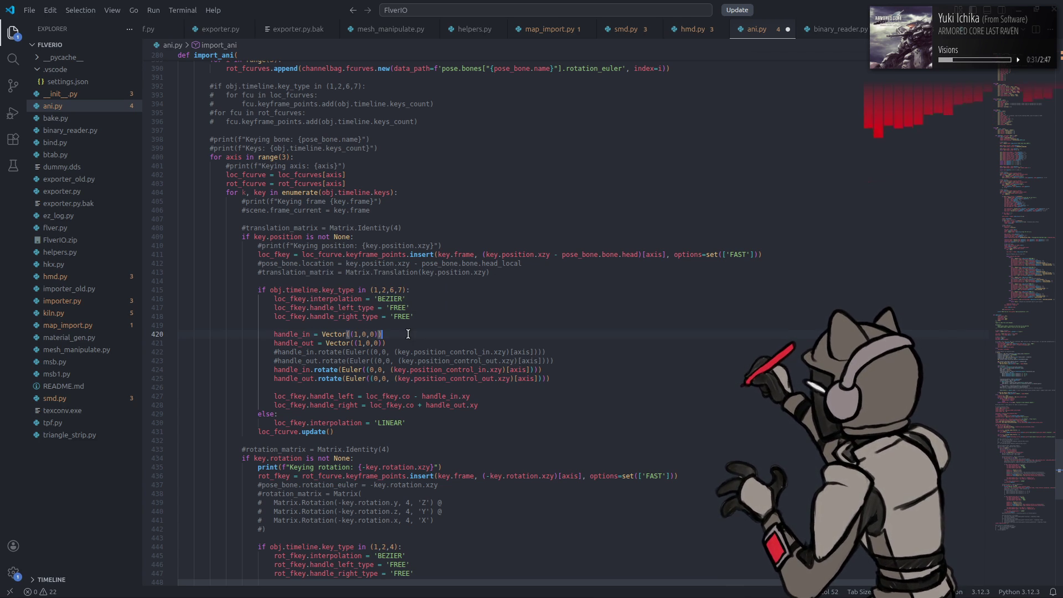
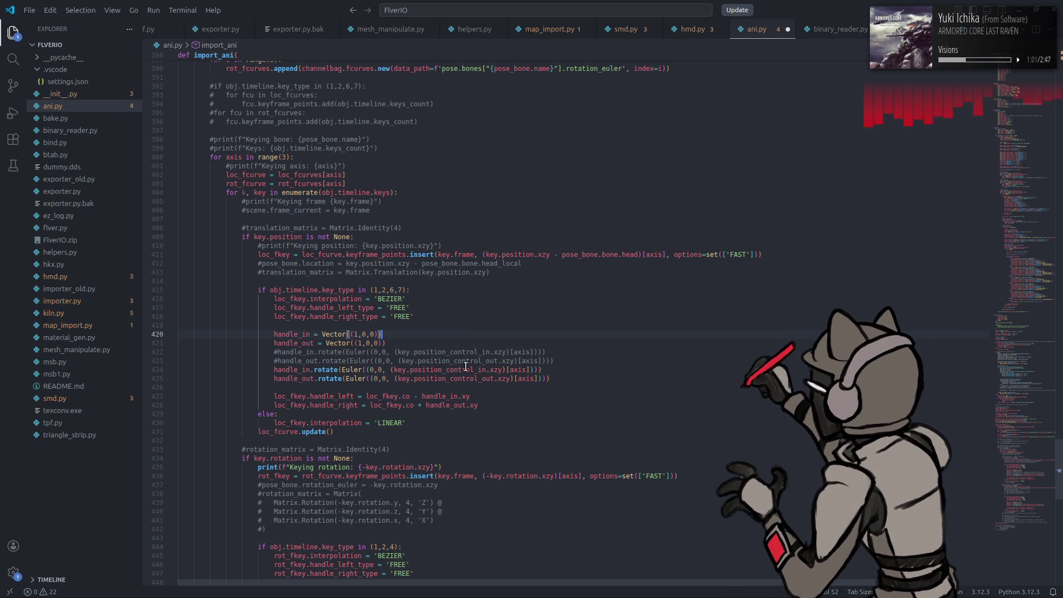
Step: Replace position_control_out on line 425 with position_control_in copied from line 424
{"action": "double_click", "coordinate": [460, 369]}
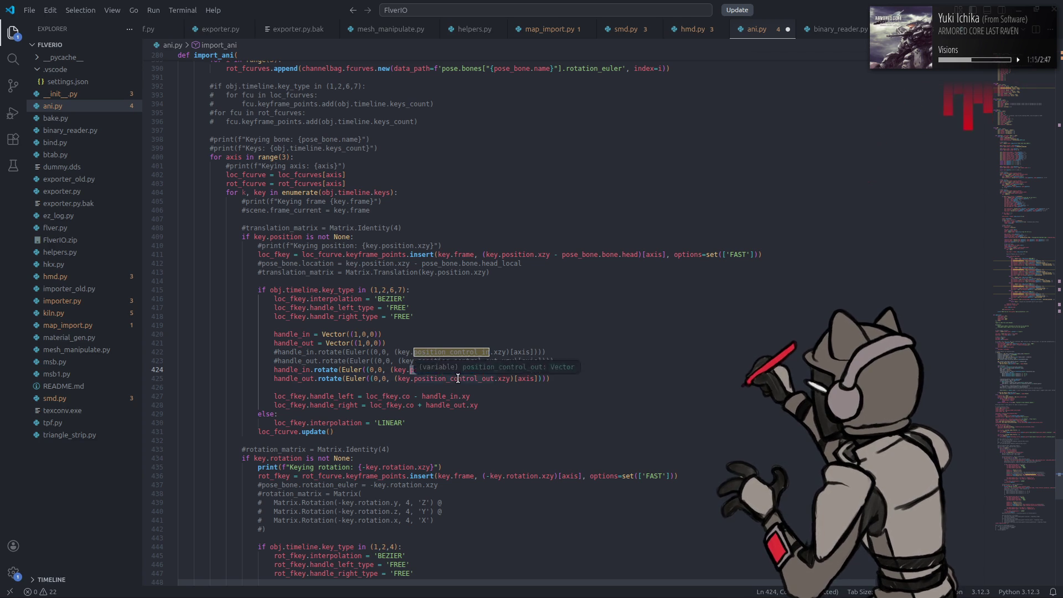
{"action": "double_click", "coordinate": [457, 379]}
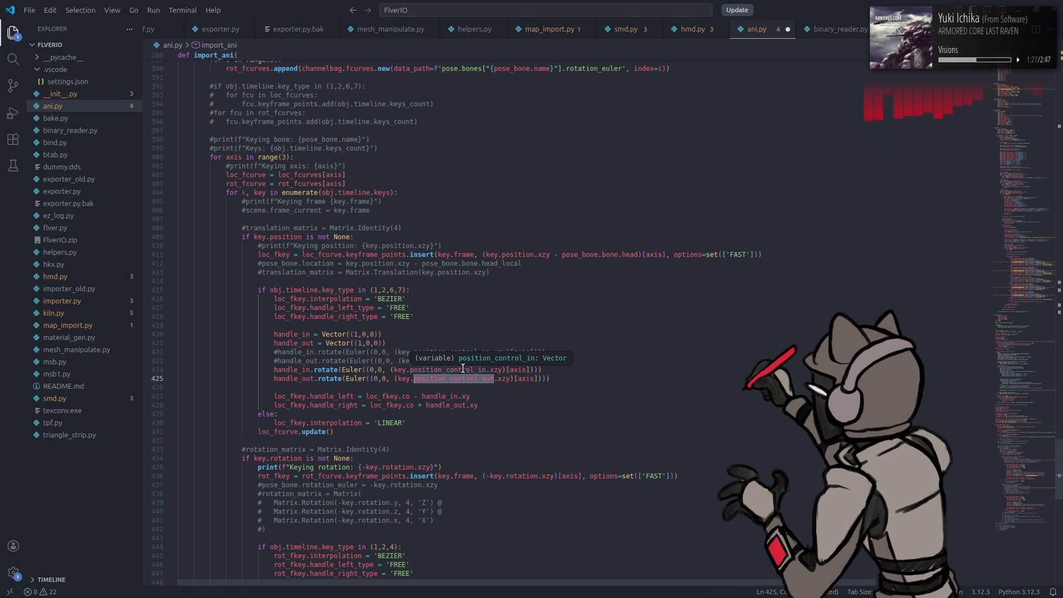
{"action": "double_click", "coordinate": [463, 369]}
{"action": "key", "text": "ctrl+c"}
{"action": "type", "text": "p"}
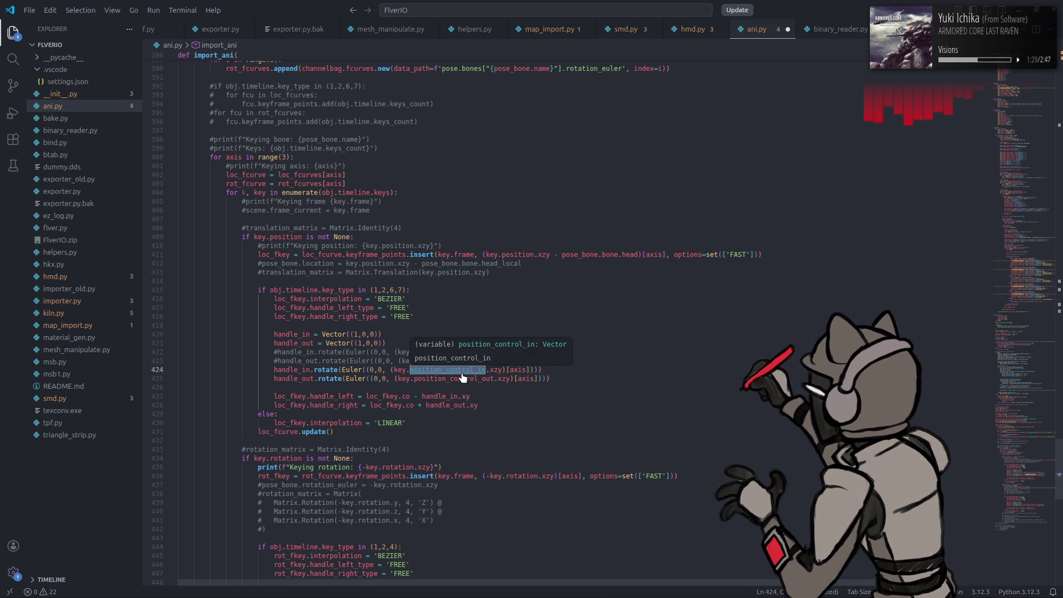
{"action": "key", "text": "ctrl+z"}
{"action": "double_click", "coordinate": [459, 378]}
{"action": "key", "text": "ctrl+v"}
Step: Copy obj.timeline.keys from line 404 and select key in the line 424 rotation
{"action": "scroll", "coordinate": [498, 354], "scroll_direction": "down", "scroll_amount": 2}
{"action": "scroll", "coordinate": [432, 340], "scroll_direction": "up", "scroll_amount": 1}
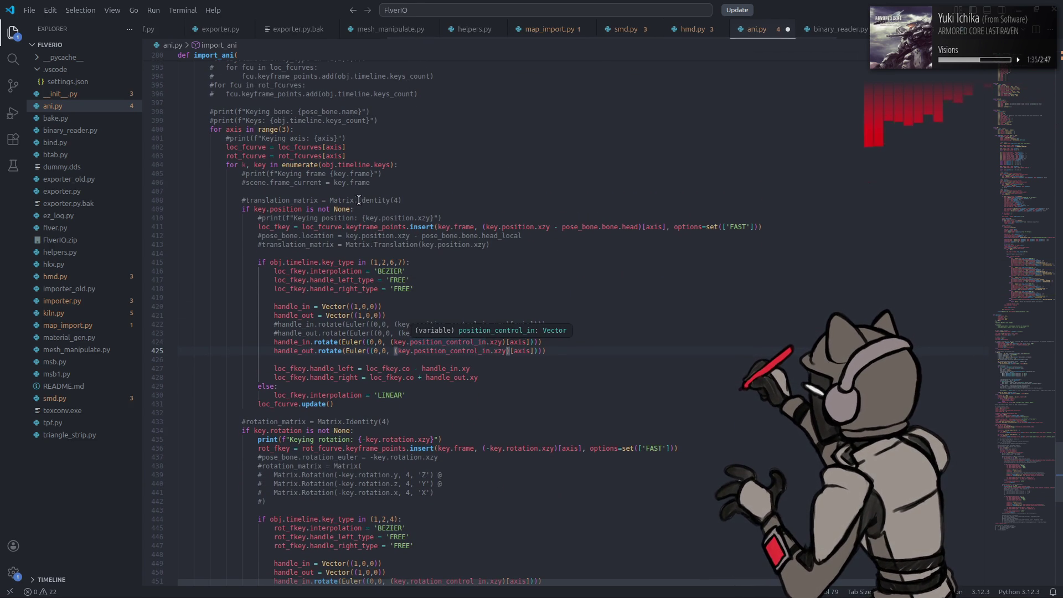
{"action": "left_click_drag", "start_coordinate": [322, 164], "coordinate": [391, 165]}
{"action": "key", "text": "ctrl+c"}
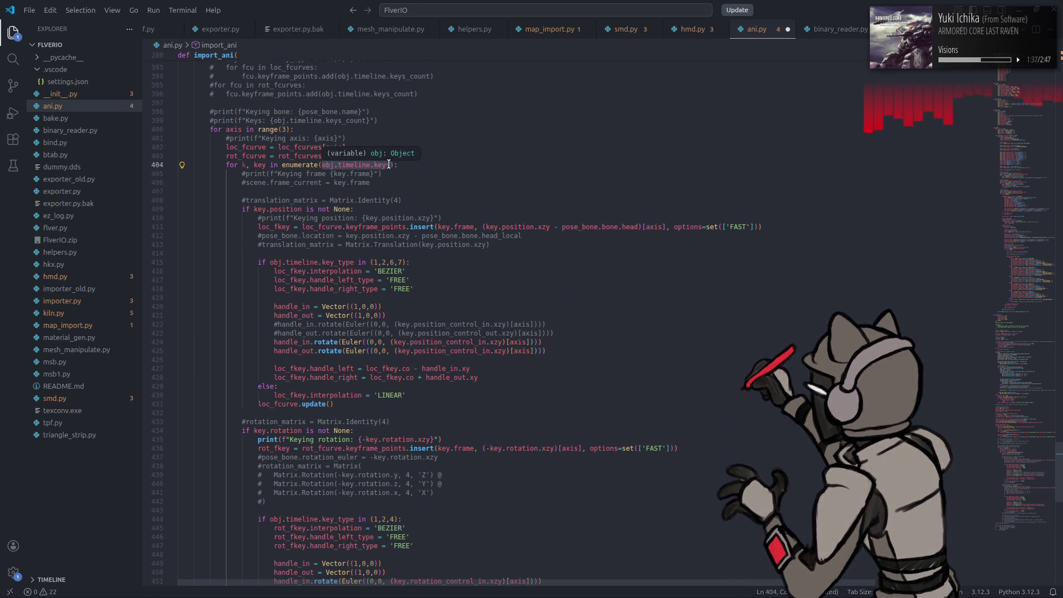
{"action": "double_click", "coordinate": [397, 341]}
Step: Replace key on line 424 with obj.timeline.keys[max(0, k-1)]
{"action": "key", "text": "BackSpace"}
{"action": "key", "text": "ctrl+v"}
{"action": "type", "text": "["}
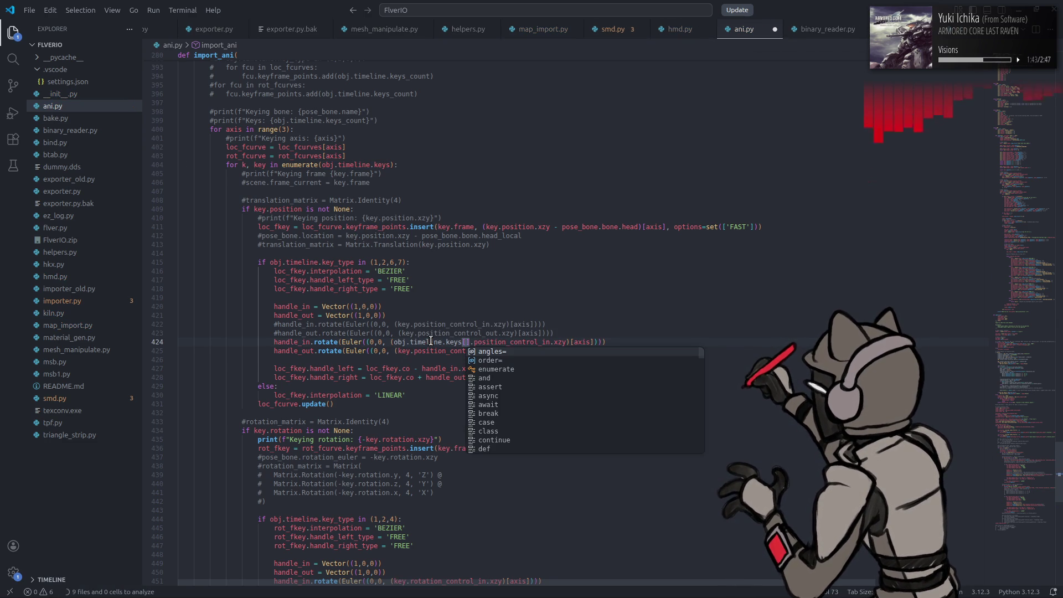
{"action": "type", "text": "k-1"}
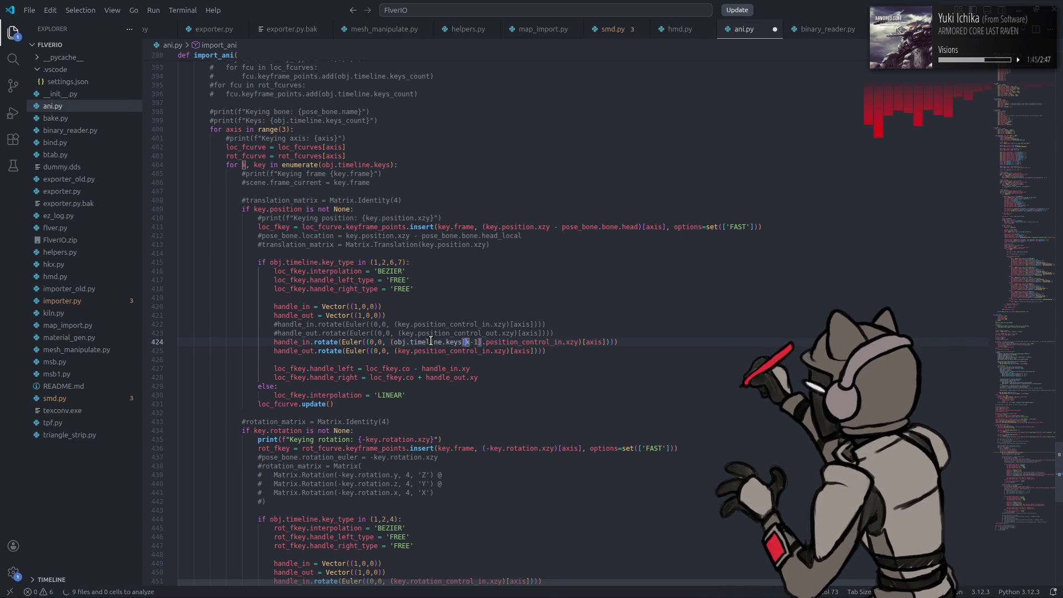
{"action": "type", "text": "max"}
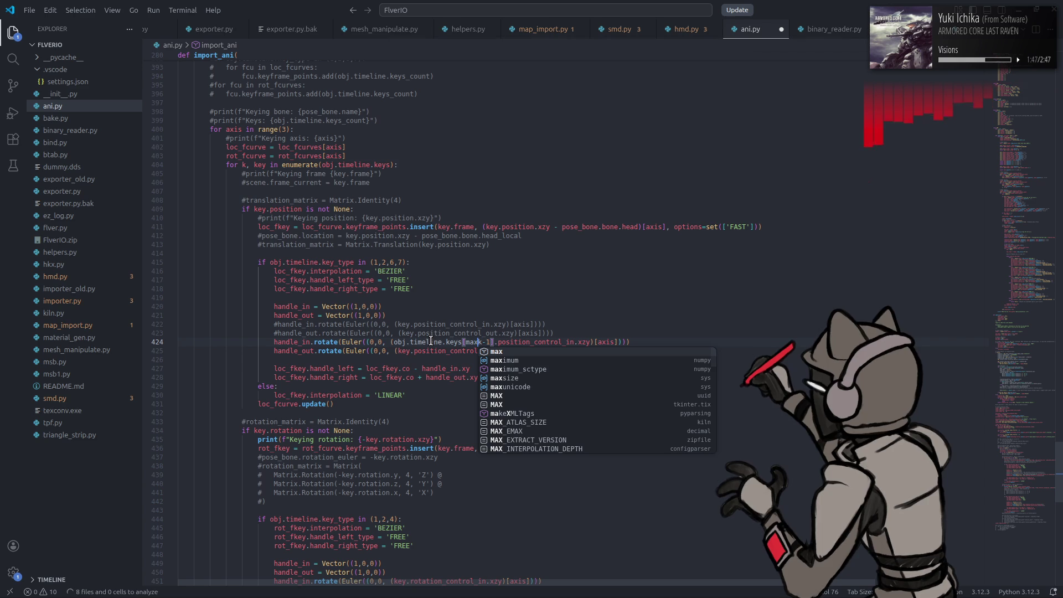
{"action": "type", "text": "("}
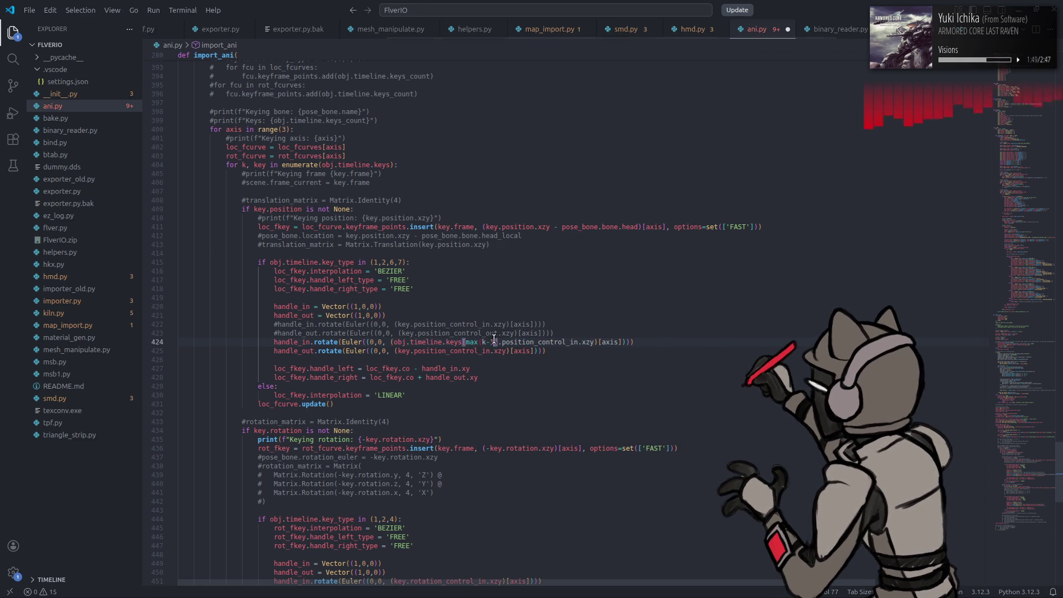
{"action": "key", "text": "Right"}
{"action": "key", "text": "Right"}
{"action": "key", "text": "Right"}
{"action": "type", "text": ")"}
{"action": "left_click", "coordinate": [481, 342]}
{"action": "type", "text": "0,"}
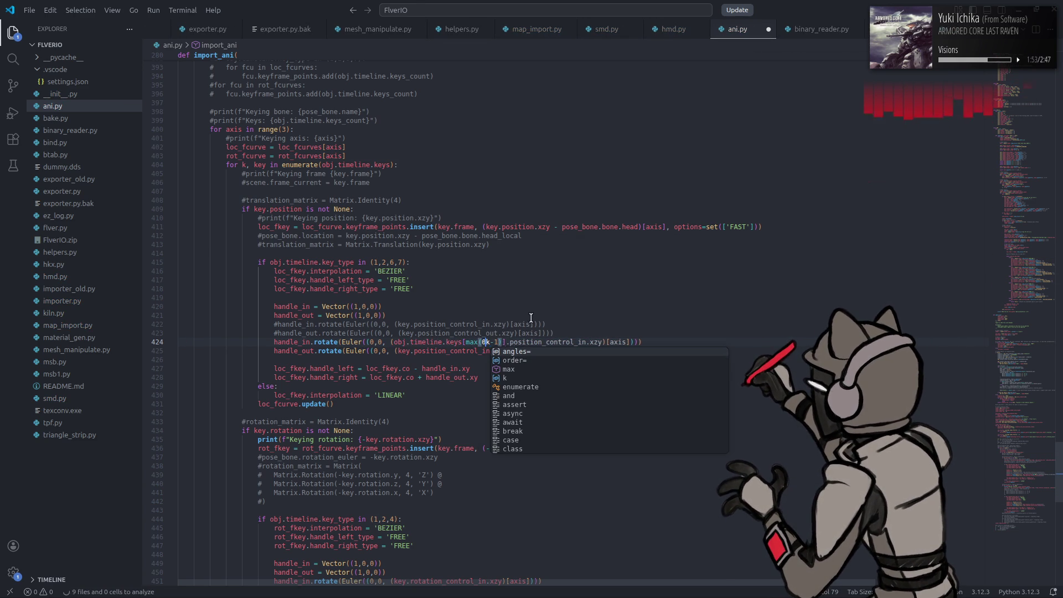
Step: Check where handle_out is used and select the obj.timeline.keys[max(0, k-1)] expression for reuse
{"action": "left_click", "coordinate": [562, 353]}
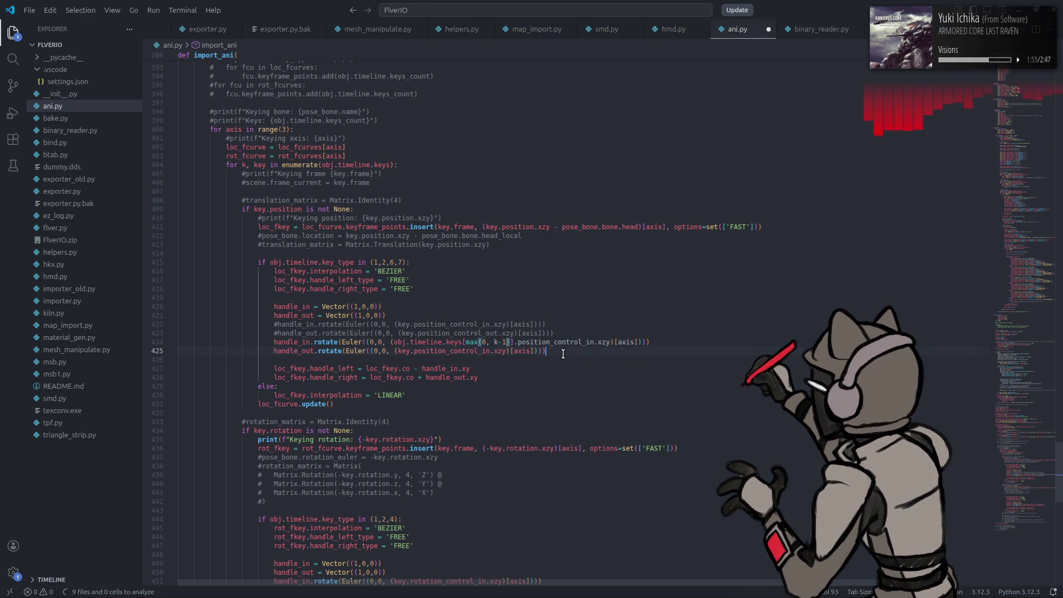
{"action": "left_click", "coordinate": [462, 377]}
{"action": "left_click_drag", "start_coordinate": [513, 340], "coordinate": [393, 341]}
{"action": "key", "text": "ctrl+c"}
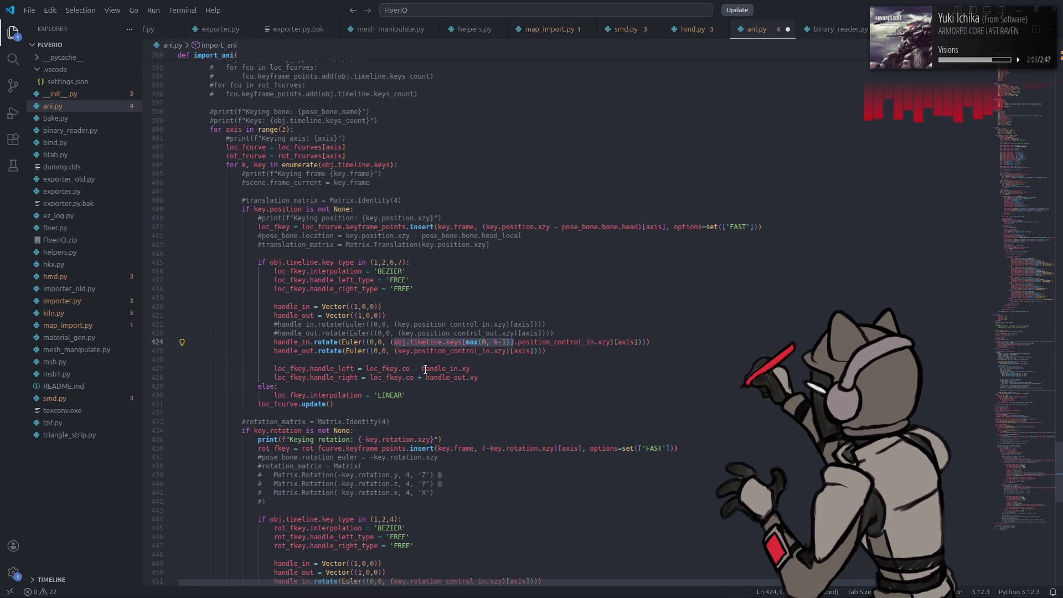
{"action": "scroll", "coordinate": [425, 369], "scroll_direction": "down", "scroll_amount": 5}
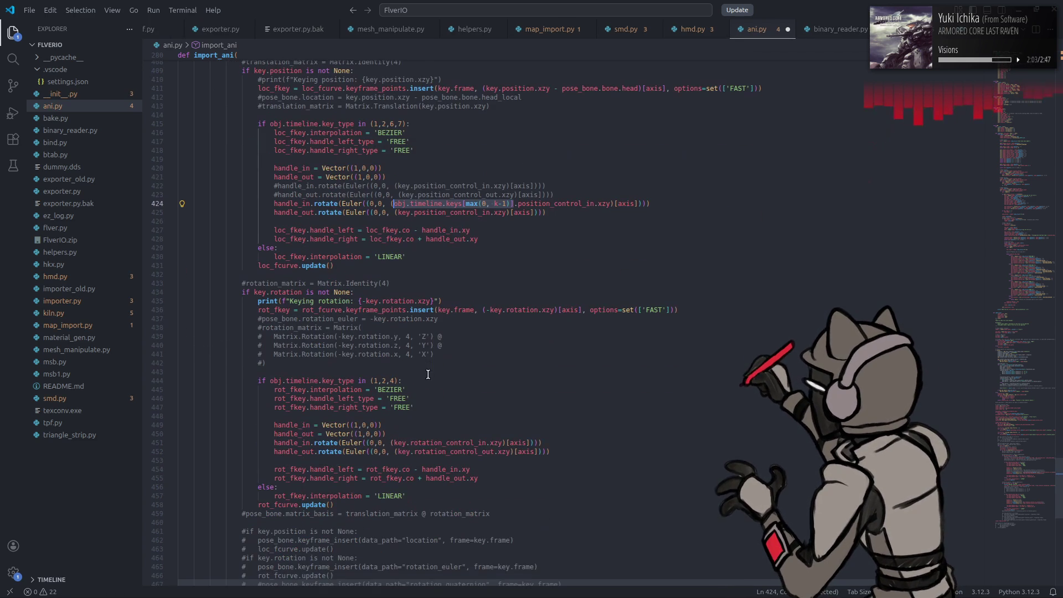
Step: Paste the previous-key expression over key on line 451 and copy the rotation_control_out name
{"action": "double_click", "coordinate": [401, 442]}
{"action": "key", "text": "ctrl+v"}
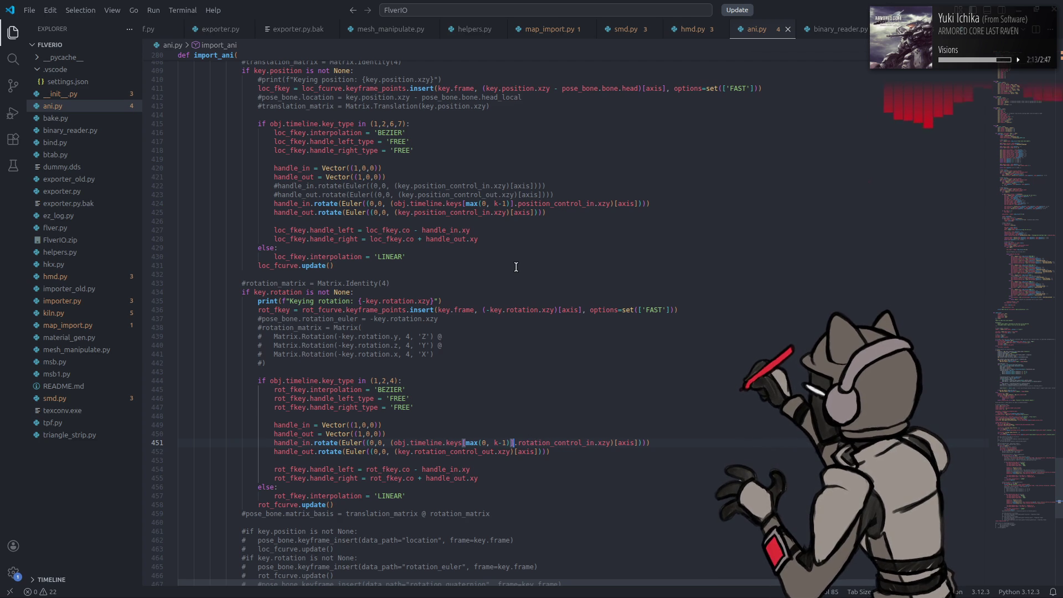
{"action": "key", "text": "Down"}
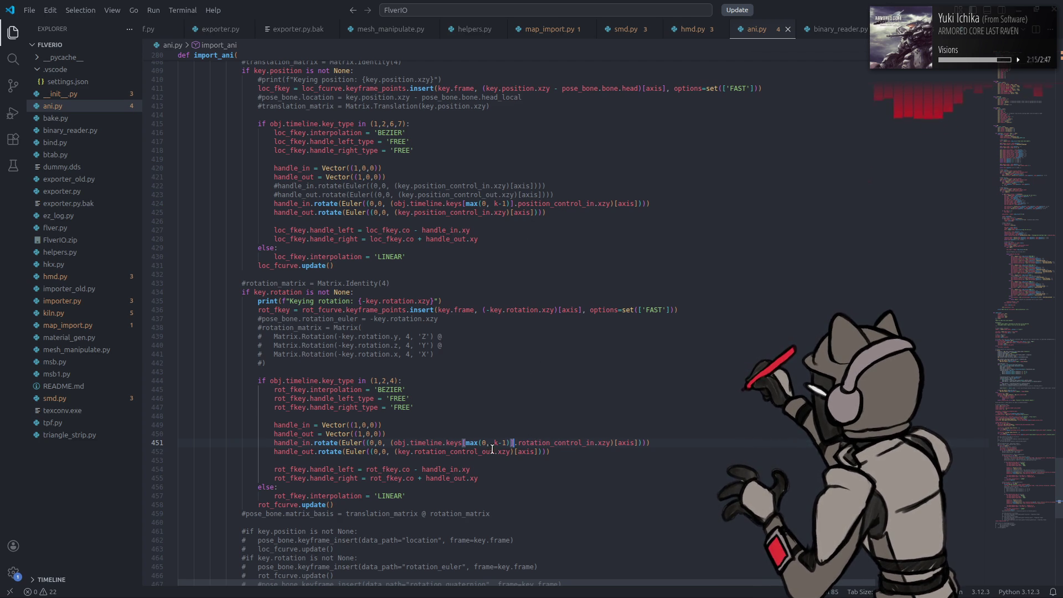
{"action": "key", "text": "Left"}
{"action": "key", "text": "Left"}
{"action": "key", "text": "Left"}
{"action": "key", "text": "ctrl+shift+Left"}
{"action": "key", "text": "ctrl+c"}
Step: Undo a mistaken paste over position_control_in on line 424
{"action": "double_click", "coordinate": [556, 206]}
{"action": "key", "text": "ctrl+v"}
{"action": "double_click", "coordinate": [453, 213]}
{"action": "double_click", "coordinate": [476, 452]}
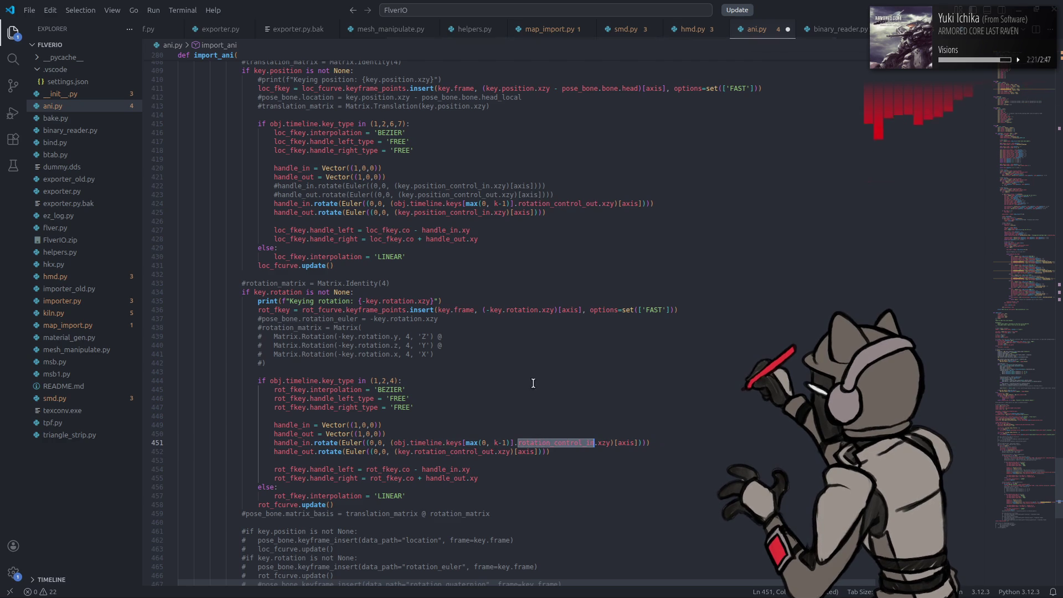
{"action": "key", "text": "ctrl+z"}
{"action": "key", "text": "ctrl+s"}
{"action": "key", "text": "Down"}
Step: Use position_control_out on line 424, swap rotation_control_in/out on lines 451–452, and save ani.py
{"action": "left_click", "coordinate": [593, 204]}
{"action": "key", "text": "BackSpace"}
{"action": "key", "text": "BackSpace"}
{"action": "type", "text": "out"}
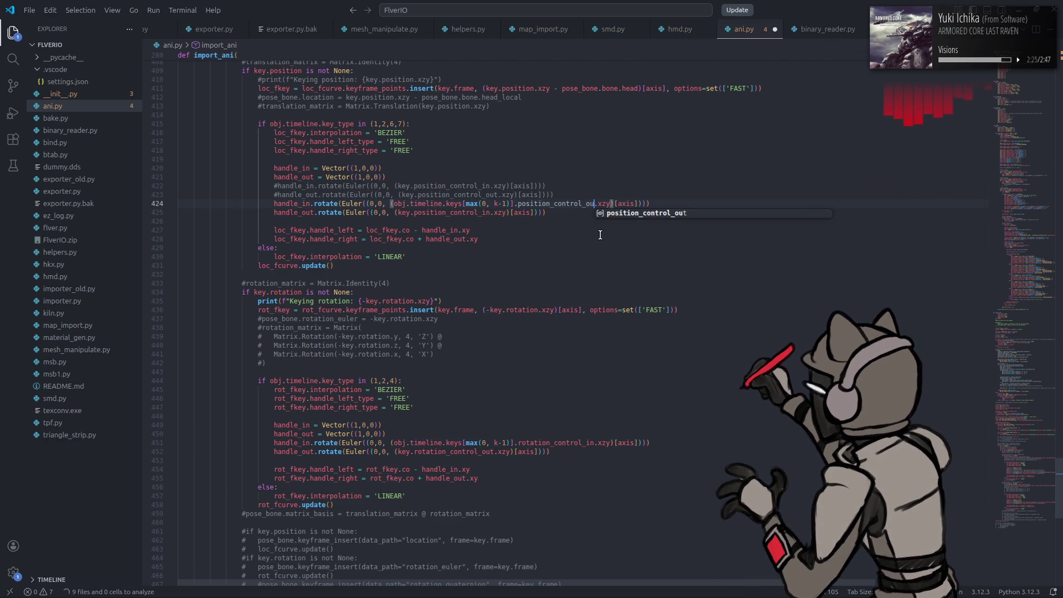
{"action": "left_click", "coordinate": [557, 445]}
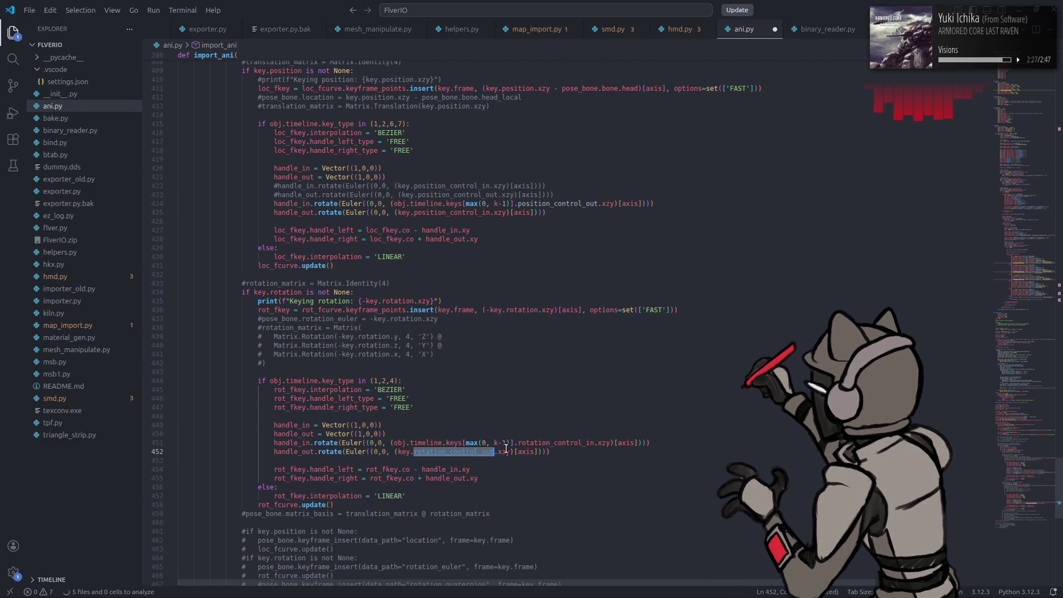
{"action": "double_click", "coordinate": [554, 442]}
{"action": "type", "text": "rotation_control_out"}
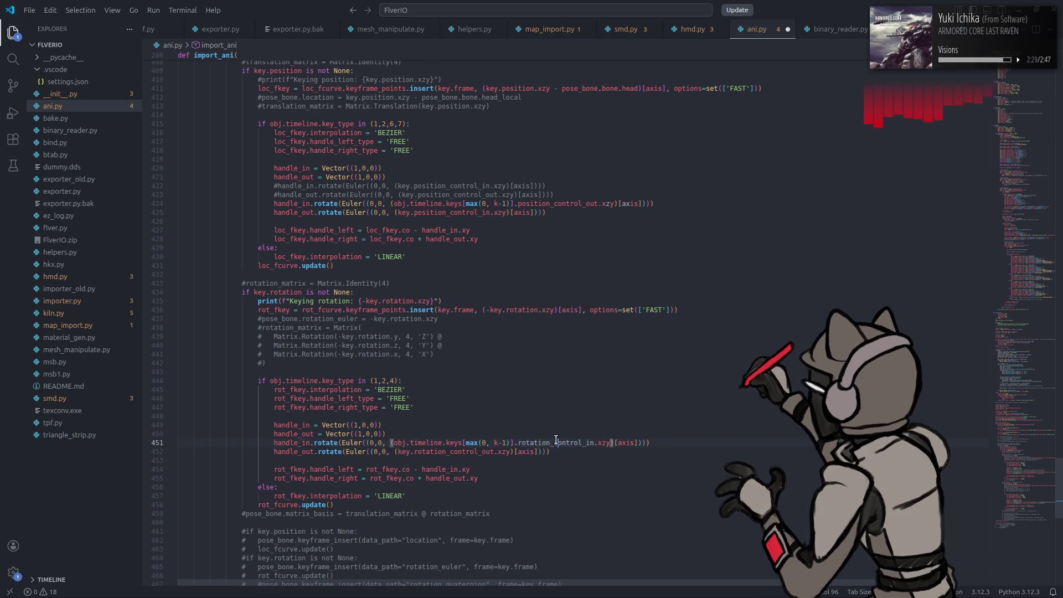
{"action": "double_click", "coordinate": [492, 451]}
{"action": "type", "text": "rotation_control_in"}
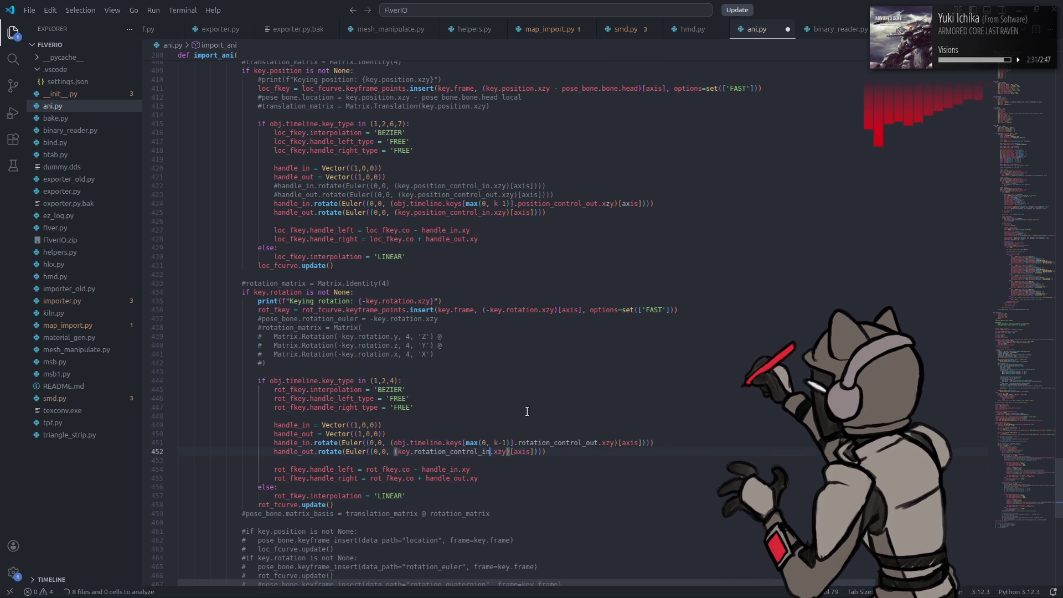
{"action": "key", "text": "ctrl+s"}
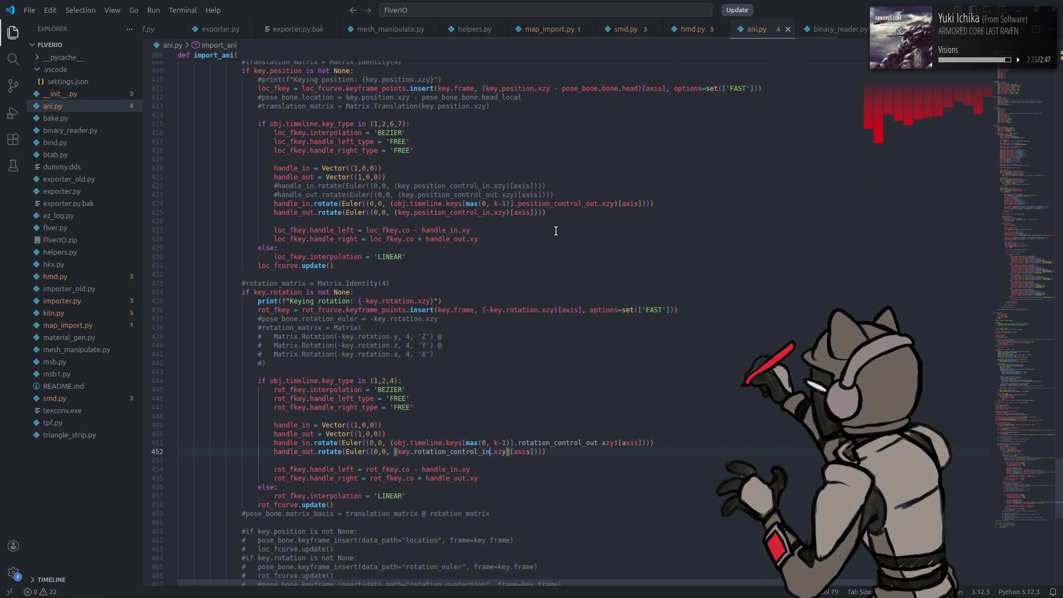
{"action": "key", "text": "super"}
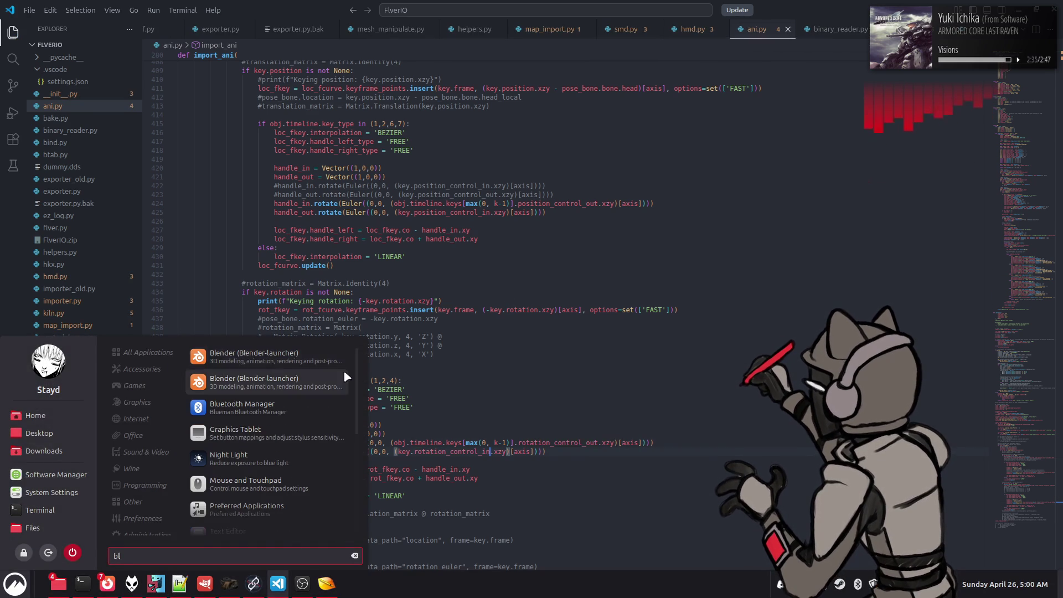
Step: Launch Blender, import a00_105.ani from the file manager as an ANI animation, and switch to Animation workspace
{"action": "key", "text": "Escape"}
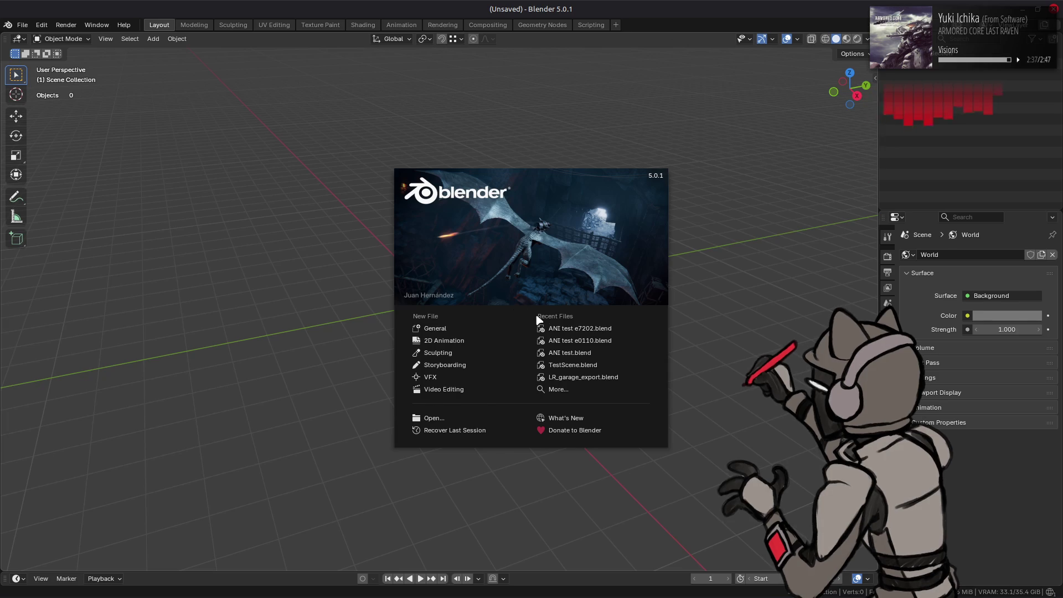
{"action": "key", "text": "alt+Tab"}
{"action": "key", "text": "alt+Tab"}
{"action": "key", "text": "alt+Tab"}
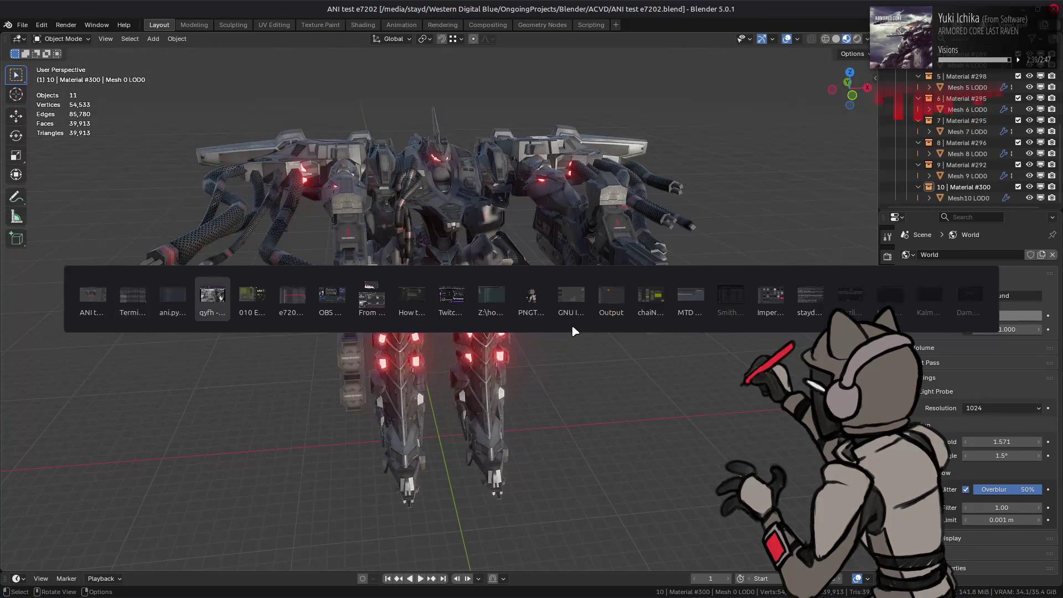
{"action": "mouse_move", "coordinate": [570, 310]}
{"action": "left_mouse_down"}
{"action": "mouse_move", "coordinate": [202, 318]}
{"action": "mouse_move", "coordinate": [202, 332]}
{"action": "left_mouse_up"}
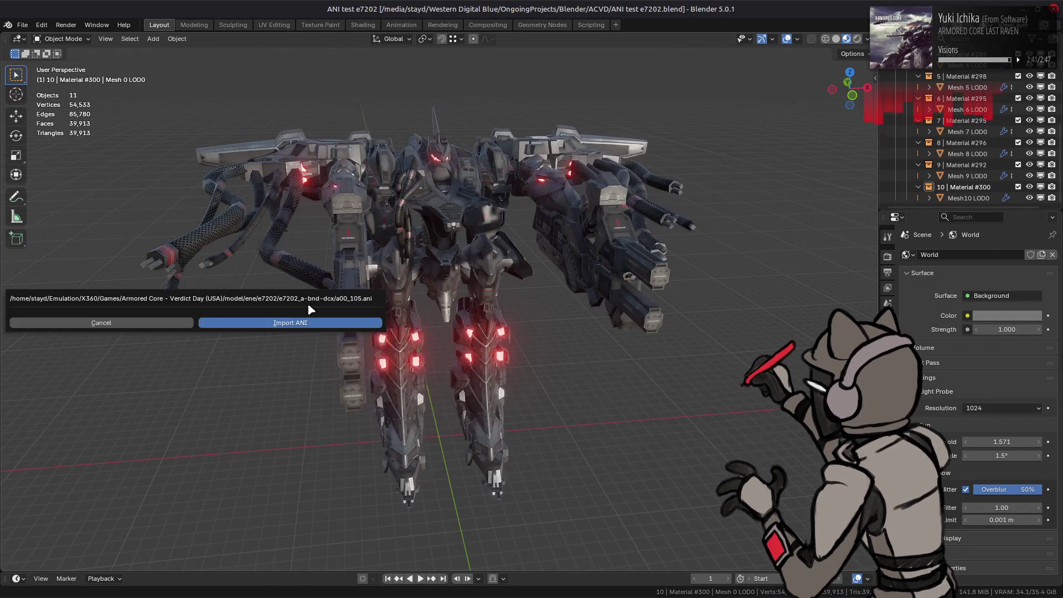
{"action": "left_click", "coordinate": [397, 387]}
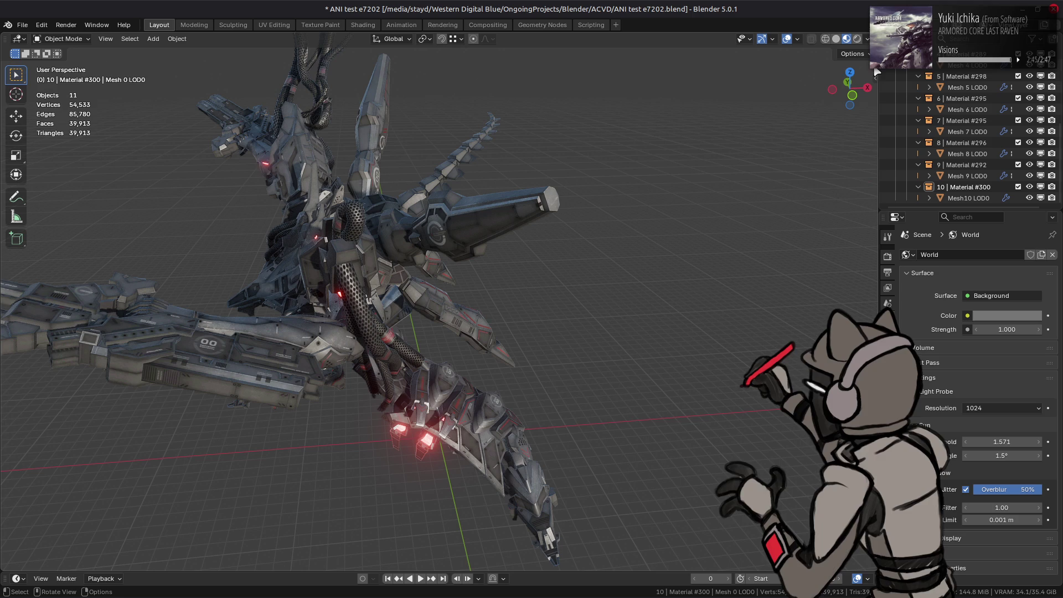
{"action": "scroll", "coordinate": [984, 86], "scroll_direction": "up", "scroll_amount": 10}
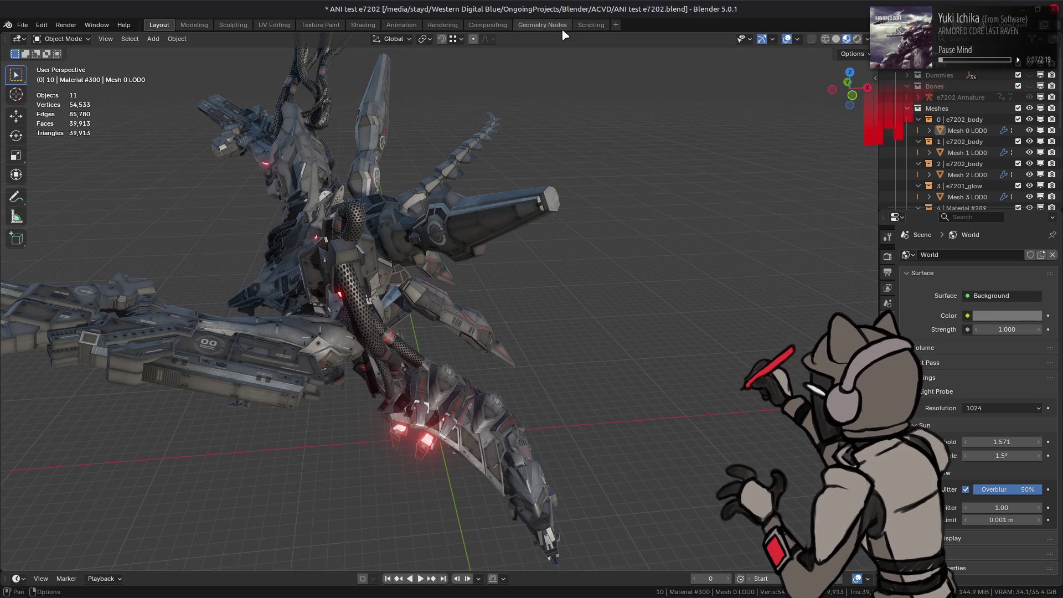
{"action": "left_click", "coordinate": [402, 25]}
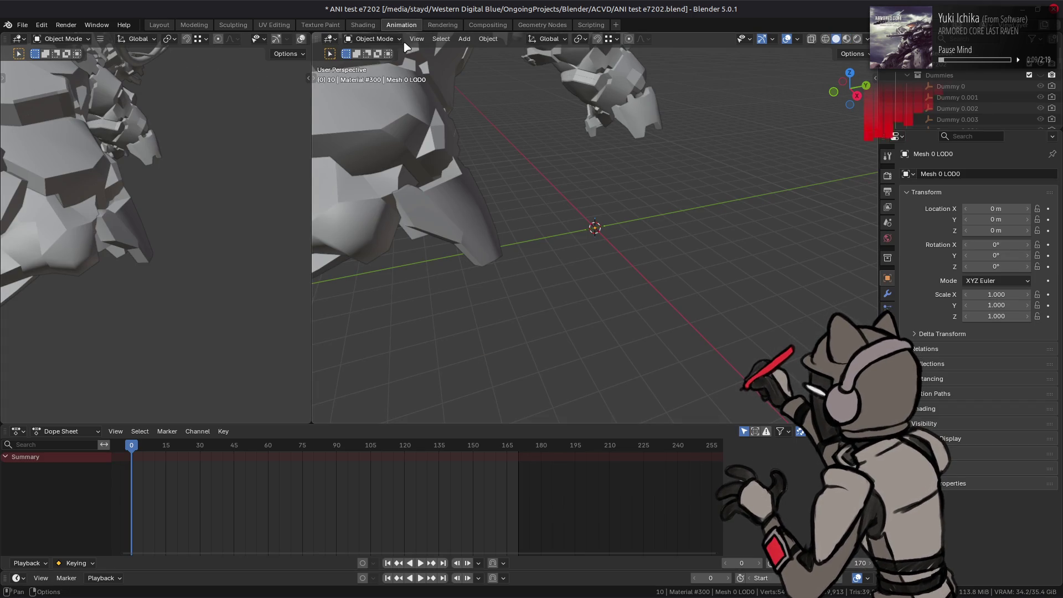
Step: Collapse Dummies, show the e7202 Armature, hide bone names, and put it in Pose Mode
{"action": "left_click", "coordinate": [373, 39]}
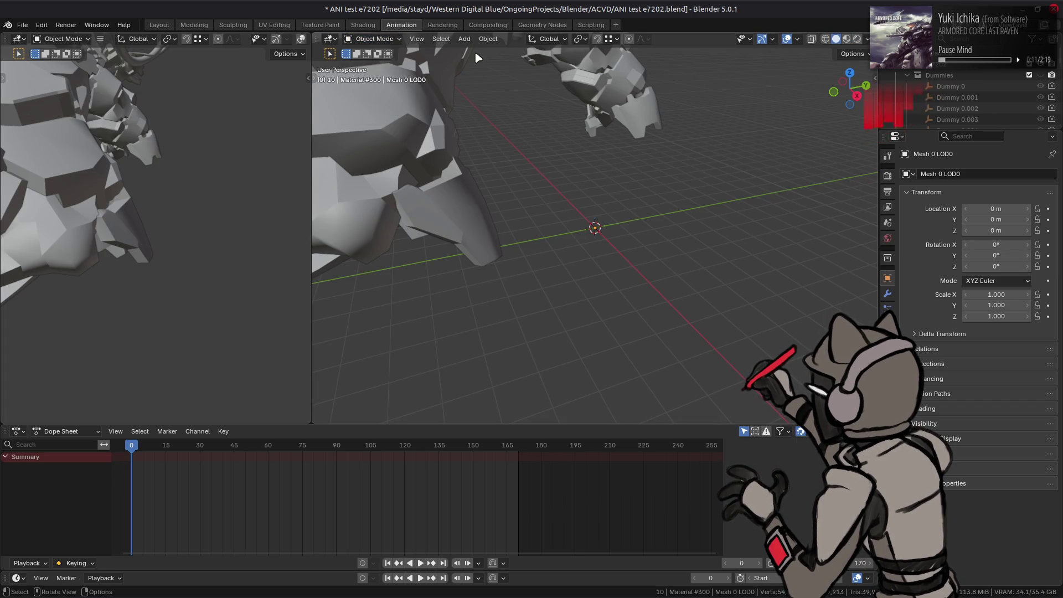
{"action": "left_click", "coordinate": [906, 75]}
{"action": "left_click", "coordinate": [1040, 97]}
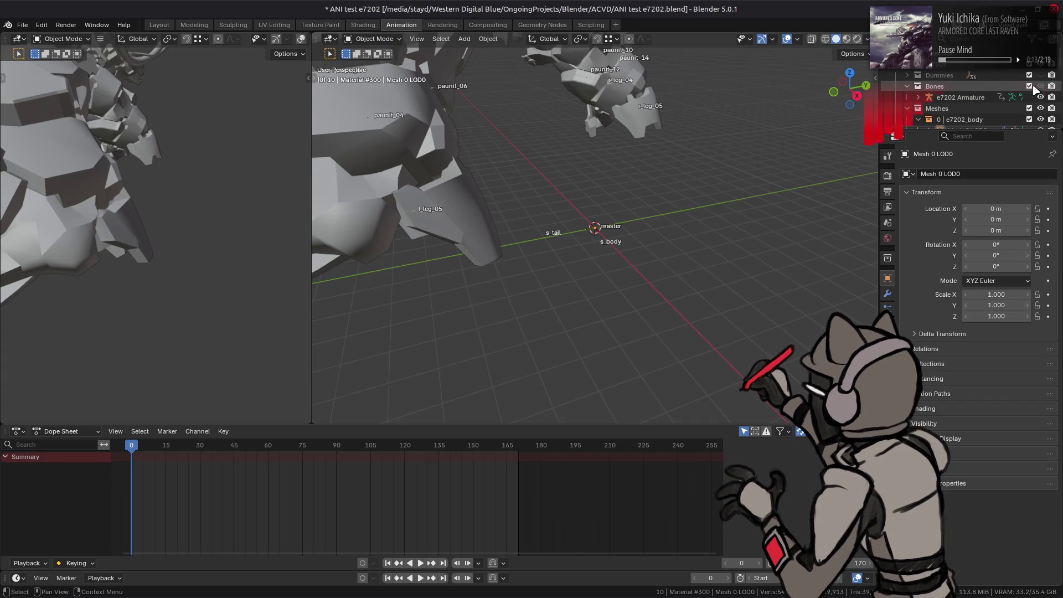
{"action": "left_click", "coordinate": [797, 39]}
{"action": "left_click", "coordinate": [802, 161]}
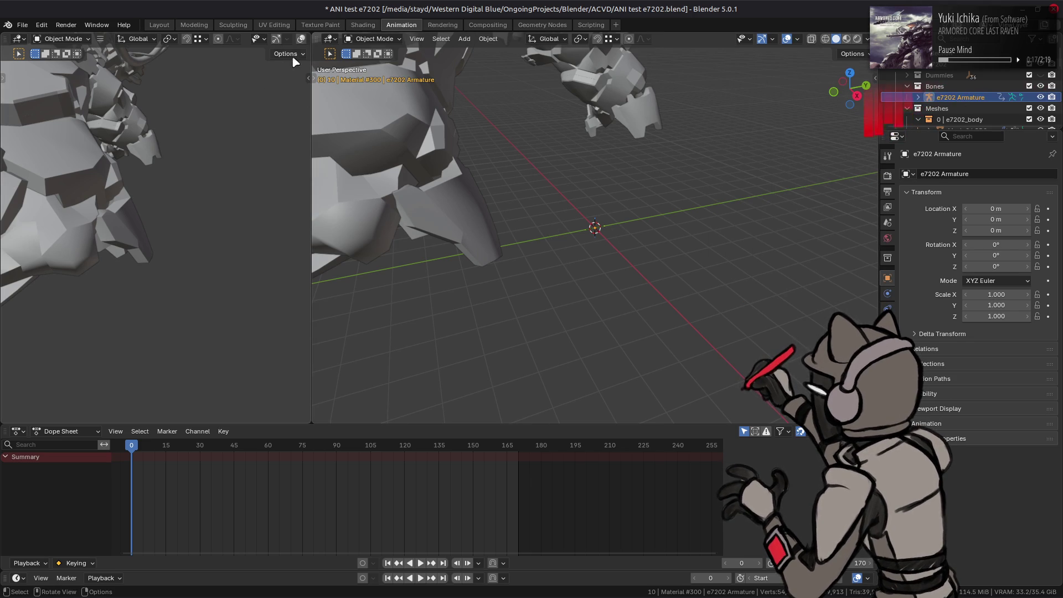
{"action": "left_click", "coordinate": [374, 38]}
{"action": "left_click", "coordinate": [371, 76]}
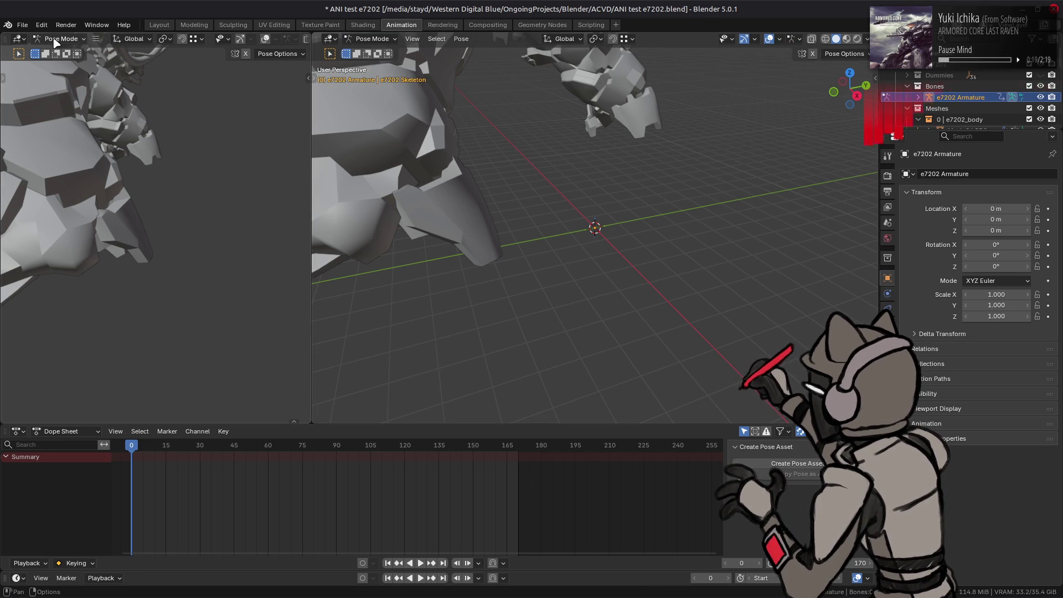
Step: Select the armature's center pose bone in the Outliner and make the Dope Sheet taller
{"action": "left_click", "coordinate": [19, 38]}
{"action": "left_click", "coordinate": [187, 113]}
{"action": "left_click", "coordinate": [917, 97]}
{"action": "scroll", "coordinate": [923, 100], "scroll_direction": "down", "scroll_amount": 2}
{"action": "left_click", "coordinate": [929, 97]}
{"action": "scroll", "coordinate": [940, 100], "scroll_direction": "down", "scroll_amount": 2}
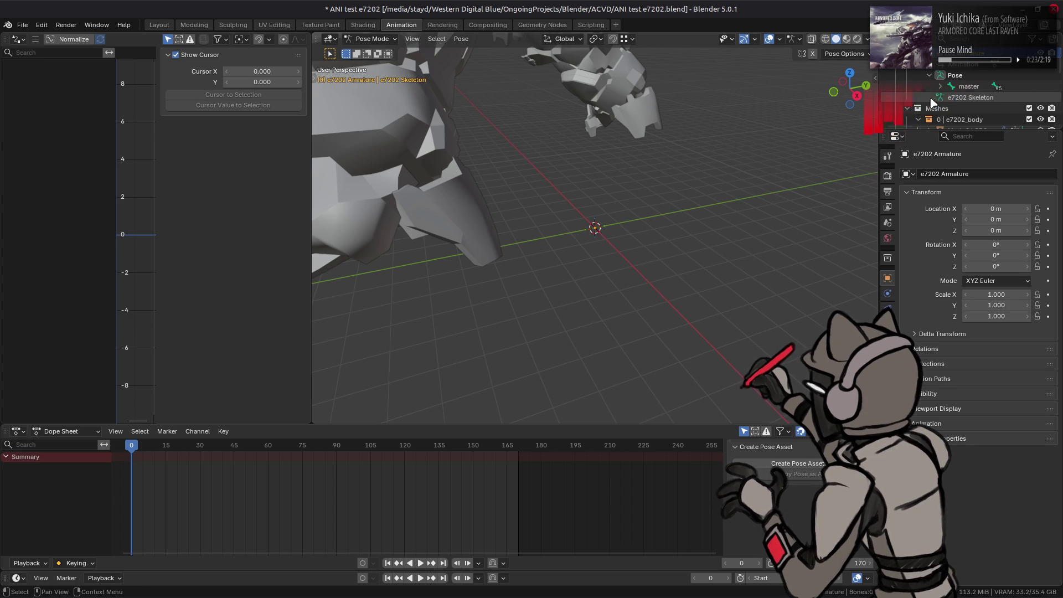
{"action": "left_click", "coordinate": [978, 97]}
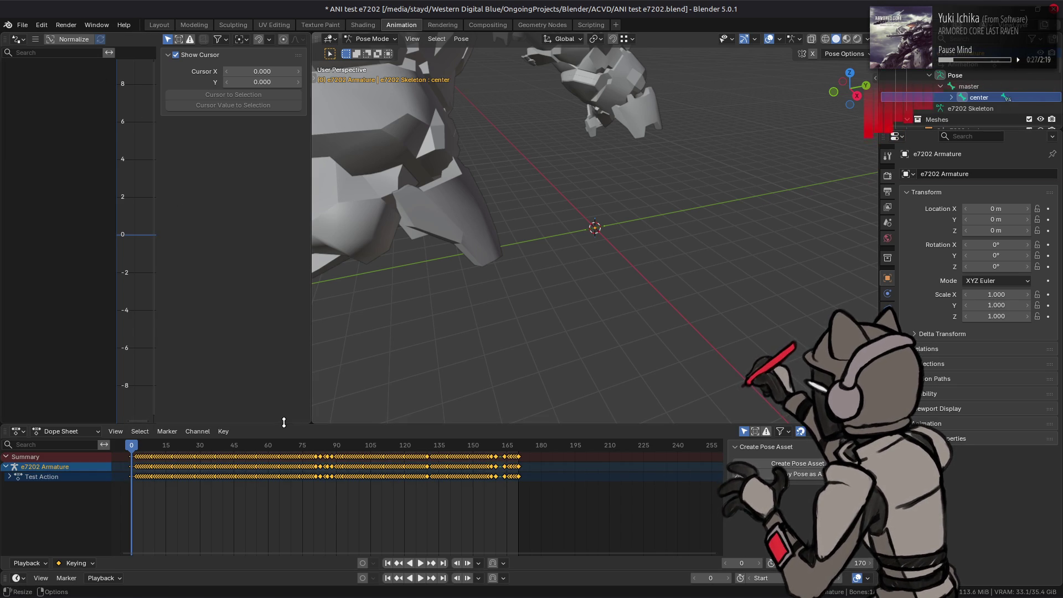
{"action": "left_click_drag", "start_coordinate": [282, 423], "coordinate": [280, 361]}
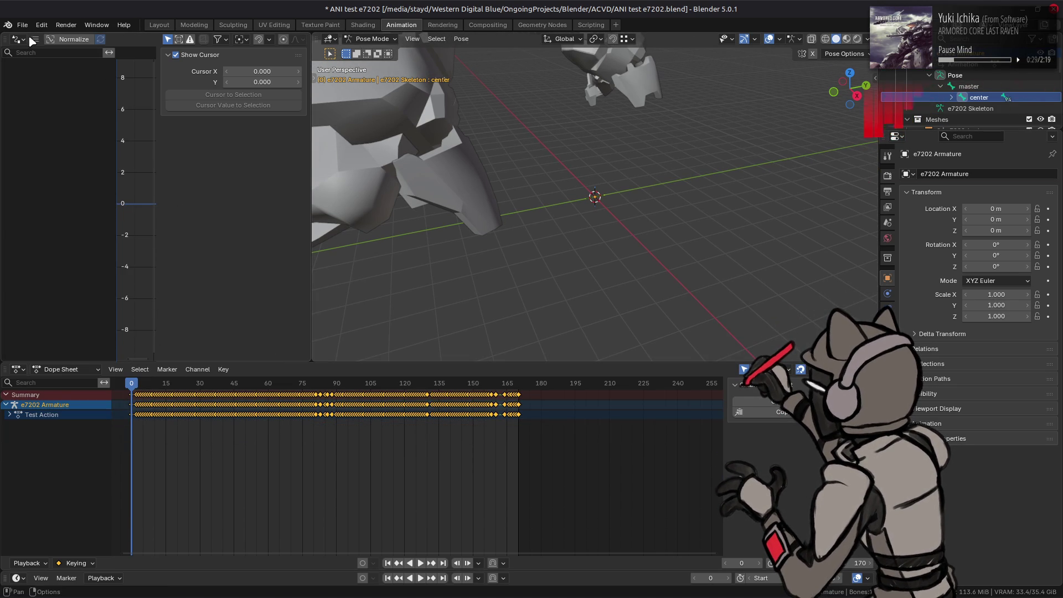
Step: Set the left area to the NLA editor and the bottom area to the Graph Editor
{"action": "left_click", "coordinate": [19, 39]}
{"action": "left_click", "coordinate": [185, 118]}
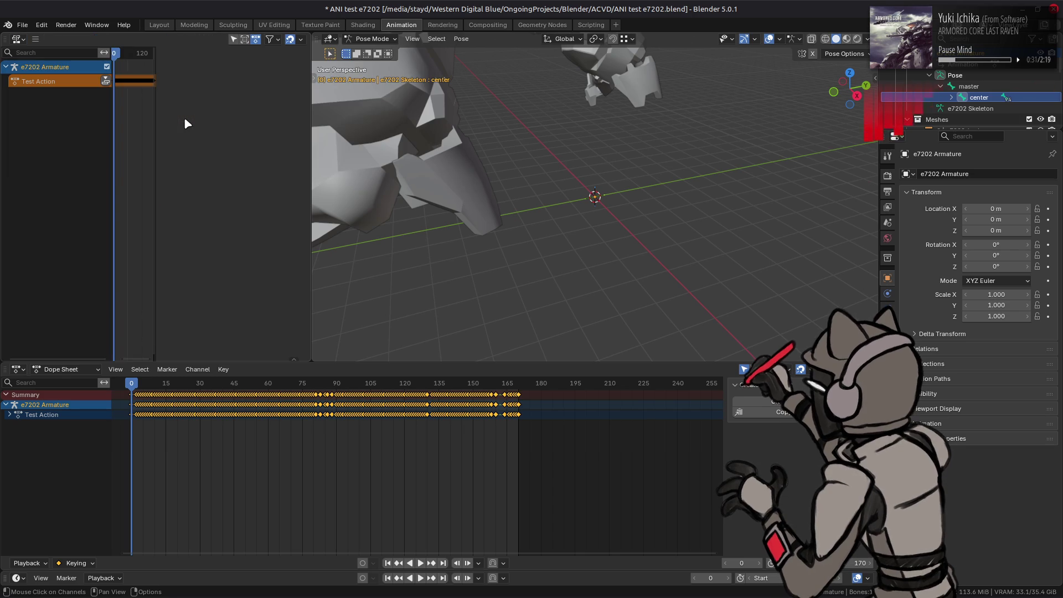
{"action": "left_click", "coordinate": [18, 369]}
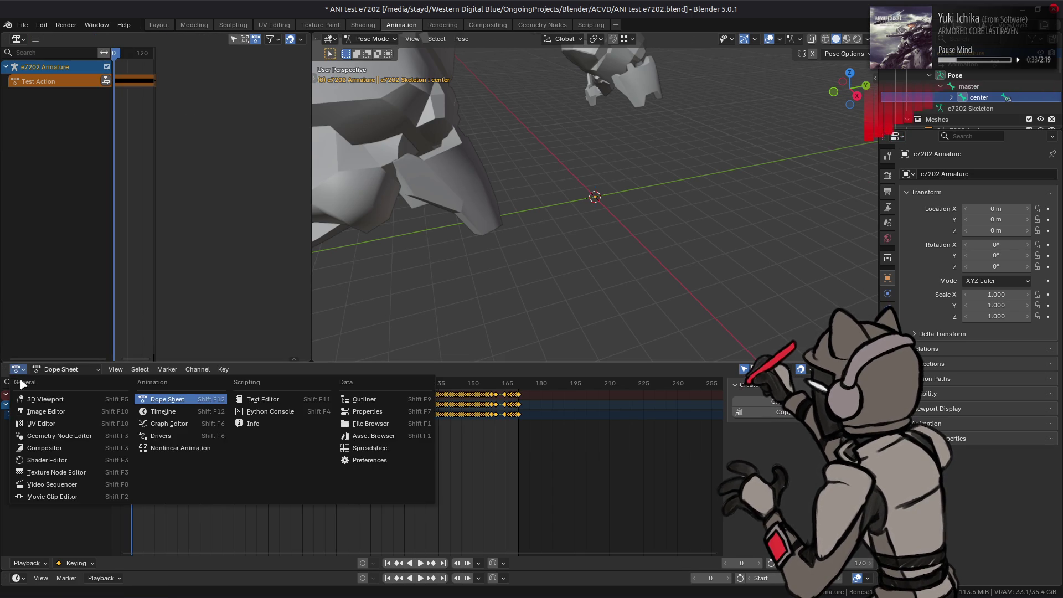
{"action": "left_click", "coordinate": [162, 424]}
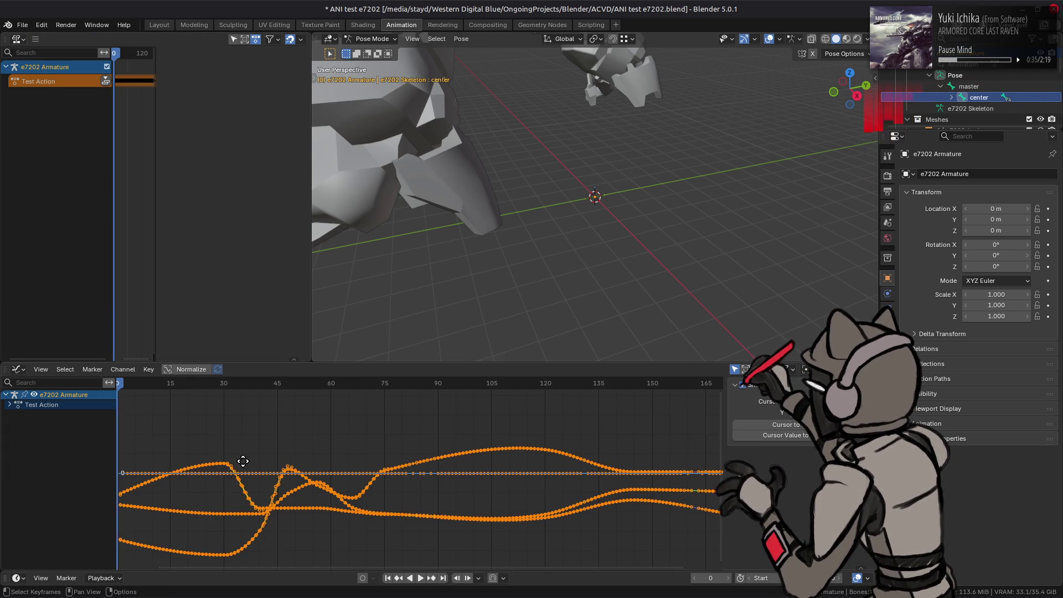
Step: Zoom into frames 36–44 and select the frame 41 keyframe to reveal its kinked handles
{"action": "scroll", "coordinate": [354, 456], "scroll_direction": "up", "scroll_amount": 10}
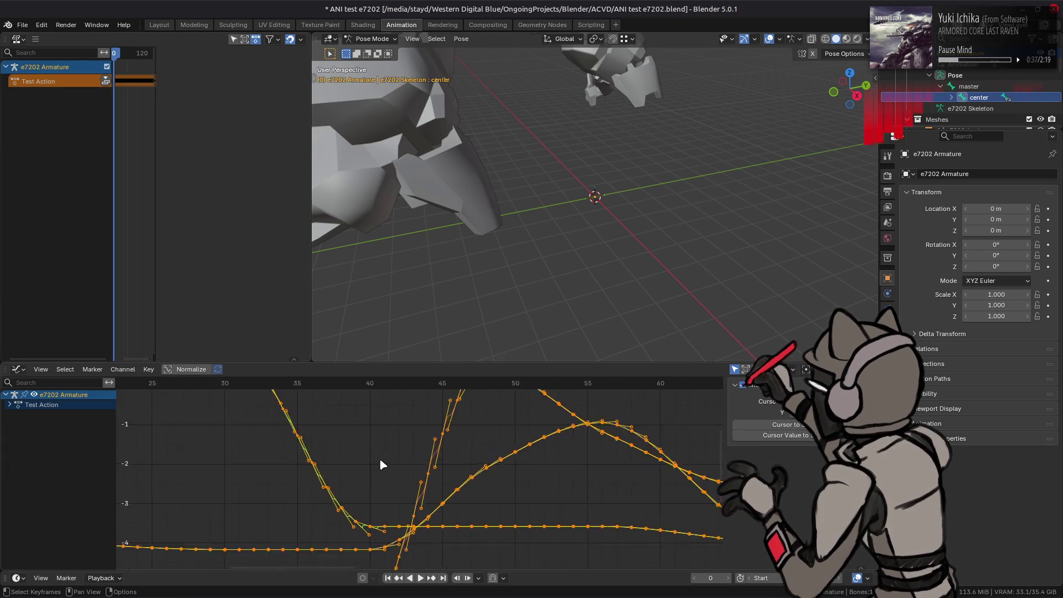
{"action": "left_click", "coordinate": [370, 459]}
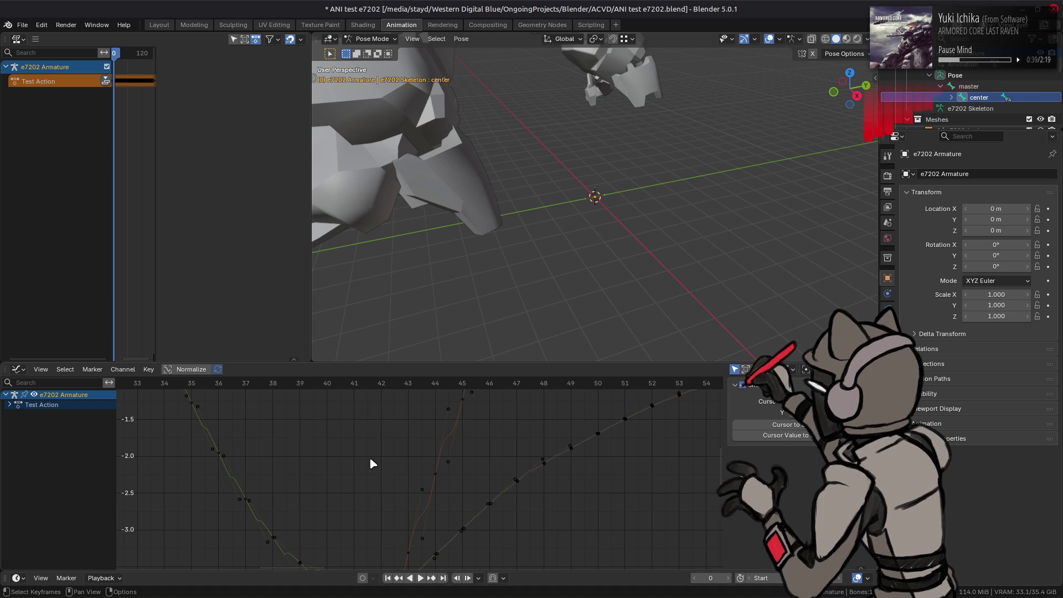
{"action": "key", "text": "a"}
{"action": "left_click", "coordinate": [323, 501]}
{"action": "middle_click_drag", "start_coordinate": [323, 503], "coordinate": [362, 438]}
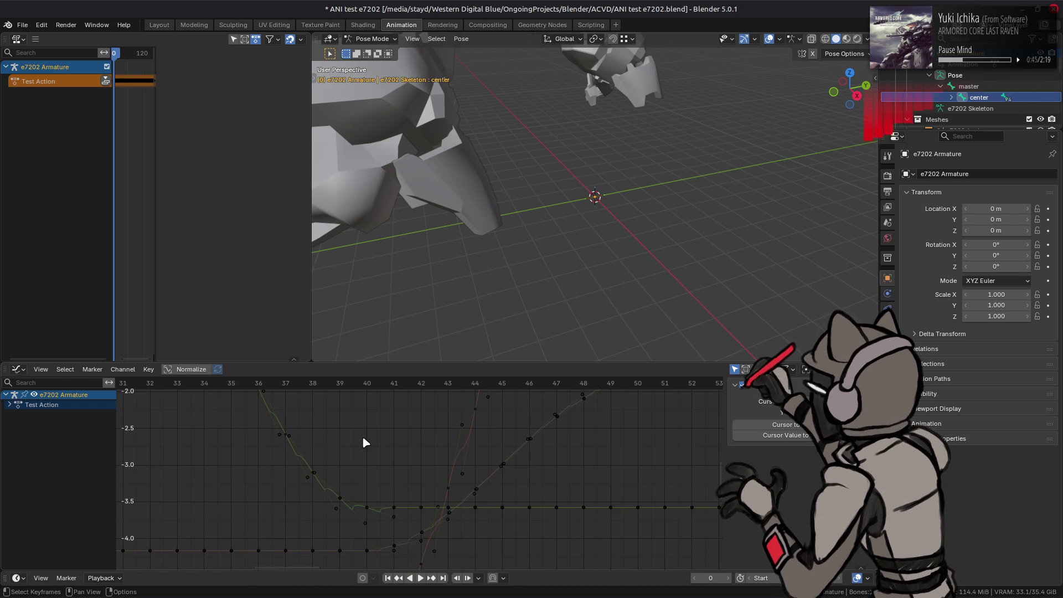
{"action": "scroll", "coordinate": [363, 438], "scroll_direction": "up", "scroll_amount": 2}
{"action": "mouse_move", "coordinate": [365, 441]}
{"action": "middle_mouse_down"}
{"action": "mouse_move", "coordinate": [346, 449]}
{"action": "mouse_move", "coordinate": [416, 420]}
{"action": "middle_mouse_up"}
{"action": "scroll", "coordinate": [420, 458], "scroll_direction": "up", "scroll_amount": 1}
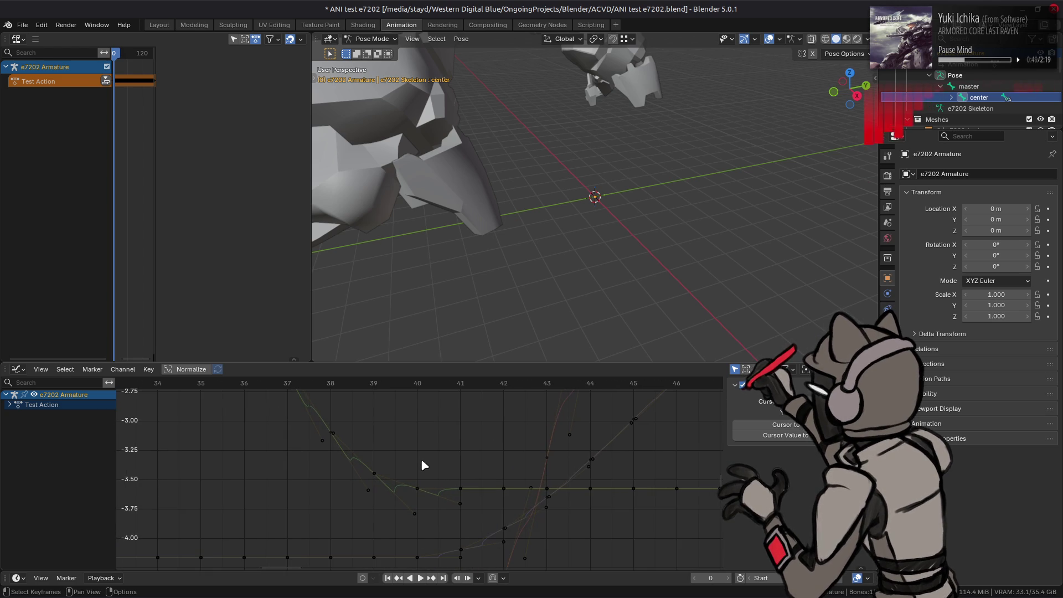
{"action": "scroll", "coordinate": [421, 458], "scroll_direction": "up", "scroll_amount": 1}
{"action": "left_click", "coordinate": [418, 492]}
{"action": "left_click", "coordinate": [471, 492]}
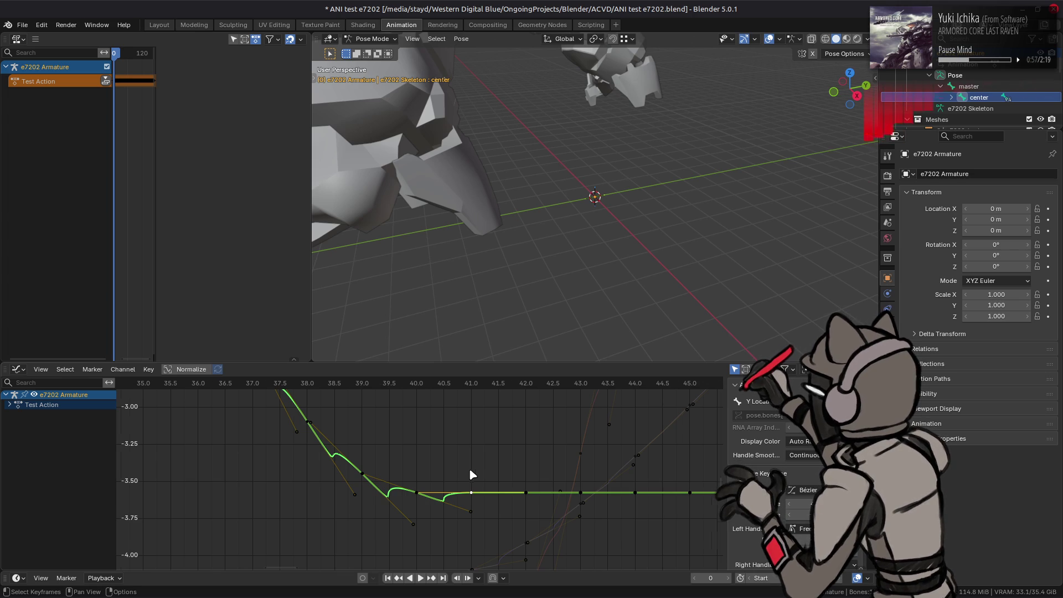
{"action": "scroll", "coordinate": [470, 471], "scroll_direction": "up", "scroll_amount": 1}
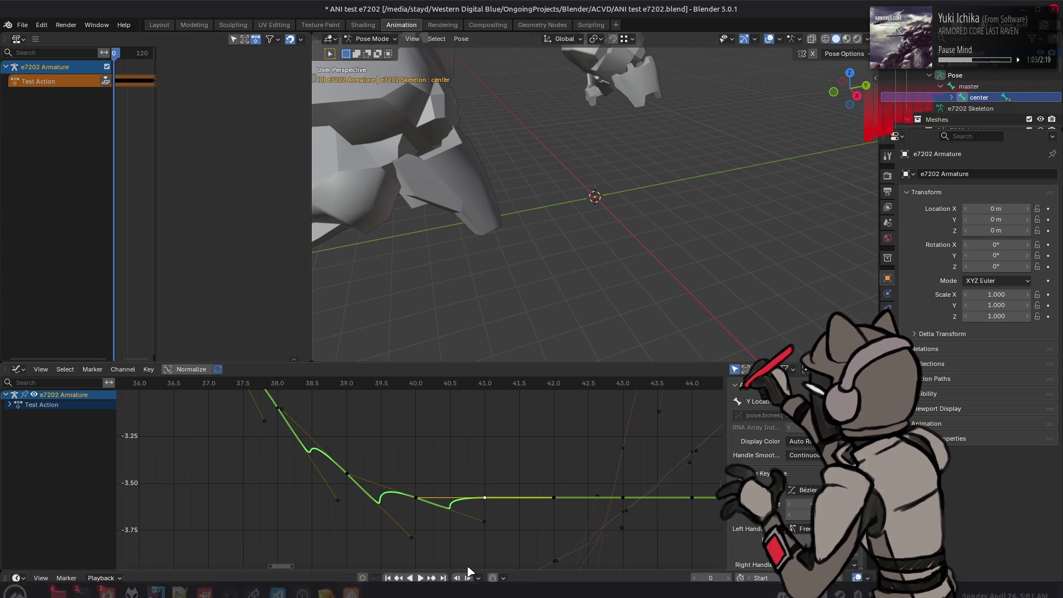
Step: Bring 010 Editor to the front from the taskbar
{"action": "mouse_move", "coordinate": [327, 587]}
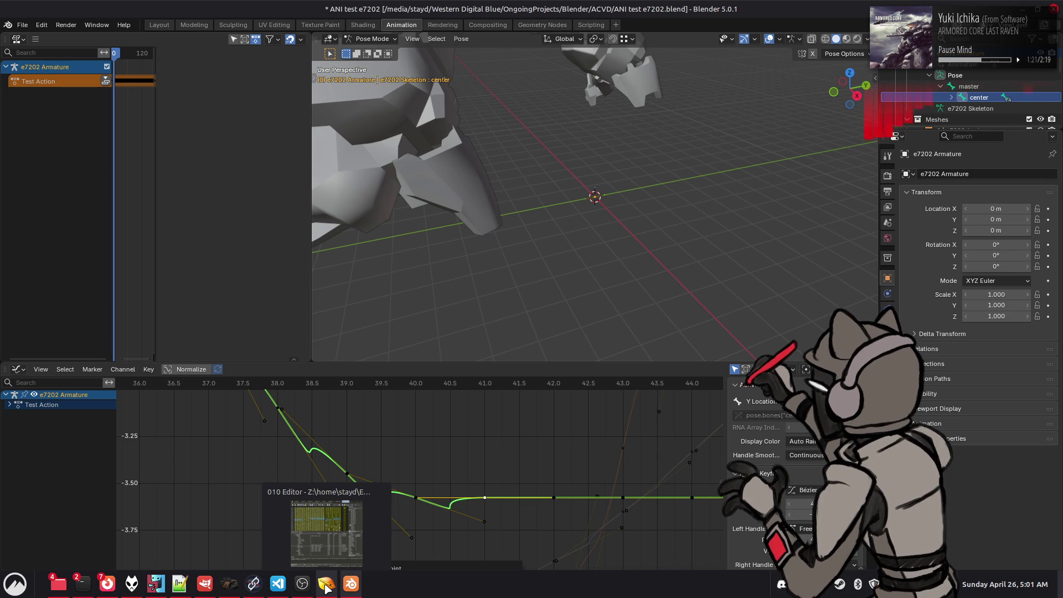
{"action": "left_click", "coordinate": [327, 585]}
{"action": "scroll", "coordinate": [271, 413], "scroll_direction": "up", "scroll_amount": 5}
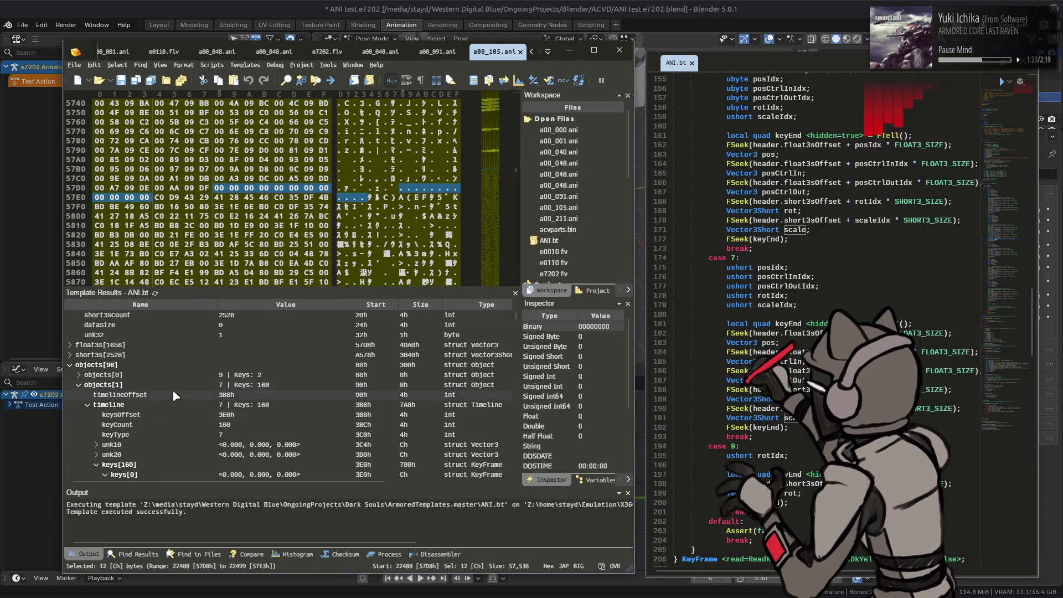
Step: Expand objects[1] timeline keys[41] and inspect its posCtrlIn <-0.891, 0.181, 0.000>
{"action": "scroll", "coordinate": [94, 424], "scroll_direction": "down", "scroll_amount": 1}
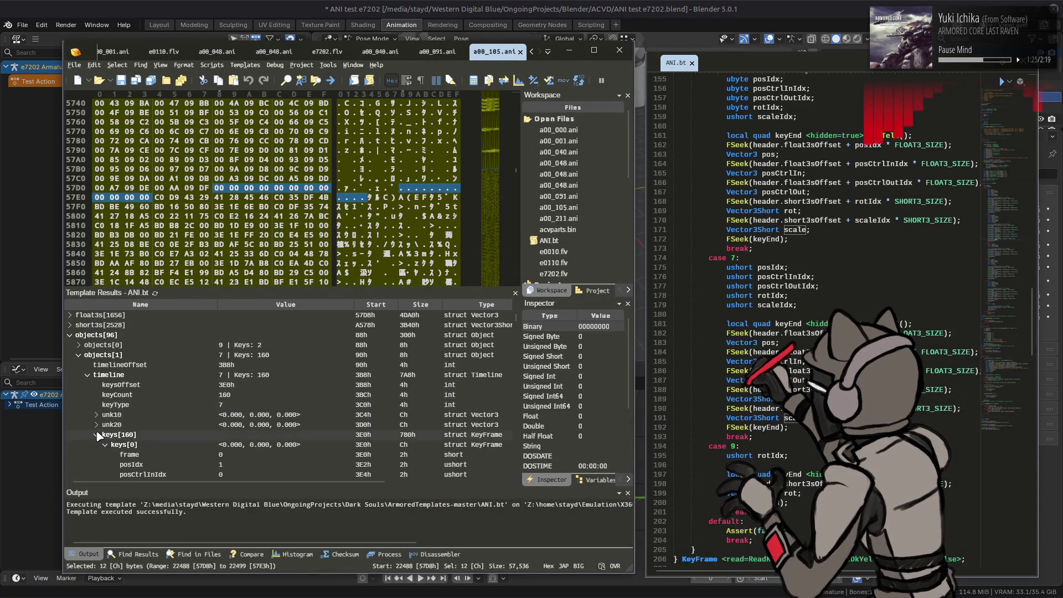
{"action": "left_click", "coordinate": [98, 435]}
{"action": "left_click", "coordinate": [97, 377]}
{"action": "scroll", "coordinate": [99, 379], "scroll_direction": "down", "scroll_amount": 14}
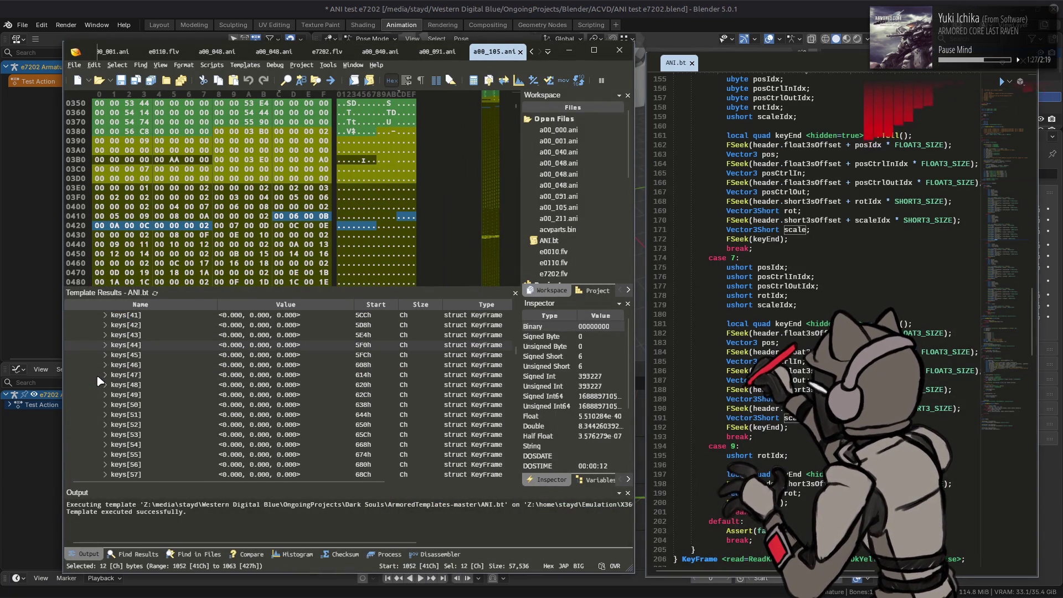
{"action": "double_click", "coordinate": [117, 374]}
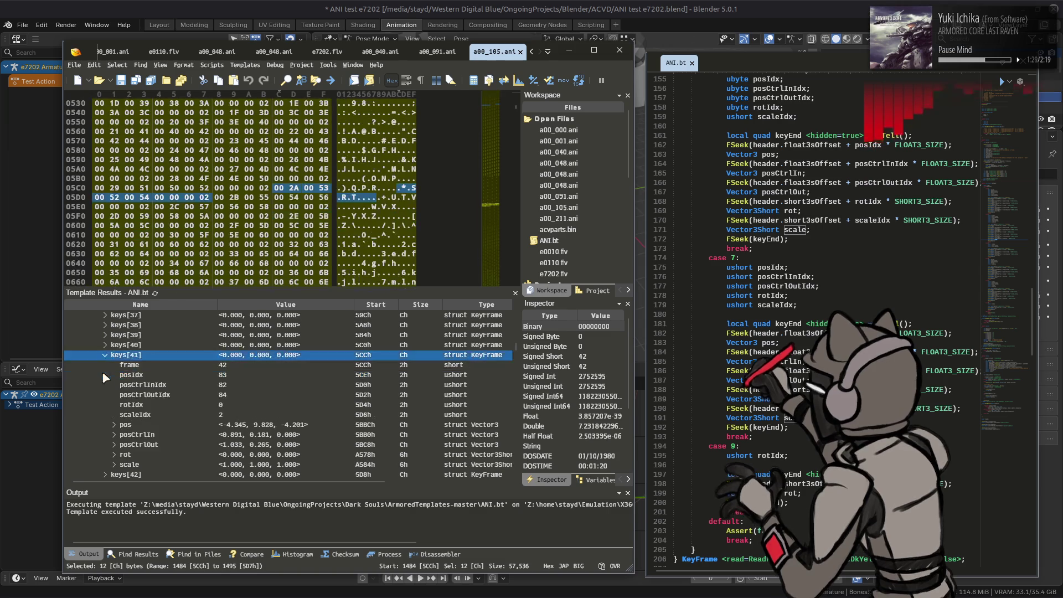
{"action": "left_click", "coordinate": [110, 376]}
{"action": "left_click", "coordinate": [139, 435]}
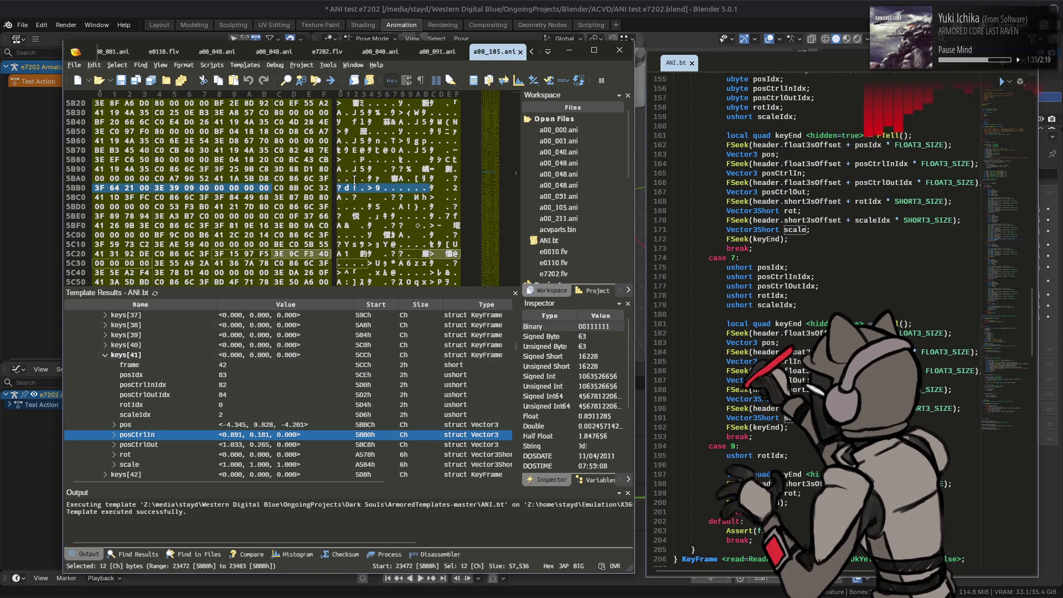
Step: In Blender, expand the Test Action's location and rotation channels, then return to 010 Editor
{"action": "key", "text": "alt+Tab"}
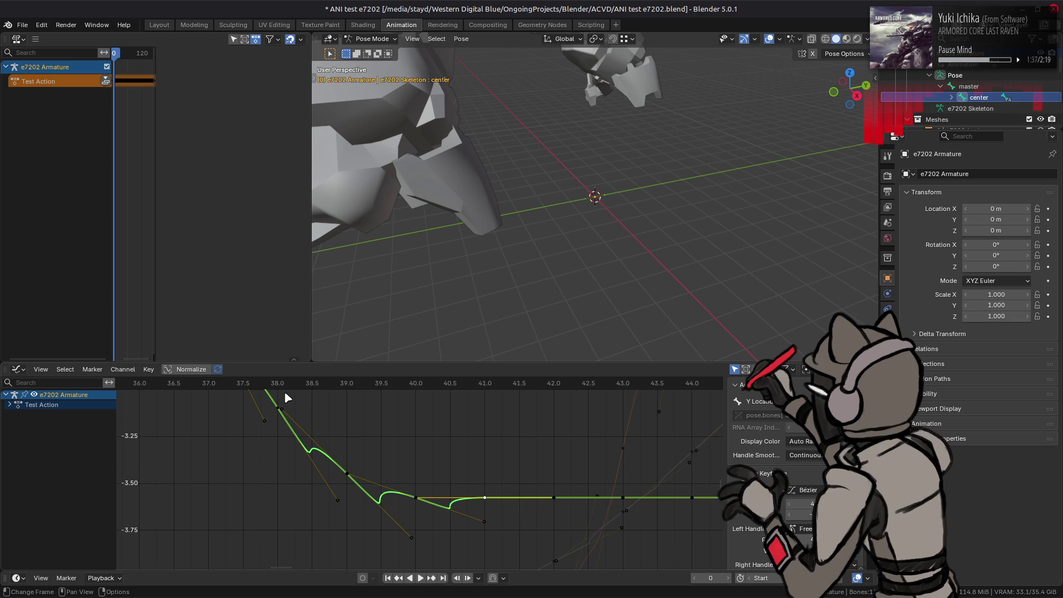
{"action": "left_click", "coordinate": [9, 406]}
{"action": "mouse_move", "coordinate": [418, 471]}
{"action": "middle_mouse_down"}
{"action": "mouse_move", "coordinate": [384, 455]}
{"action": "mouse_move", "coordinate": [390, 432]}
{"action": "middle_mouse_up"}
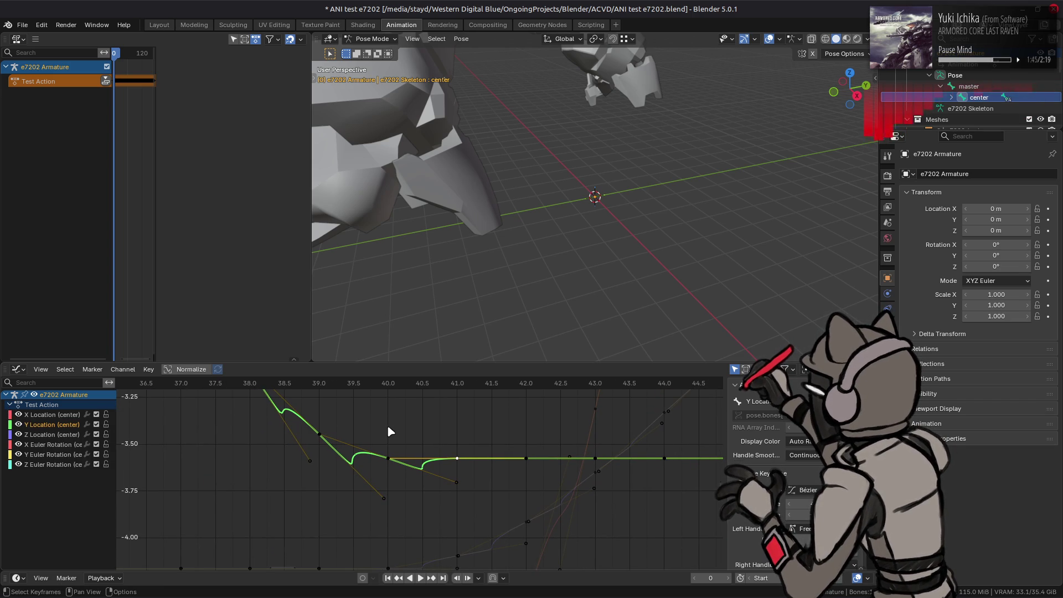
{"action": "key", "text": "alt+Tab"}
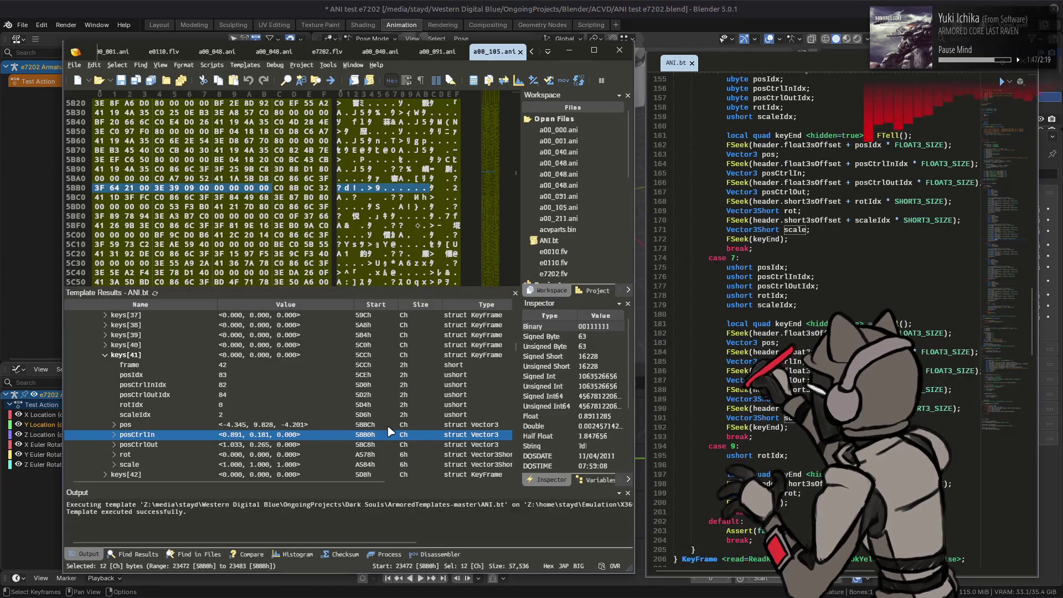
Step: Compare keys[41]'s posCtrlIn and posCtrlOut, then expand keys[40] and check its posCtrlIn
{"action": "left_click", "coordinate": [297, 447]}
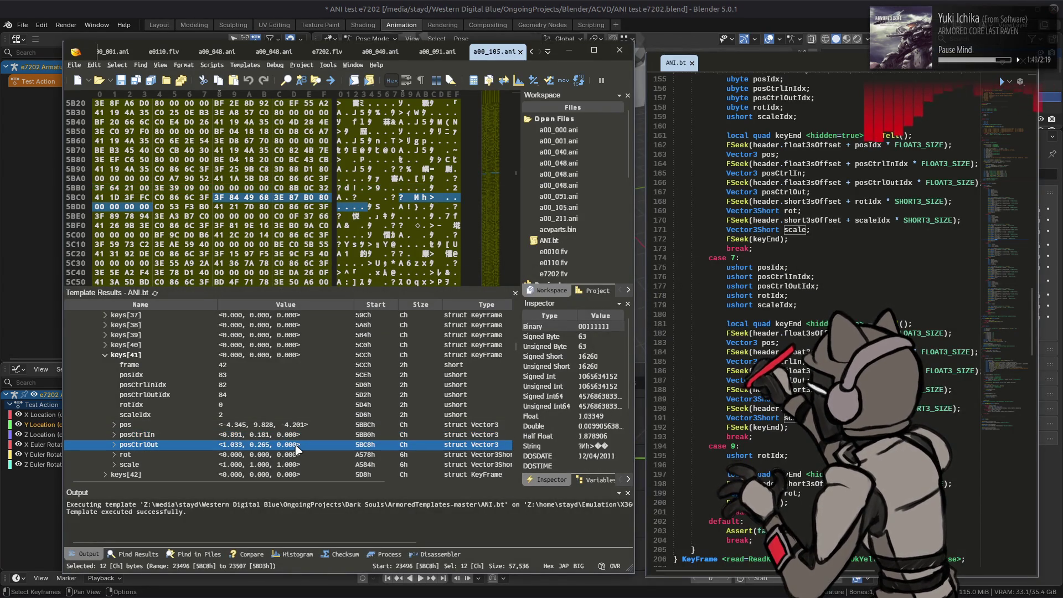
{"action": "left_click", "coordinate": [299, 436]}
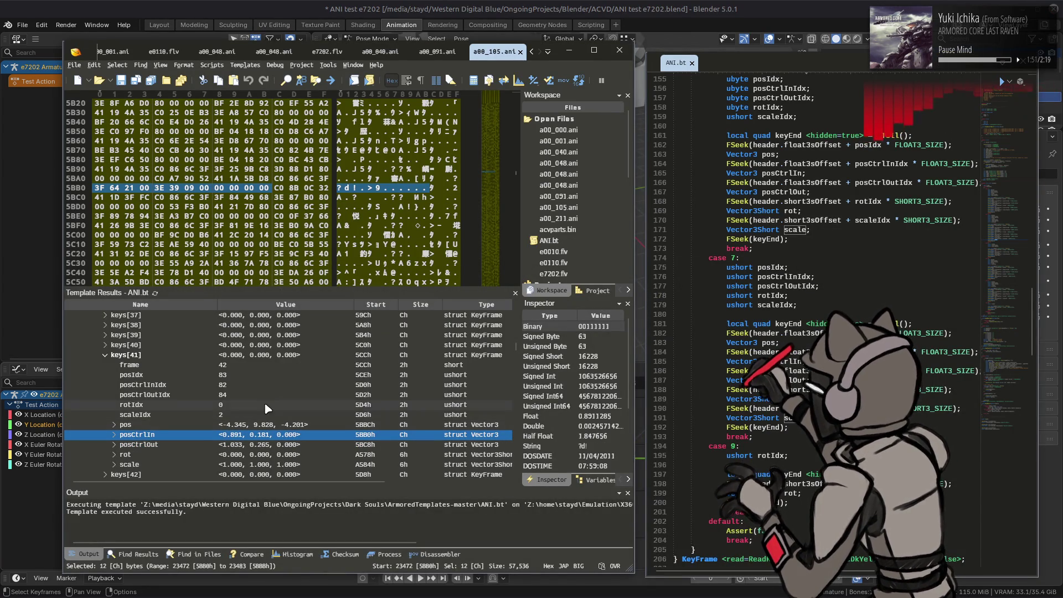
{"action": "left_click", "coordinate": [126, 345]}
{"action": "left_click", "coordinate": [105, 345]}
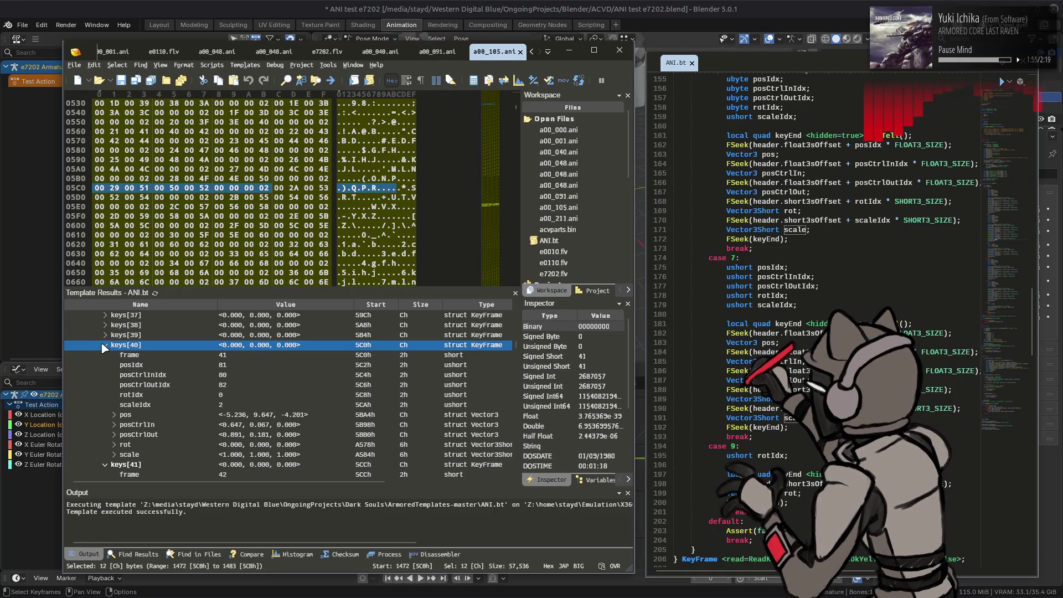
{"action": "left_click", "coordinate": [228, 425]}
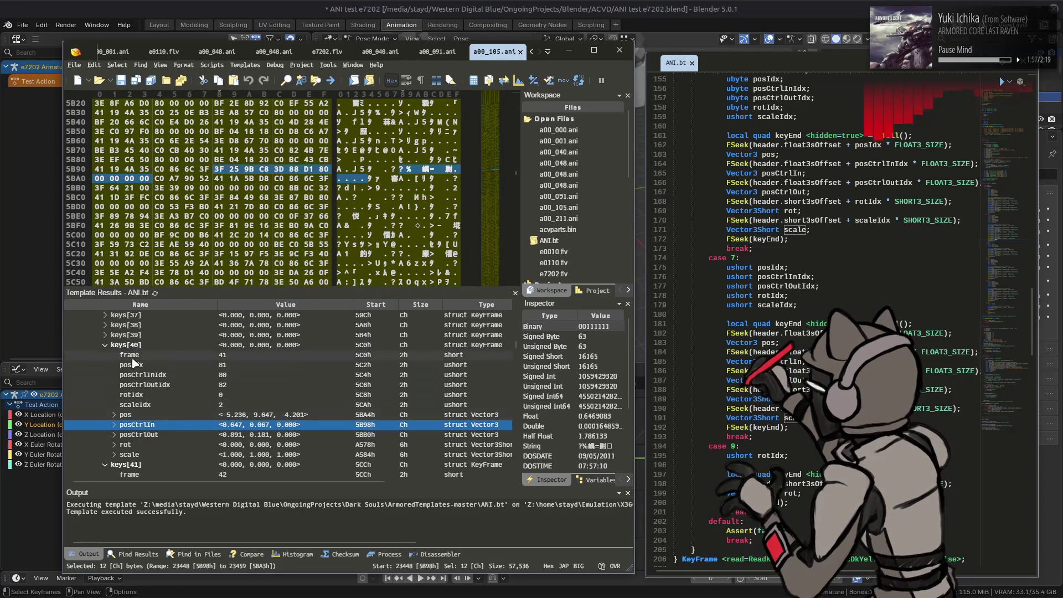
Step: Expand keys[39], confirm its posCtrlOut <-0.647, 0.067, 0.000> against keys[40], and return to Blender
{"action": "left_click", "coordinate": [123, 335]}
{"action": "left_click", "coordinate": [105, 335]}
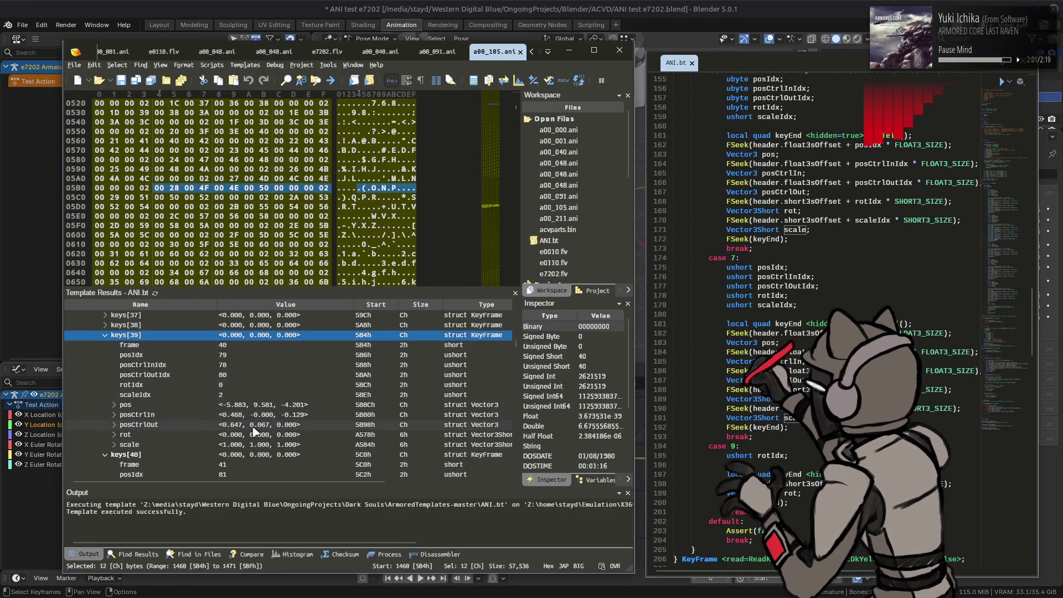
{"action": "left_click", "coordinate": [284, 425]}
{"action": "scroll", "coordinate": [299, 423], "scroll_direction": "down", "scroll_amount": 4}
{"action": "left_click", "coordinate": [302, 425]}
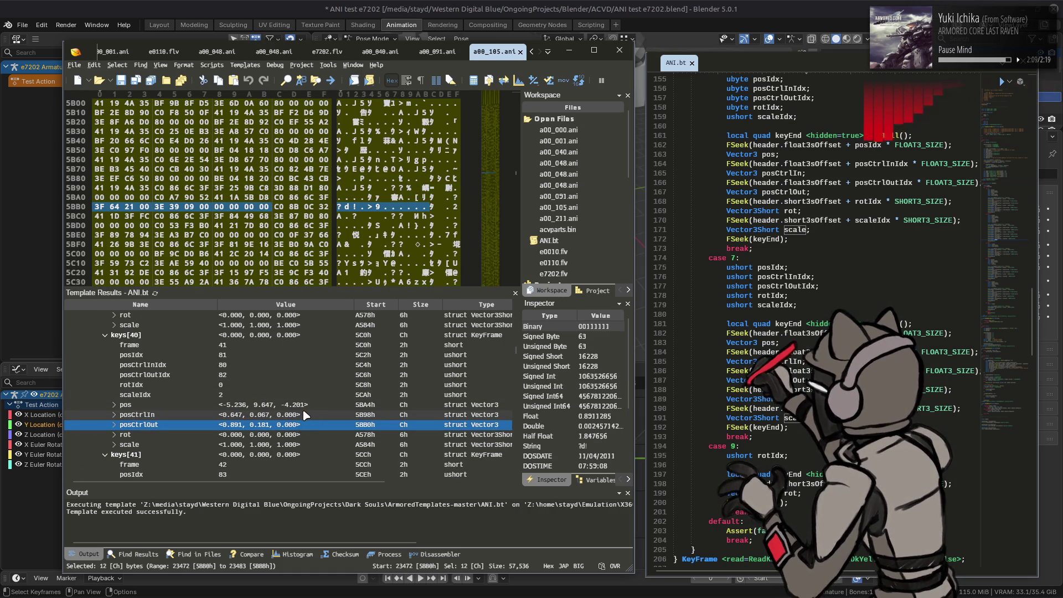
{"action": "scroll", "coordinate": [304, 415], "scroll_direction": "up", "scroll_amount": 6}
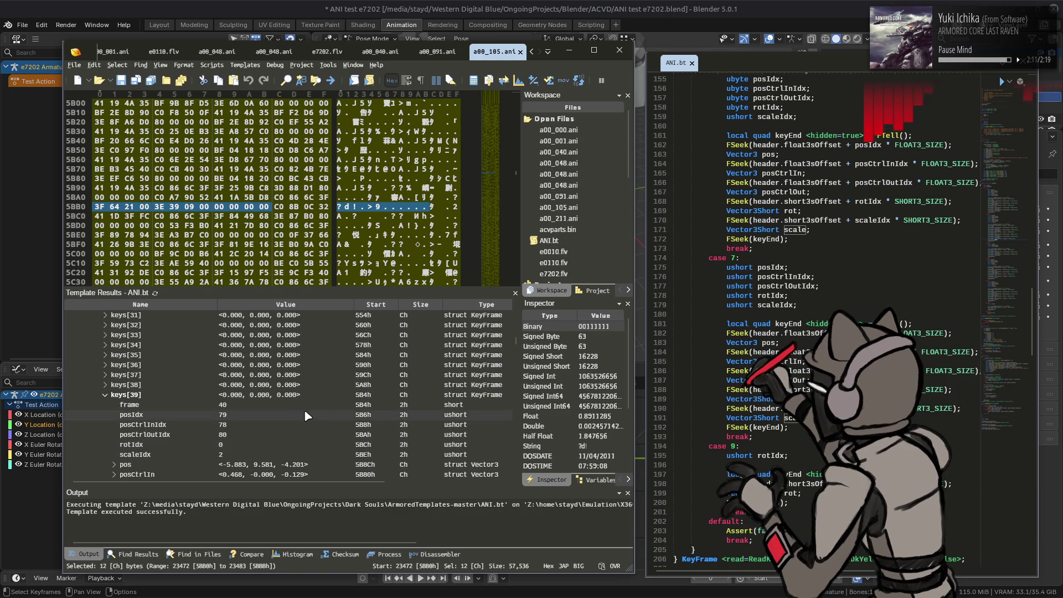
{"action": "scroll", "coordinate": [301, 405], "scroll_direction": "down", "scroll_amount": 3}
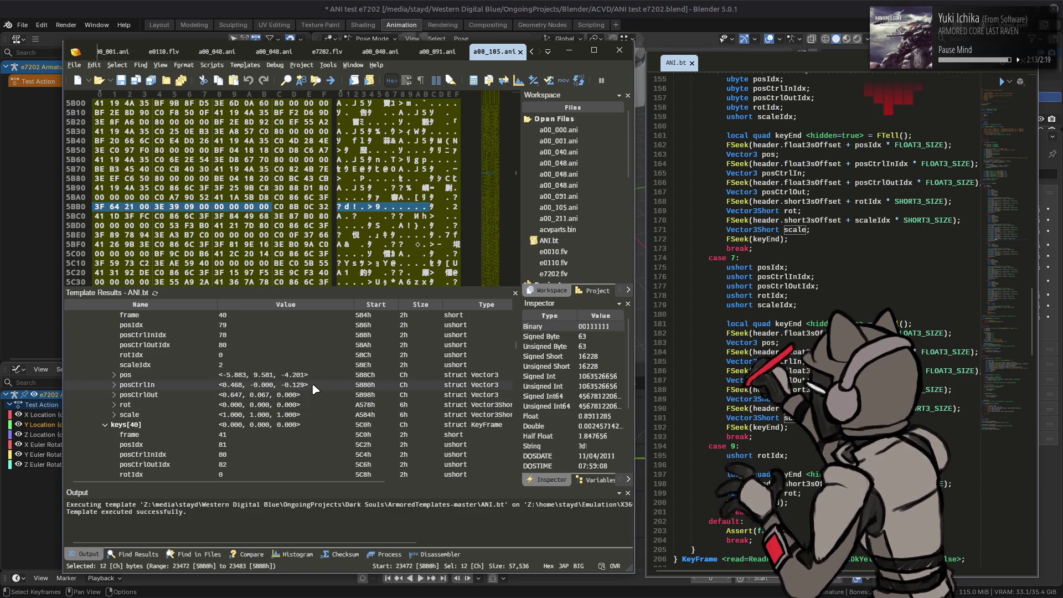
{"action": "left_click", "coordinate": [313, 384]}
{"action": "left_click", "coordinate": [309, 399]}
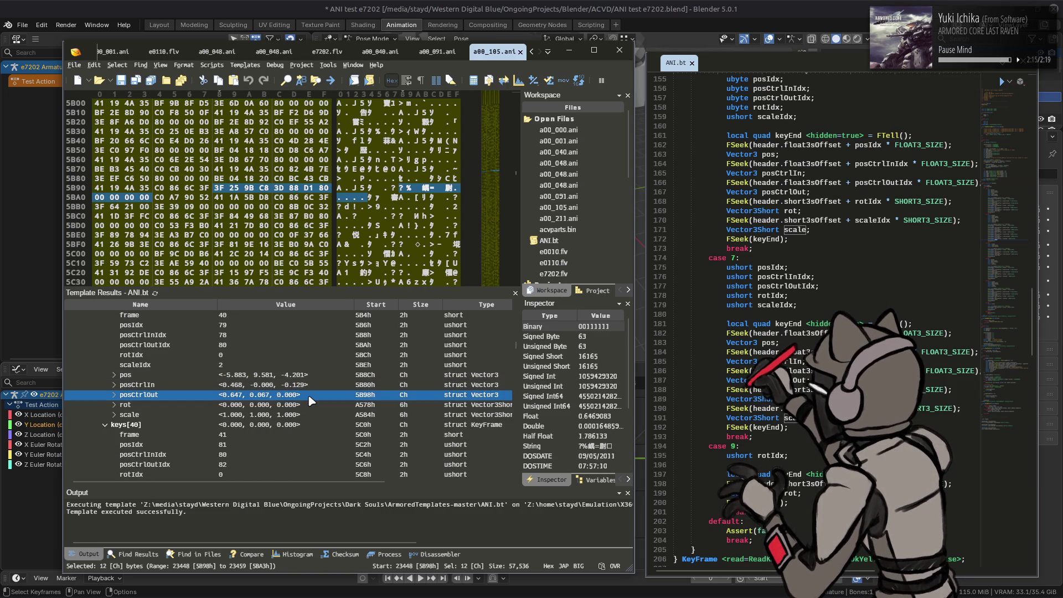
{"action": "scroll", "coordinate": [308, 396], "scroll_direction": "up", "scroll_amount": 2}
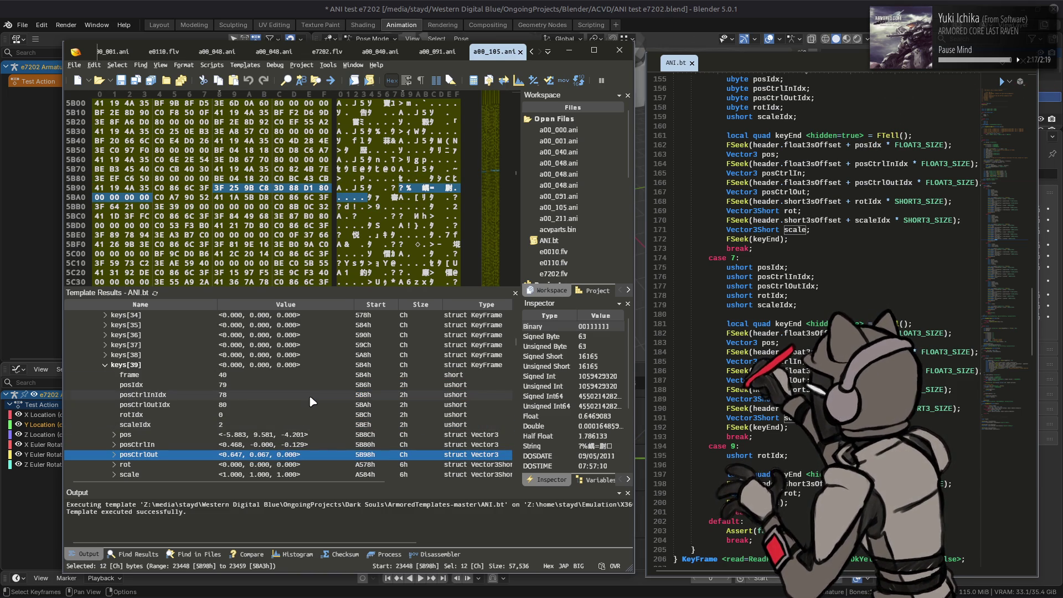
{"action": "scroll", "coordinate": [309, 399], "scroll_direction": "down", "scroll_amount": 2}
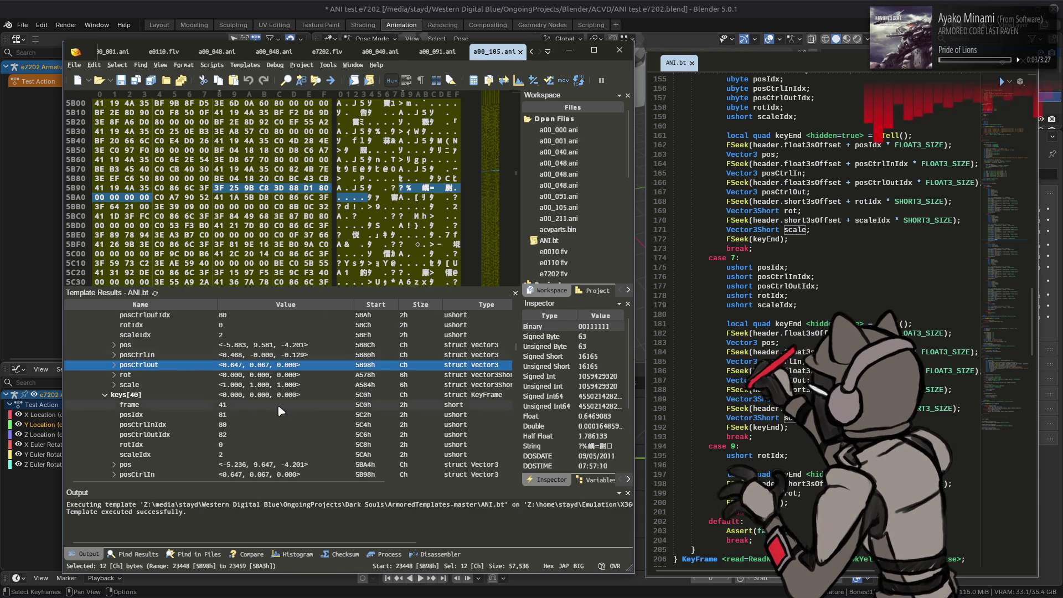
{"action": "key", "text": "alt+Tab"}
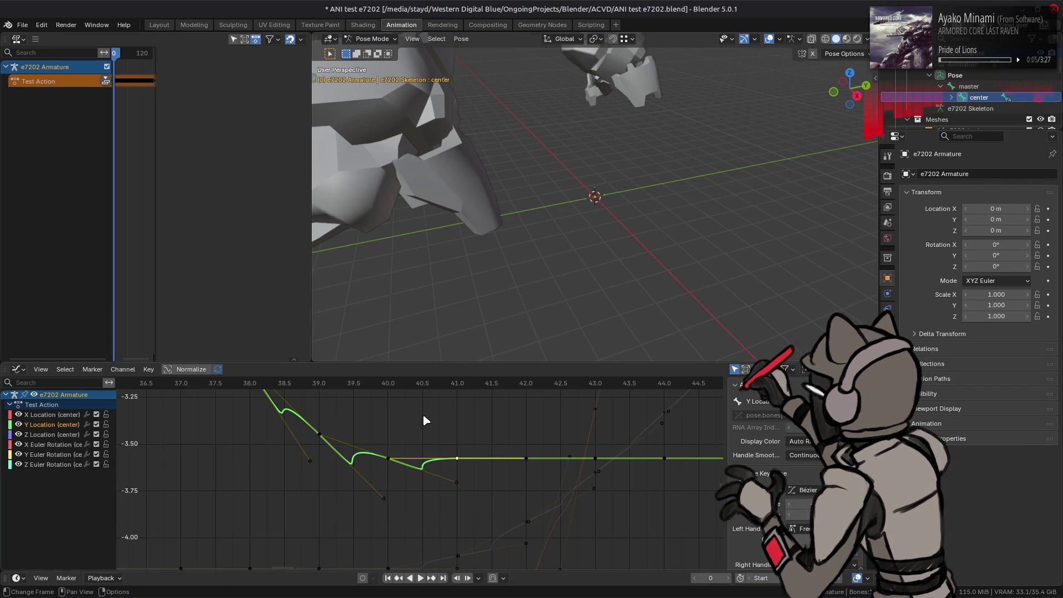
Step: Select the frame-40 keyframe on the Y Location curve, cross-checking values in 010 Editor
{"action": "middle_click_drag", "start_coordinate": [399, 426], "coordinate": [449, 436]}
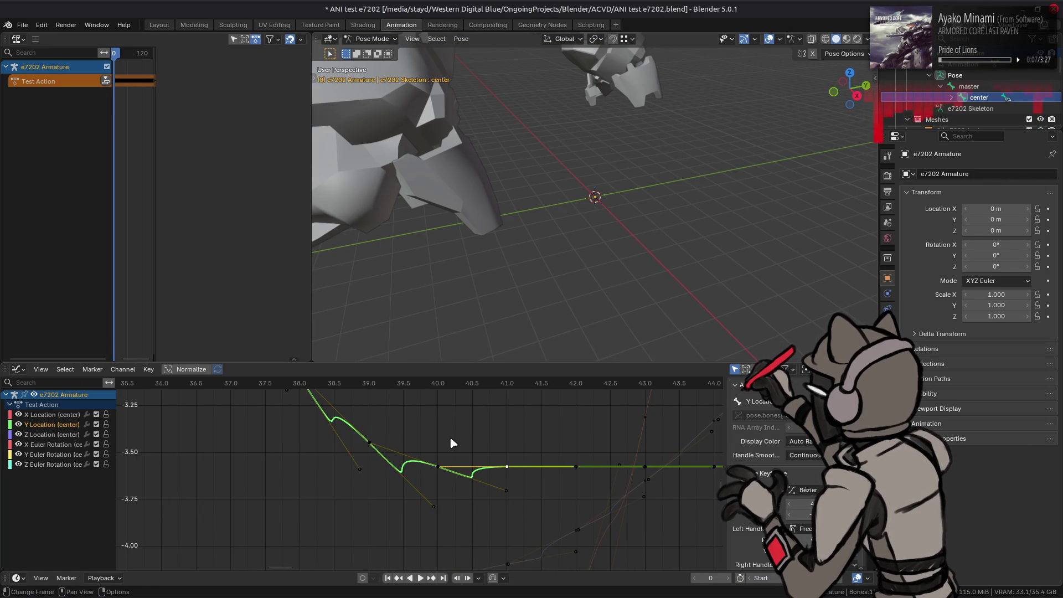
{"action": "left_click", "coordinate": [450, 436]}
{"action": "left_click", "coordinate": [438, 467]}
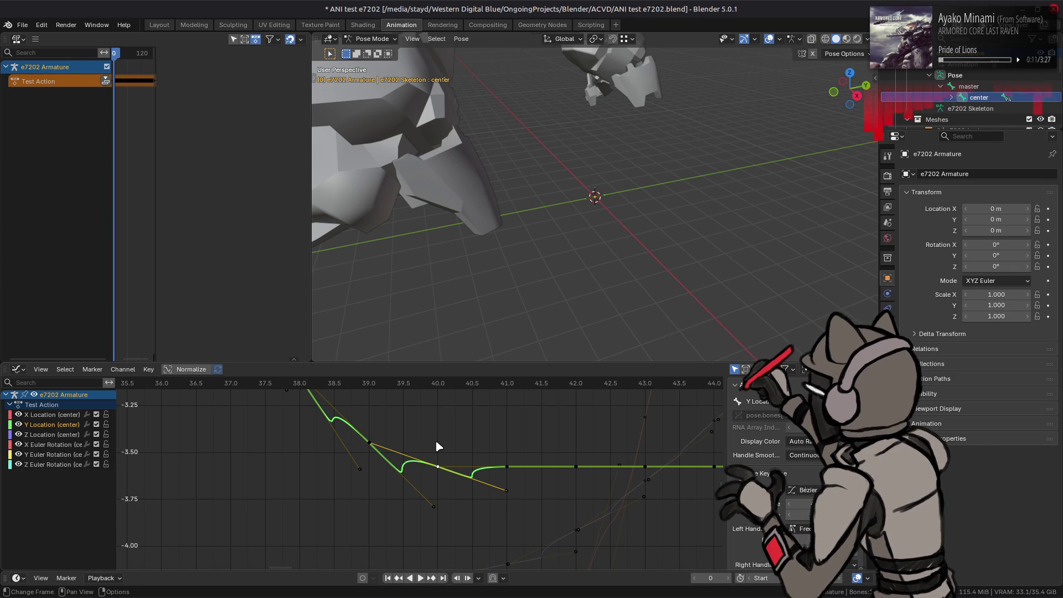
{"action": "key", "text": "alt+Tab"}
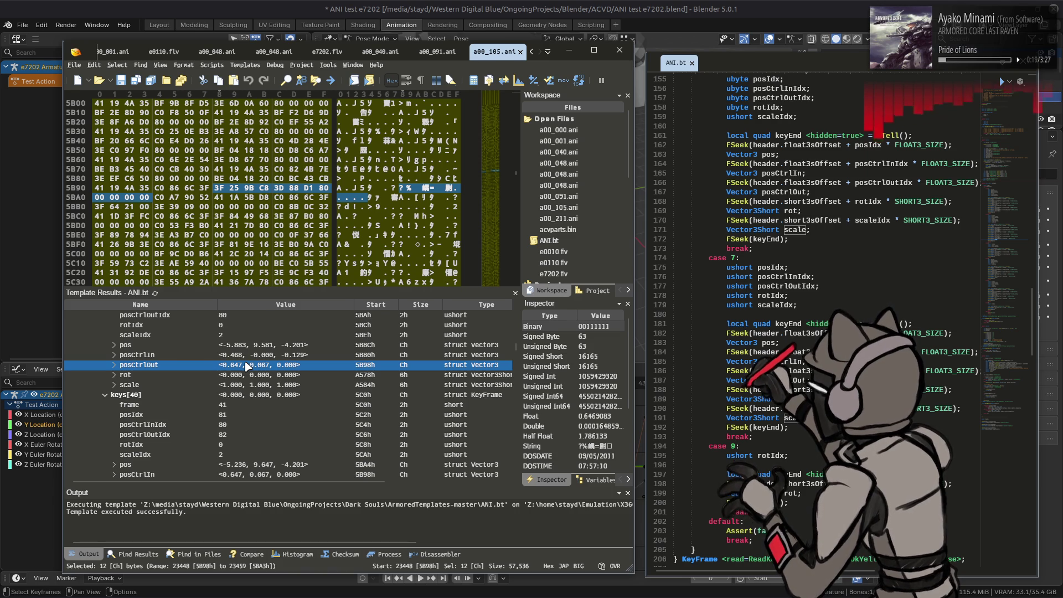
{"action": "key", "text": "alt+Tab"}
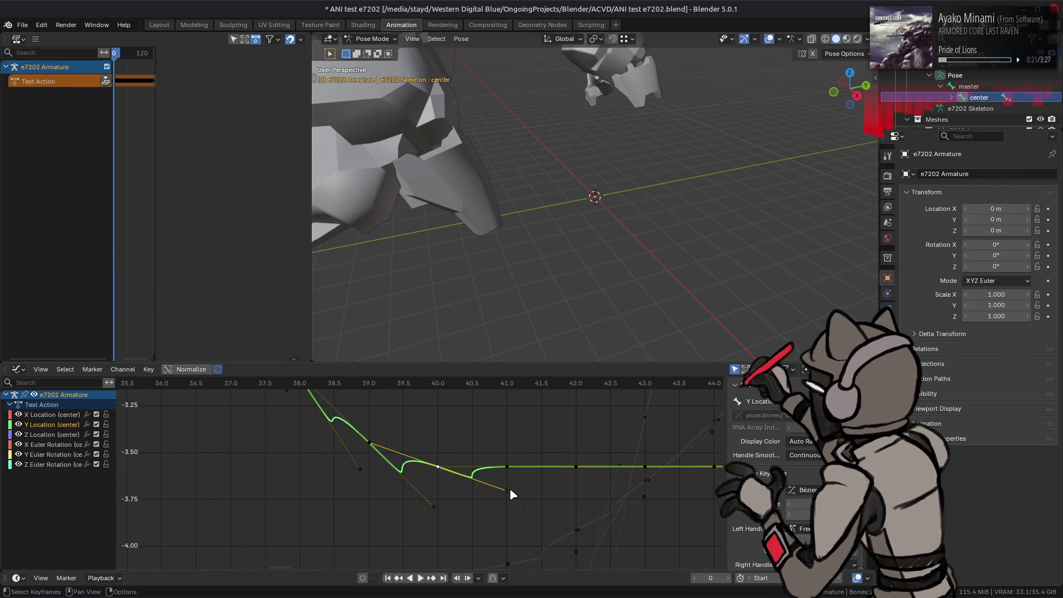
Step: Try adjusting the frame-40 right handle value in the sidebar, then undo and cancel
{"action": "scroll", "coordinate": [751, 526], "scroll_direction": "down", "scroll_amount": 2}
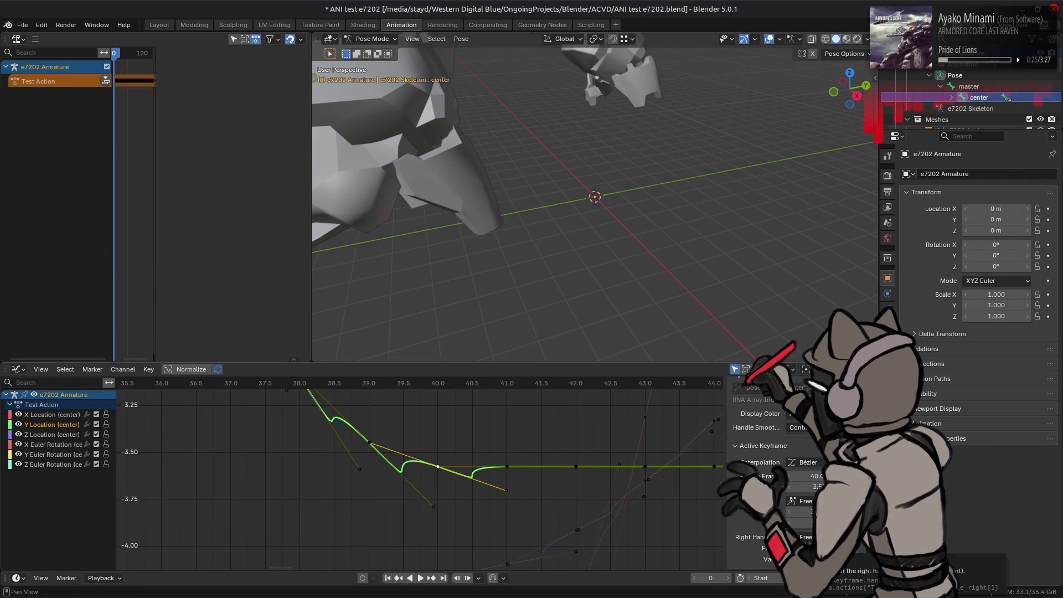
{"action": "left_click_drag", "start_coordinate": [819, 559], "coordinate": [852, 559]}
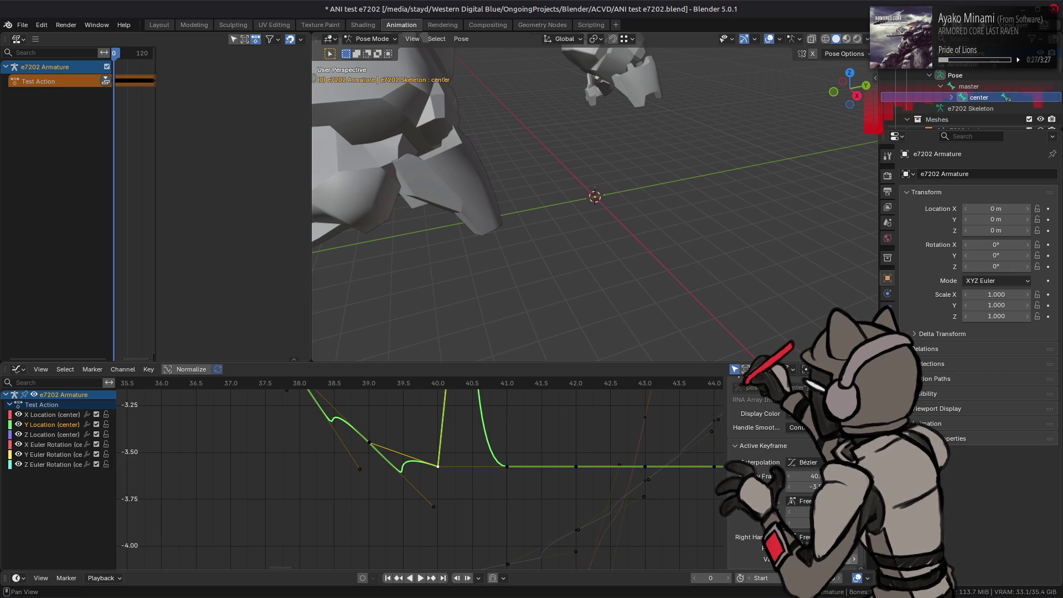
{"action": "key", "text": "ctrl+z"}
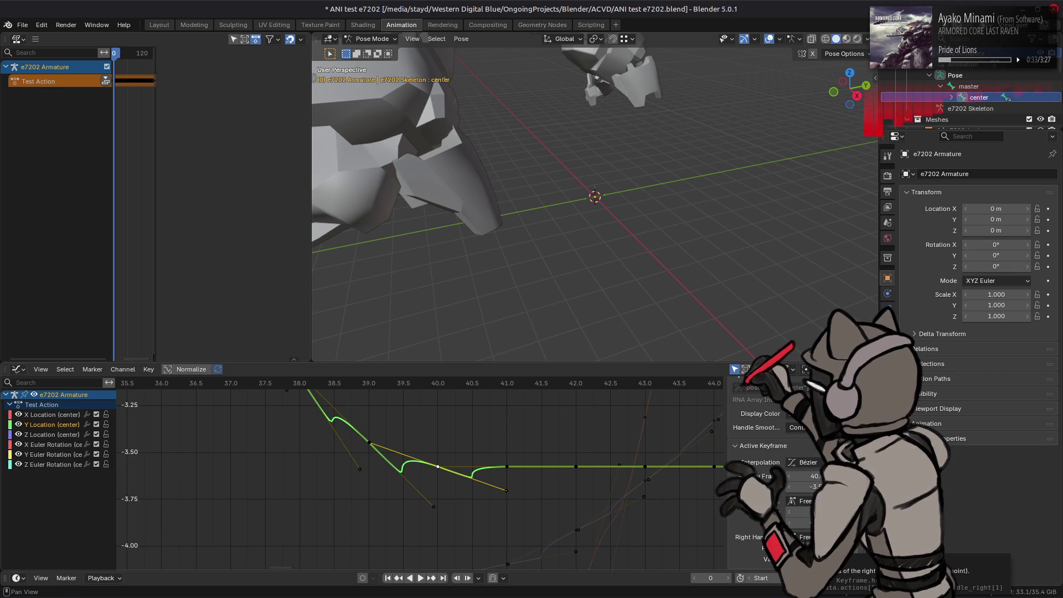
{"action": "left_click_drag", "start_coordinate": [824, 559], "coordinate": [846, 559]}
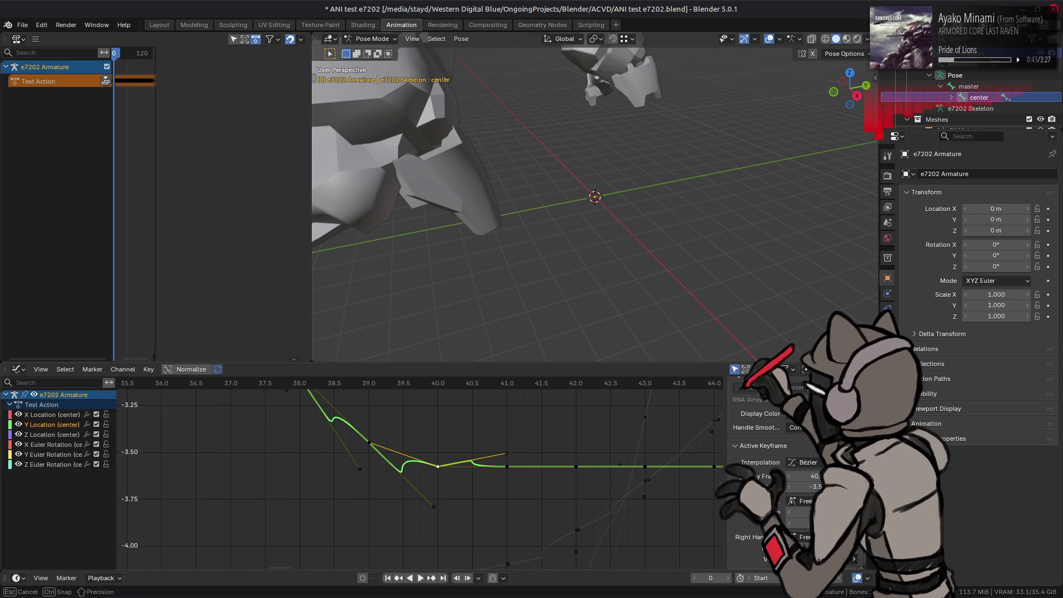
{"action": "left_click_drag", "start_coordinate": [816, 486], "coordinate": [816, 486]}
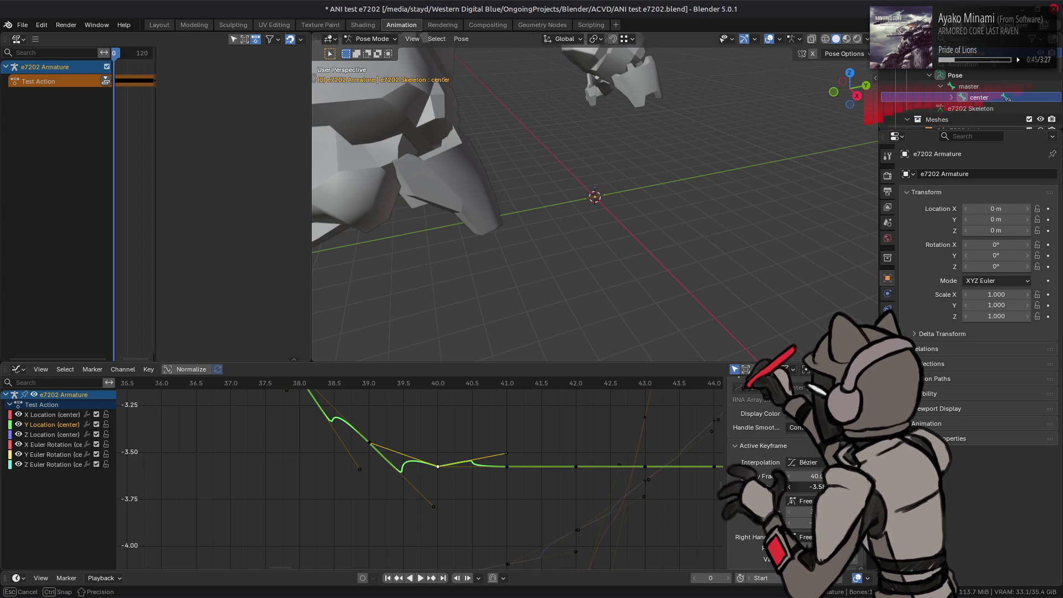
{"action": "left_click", "coordinate": [791, 529]}
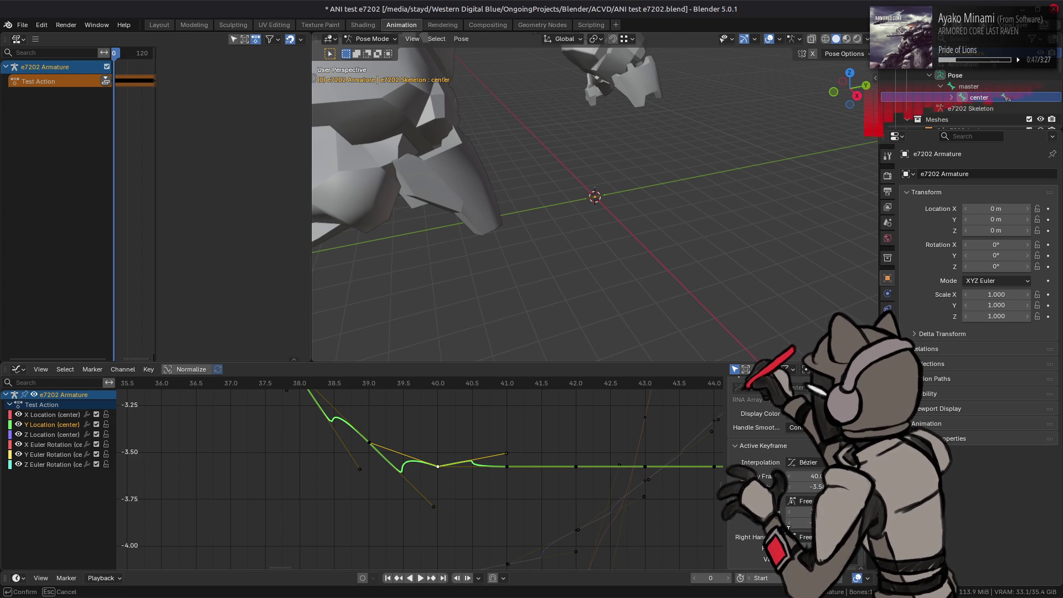
{"action": "key", "text": "Escape"}
Step: Set Handle Smoothing to None, then back to Continuous, and quit Blender
{"action": "left_click", "coordinate": [801, 428]}
{"action": "left_click", "coordinate": [798, 440]}
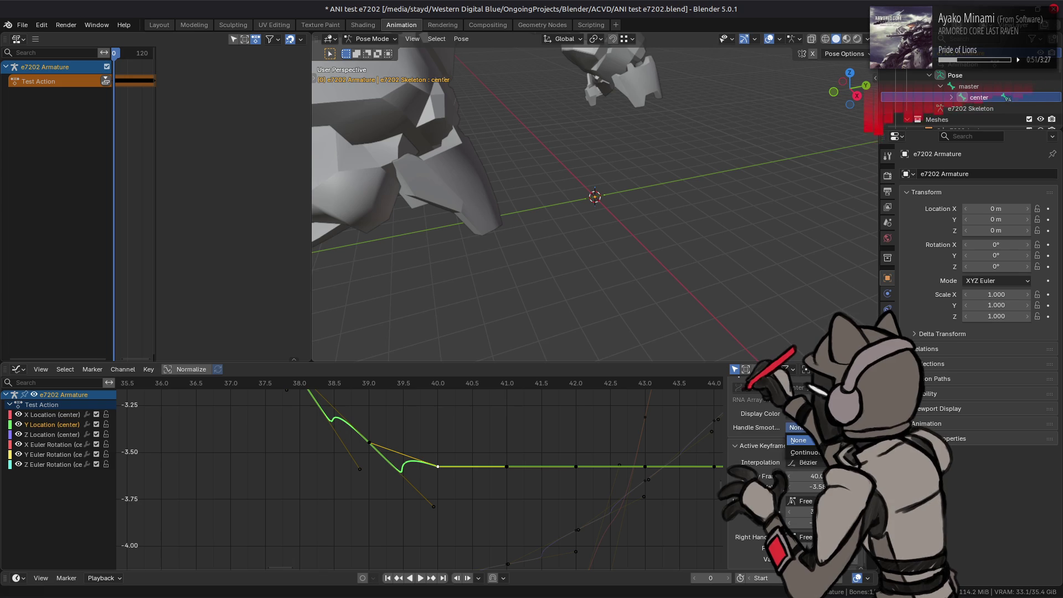
{"action": "left_click", "coordinate": [805, 452]}
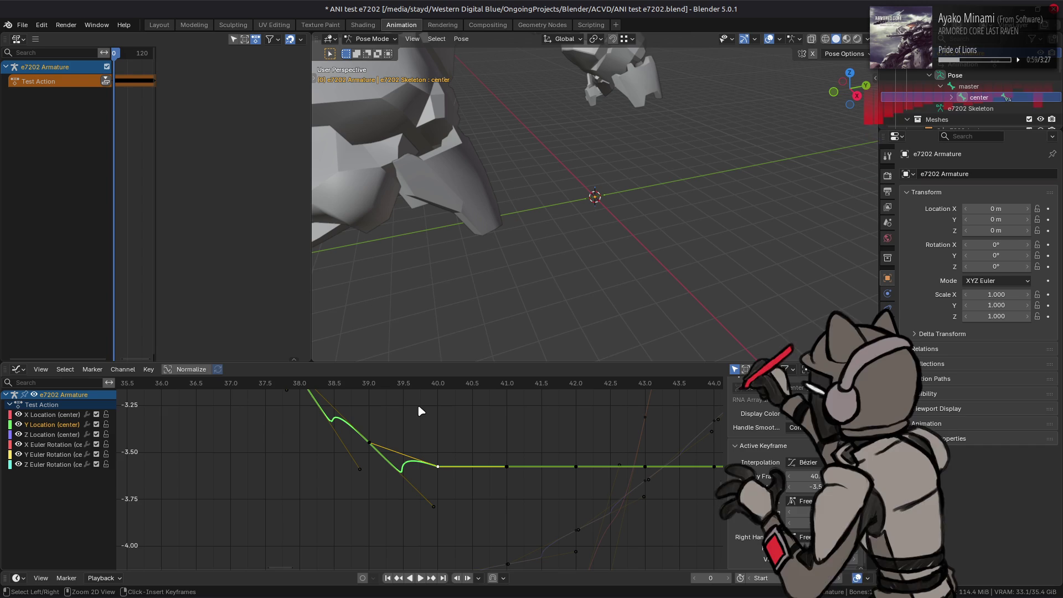
{"action": "key", "text": "ctrl+q"}
Step: Quit Blender without saving, then undo ani.py back to per-key control_in/control_out handle rotation and save
{"action": "left_click", "coordinate": [480, 321]}
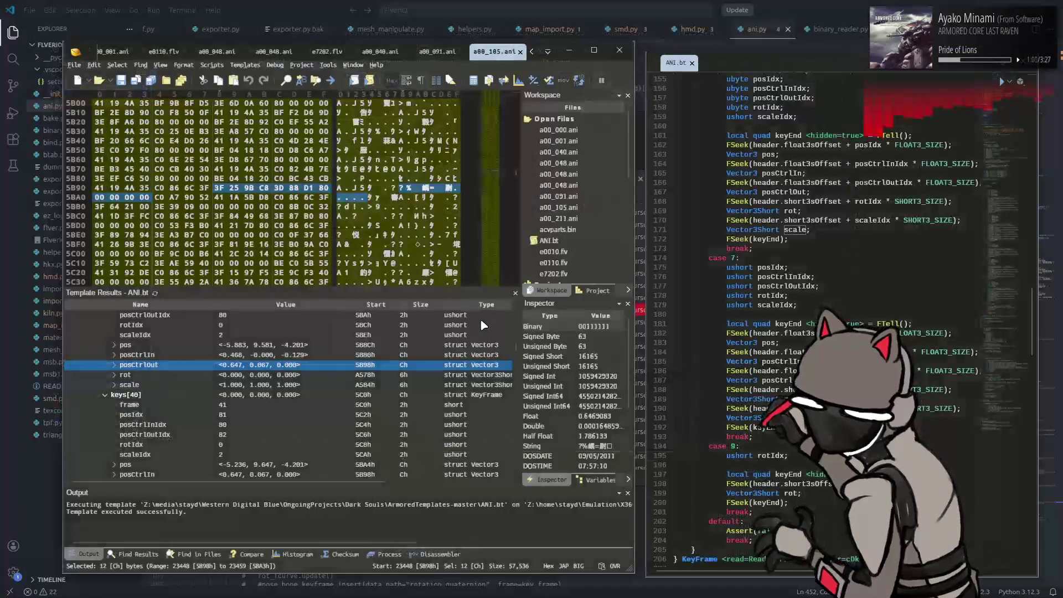
{"action": "key", "text": "alt+Tab"}
{"action": "key", "text": "ctrl+z"}
{"action": "key", "text": "ctrl+z"}
{"action": "key", "text": "ctrl+z"}
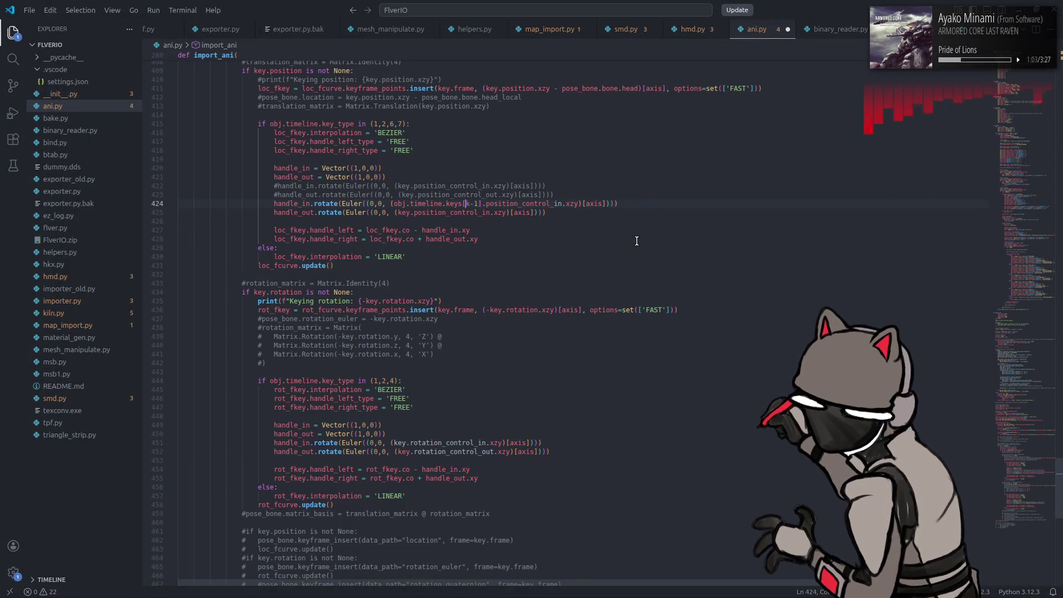
{"action": "key", "text": "ctrl+z"}
{"action": "key", "text": "ctrl+z"}
{"action": "key", "text": "ctrl+z"}
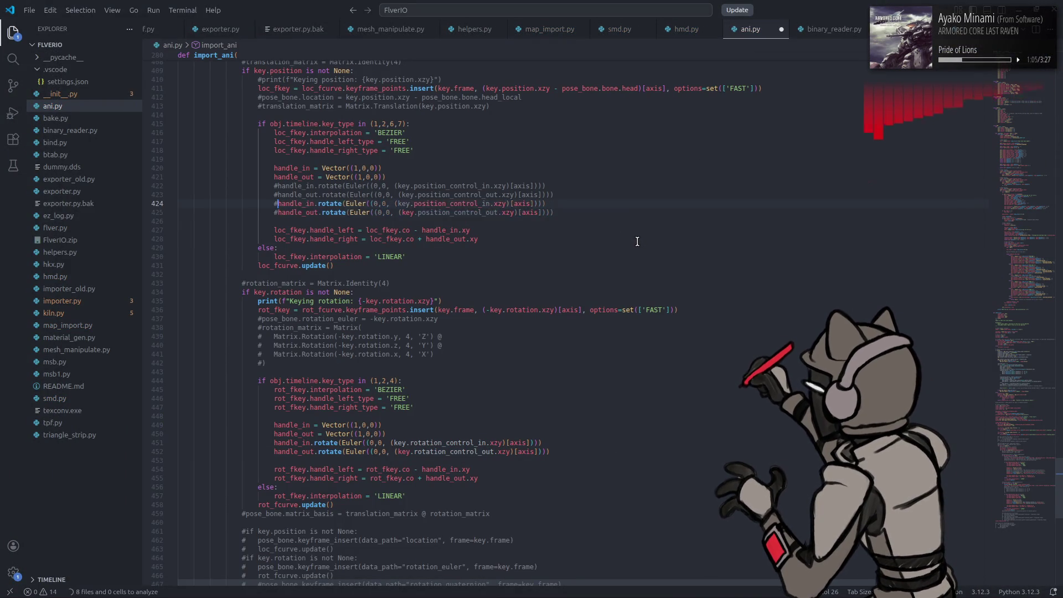
{"action": "key", "text": "ctrl+shift+z"}
{"action": "key", "text": "ctrl+shift+z"}
{"action": "key", "text": "ctrl+shift+z"}
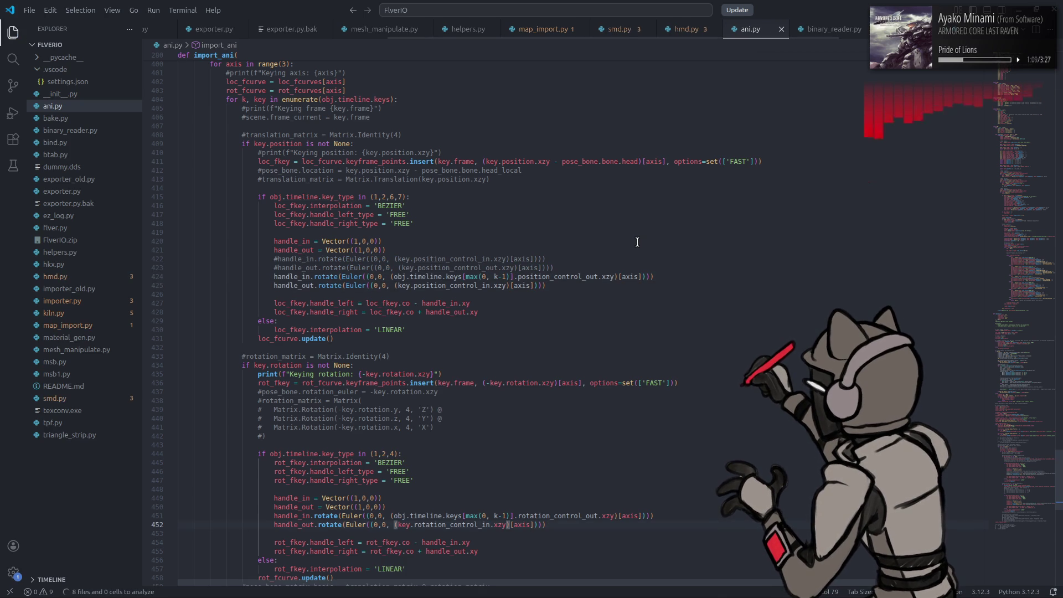
{"action": "key", "text": "ctrl+z"}
{"action": "key", "text": "ctrl+z"}
{"action": "key", "text": "ctrl+z"}
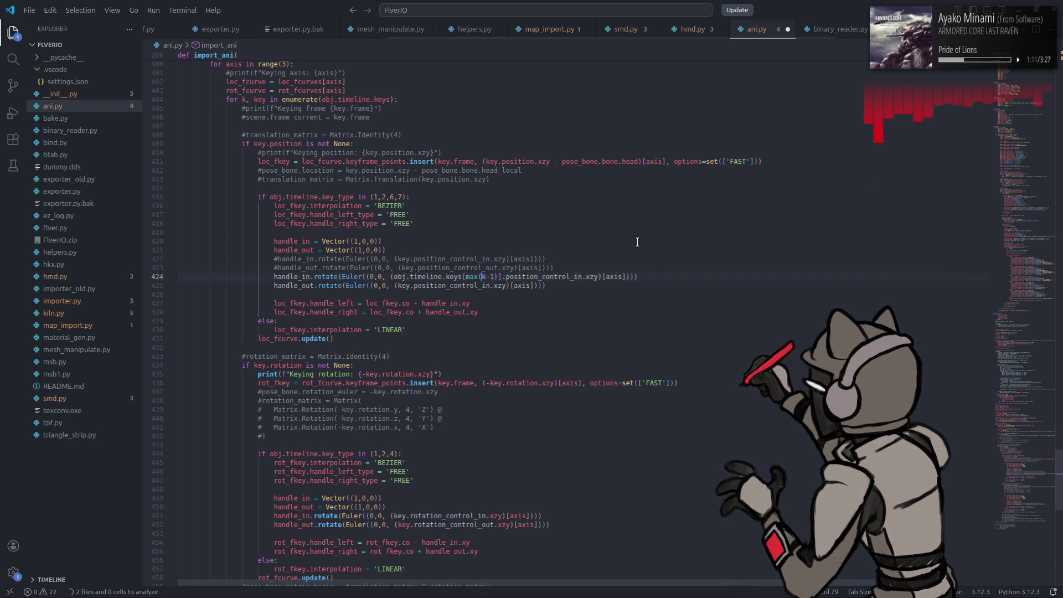
{"action": "key", "text": "ctrl+z"}
{"action": "key", "text": "ctrl+z"}
{"action": "key", "text": "ctrl+z"}
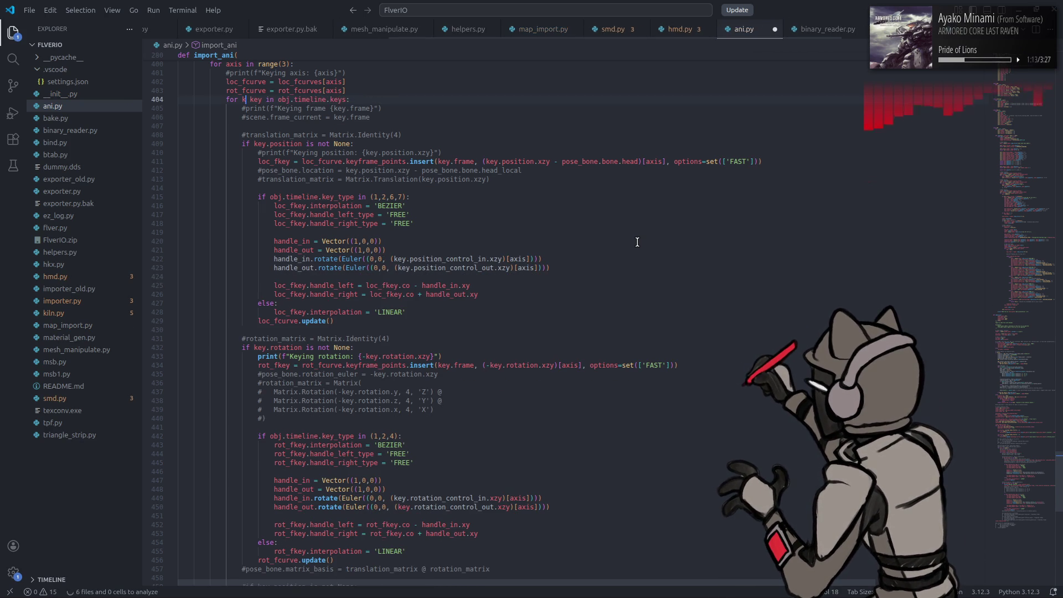
{"action": "key", "text": "ctrl+z"}
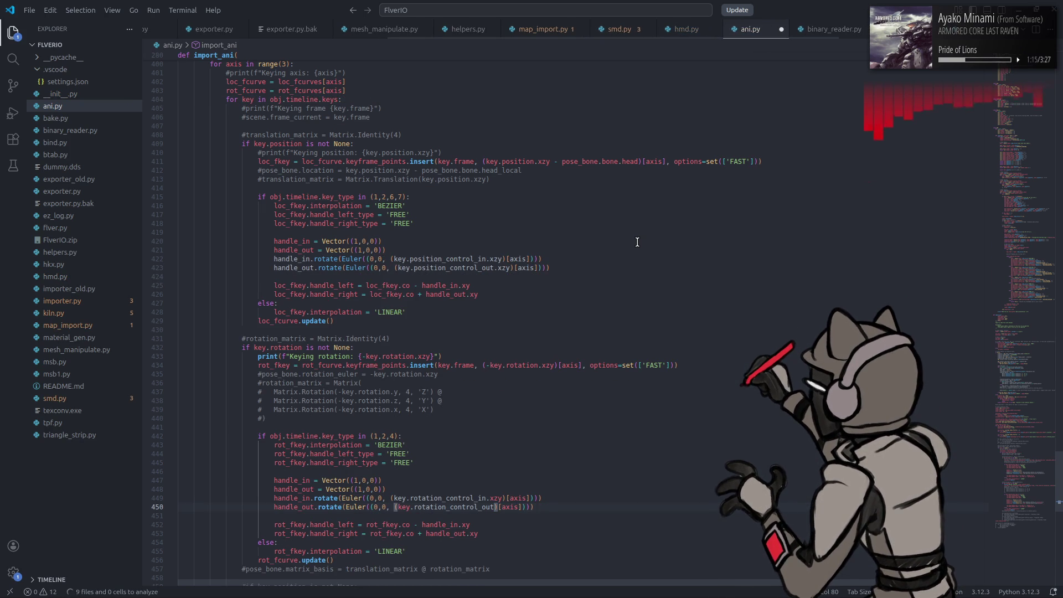
{"action": "type", "text": ".xzy"}
{"action": "key", "text": "ctrl+s"}
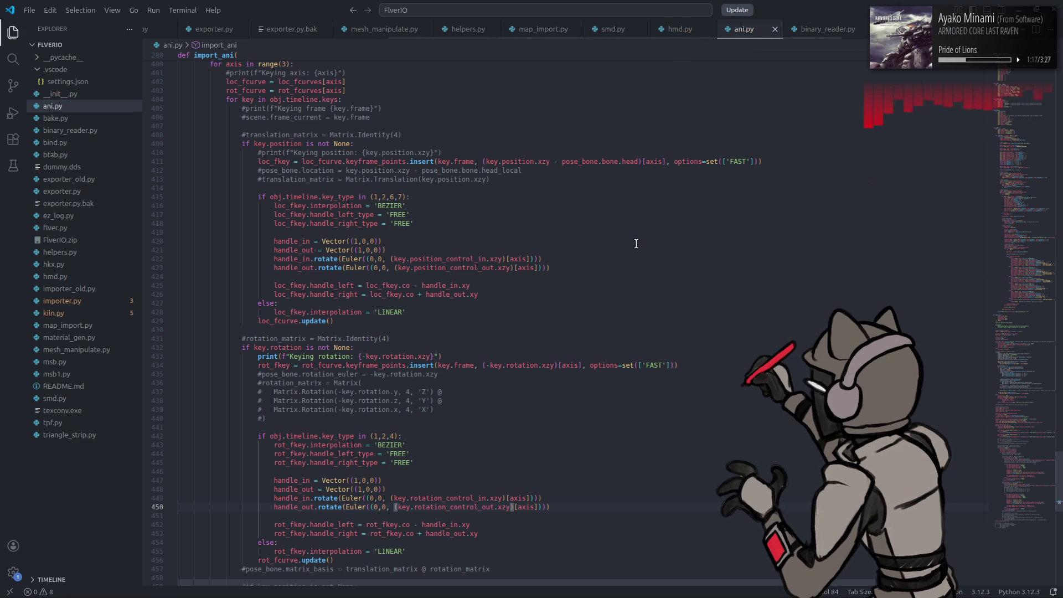
Step: Relaunch Blender from the application launcher
{"action": "key", "text": "super"}
{"action": "type", "text": "bl"}
{"action": "left_click", "coordinate": [321, 357]}
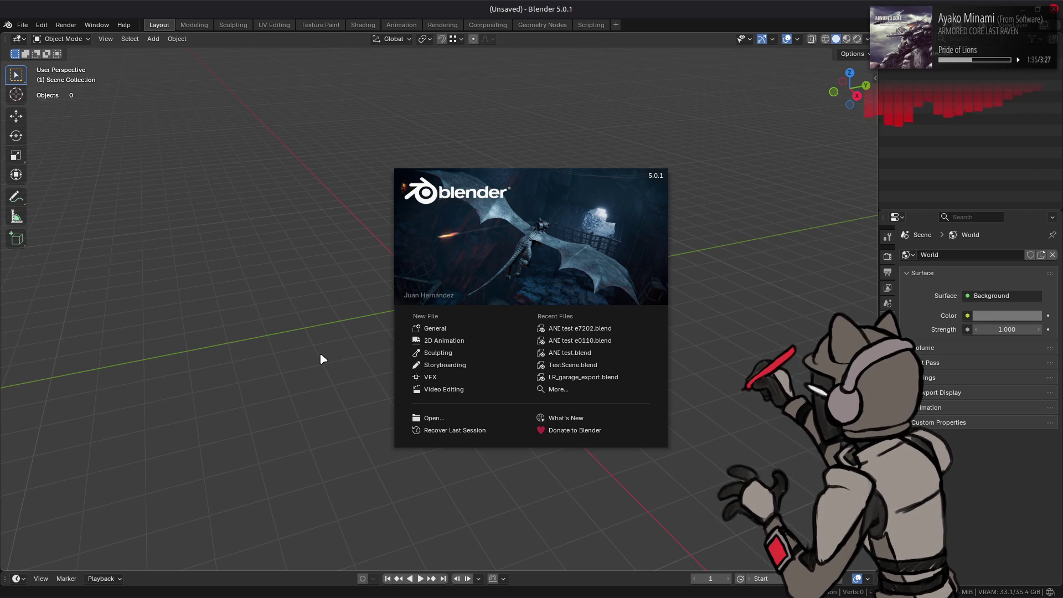
Step: Open ANI test e7202.blend from recent files and import a00_105.ani by dropping it in
{"action": "left_click", "coordinate": [576, 329]}
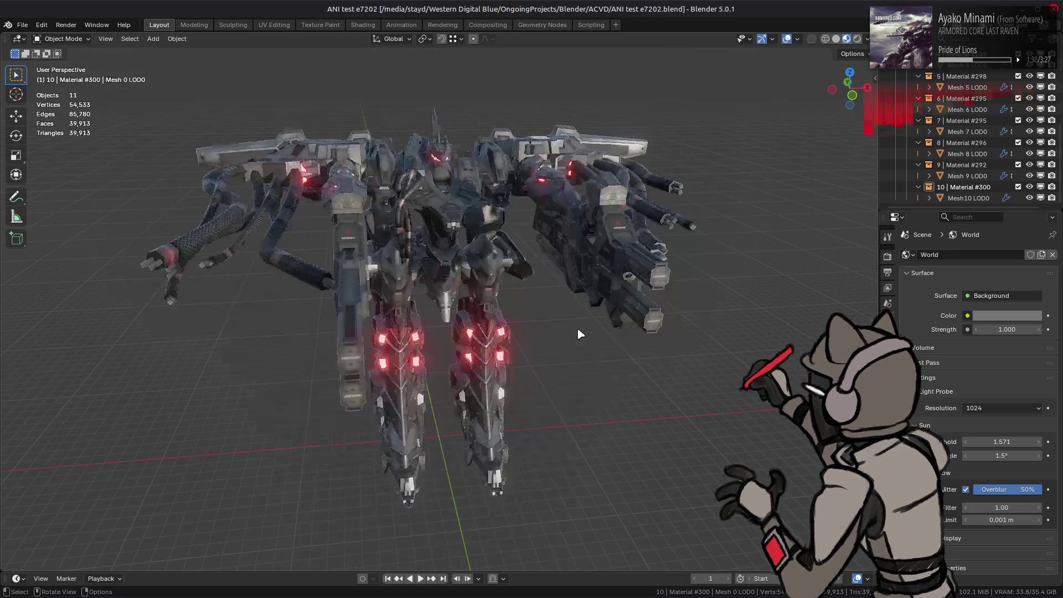
{"action": "key", "text": "alt+Tab"}
{"action": "key", "text": "alt+Tab"}
{"action": "key", "text": "alt+Tab"}
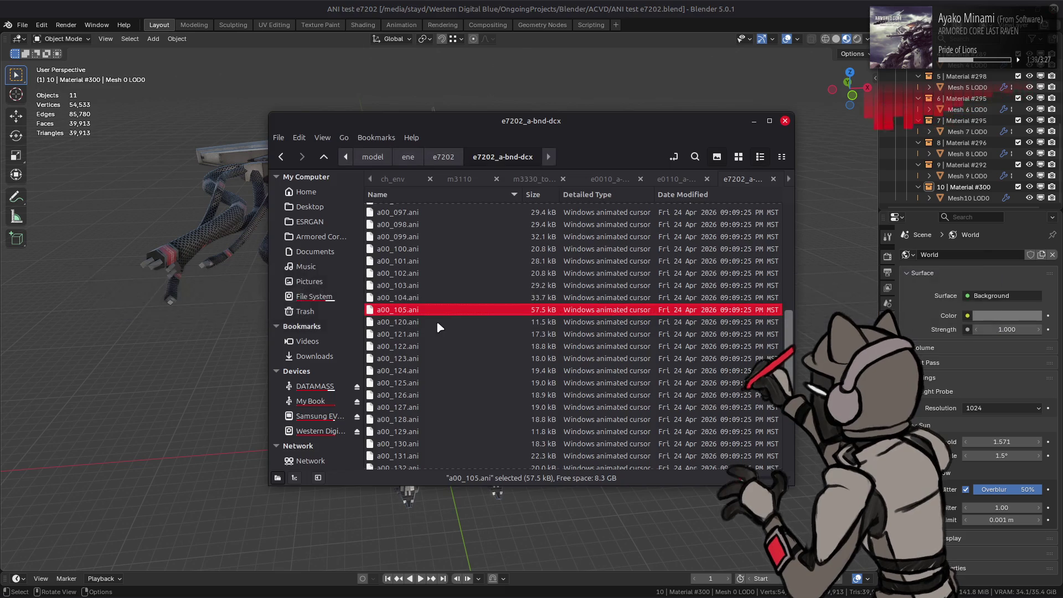
{"action": "left_click_drag", "start_coordinate": [427, 310], "coordinate": [226, 312]}
{"action": "left_click", "coordinate": [332, 311]}
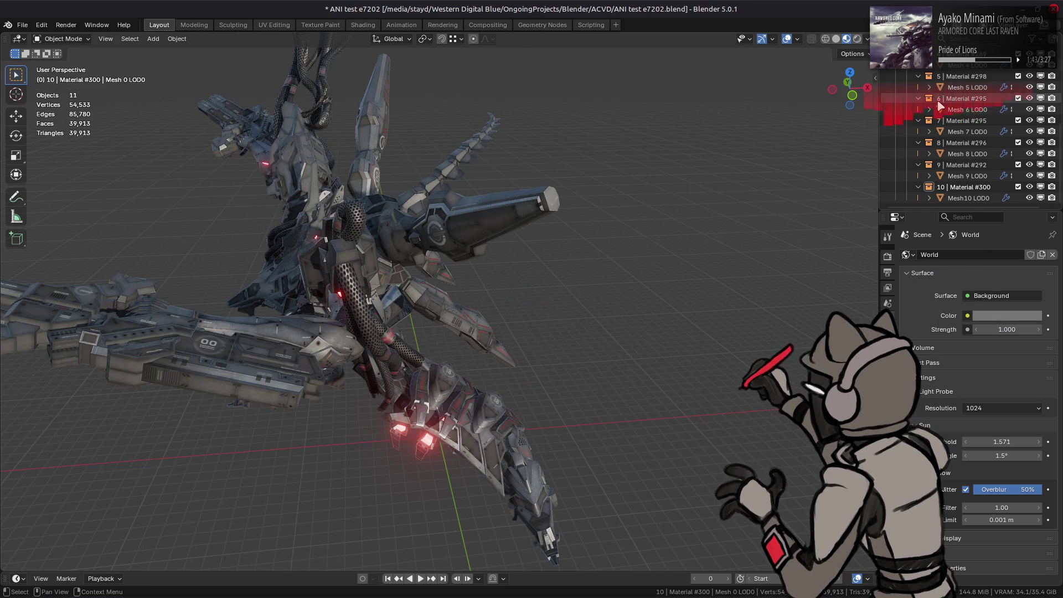
Step: Select the e7202 Armature and switch to the Animation workspace
{"action": "scroll", "coordinate": [939, 105], "scroll_direction": "up", "scroll_amount": 7}
{"action": "left_click", "coordinate": [797, 39]}
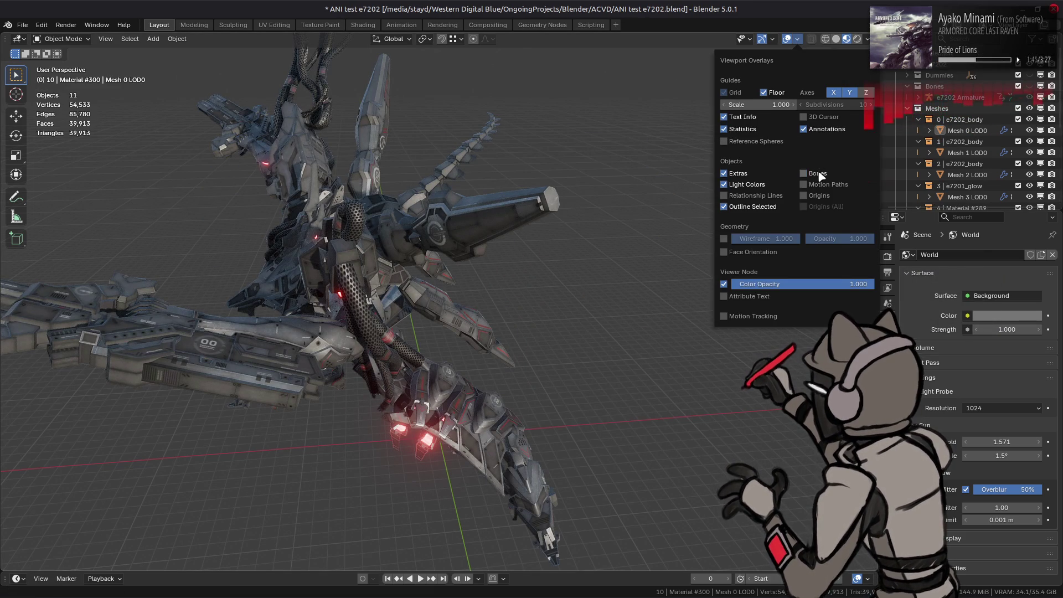
{"action": "left_click", "coordinate": [933, 96]}
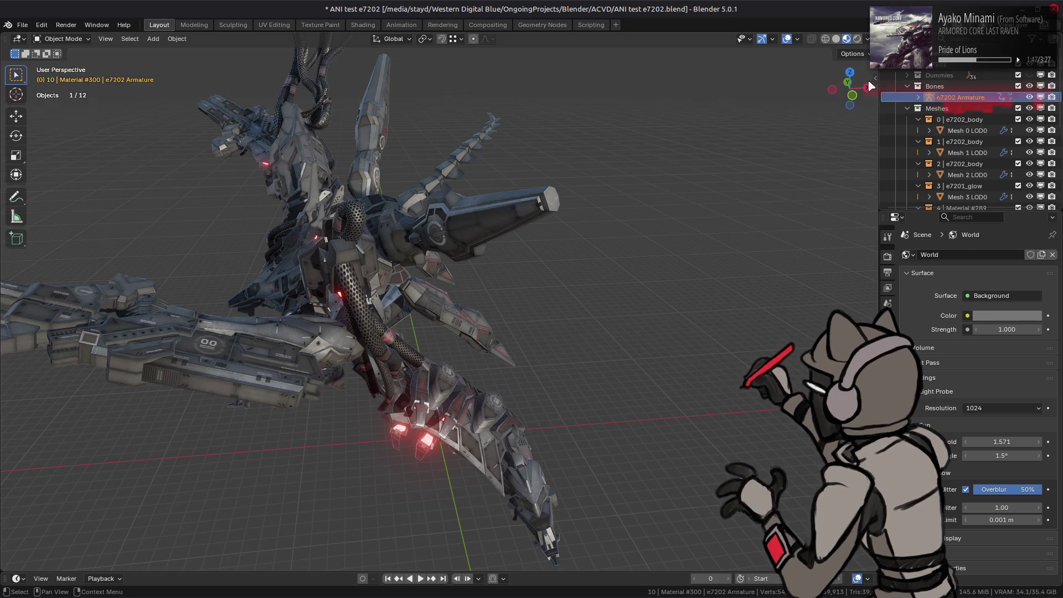
{"action": "left_click", "coordinate": [401, 25]}
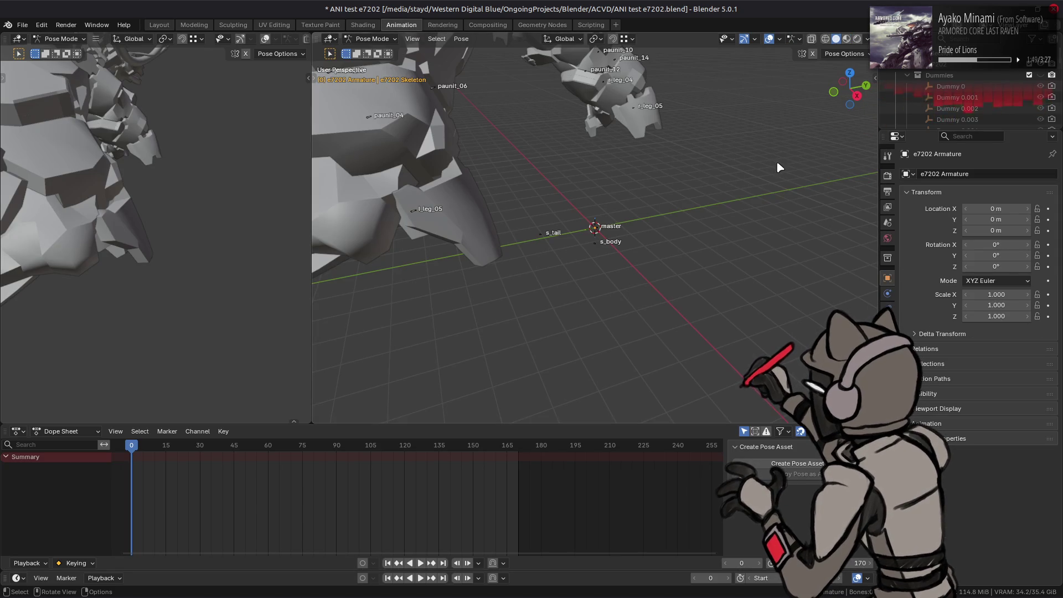
Step: Expand the e7202 Armature's Pose in the Outliner and select the master and center bones
{"action": "scroll", "coordinate": [923, 75], "scroll_direction": "down", "scroll_amount": 5}
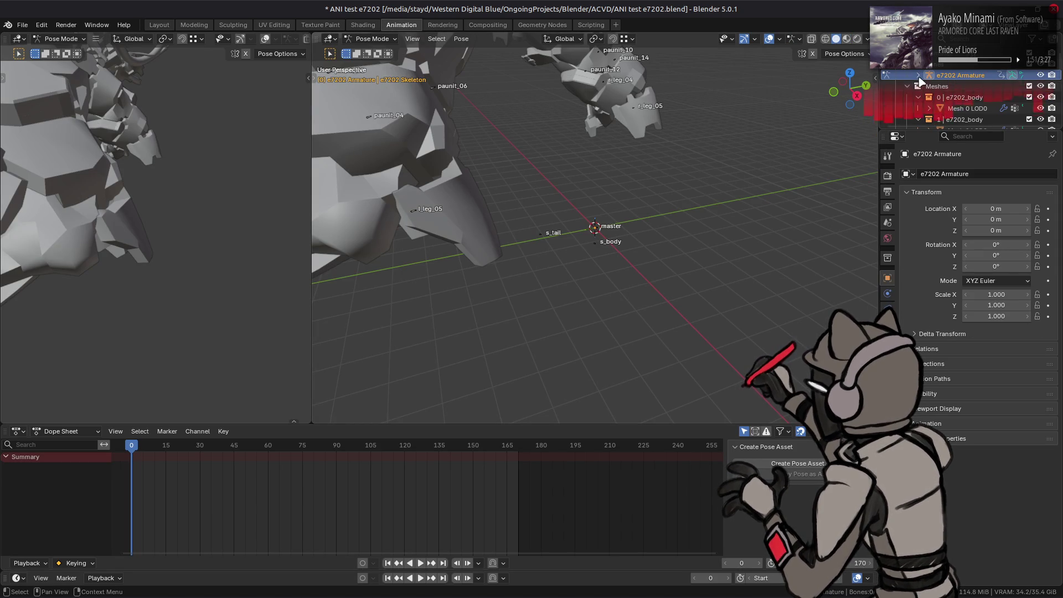
{"action": "left_click", "coordinate": [917, 75]}
{"action": "left_click", "coordinate": [930, 98]}
{"action": "left_click", "coordinate": [964, 109]}
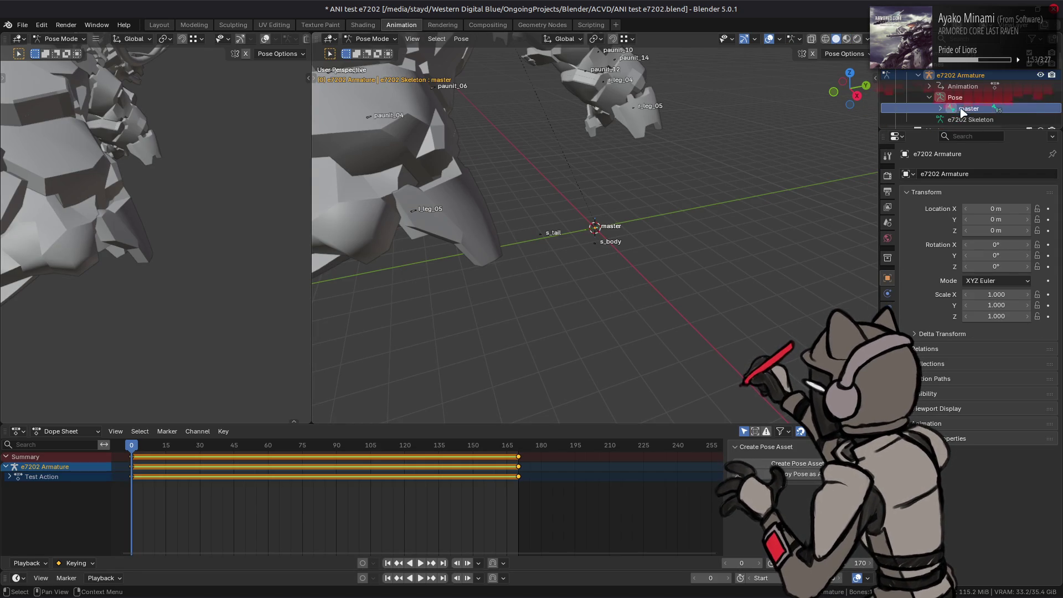
{"action": "left_click", "coordinate": [940, 109]}
{"action": "left_click", "coordinate": [978, 119]}
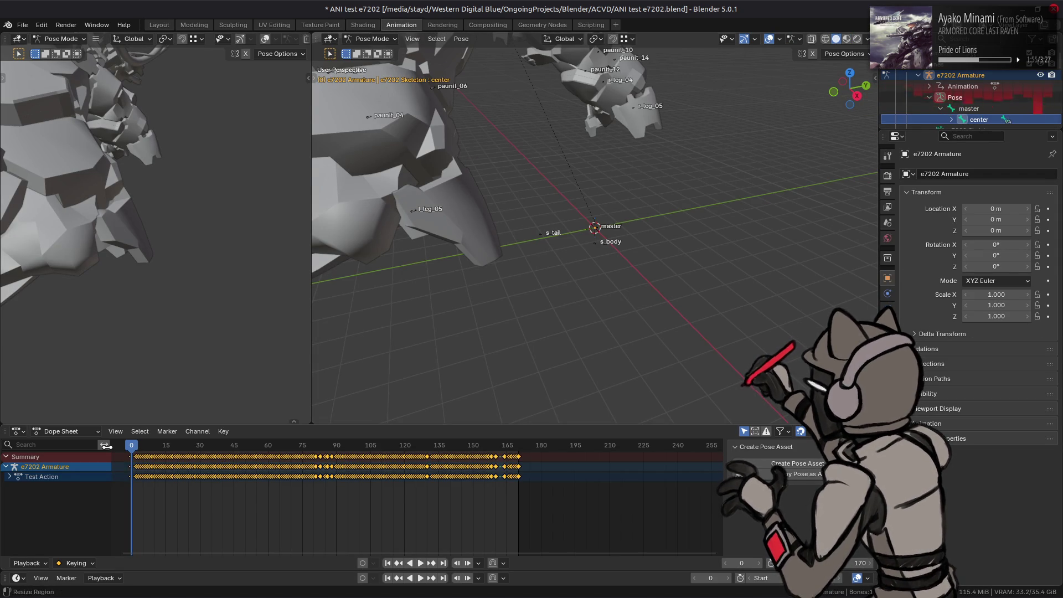
Step: Enlarge the bottom editor and switch it to the Nonlinear Animation view
{"action": "left_click_drag", "start_coordinate": [395, 424], "coordinate": [408, 339]}
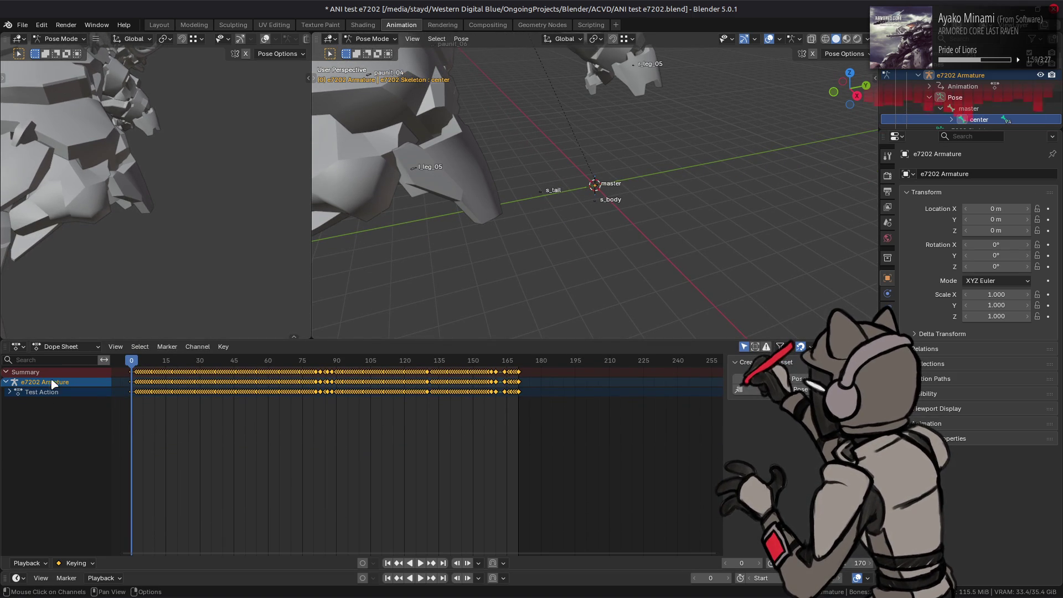
{"action": "left_click", "coordinate": [69, 347]}
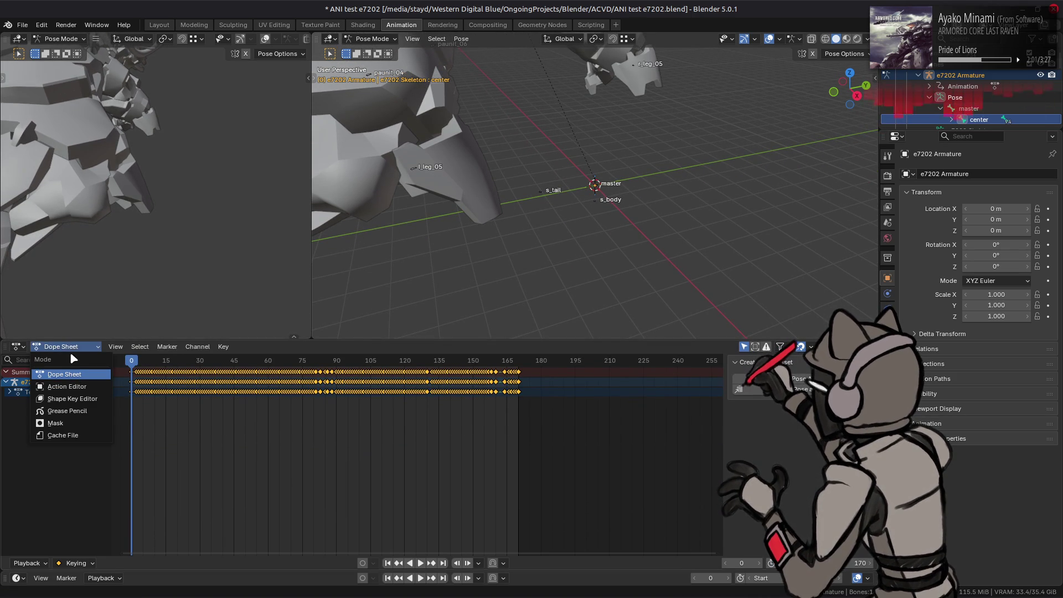
{"action": "left_click", "coordinate": [22, 347]}
{"action": "left_click", "coordinate": [180, 420]}
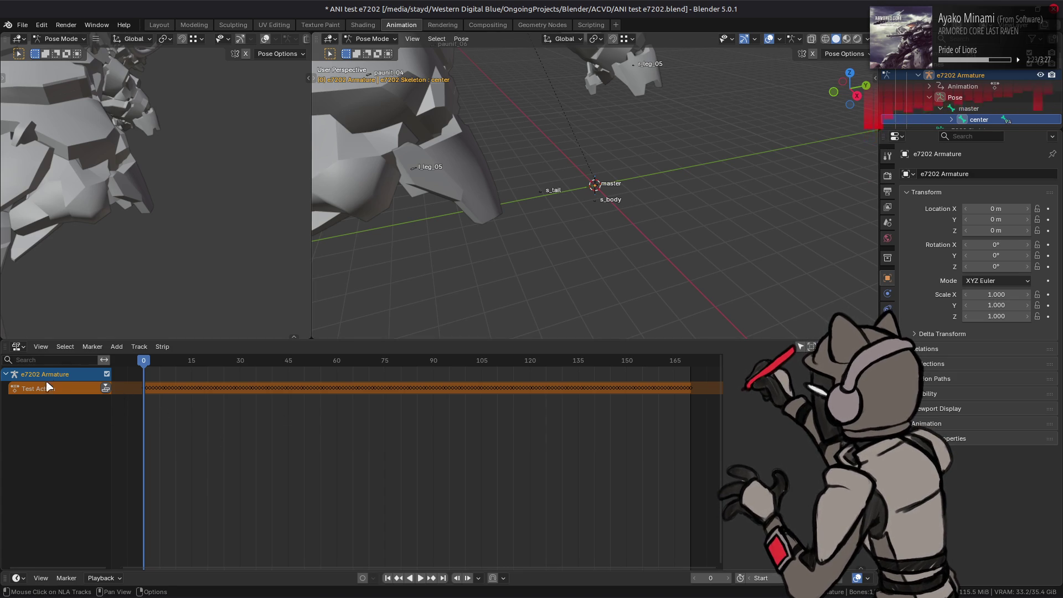
{"action": "left_click", "coordinate": [20, 348]}
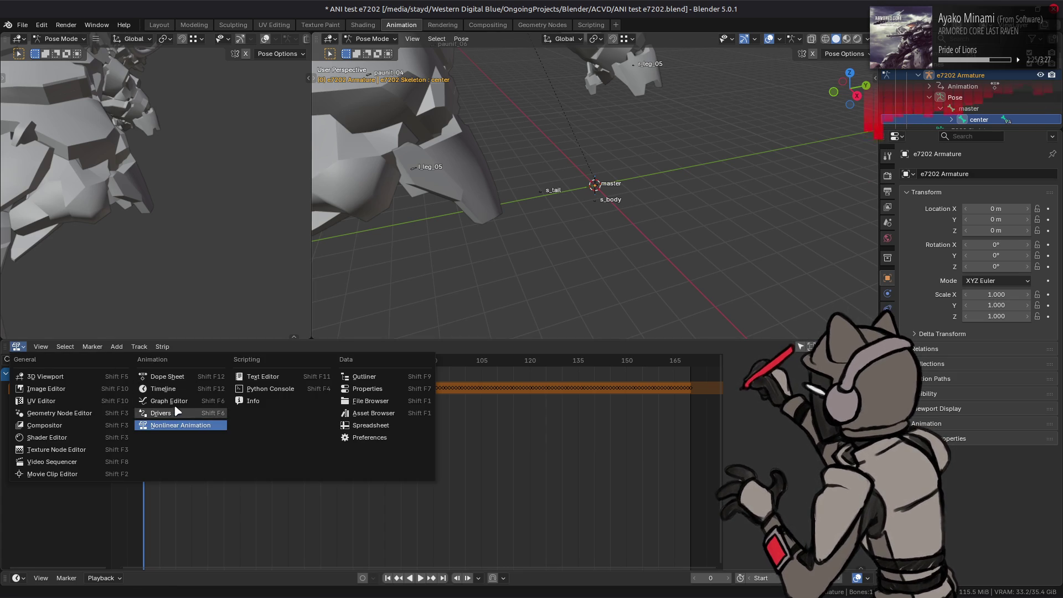
Step: Switch the bottom editor to the Graph Editor and zoom in on the curves around frame 37
{"action": "left_click", "coordinate": [210, 403]}
{"action": "mouse_move", "coordinate": [298, 400]}
{"action": "middle_mouse_down"}
{"action": "mouse_move", "coordinate": [326, 396]}
{"action": "mouse_move", "coordinate": [356, 444]}
{"action": "middle_mouse_up"}
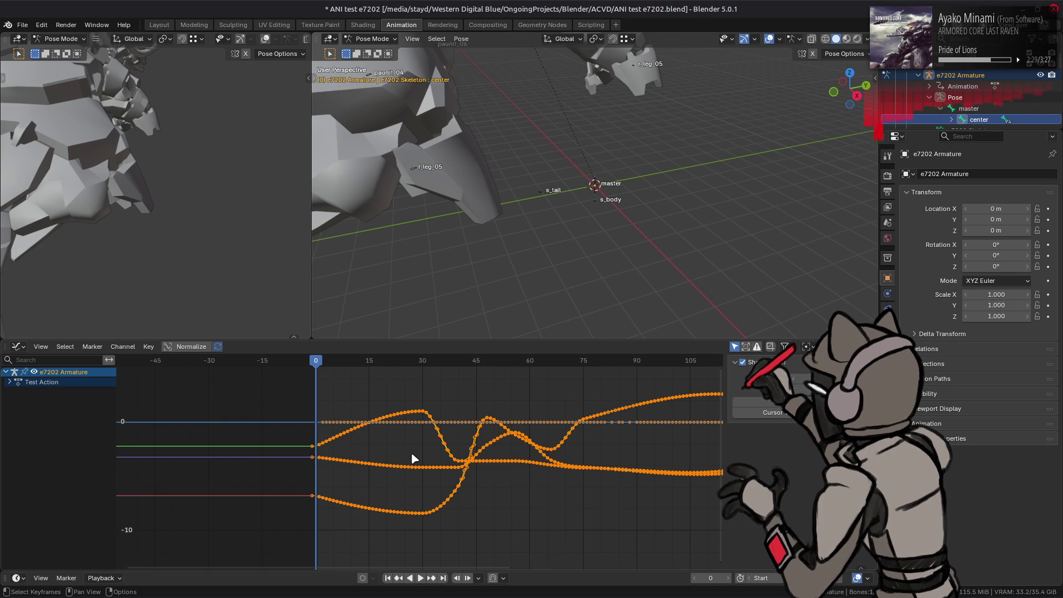
{"action": "scroll", "coordinate": [409, 450], "scroll_direction": "up", "scroll_amount": 8}
{"action": "mouse_move", "coordinate": [511, 434]}
{"action": "middle_mouse_down", "text": "ctrl"}
{"action": "mouse_move", "coordinate": [368, 467]}
{"action": "mouse_move", "coordinate": [360, 481]}
{"action": "mouse_move", "coordinate": [407, 443]}
{"action": "mouse_move", "coordinate": [358, 441]}
{"action": "mouse_move", "coordinate": [474, 540]}
{"action": "mouse_move", "coordinate": [382, 450]}
{"action": "mouse_move", "coordinate": [424, 490]}
{"action": "mouse_move", "coordinate": [469, 378]}
{"action": "mouse_move", "coordinate": [460, 424]}
{"action": "mouse_move", "coordinate": [445, 402]}
{"action": "middle_mouse_up", "text": "ctrl"}
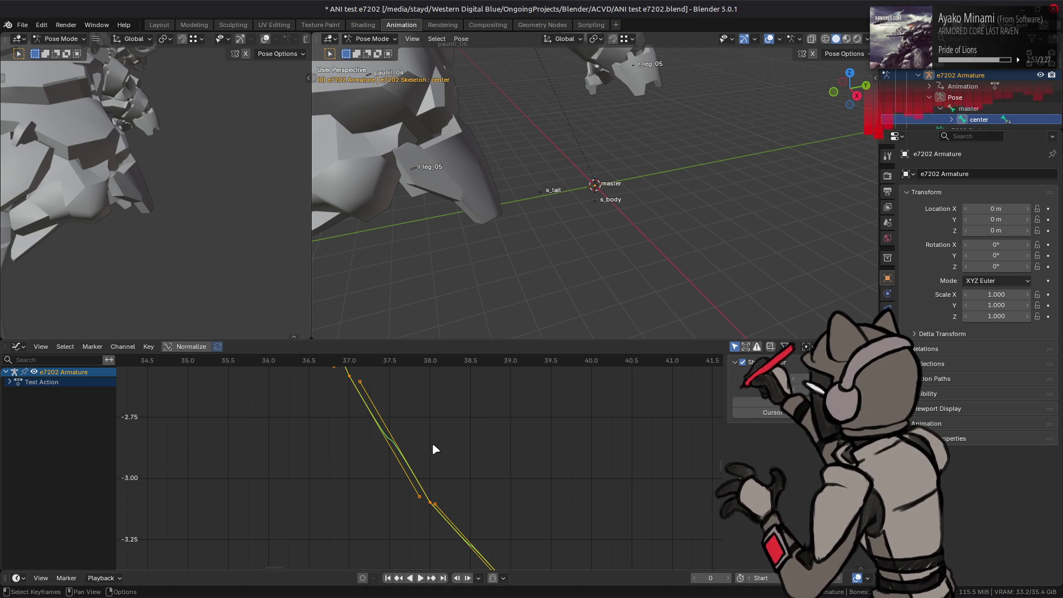
{"action": "scroll", "coordinate": [432, 448], "scroll_direction": "down", "scroll_amount": 2}
Step: Frame the view on frames 33–42 and scale the handles of the keyframes at frames 38 and 37
{"action": "mouse_move", "coordinate": [433, 449]}
{"action": "middle_mouse_down"}
{"action": "mouse_move", "coordinate": [471, 481]}
{"action": "mouse_move", "coordinate": [472, 498]}
{"action": "middle_mouse_up"}
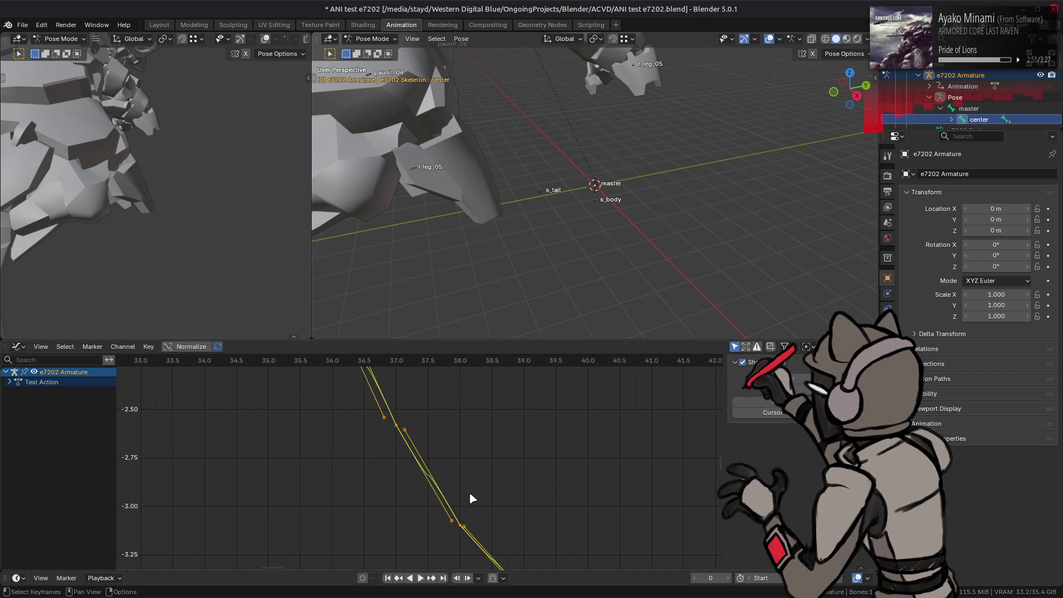
{"action": "left_click", "coordinate": [459, 526]}
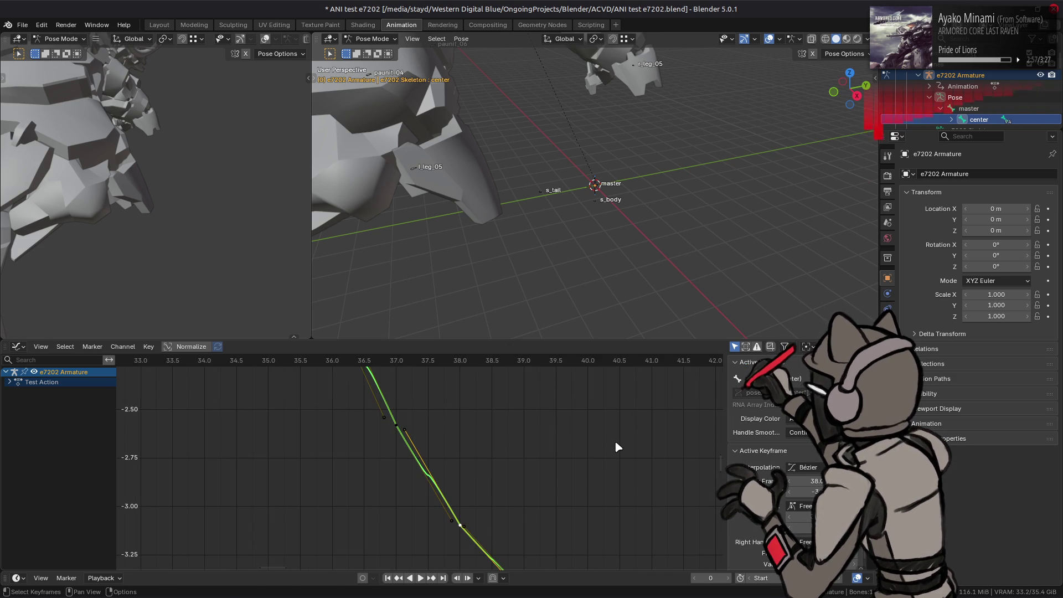
{"action": "key", "text": "s"}
{"action": "left_click", "coordinate": [613, 442]}
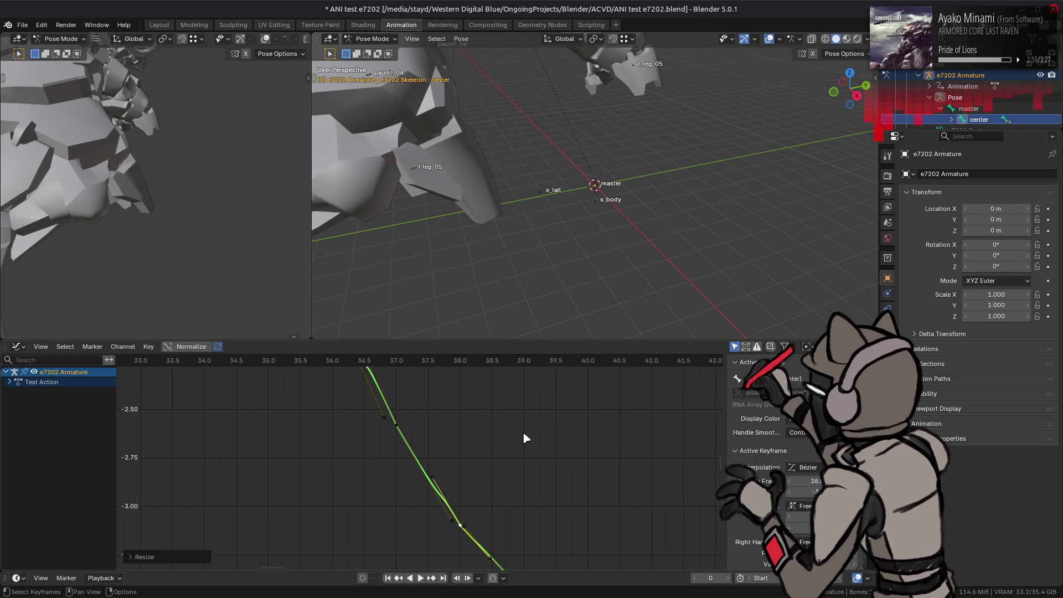
{"action": "left_click", "coordinate": [395, 425]}
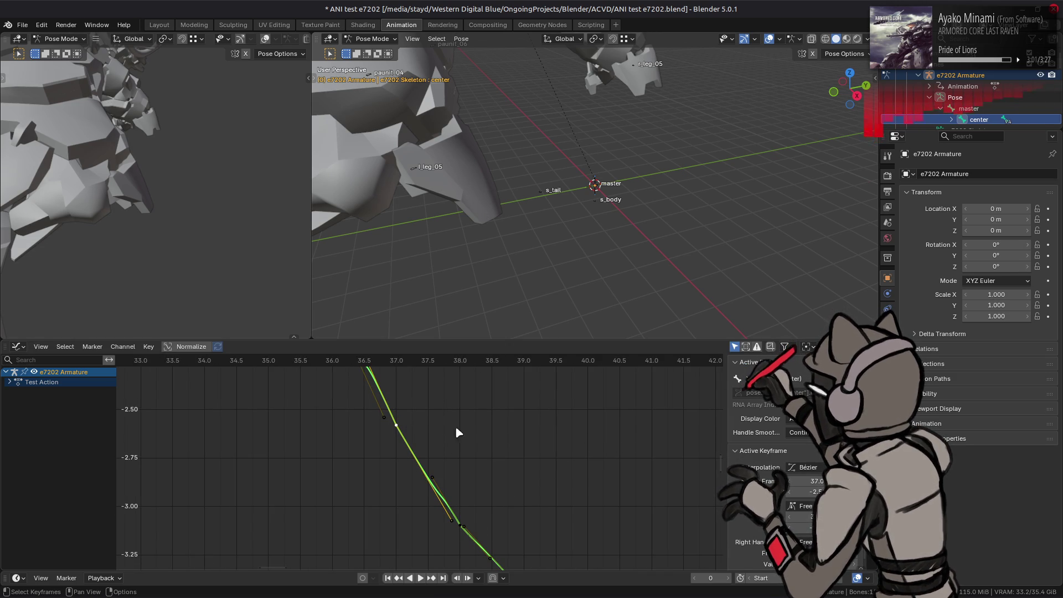
{"action": "key", "text": "s"}
{"action": "left_click", "coordinate": [475, 430]}
{"action": "left_click", "coordinate": [476, 430]}
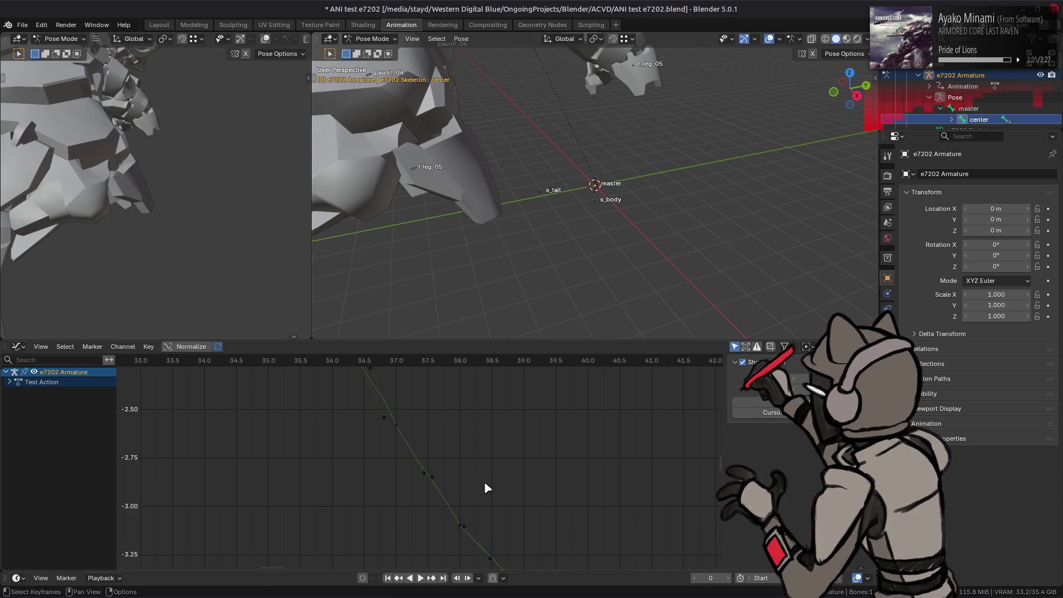
Step: Reselect the frame 38 and 37 keys, then double the handles of the keyframe at frame 36
{"action": "left_click", "coordinate": [459, 526]}
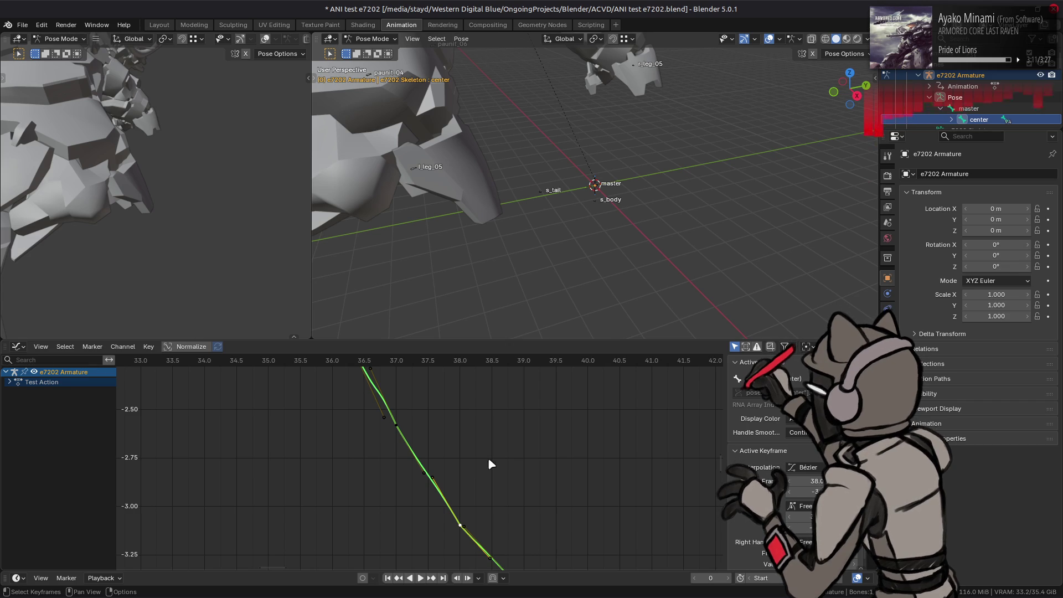
{"action": "left_click", "coordinate": [397, 425]}
{"action": "middle_click_drag", "start_coordinate": [420, 415], "coordinate": [457, 524]}
{"action": "left_click", "coordinate": [370, 414]}
{"action": "type", "text": "s2"}
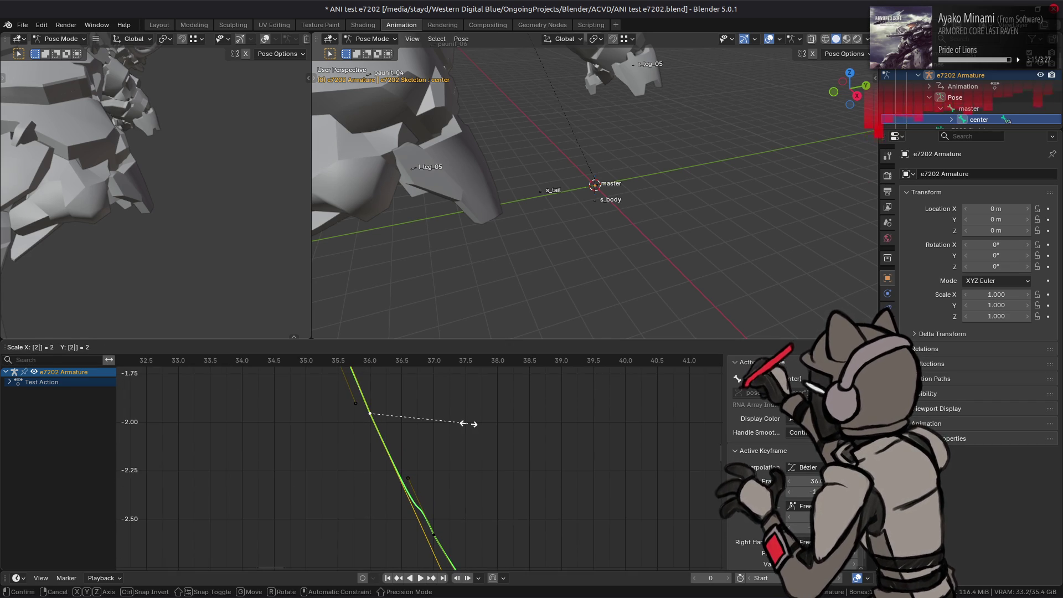
{"action": "key", "text": "Return"}
Step: Double the handle lengths of the keyframes at frames 40 and 39, then deselect
{"action": "mouse_move", "coordinate": [471, 429]}
{"action": "middle_mouse_down"}
{"action": "mouse_move", "coordinate": [465, 410]}
{"action": "mouse_move", "coordinate": [498, 486]}
{"action": "mouse_move", "coordinate": [418, 432]}
{"action": "middle_mouse_up"}
{"action": "scroll", "coordinate": [409, 437], "scroll_direction": "up", "scroll_amount": 2}
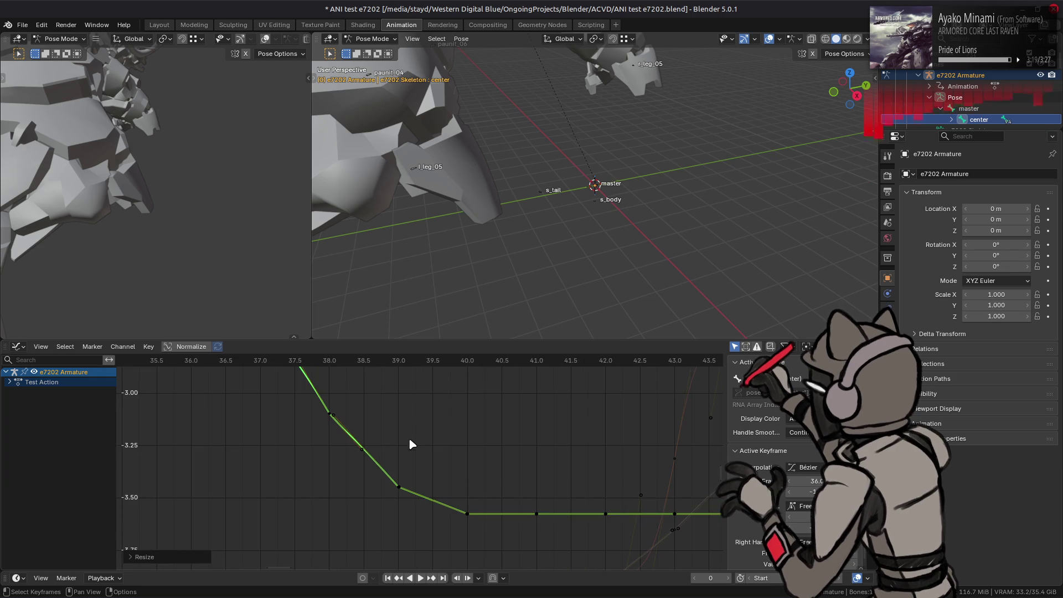
{"action": "left_click", "coordinate": [468, 513]}
{"action": "key", "text": "s"}
{"action": "key", "text": "Return"}
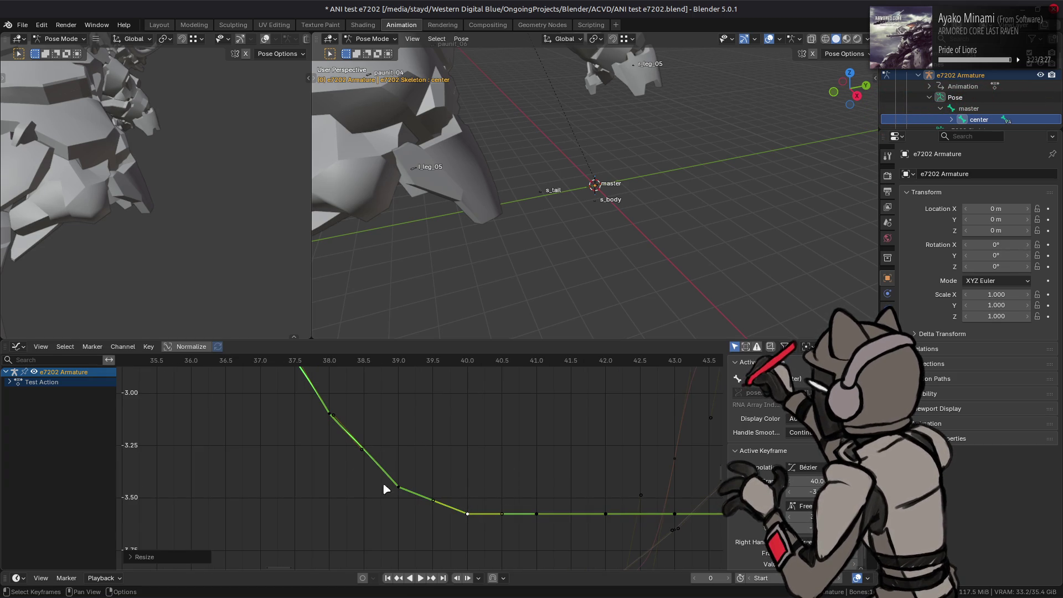
{"action": "left_click", "coordinate": [398, 487]}
{"action": "key", "text": "s"}
{"action": "key", "text": "2"}
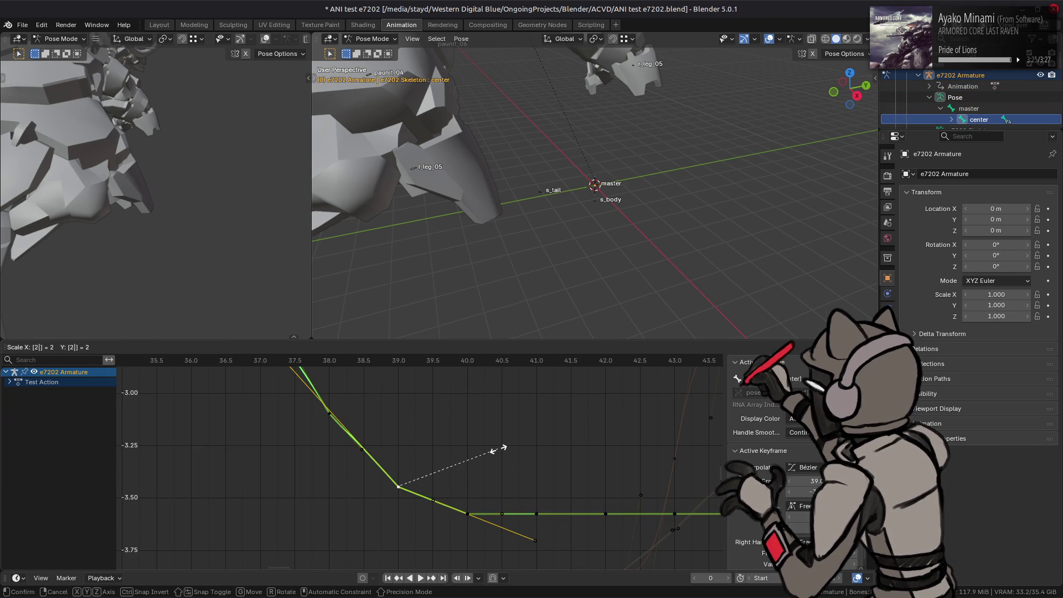
{"action": "key", "text": "Return"}
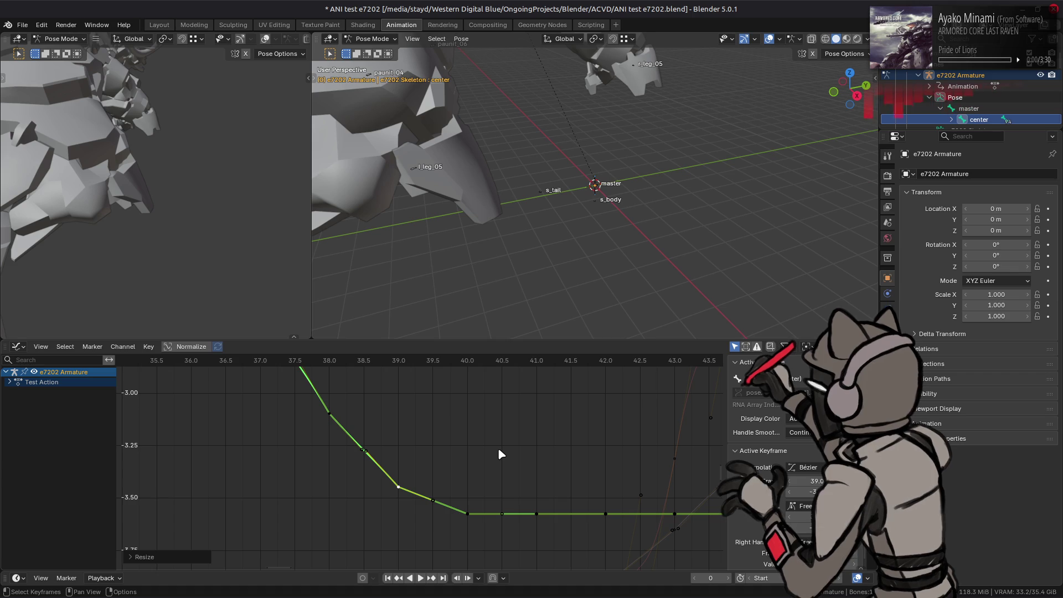
{"action": "left_click", "coordinate": [498, 450]}
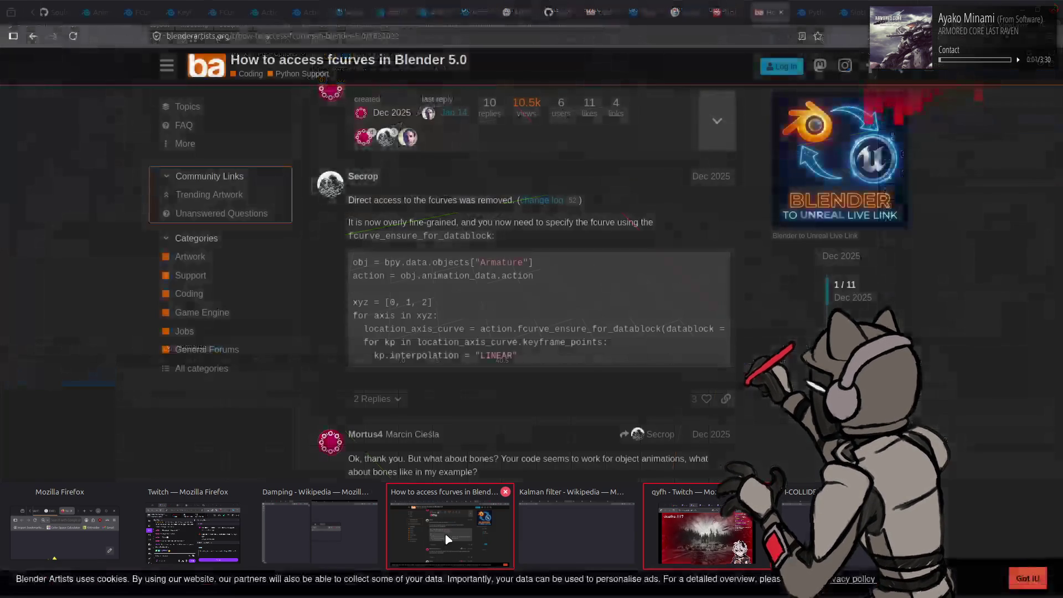
Step: Search 'spline to bezier conversion' in a new Firefox tab
{"action": "left_click", "coordinate": [448, 538]}
{"action": "right_click", "coordinate": [774, 10]}
{"action": "left_click", "coordinate": [802, 15]}
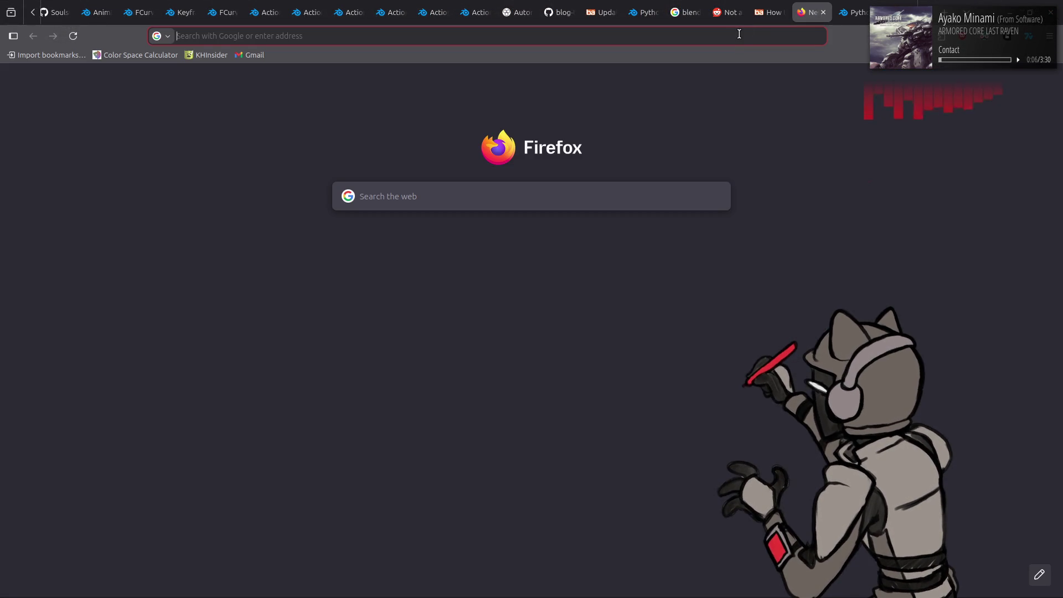
{"action": "type", "text": "spli"}
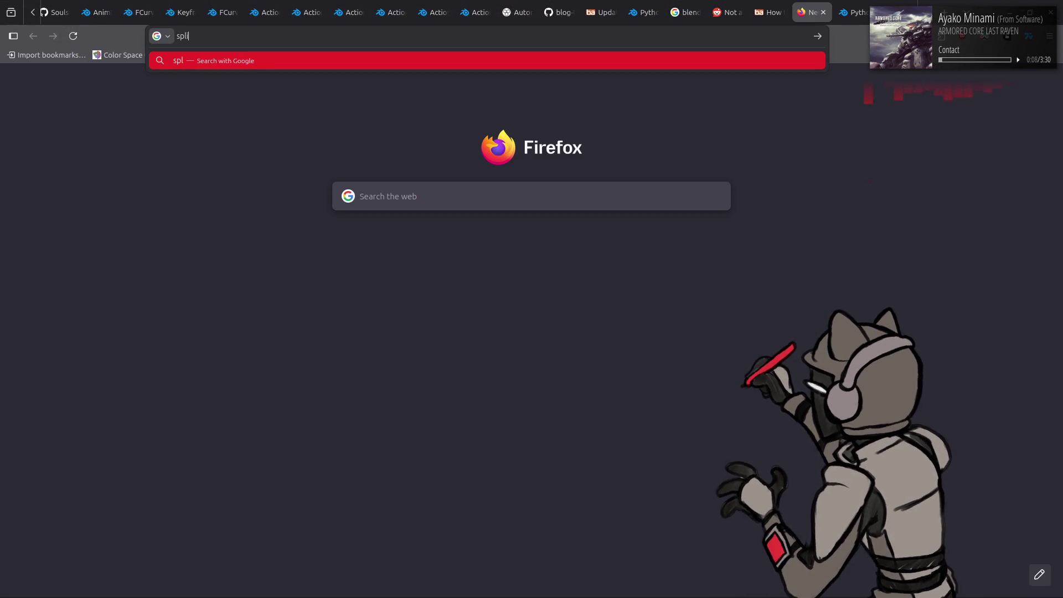
{"action": "type", "text": "ne to bezi"}
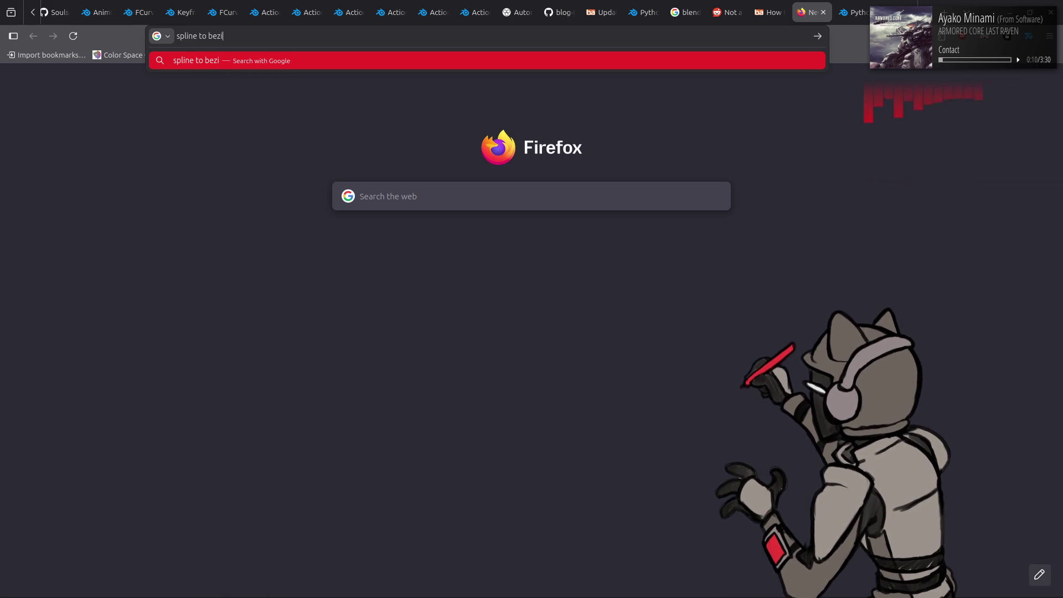
{"action": "type", "text": "er conversion"}
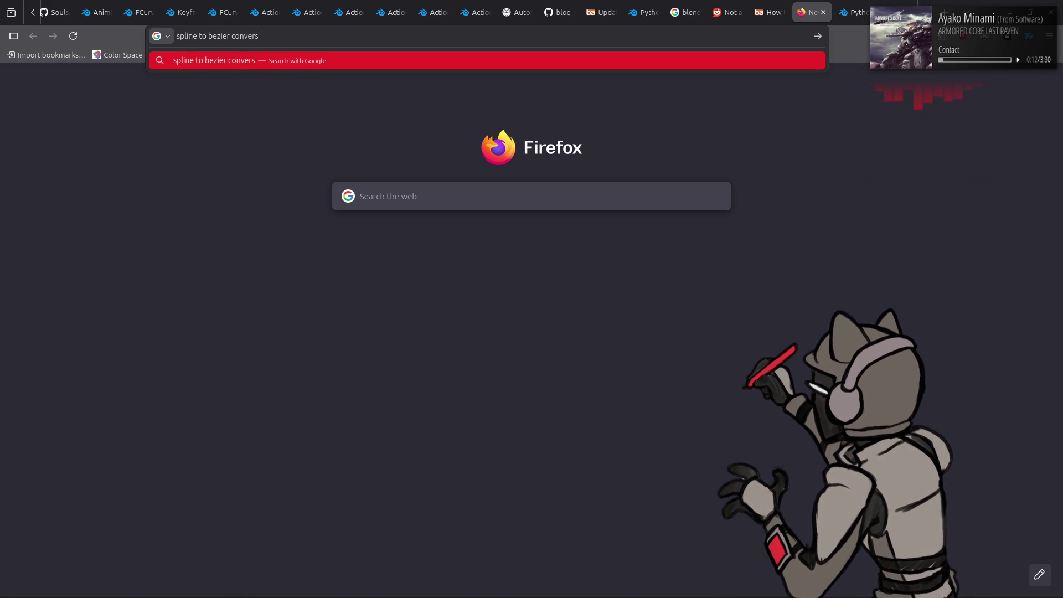
{"action": "key", "text": "Return"}
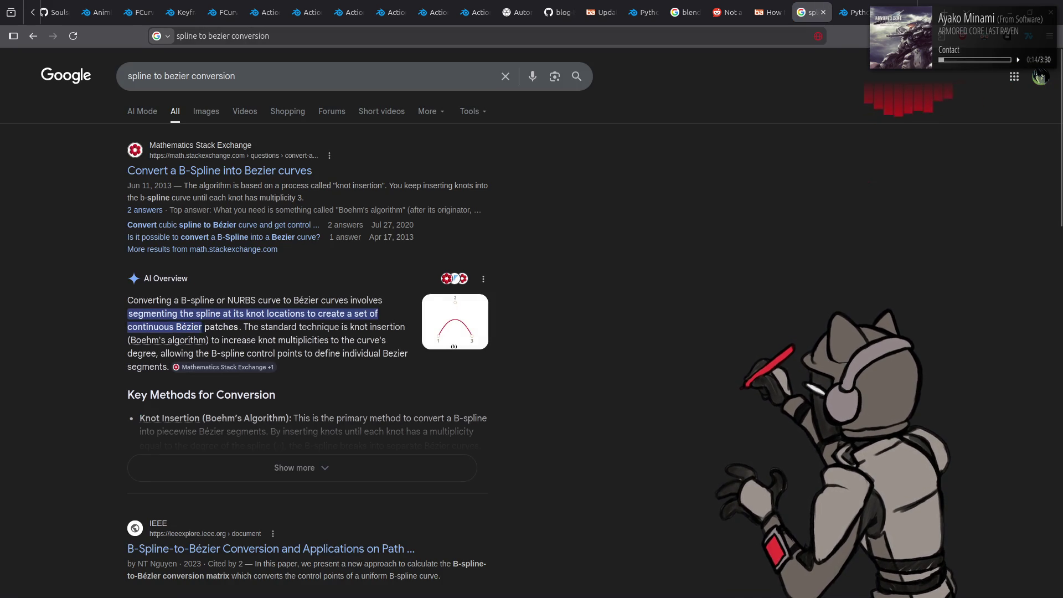
Step: Read the Math StackExchange B-spline-to-Bezier question in dark mode and open its linked PDF in a new tab
{"action": "left_click", "coordinate": [292, 172]}
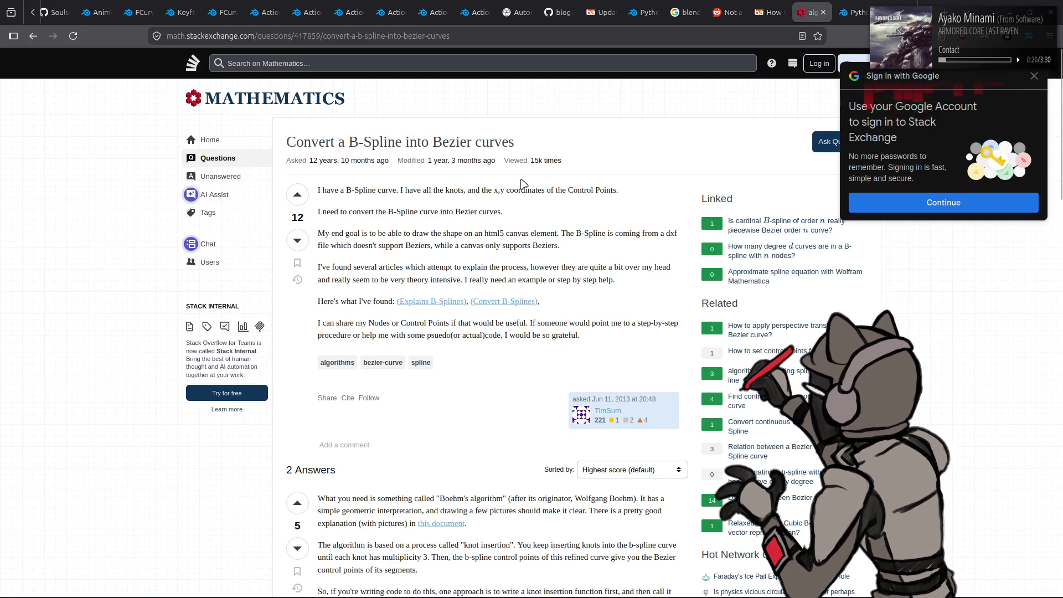
{"action": "key", "text": "ctrl+shift+a"}
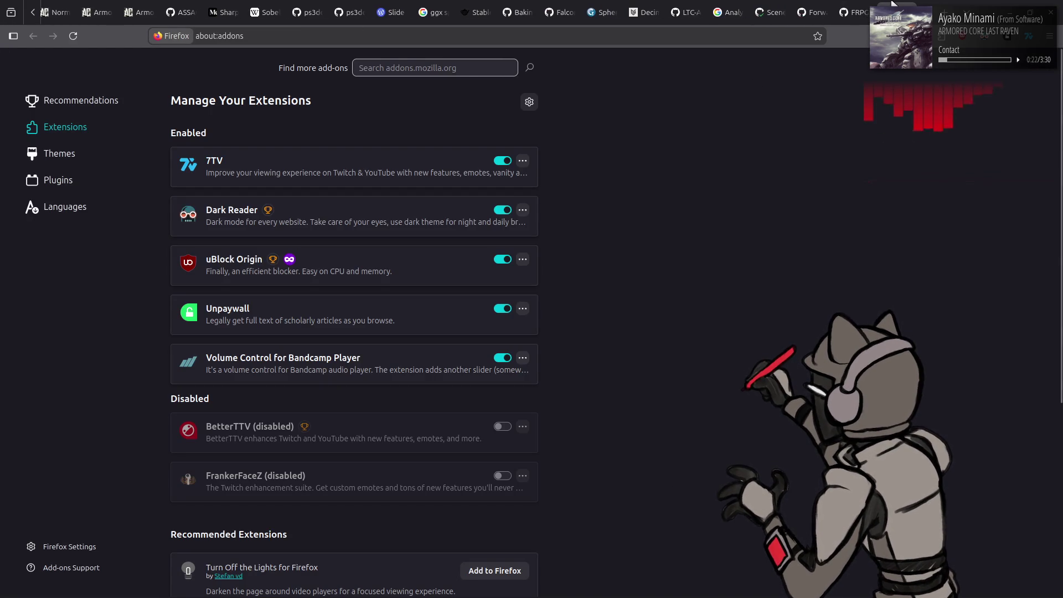
{"action": "key", "text": "alt+Tab"}
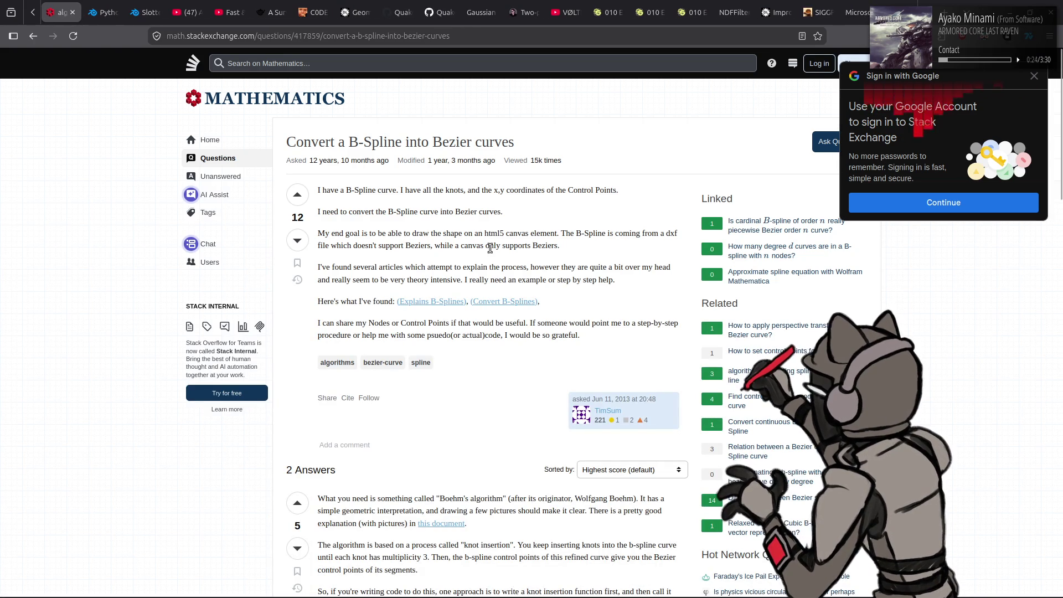
{"action": "key", "text": "alt+shift+d"}
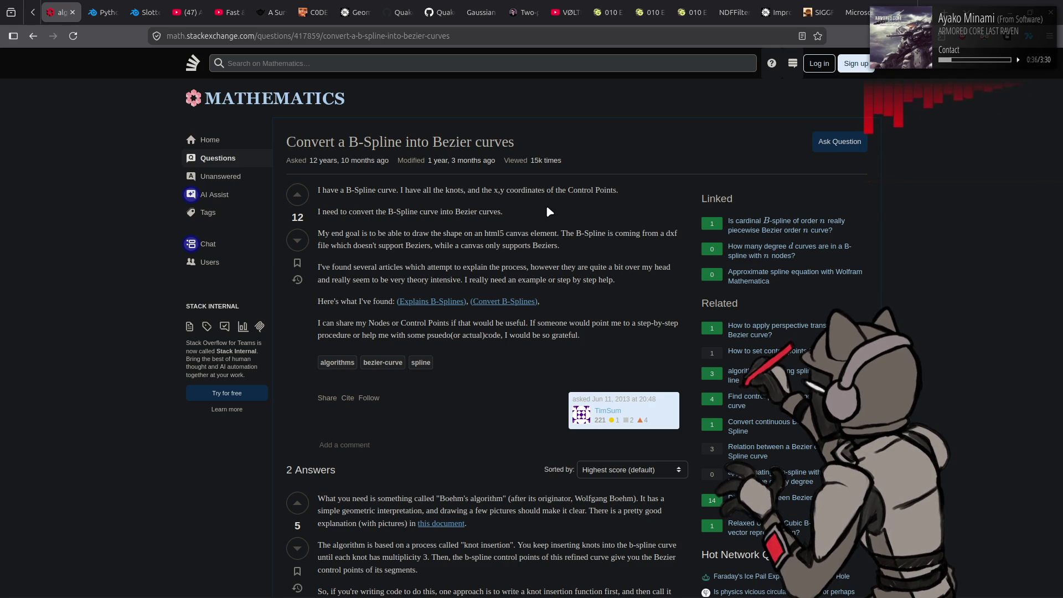
{"action": "scroll", "coordinate": [548, 211], "scroll_direction": "down", "scroll_amount": 4}
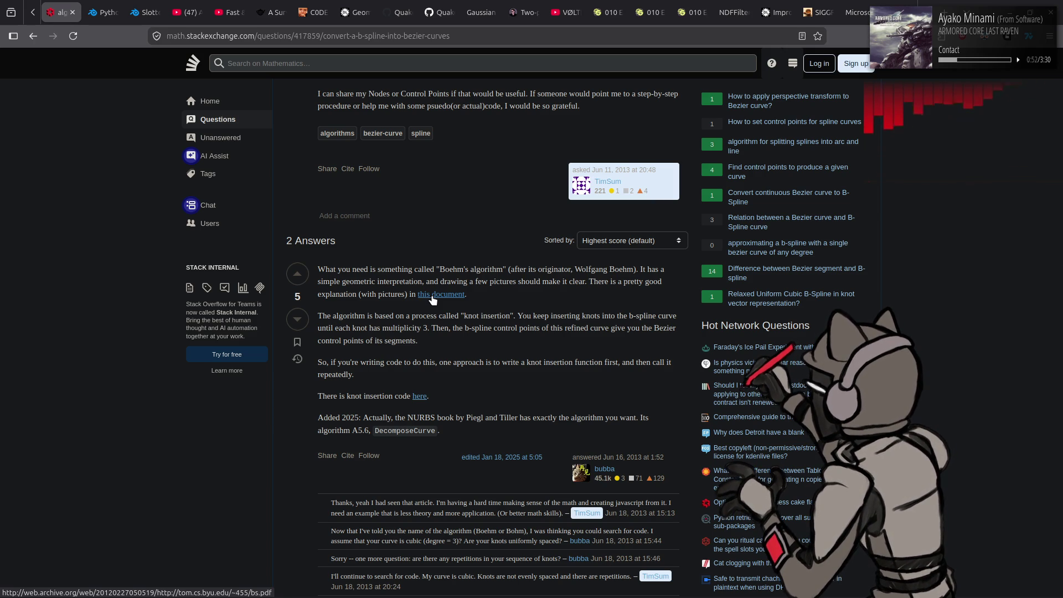
{"action": "middle_click", "coordinate": [433, 300]}
Step: Read the archived B-spline PDF from page 1 down to page 6's Böhm algorithm section
{"action": "left_click", "coordinate": [105, 11]}
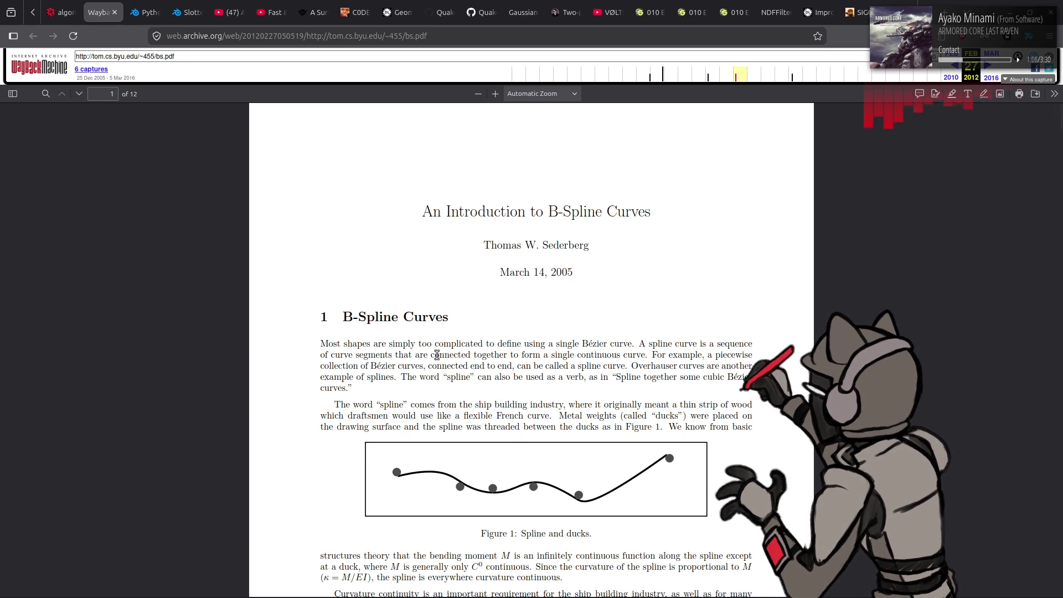
{"action": "scroll", "coordinate": [438, 357], "scroll_direction": "down", "scroll_amount": 3}
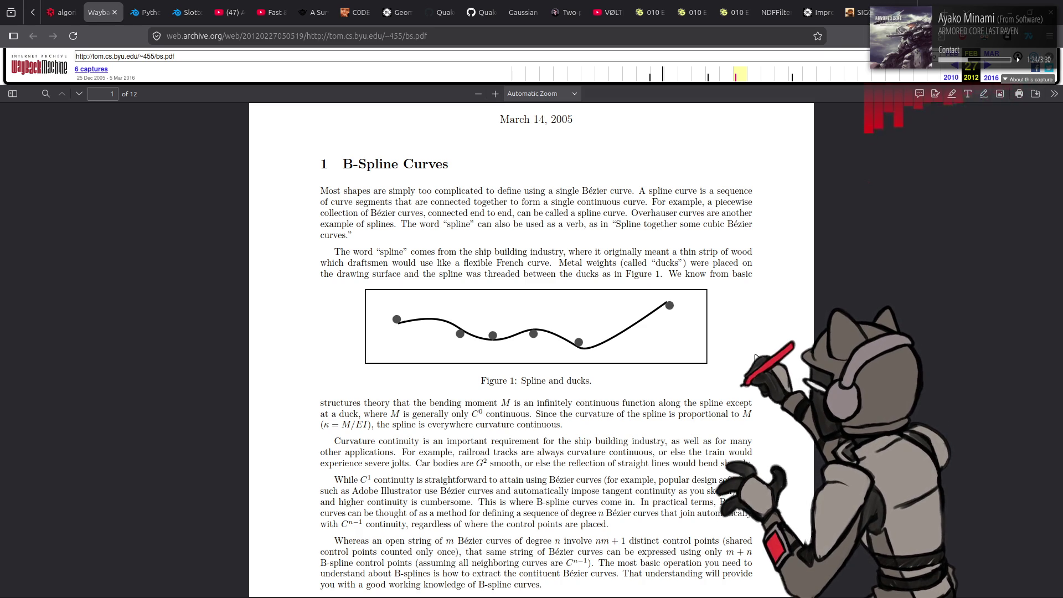
{"action": "scroll", "coordinate": [756, 357], "scroll_direction": "down", "scroll_amount": 10}
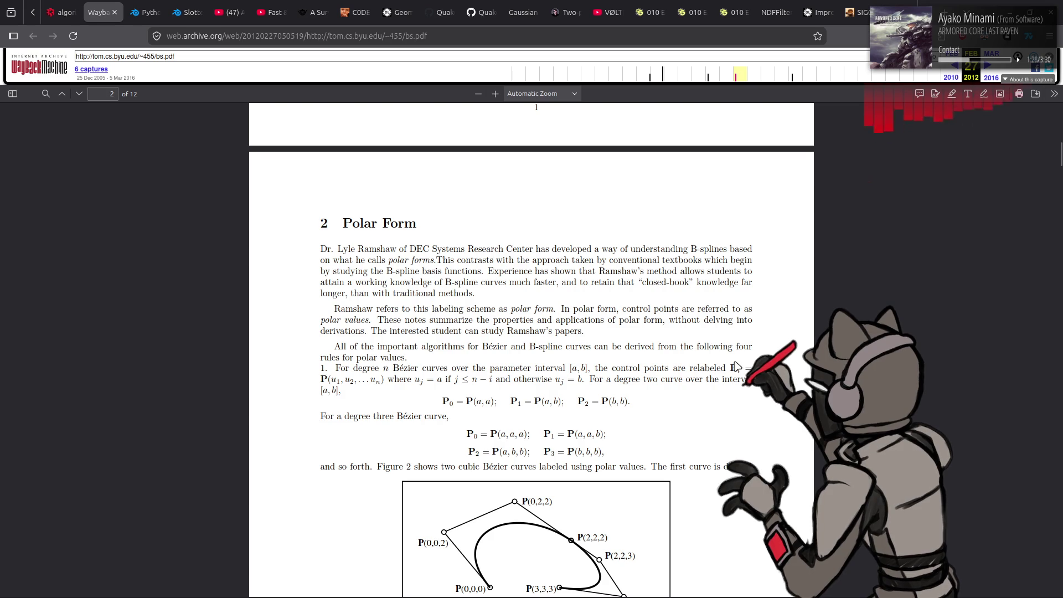
{"action": "scroll", "coordinate": [736, 366], "scroll_direction": "down", "scroll_amount": 3}
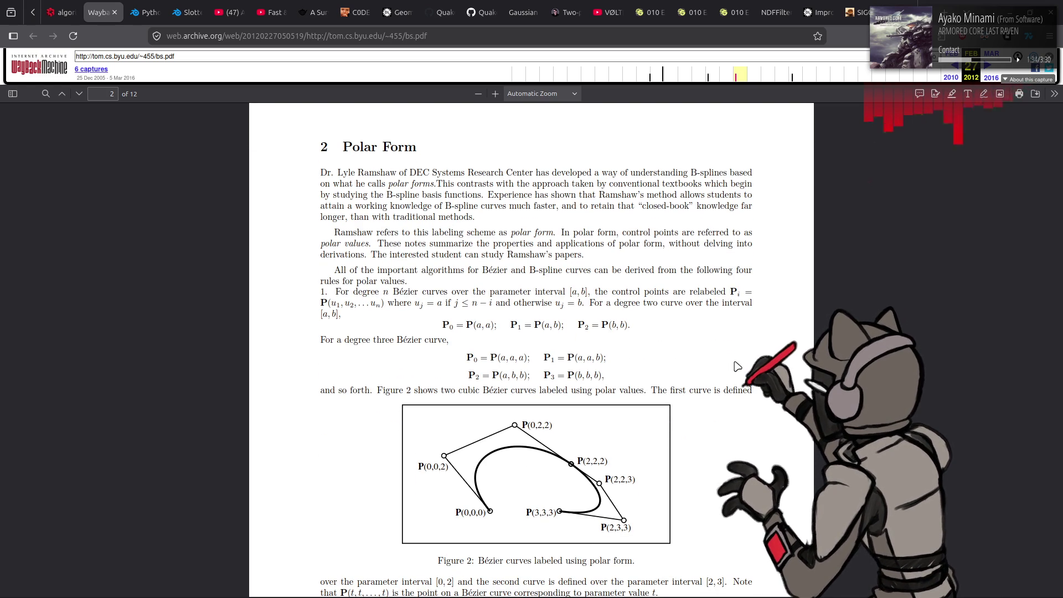
{"action": "scroll", "coordinate": [737, 367], "scroll_direction": "down", "scroll_amount": 10}
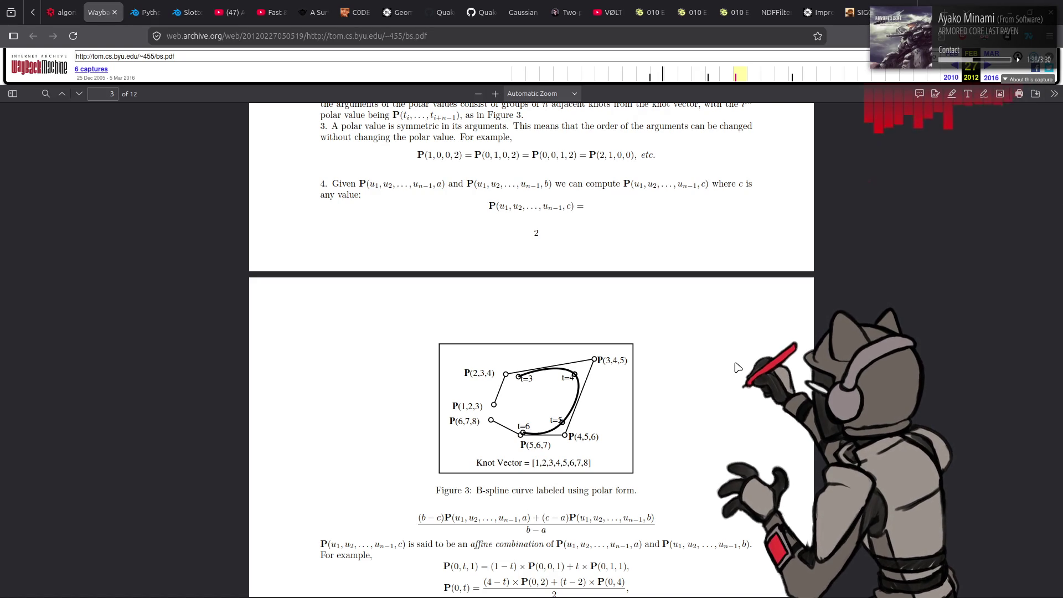
{"action": "scroll", "coordinate": [737, 367], "scroll_direction": "down", "scroll_amount": 8}
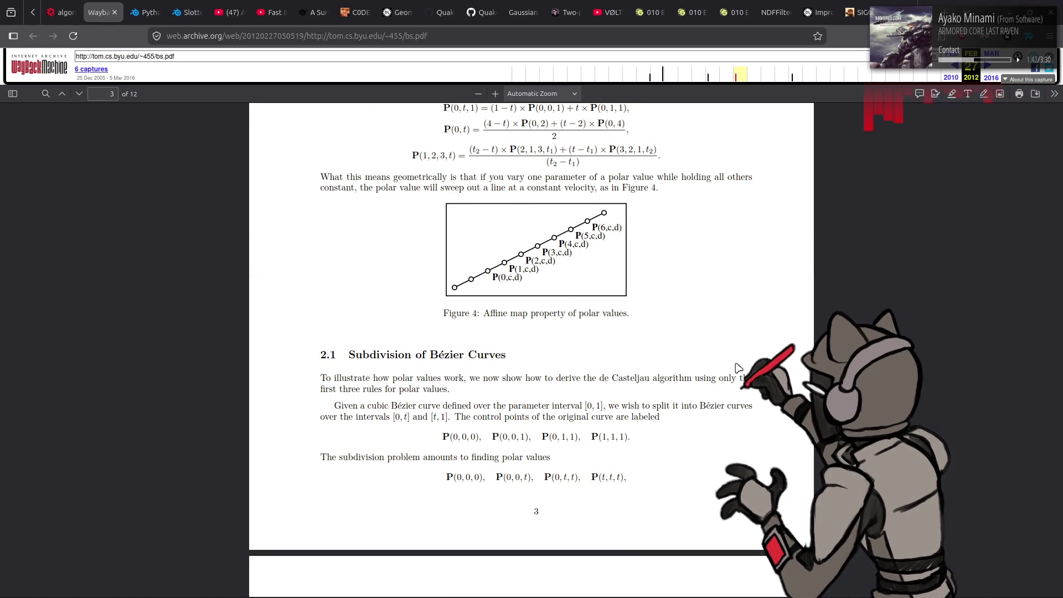
{"action": "scroll", "coordinate": [737, 367], "scroll_direction": "down", "scroll_amount": 8}
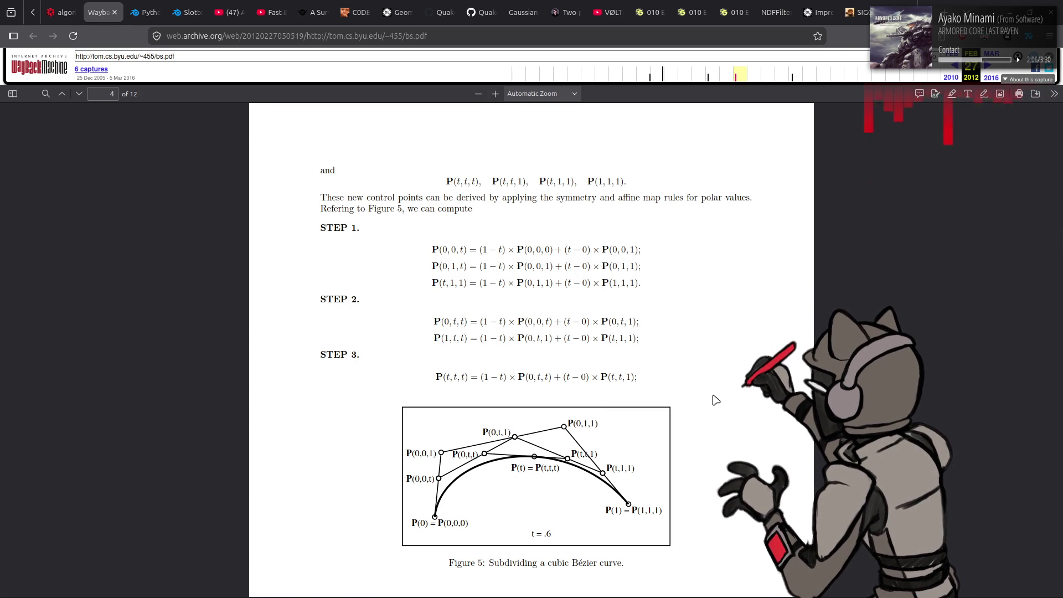
{"action": "scroll", "coordinate": [724, 394], "scroll_direction": "down", "scroll_amount": 3}
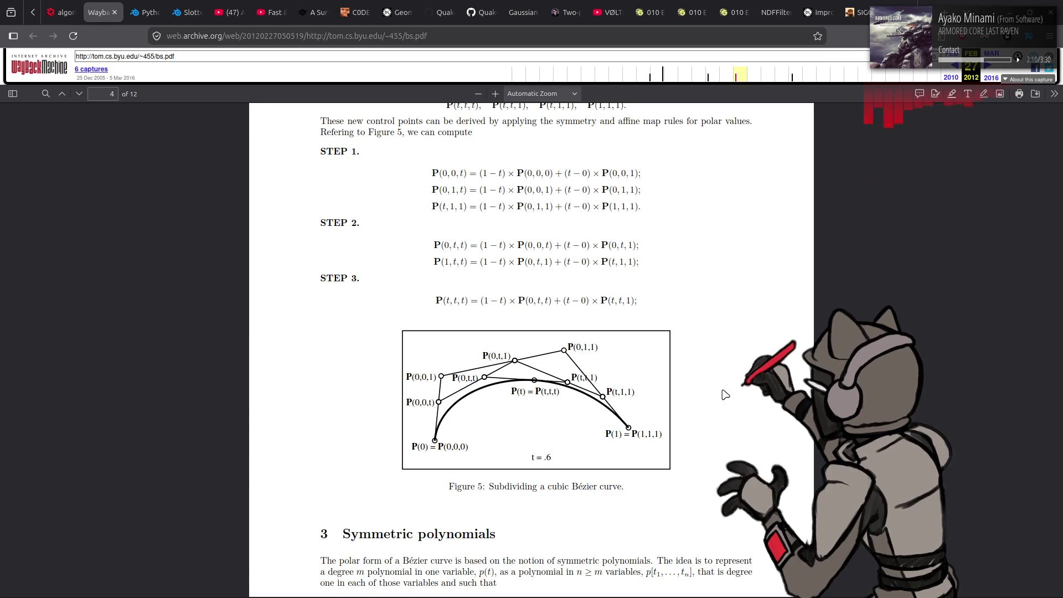
{"action": "scroll", "coordinate": [725, 394], "scroll_direction": "down", "scroll_amount": 5}
{"action": "scroll", "coordinate": [725, 394], "scroll_direction": "down", "scroll_amount": 10}
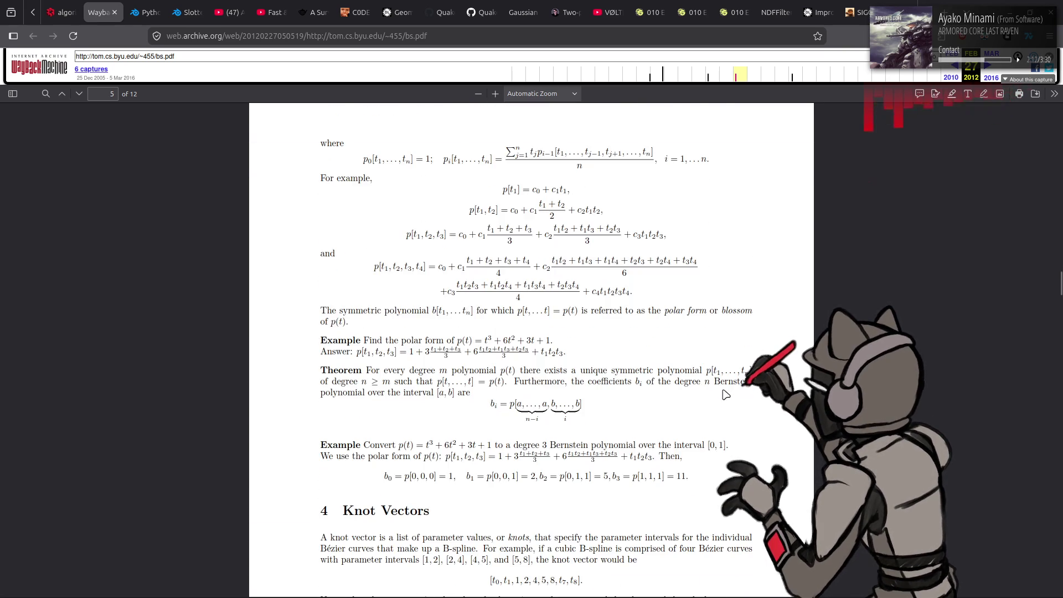
{"action": "scroll", "coordinate": [725, 394], "scroll_direction": "down", "scroll_amount": 15}
{"action": "scroll", "coordinate": [725, 394], "scroll_direction": "down", "scroll_amount": 7}
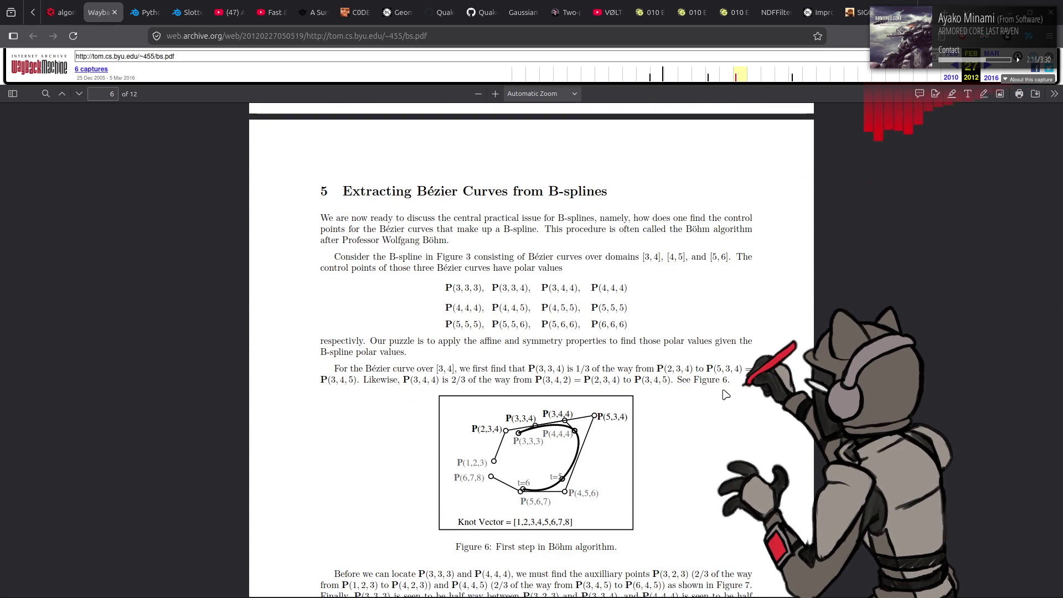
Step: Read the PDF through page 9's De Boor algorithm, close its tab, and return to ani.py in VS Code
{"action": "scroll", "coordinate": [725, 394], "scroll_direction": "down", "scroll_amount": 20}
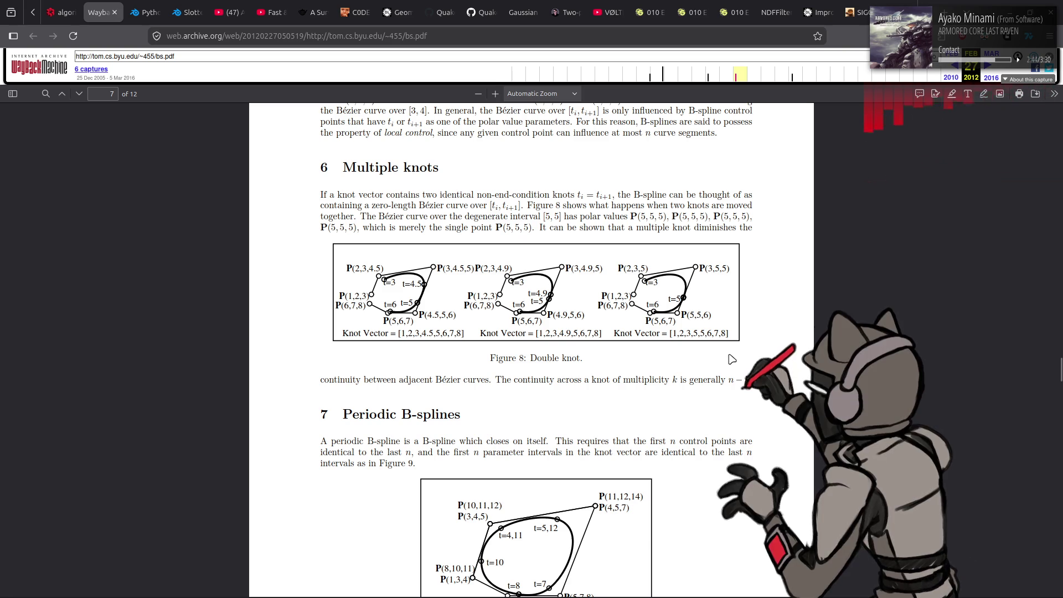
{"action": "scroll", "coordinate": [709, 353], "scroll_direction": "down", "scroll_amount": 6}
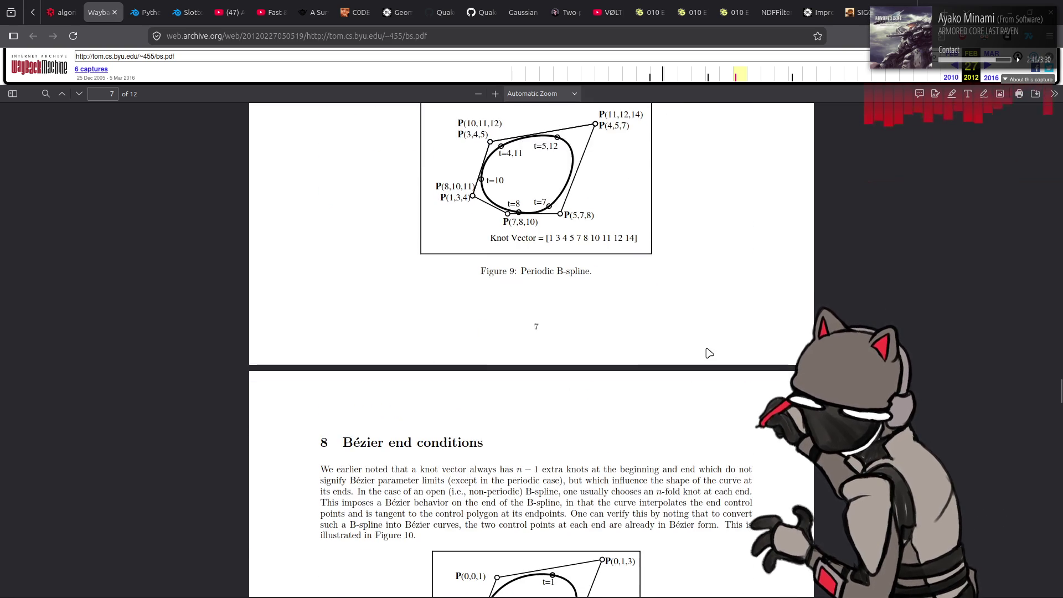
{"action": "scroll", "coordinate": [710, 353], "scroll_direction": "down", "scroll_amount": 4}
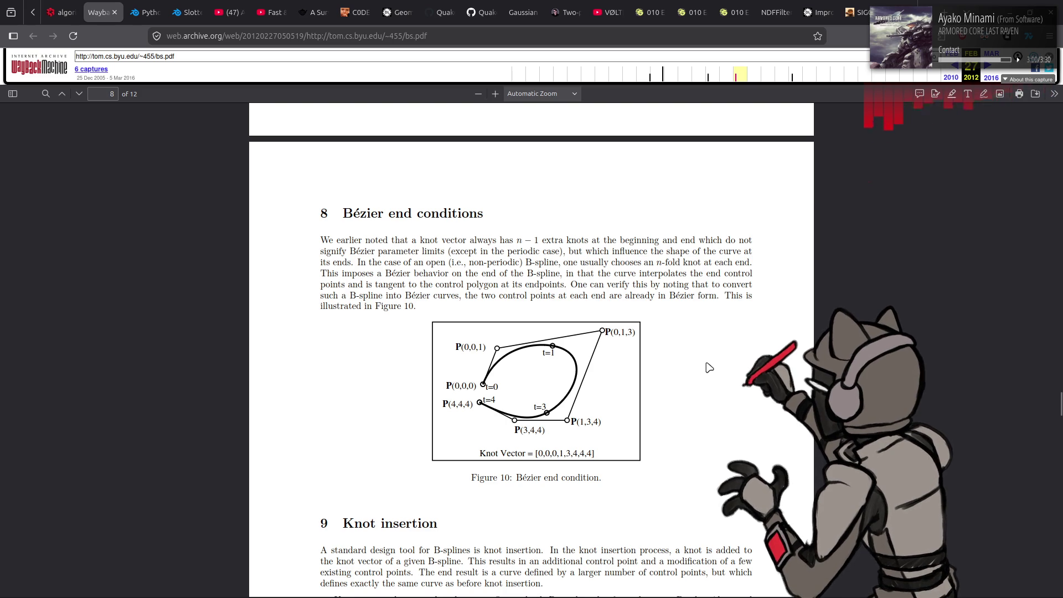
{"action": "scroll", "coordinate": [710, 369], "scroll_direction": "down", "scroll_amount": 7}
{"action": "scroll", "coordinate": [702, 370], "scroll_direction": "down", "scroll_amount": 7}
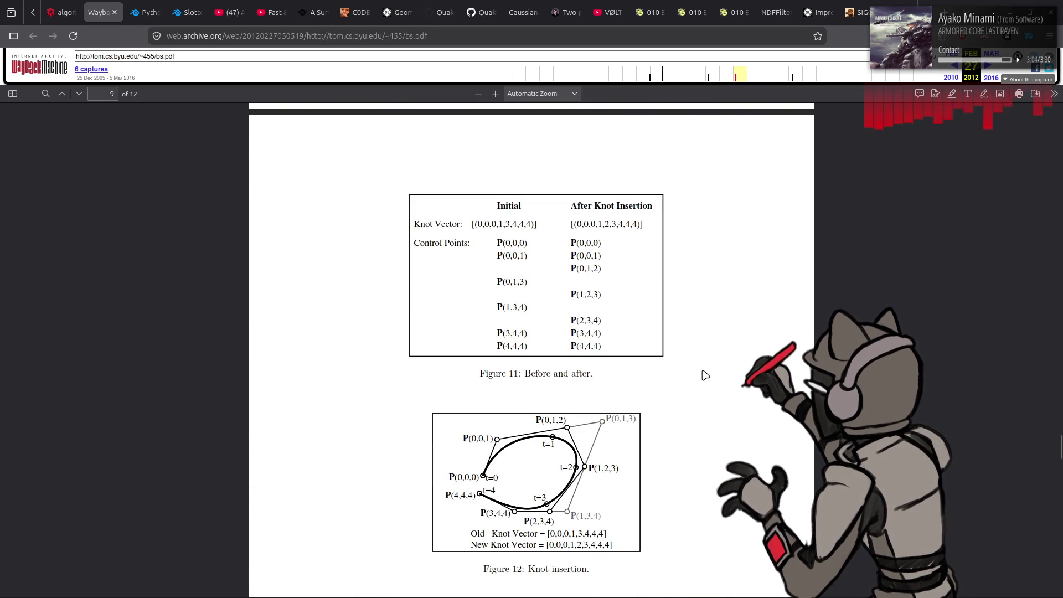
{"action": "scroll", "coordinate": [703, 372], "scroll_direction": "down", "scroll_amount": 8}
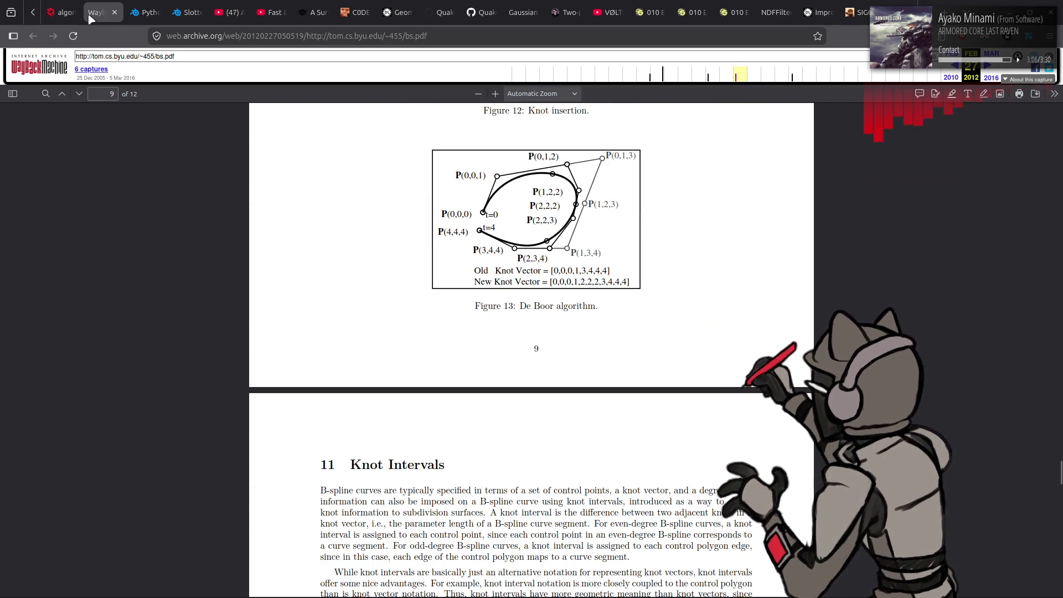
{"action": "middle_click", "coordinate": [93, 12]}
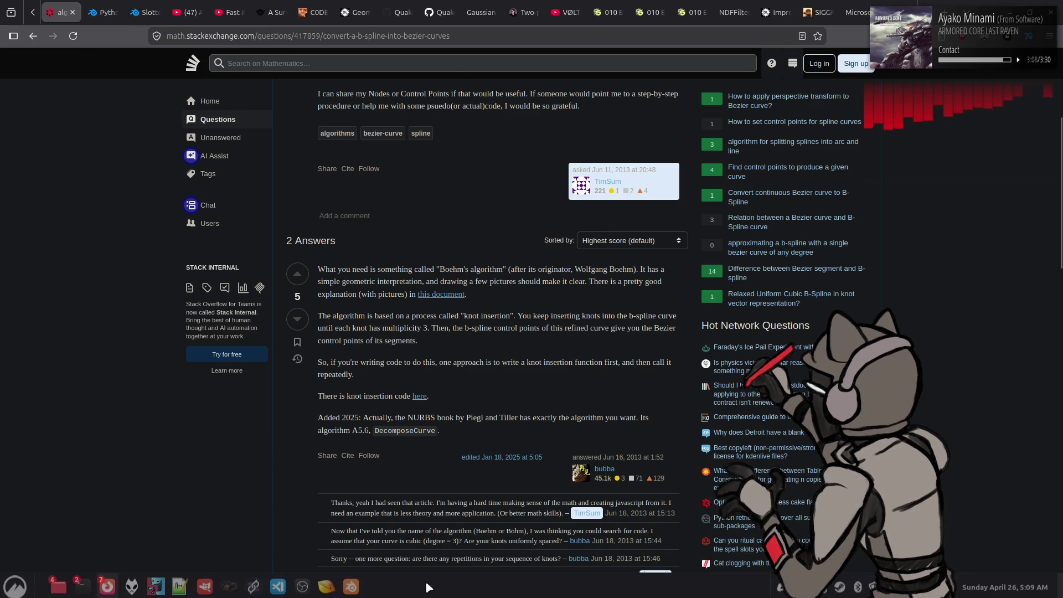
{"action": "left_click", "coordinate": [278, 584]}
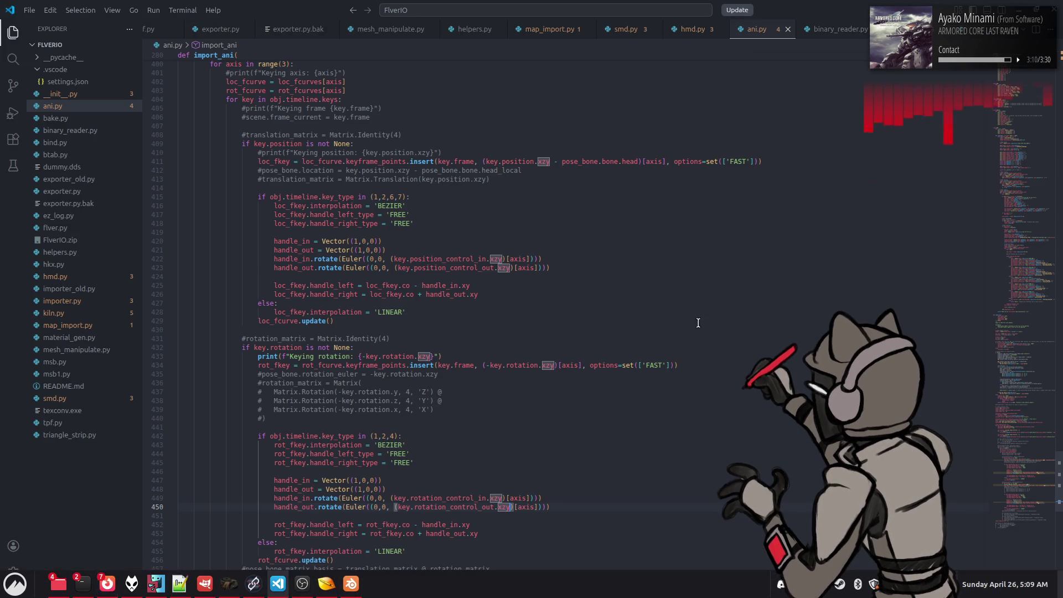
Step: Search ani.py case-sensitively for SPLINE, taken from the POS_ROT_SPLINE_8 key type name
{"action": "scroll", "coordinate": [345, 205], "scroll_direction": "up", "scroll_amount": 20}
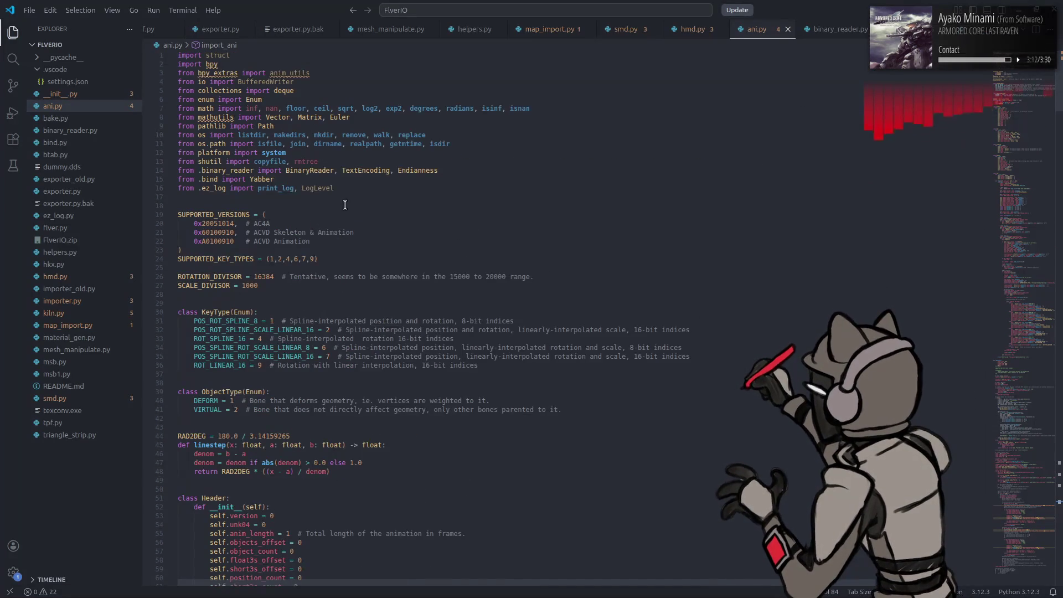
{"action": "scroll", "coordinate": [345, 204], "scroll_direction": "down", "scroll_amount": 1}
{"action": "double_click", "coordinate": [239, 293]}
{"action": "left_click_drag", "start_coordinate": [239, 293], "coordinate": [250, 294]}
{"action": "key", "text": "ctrl+f"}
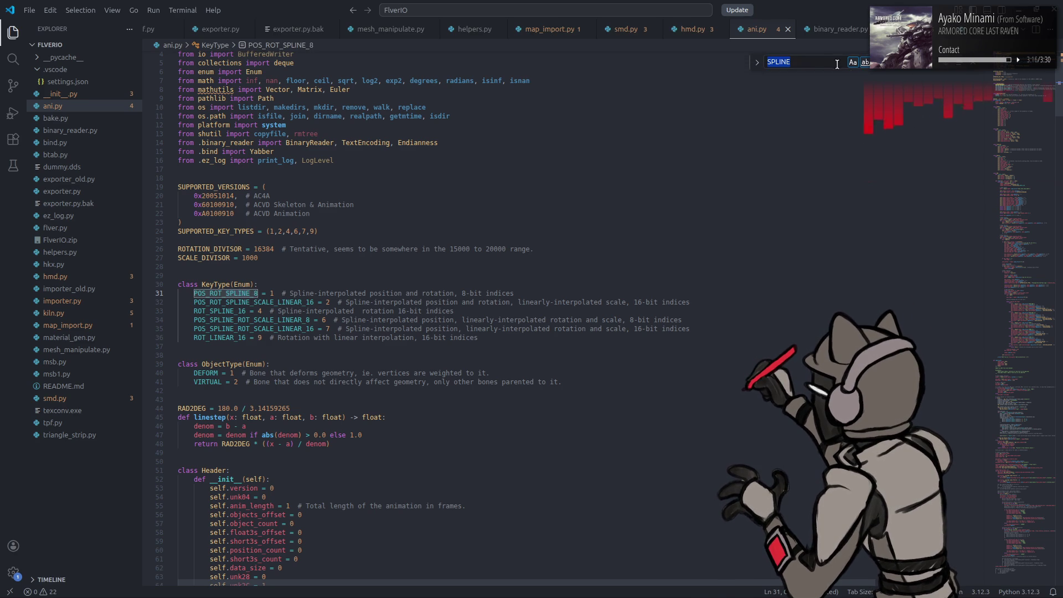
{"action": "left_click", "coordinate": [933, 69]}
{"action": "key", "text": "Return"}
{"action": "key", "text": "Return"}
{"action": "key", "text": "Return"}
Step: Open the replace field and replace the old rot_fcurve_x text with BEZIER
{"action": "left_click", "coordinate": [758, 70]}
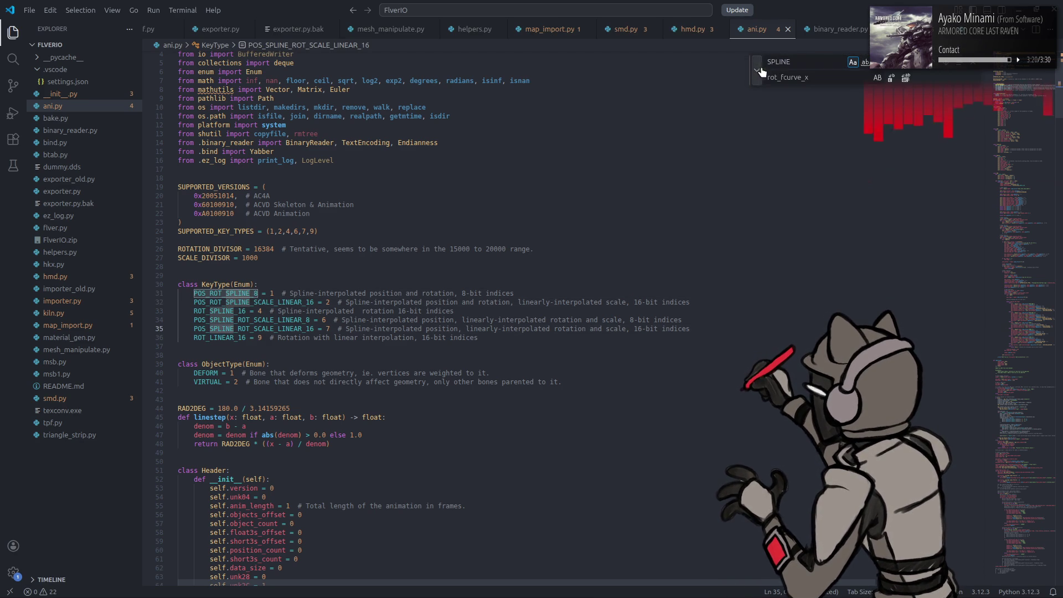
{"action": "double_click", "coordinate": [823, 81]}
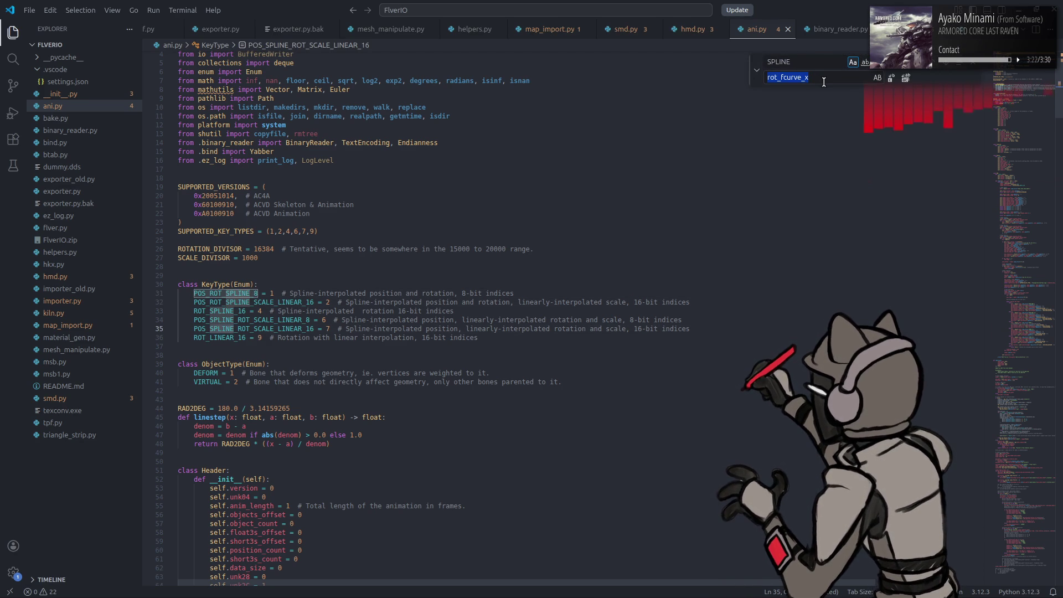
{"action": "left_click", "coordinate": [853, 62]}
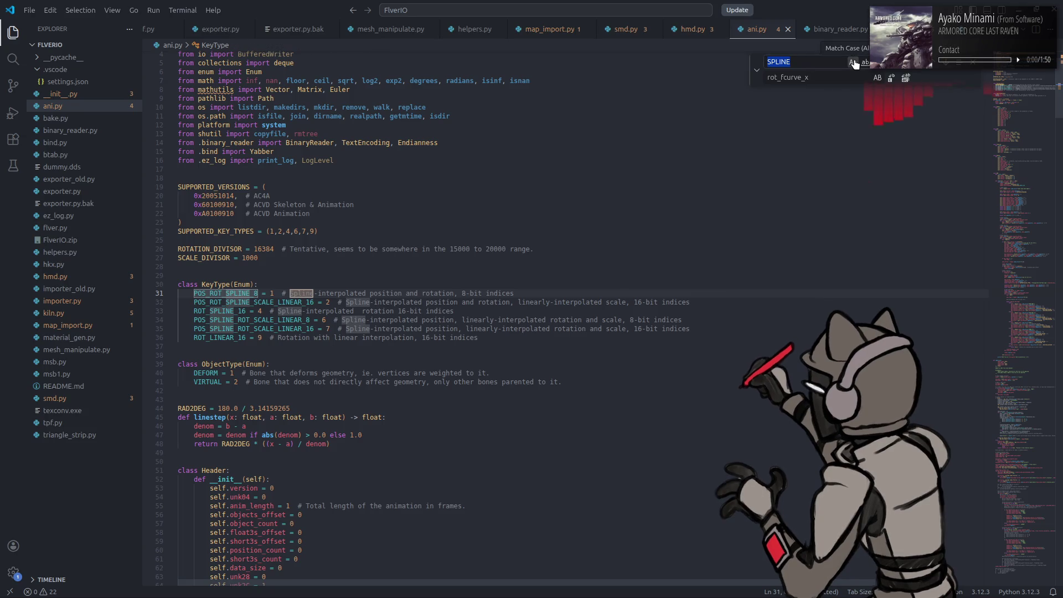
{"action": "left_click", "coordinate": [853, 62]}
{"action": "double_click", "coordinate": [823, 81]}
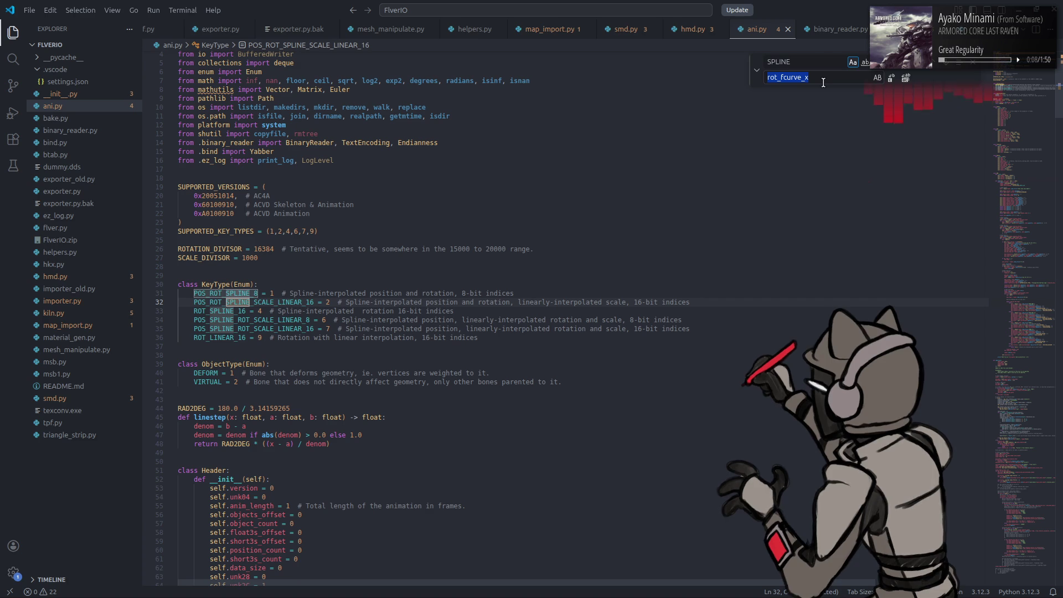
{"action": "type", "text": "BEZIER"}
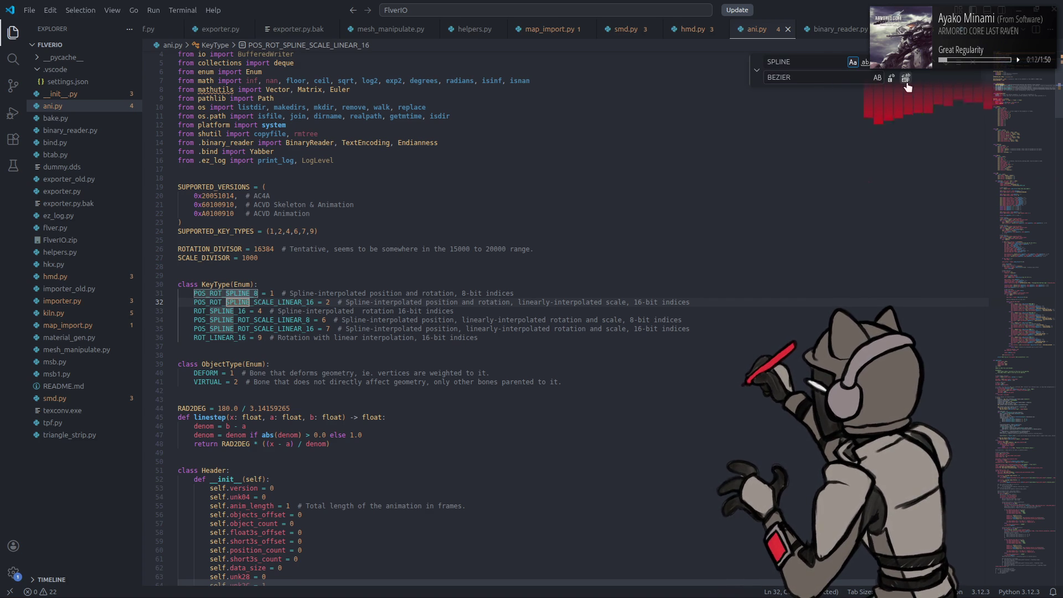
Step: Replace every SPLINE with BEZIER in ani.py's KeyType enum names
{"action": "left_click", "coordinate": [905, 82]}
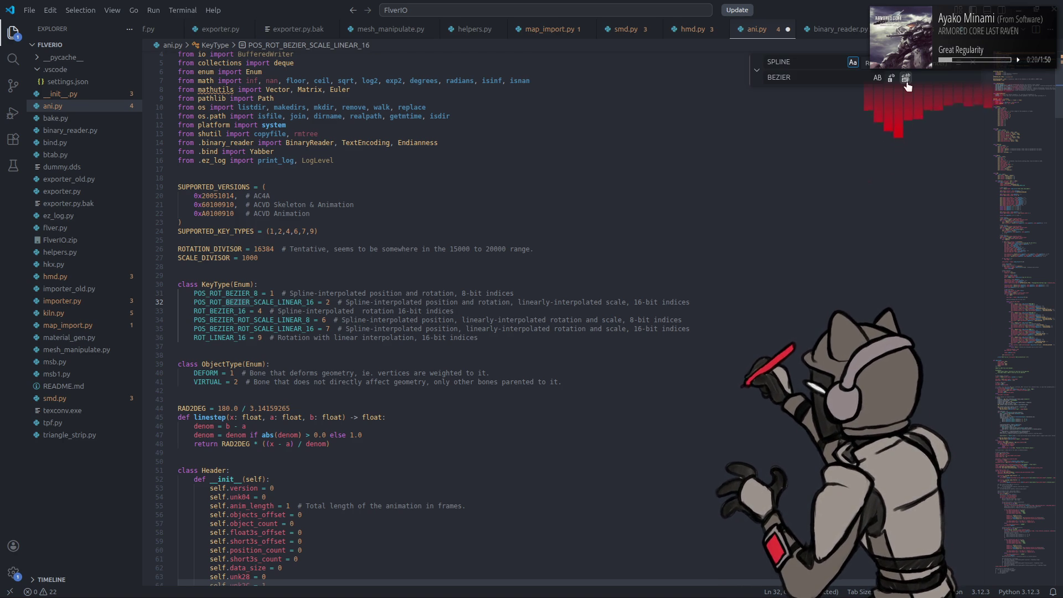
{"action": "left_click", "coordinate": [906, 80]}
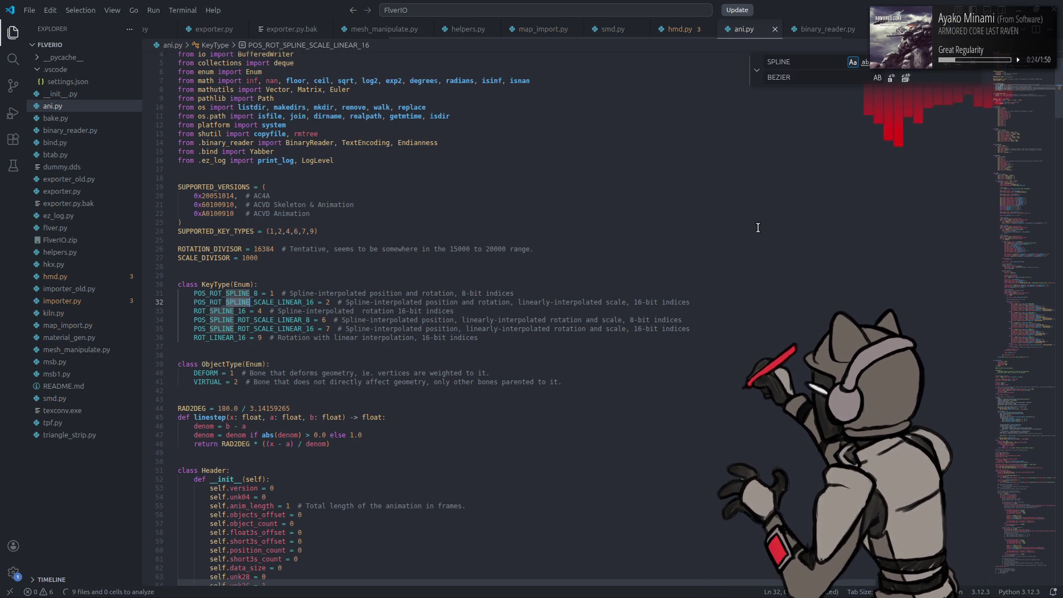
{"action": "key", "text": "ctrl+z"}
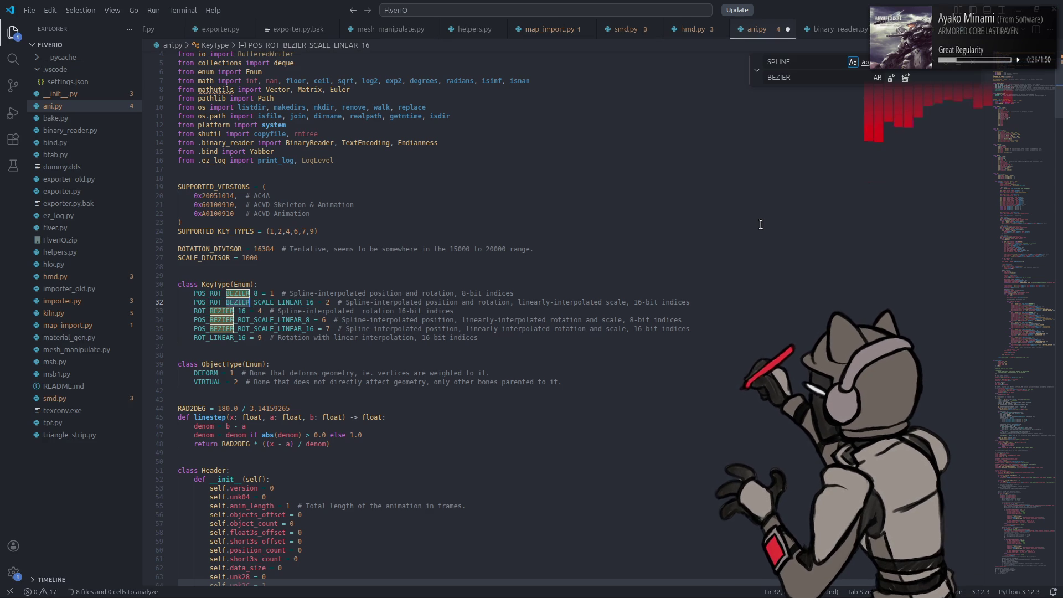
{"action": "double_click", "coordinate": [816, 82]}
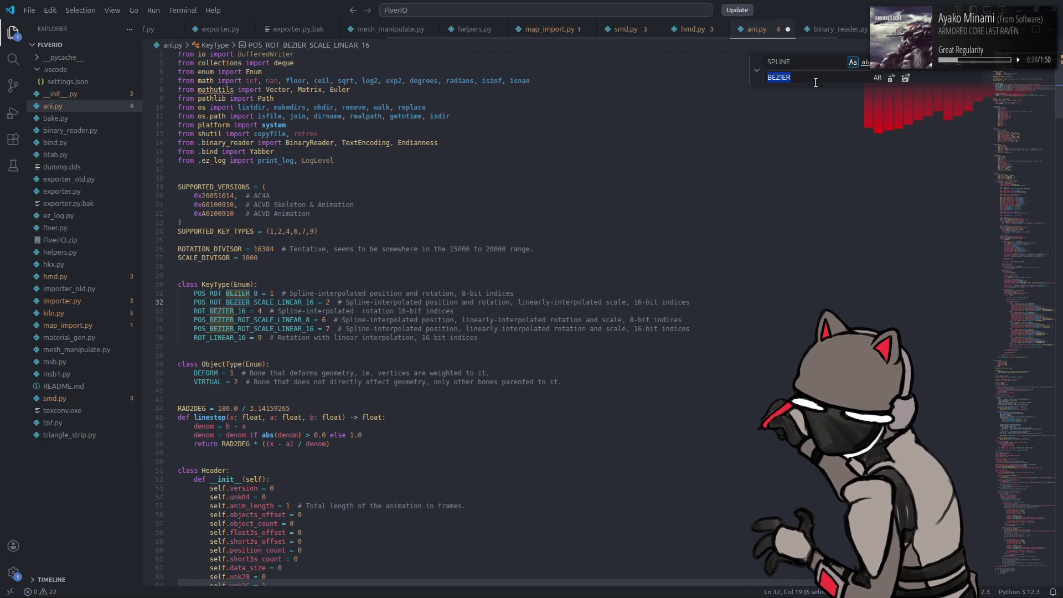
{"action": "key", "text": "Escape"}
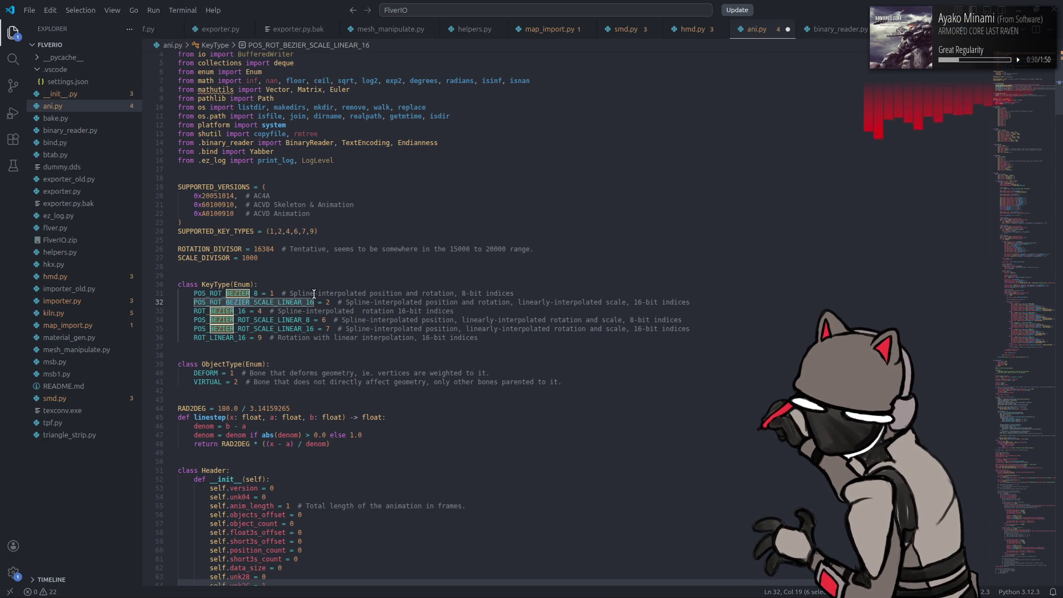
Step: Change 'Spline' to 'Bezier' in the comments on lines 31–35, save ani.py, and return to Firefox
{"action": "double_click", "coordinate": [303, 292]}
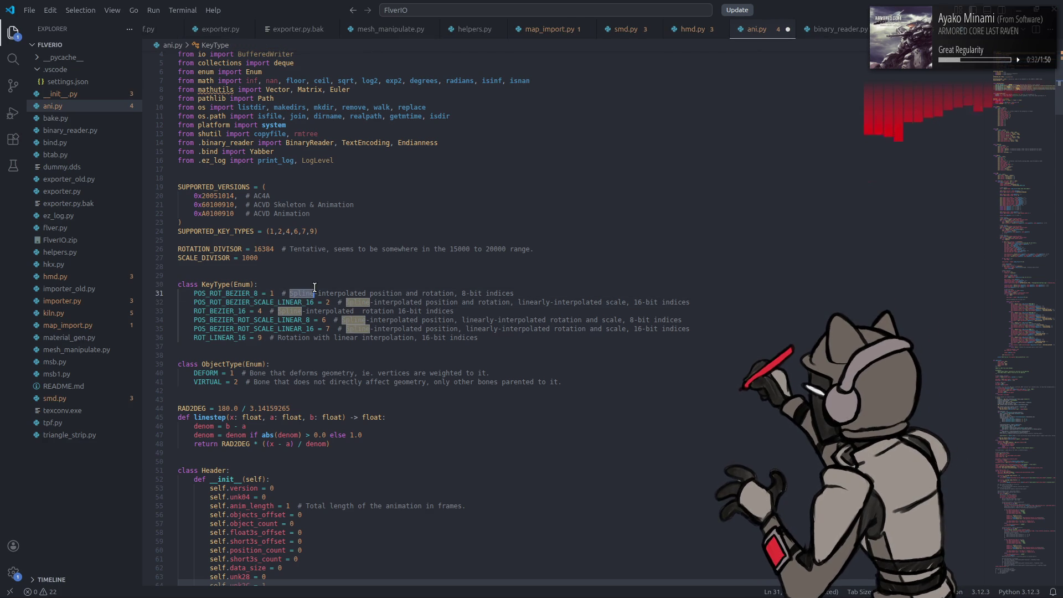
{"action": "type", "text": "Bezier"}
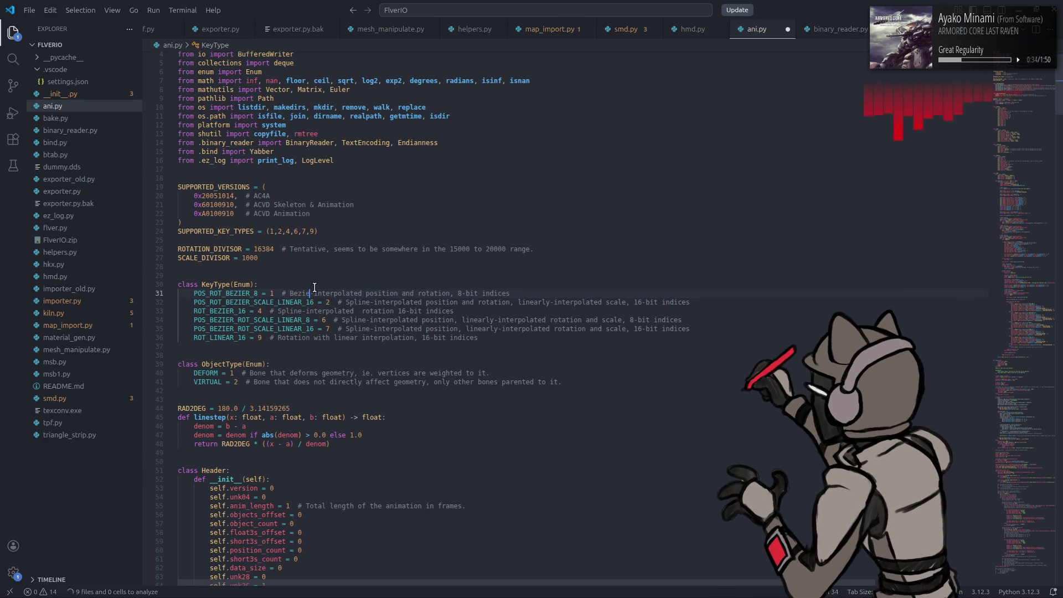
{"action": "double_click", "coordinate": [302, 293]}
{"action": "key", "text": "ctrl+c"}
{"action": "double_click", "coordinate": [351, 302]}
{"action": "key", "text": "ctrl+v"}
{"action": "double_click", "coordinate": [289, 311]}
{"action": "key", "text": "ctrl+v"}
{"action": "double_click", "coordinate": [349, 320]}
{"action": "key", "text": "ctrl+v"}
{"action": "double_click", "coordinate": [357, 328]}
{"action": "key", "text": "ctrl+v"}
{"action": "left_click", "coordinate": [479, 280]}
{"action": "key", "text": "ctrl+s"}
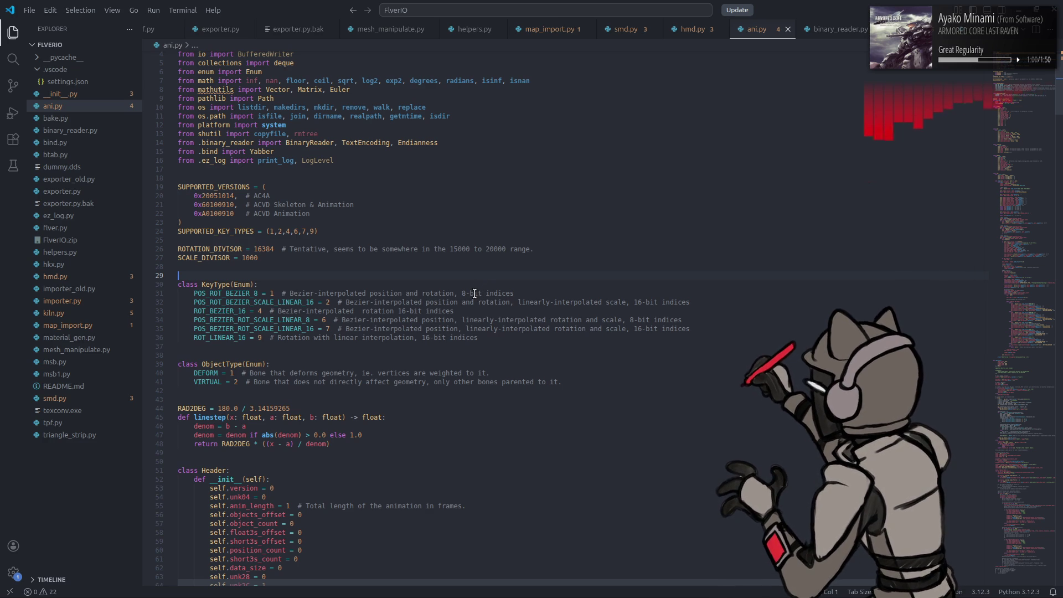
{"action": "key", "text": "alt+Tab"}
{"action": "key", "text": "Tab"}
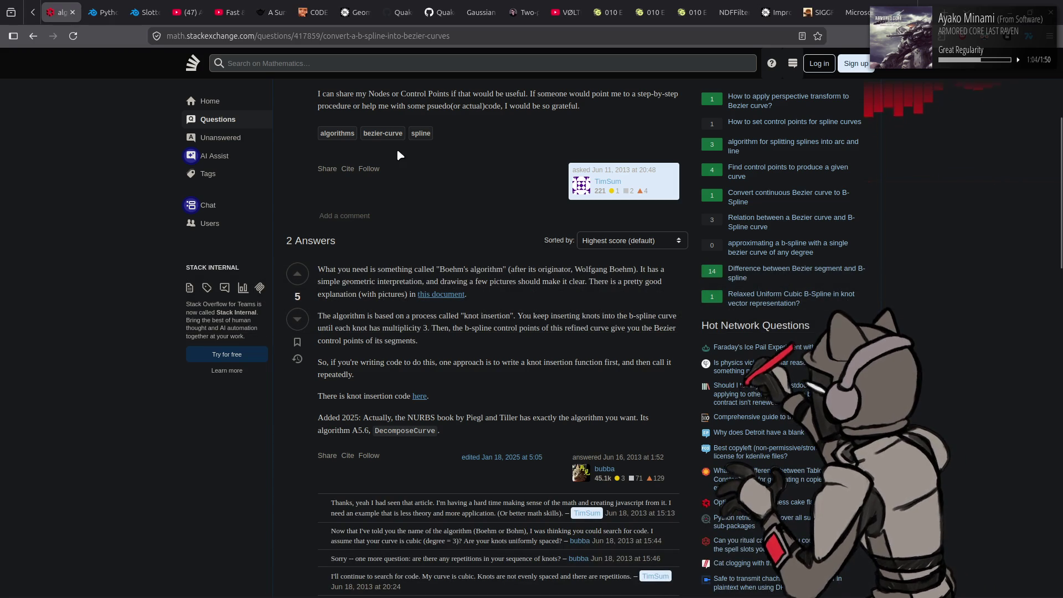
Step: Search Google for 'bezier vs spline'
{"action": "scroll", "coordinate": [404, 7], "scroll_direction": "up", "scroll_amount": 3}
{"action": "key", "text": "ctrl+l"}
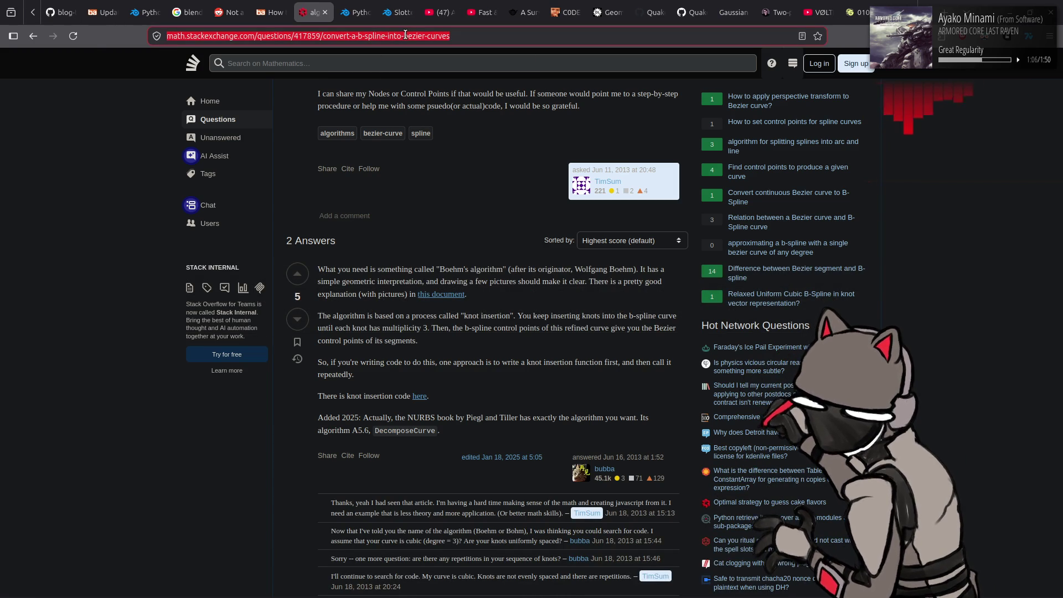
{"action": "type", "text": "bezier"}
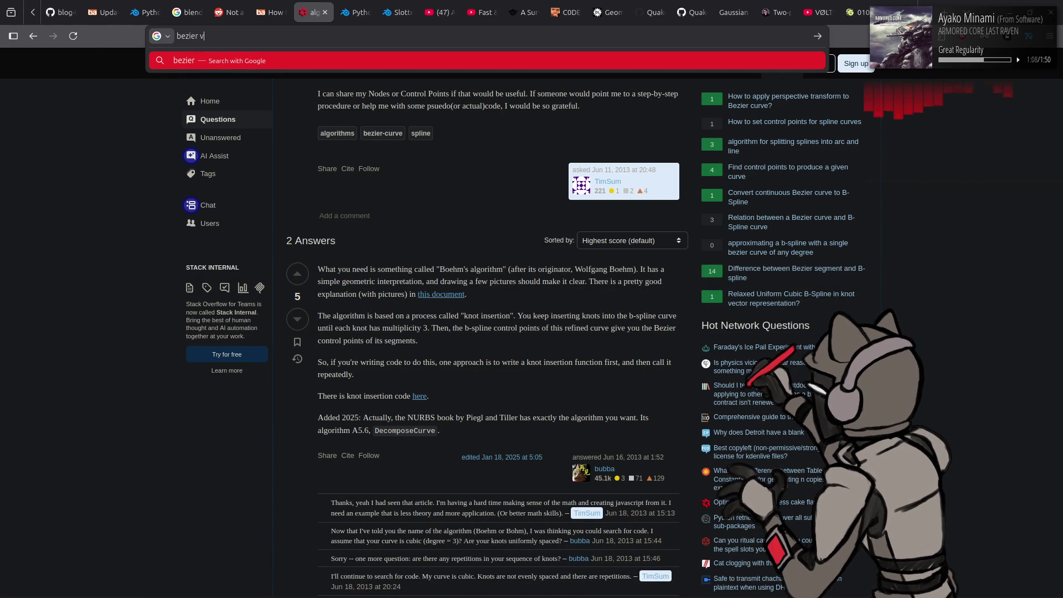
{"action": "type", "text": "vs spline"}
{"action": "key", "text": "Return"}
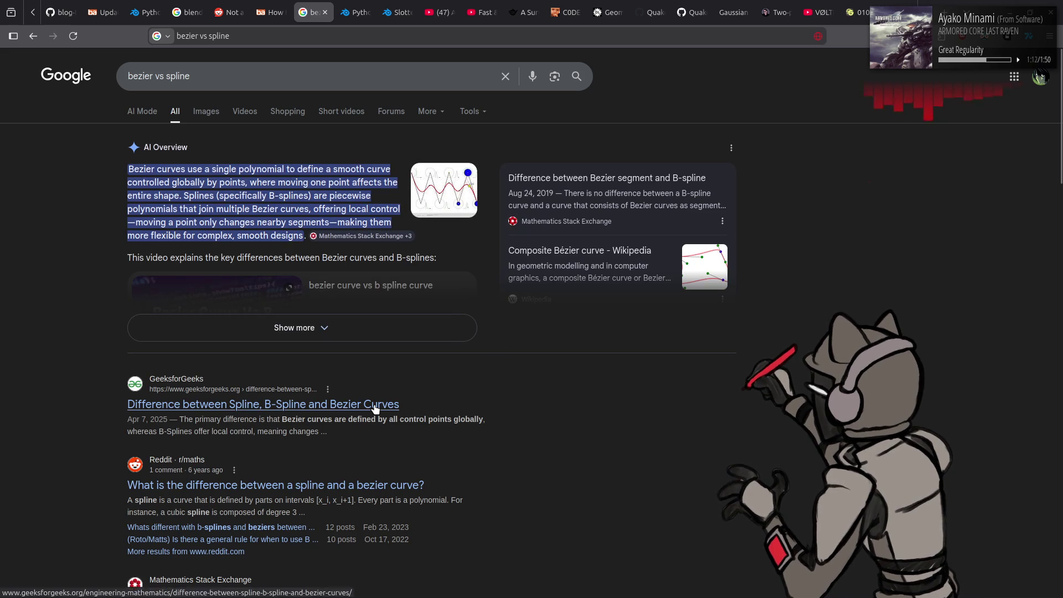
Step: Open the GeeksforGeeks comparison article and highlight its Bezier control points description
{"action": "left_click", "coordinate": [375, 408]}
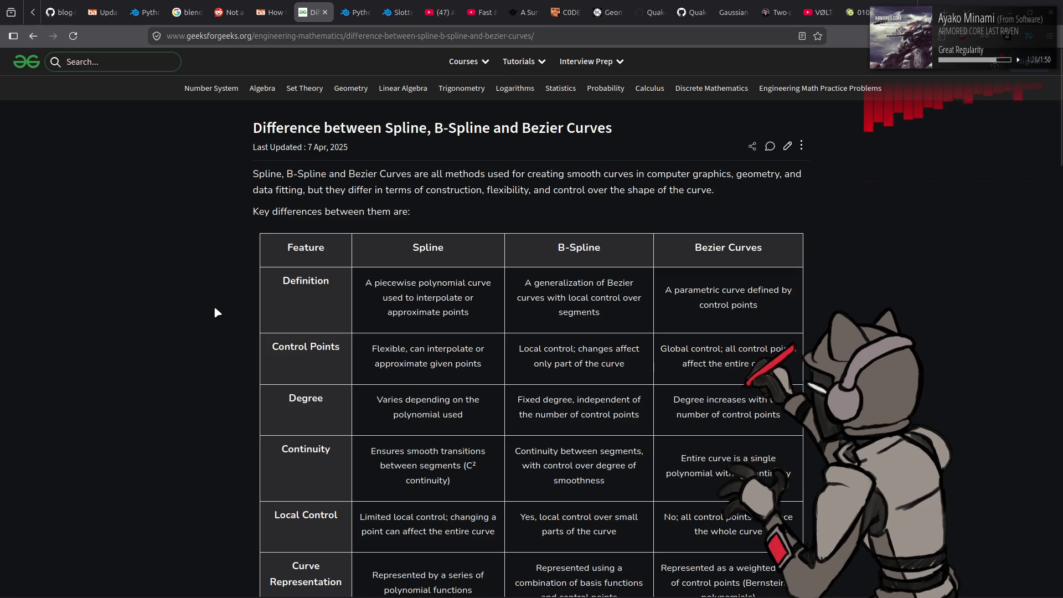
{"action": "left_click_drag", "start_coordinate": [666, 350], "coordinate": [778, 361]}
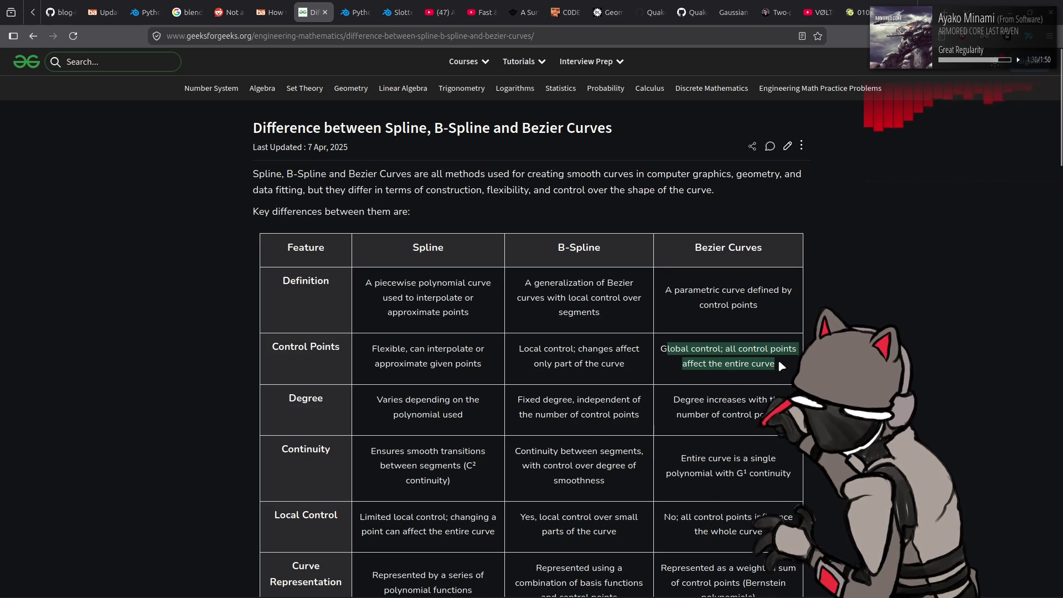
{"action": "left_click", "coordinate": [778, 361]}
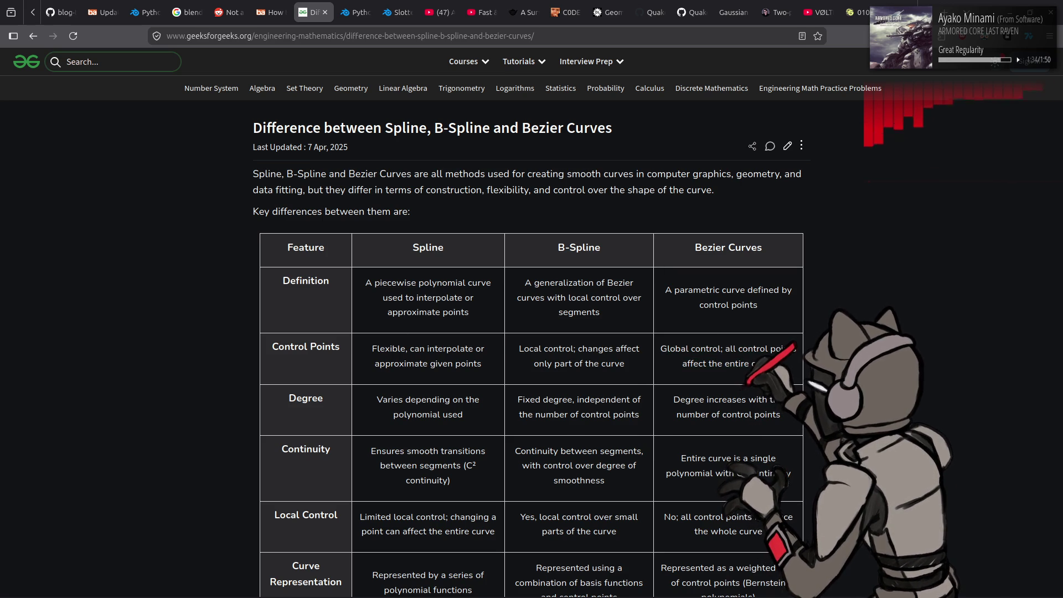
{"action": "scroll", "coordinate": [778, 361], "scroll_direction": "down", "scroll_amount": 5}
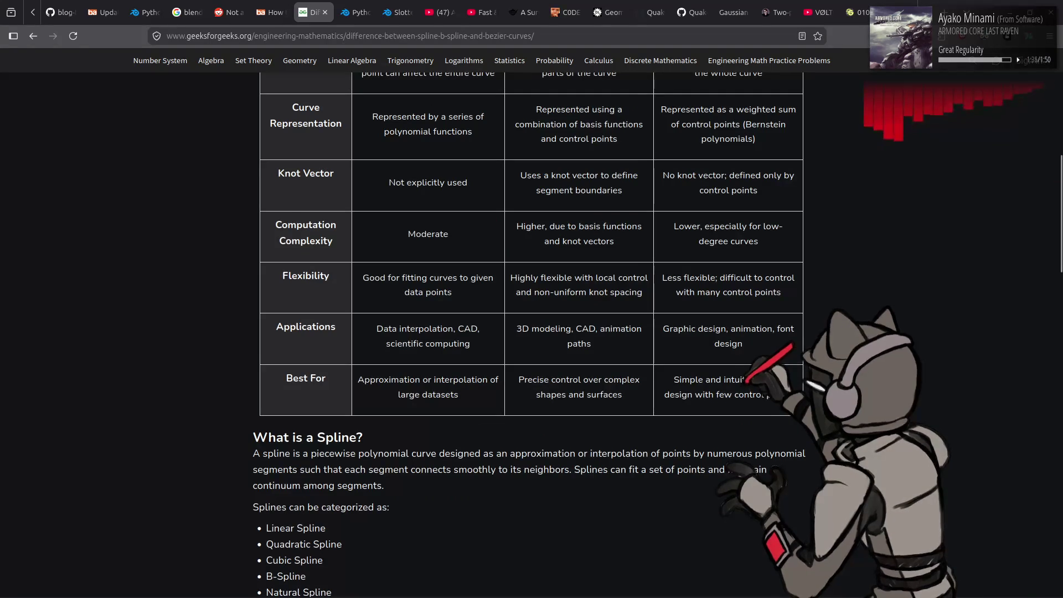
{"action": "scroll", "coordinate": [778, 361], "scroll_direction": "up", "scroll_amount": 3}
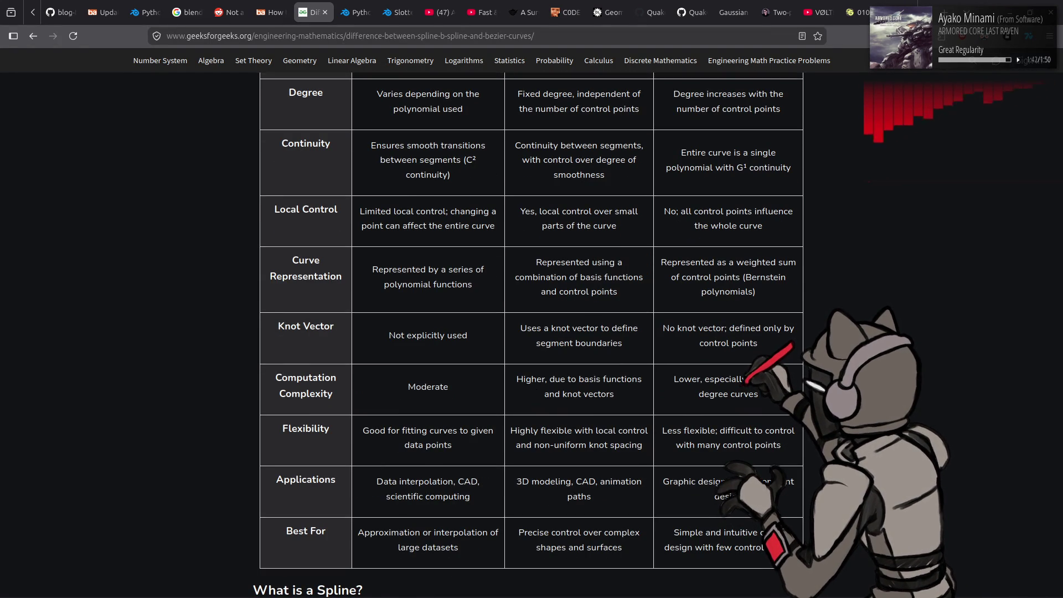
{"action": "scroll", "coordinate": [778, 361], "scroll_direction": "up", "scroll_amount": 6}
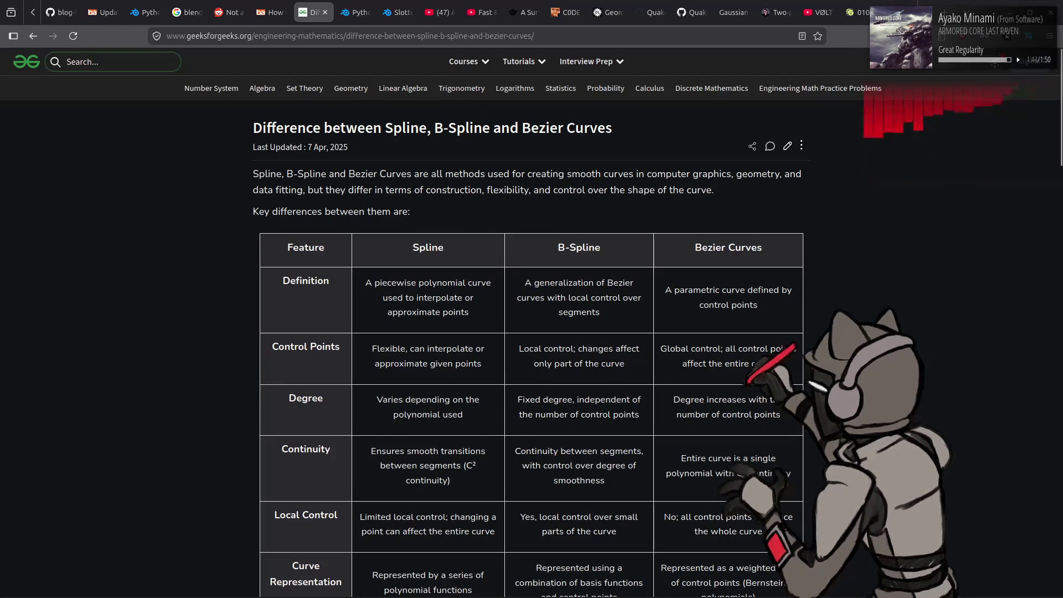
{"action": "scroll", "coordinate": [531, 332], "scroll_direction": "down", "scroll_amount": 4}
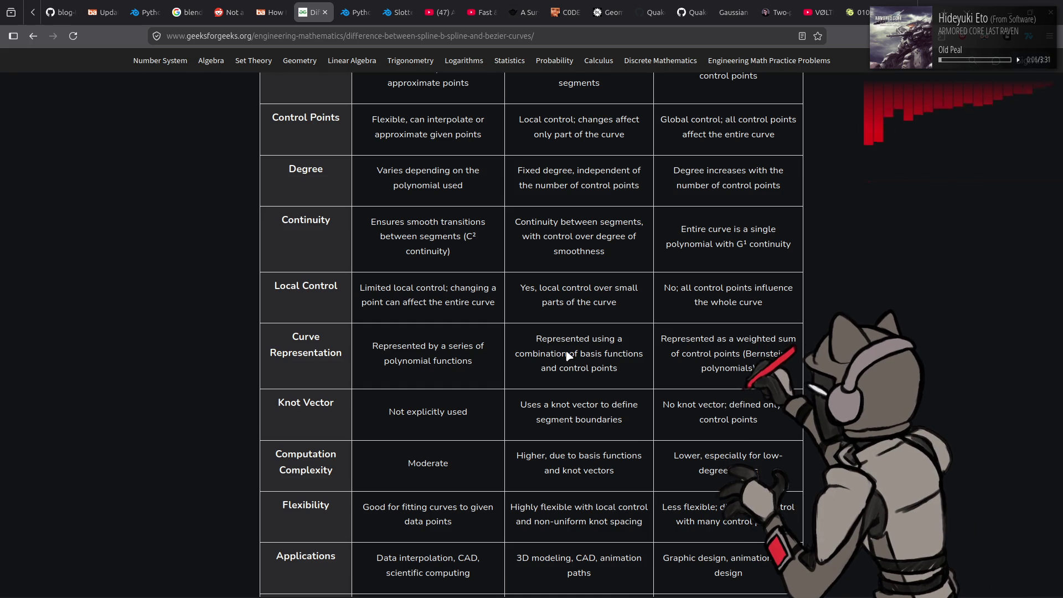
Step: Highlight the B-Spline local control and definition passages, then go back to VS Code
{"action": "left_click_drag", "start_coordinate": [521, 289], "coordinate": [628, 311]}
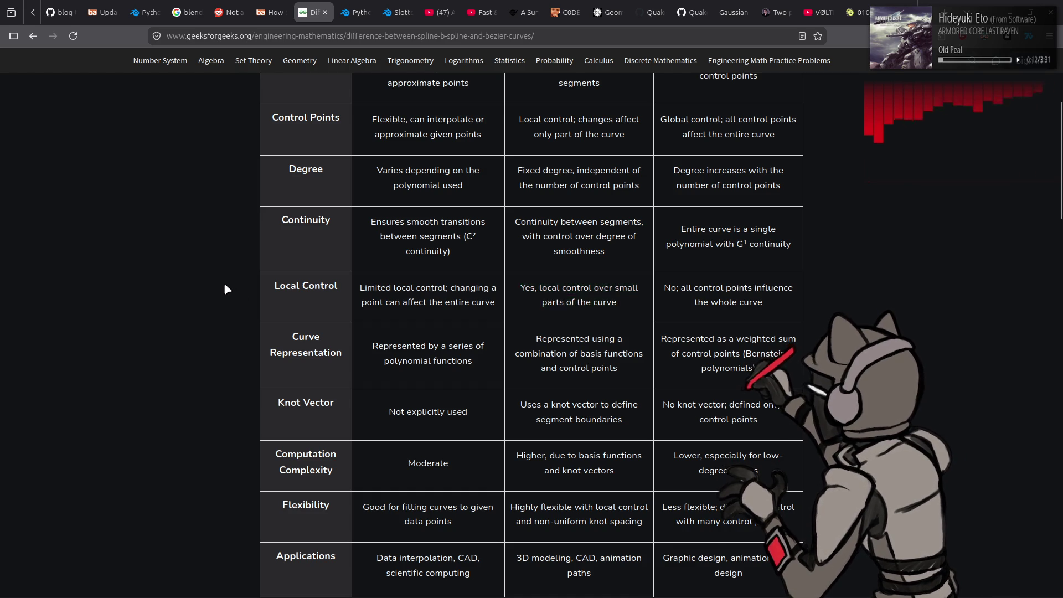
{"action": "left_click", "coordinate": [224, 286]}
{"action": "scroll", "coordinate": [225, 286], "scroll_direction": "up", "scroll_amount": 4}
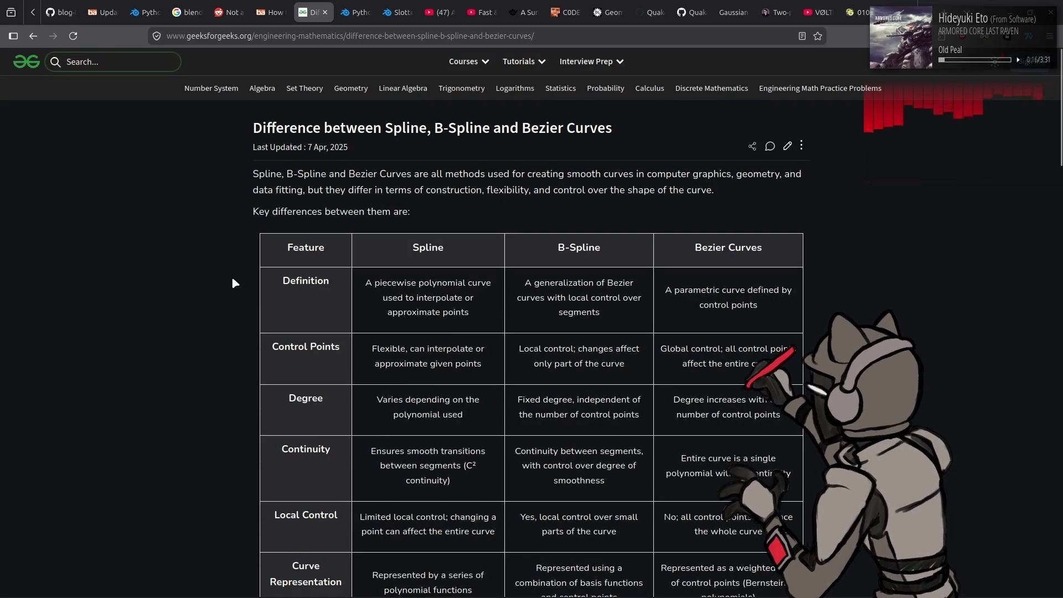
{"action": "left_click_drag", "start_coordinate": [523, 281], "coordinate": [612, 316]}
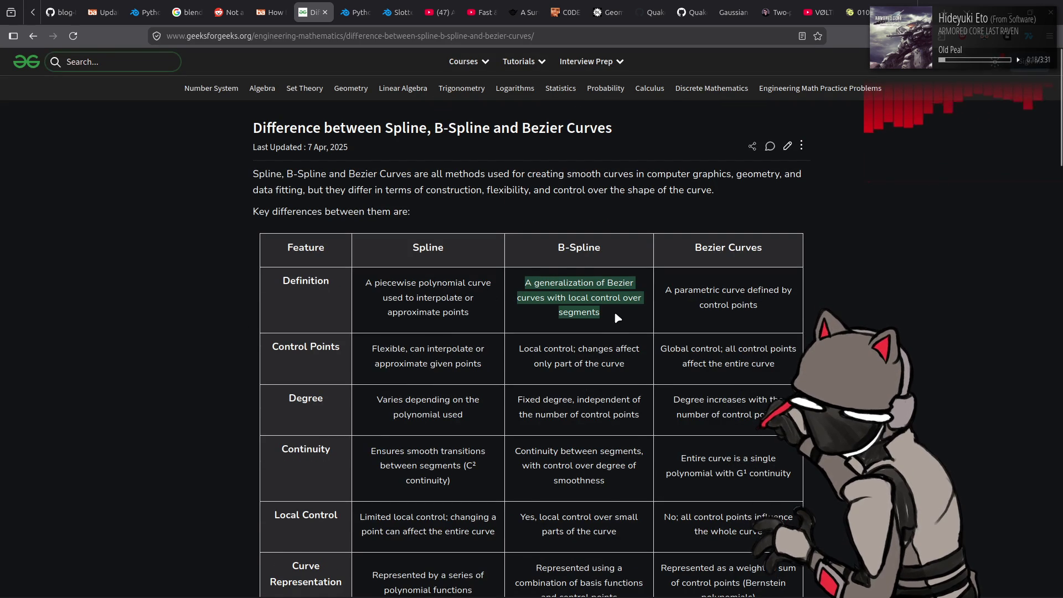
{"action": "left_click", "coordinate": [613, 311]}
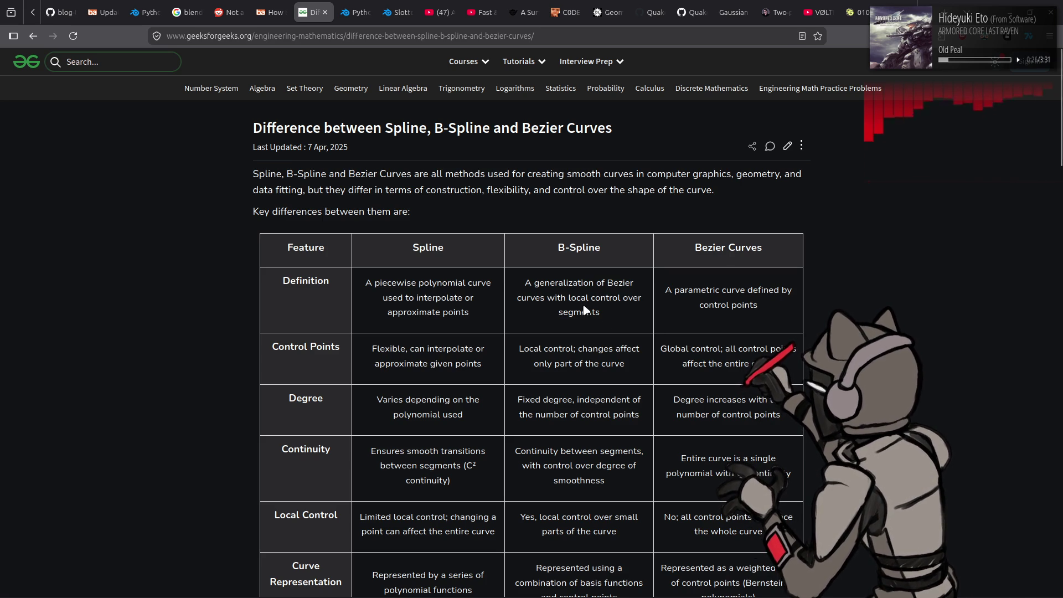
{"action": "key", "text": "alt+Tab"}
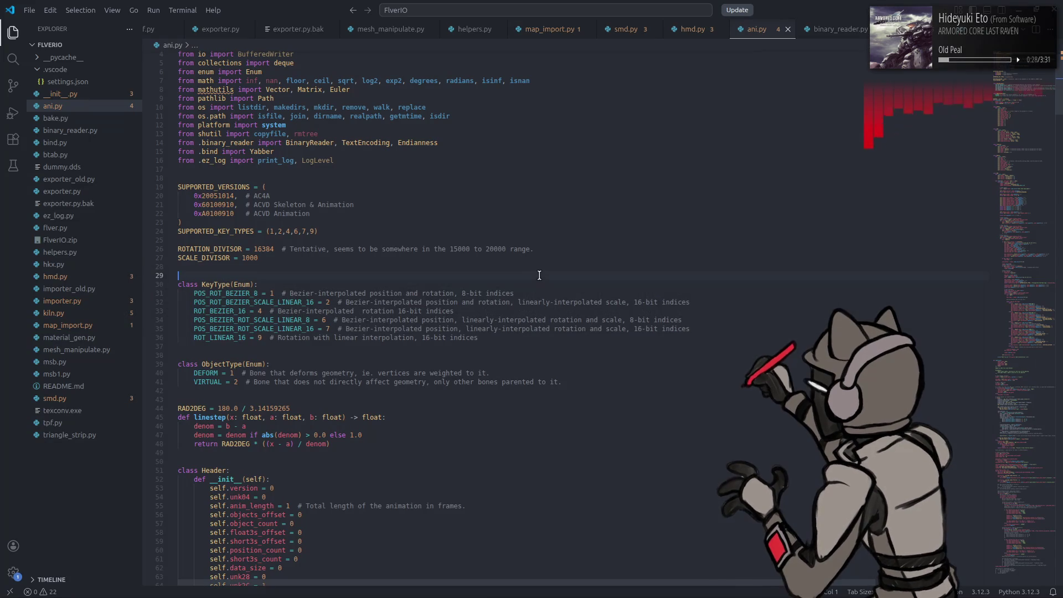
Step: Undo the edits so the KeyType names and comments read SPLINE again
{"action": "key", "text": "ctrl+z"}
{"action": "key", "text": "ctrl+z"}
{"action": "key", "text": "ctrl+z"}
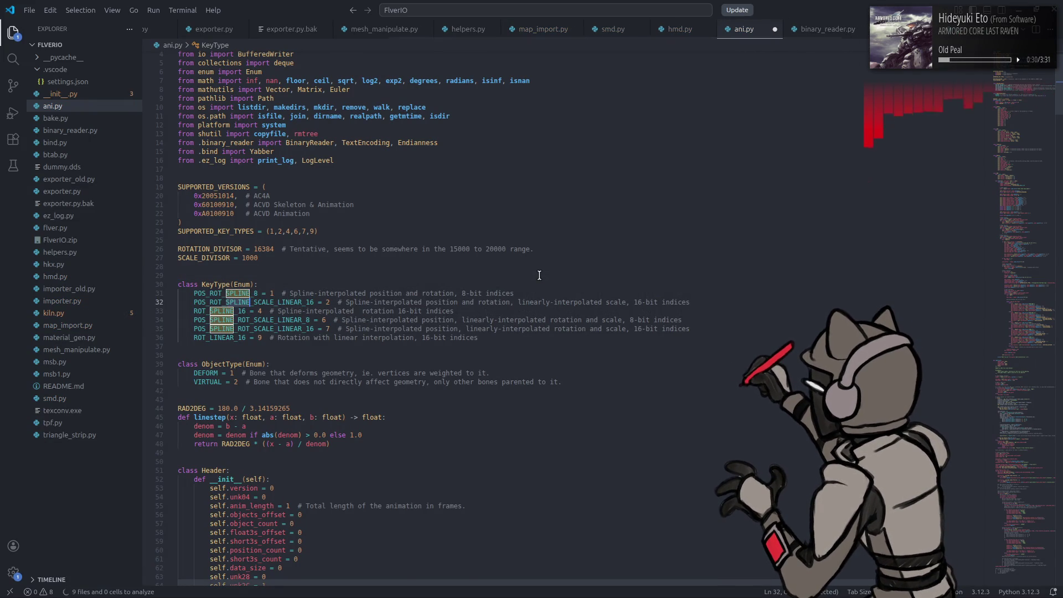
{"action": "key", "text": "ctrl+z"}
{"action": "key", "text": "ctrl+z"}
{"action": "key", "text": "ctrl+z"}
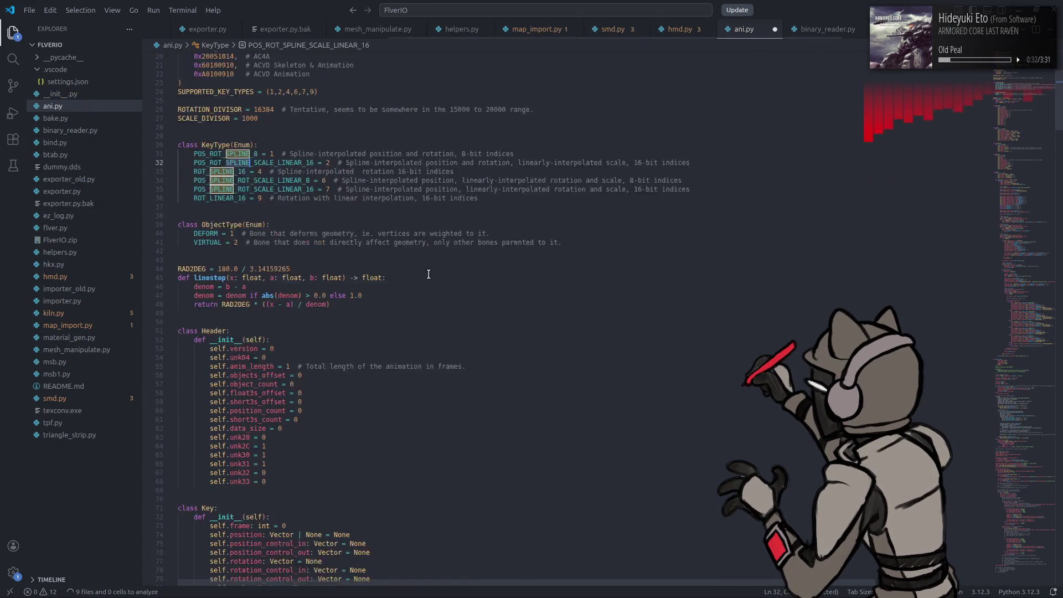
{"action": "key", "text": "ctrl+z"}
{"action": "key", "text": "ctrl+z"}
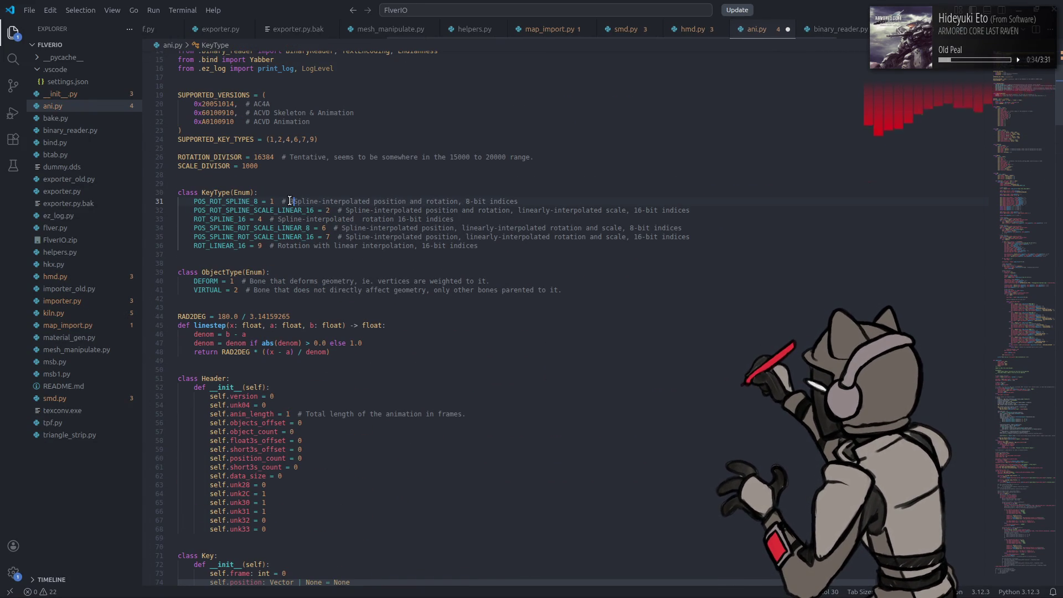
{"action": "type", "text": "8-"}
{"action": "key", "text": "ctrl+z"}
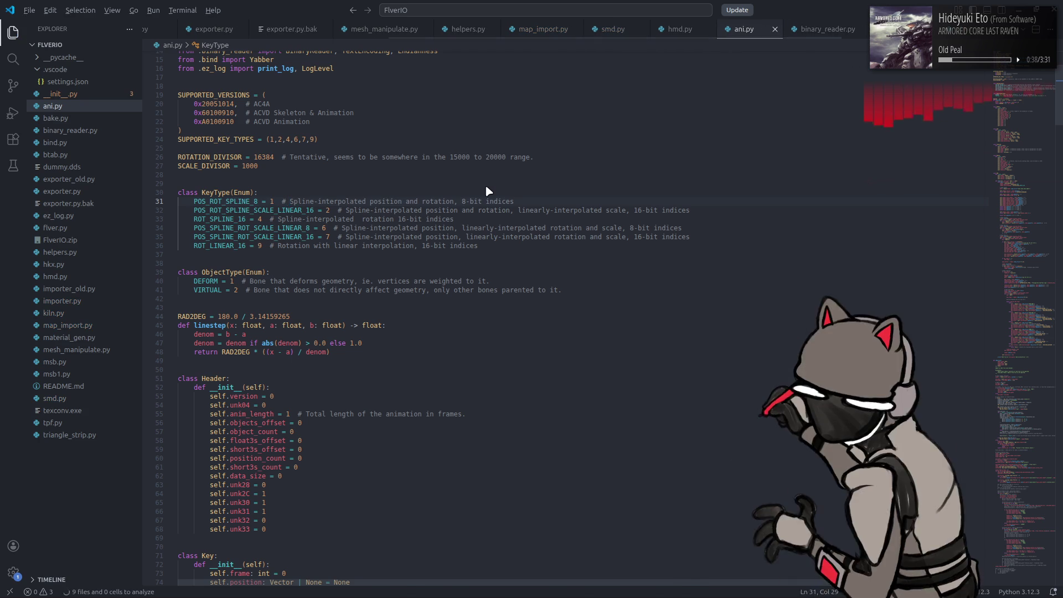
Step: Glance at the Blender Artists fcurves thread in the browser, then return to the editor
{"action": "key", "text": "alt+Tab"}
{"action": "left_click", "coordinate": [271, 10]}
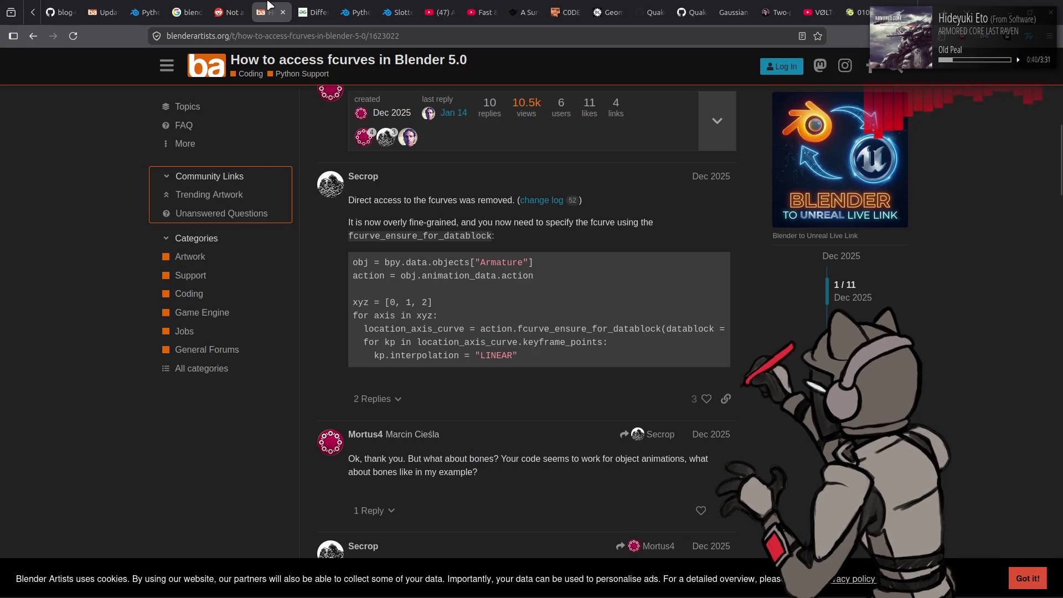
{"action": "scroll", "coordinate": [304, 11], "scroll_direction": "up", "scroll_amount": 3}
{"action": "key", "text": "alt+Tab"}
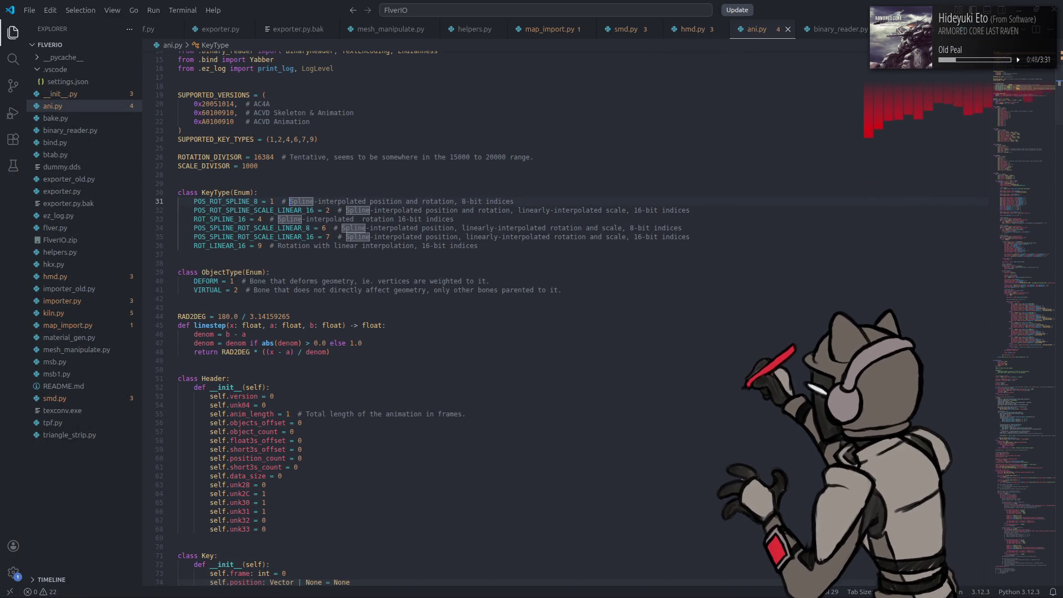
{"action": "key", "text": "alt+Tab"}
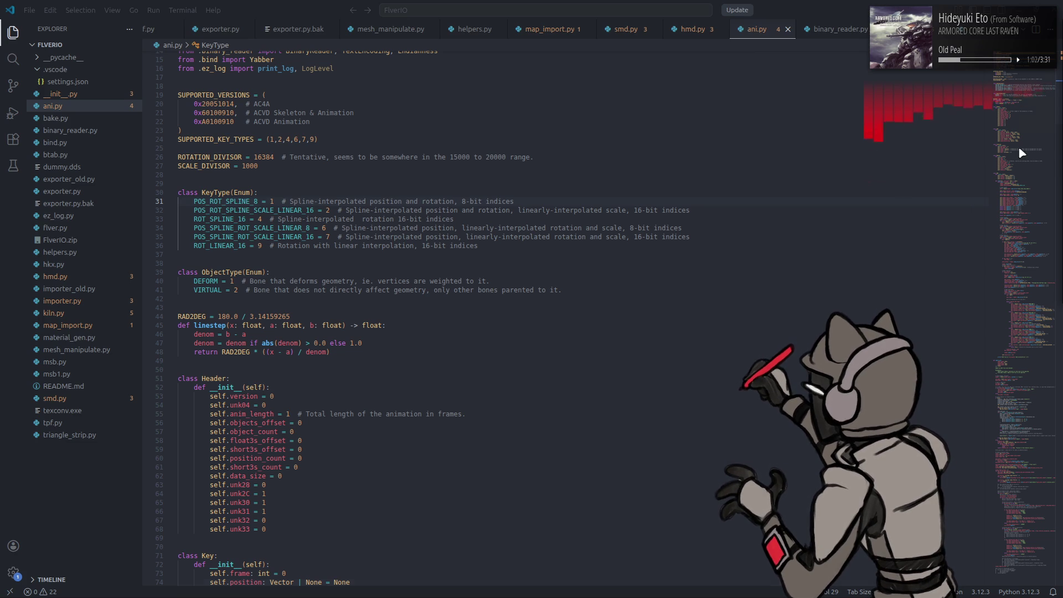
Step: Jump back to the Bezier handle code near line 450 and search the launcher for Blender
{"action": "left_click", "coordinate": [641, 171]}
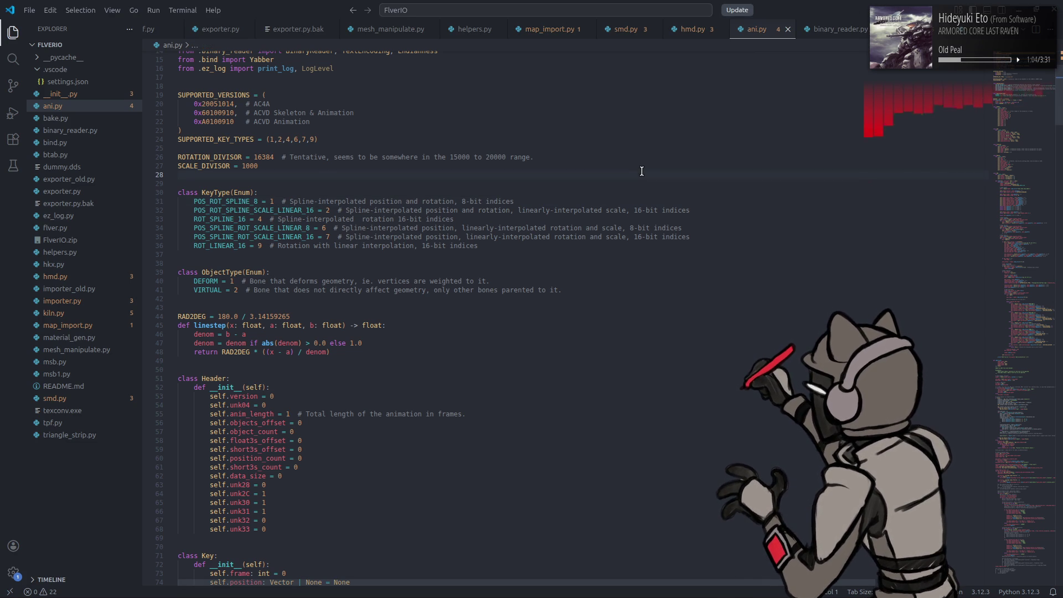
{"action": "key", "text": "alt+Left"}
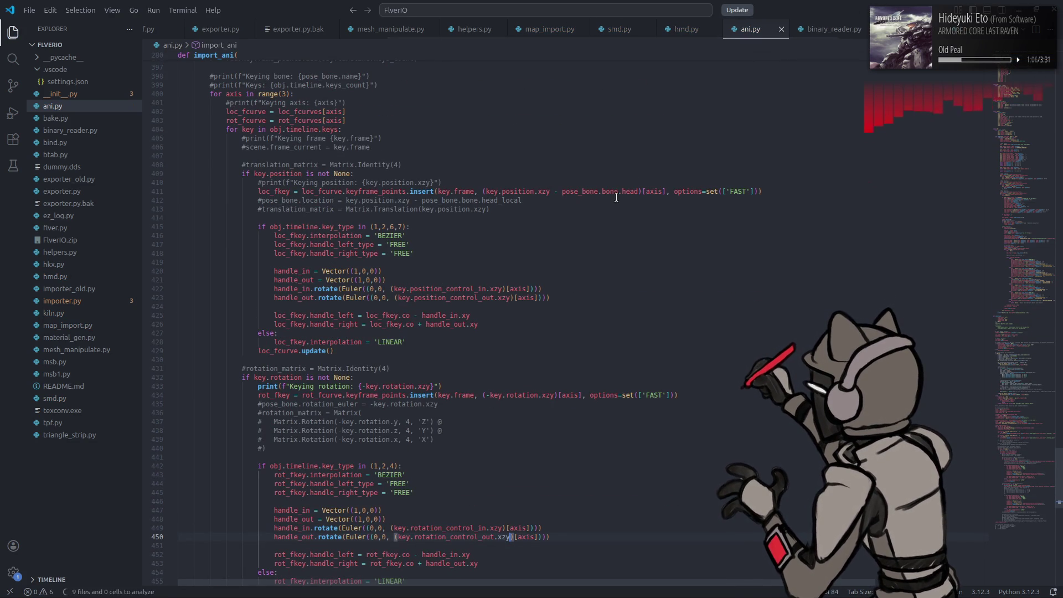
{"action": "scroll", "coordinate": [603, 238], "scroll_direction": "down", "scroll_amount": 2}
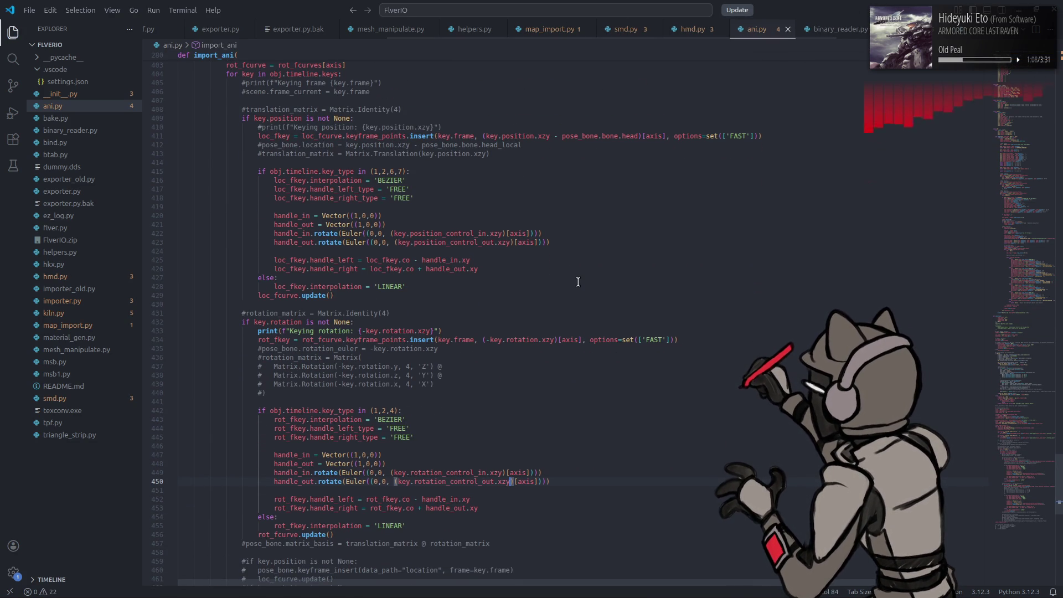
{"action": "key", "text": "super"}
{"action": "type", "text": "bl"}
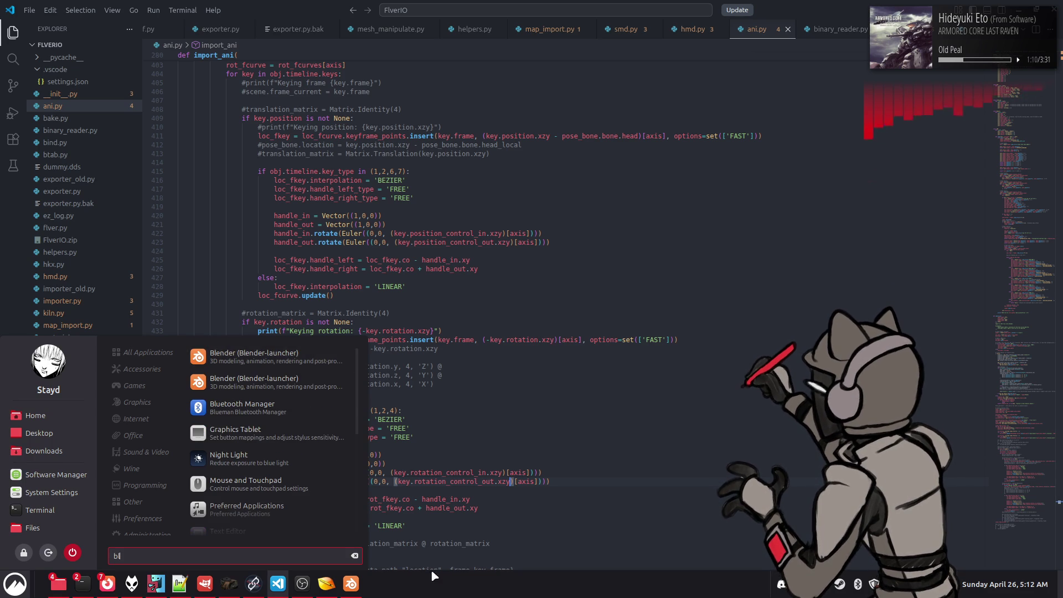
{"action": "key", "text": "Escape"}
{"action": "left_click", "coordinate": [350, 583]}
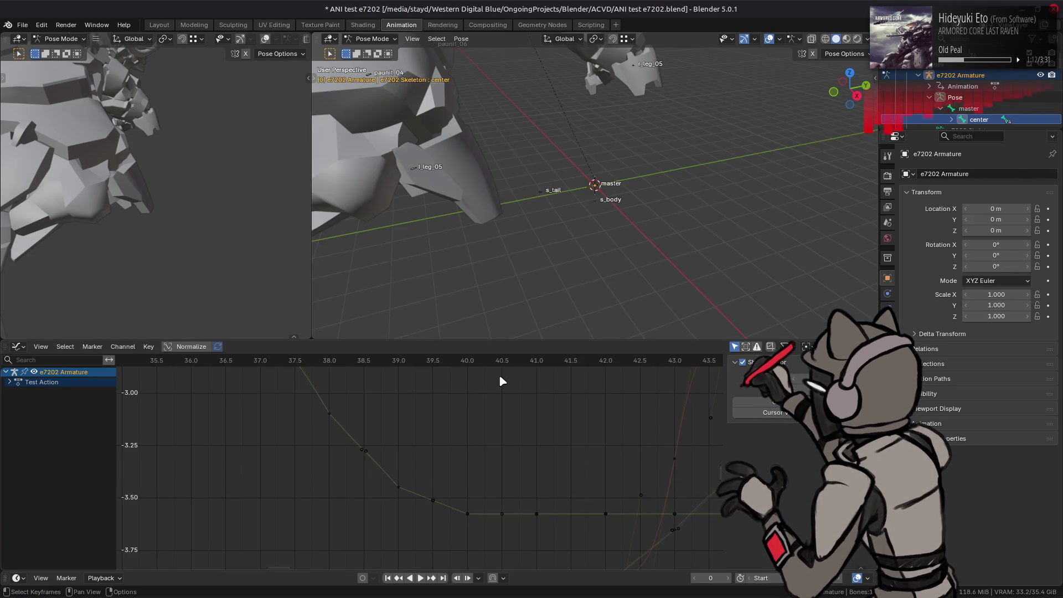
{"action": "key", "text": "a"}
{"action": "mouse_move", "coordinate": [566, 453]}
{"action": "middle_mouse_down"}
{"action": "mouse_move", "coordinate": [554, 446]}
{"action": "mouse_move", "coordinate": [528, 477]}
{"action": "mouse_move", "coordinate": [528, 557]}
{"action": "mouse_move", "coordinate": [542, 437]}
{"action": "mouse_move", "coordinate": [525, 526]}
{"action": "middle_mouse_up"}
{"action": "left_click_drag", "start_coordinate": [451, 467], "coordinate": [497, 530]}
{"action": "key", "text": "s"}
{"action": "key", "text": "2"}
{"action": "key", "text": "Return"}
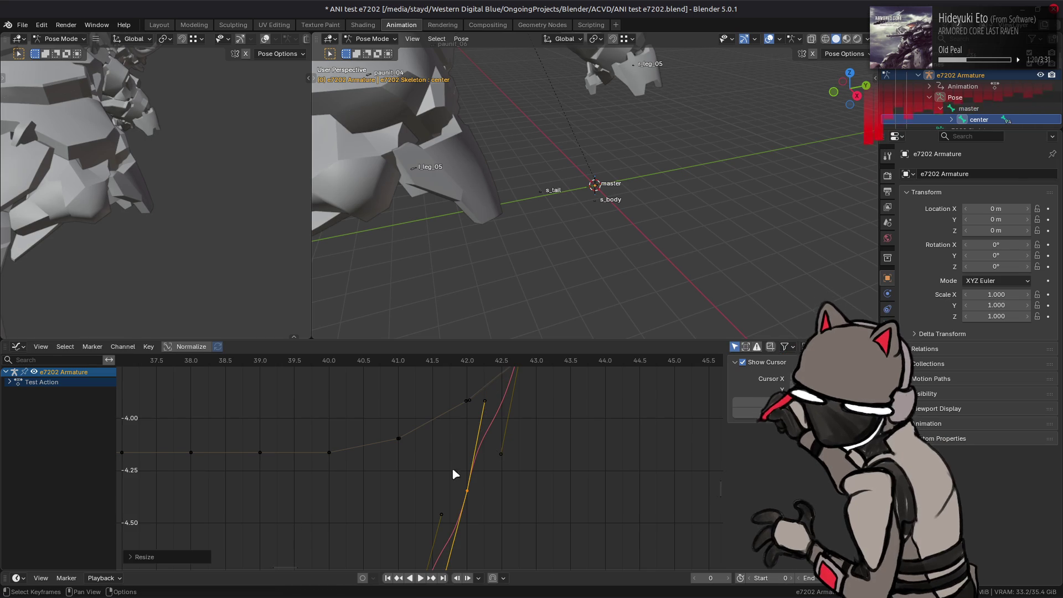
{"action": "left_click", "coordinate": [202, 554]}
{"action": "left_click", "coordinate": [158, 461]}
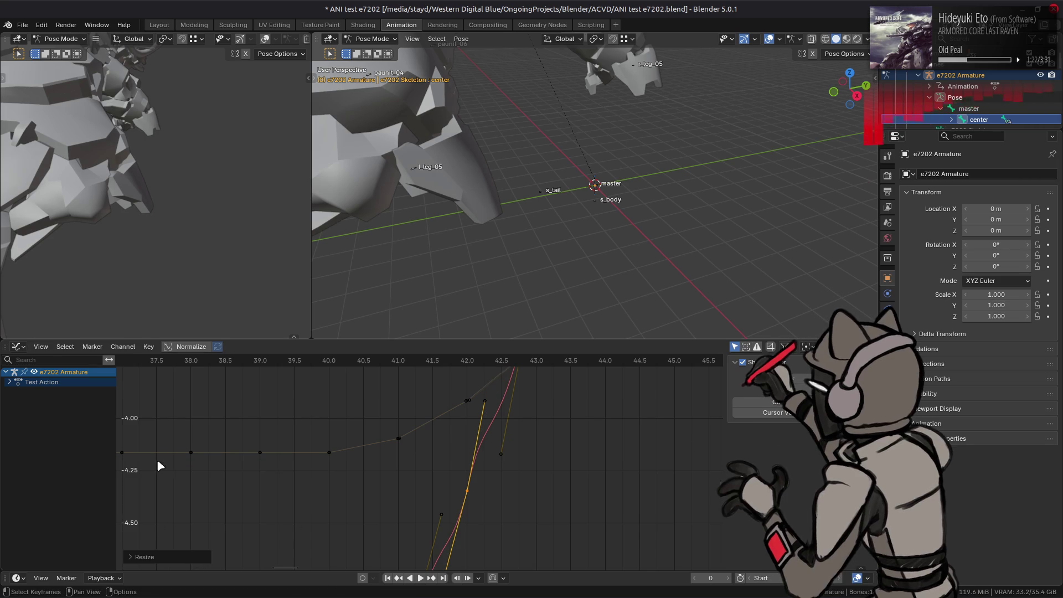
{"action": "scroll", "coordinate": [540, 457], "scroll_direction": "up", "scroll_amount": 5, "text": "shift"}
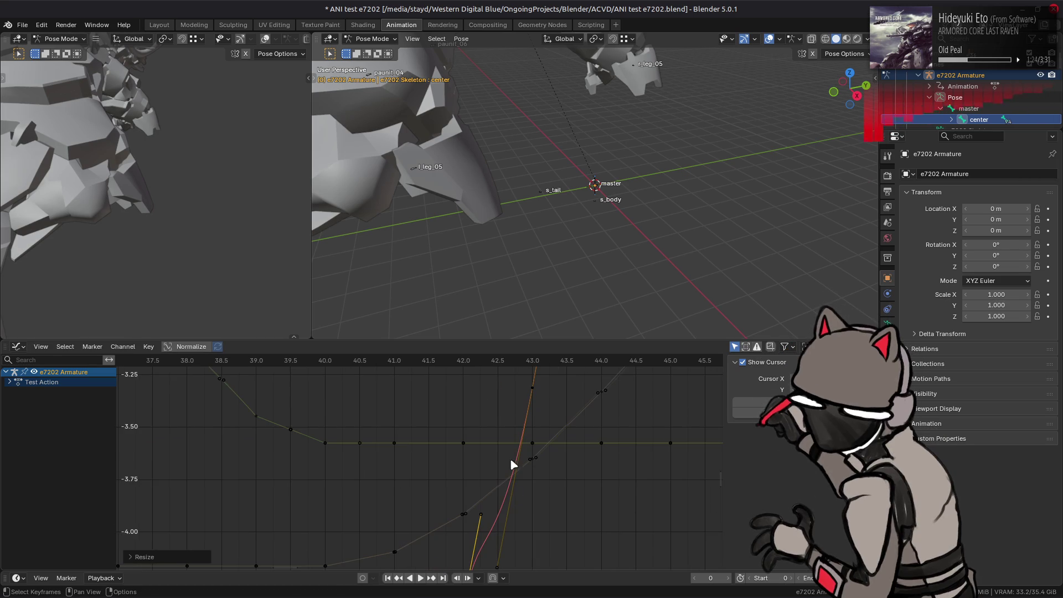
{"action": "left_click", "coordinate": [525, 383]}
{"action": "left_click_drag", "start_coordinate": [524, 383], "coordinate": [547, 400]}
{"action": "type", "text": "s1/2"}
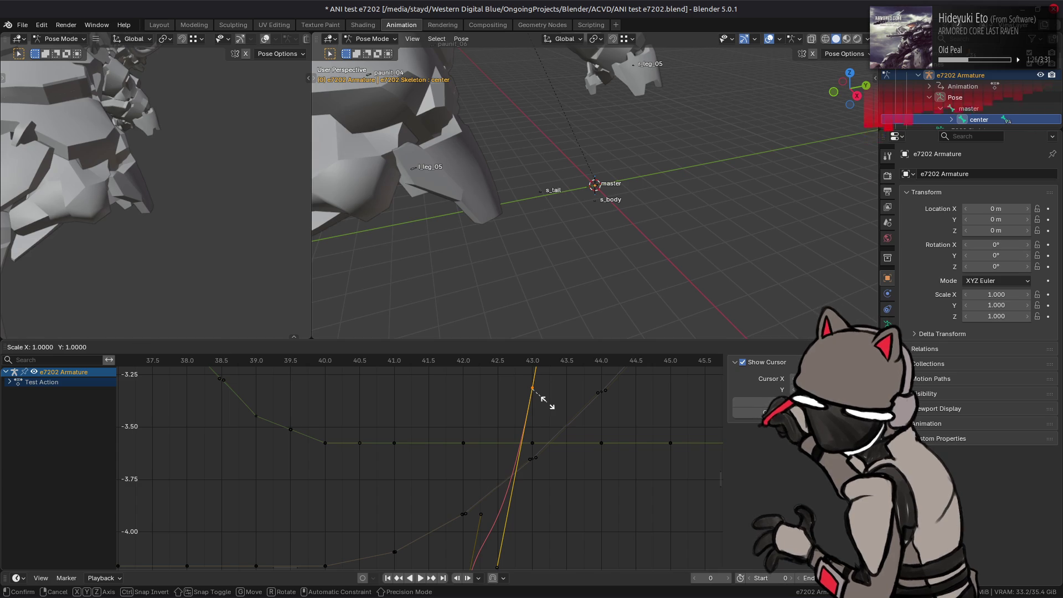
{"action": "key", "text": "Return"}
{"action": "scroll", "coordinate": [547, 401], "scroll_direction": "down", "scroll_amount": 2}
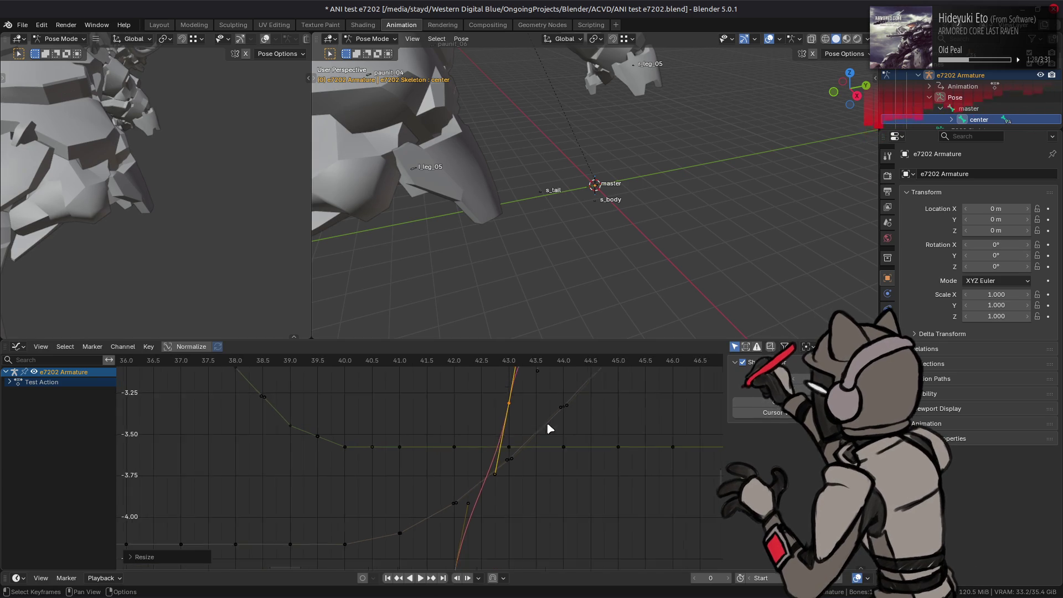
{"action": "middle_click_drag", "start_coordinate": [551, 444], "coordinate": [559, 424]}
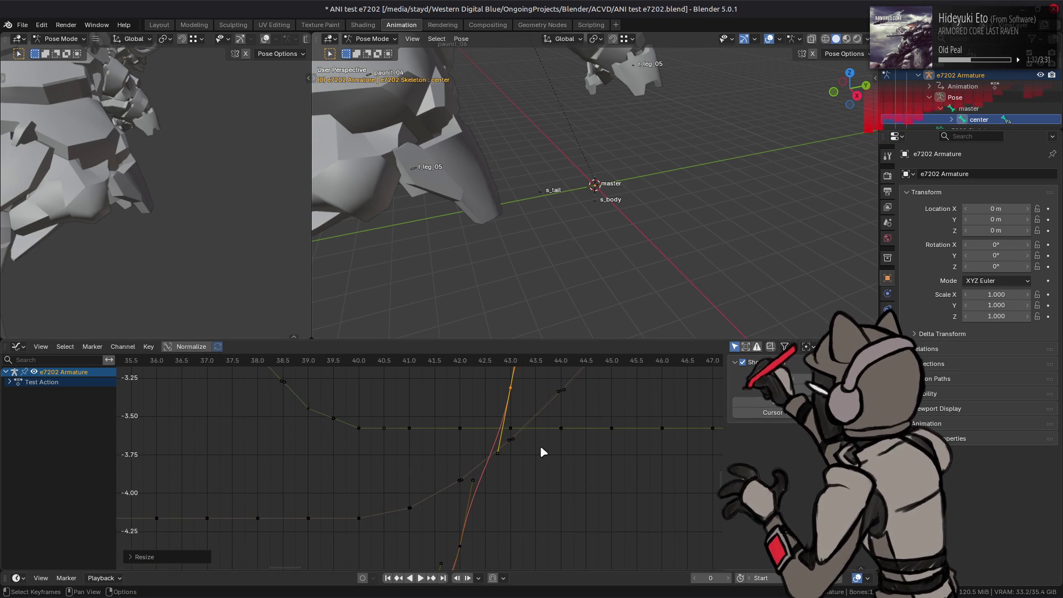
{"action": "key", "text": "ctrl+z"}
{"action": "key", "text": "ctrl+z"}
{"action": "key", "text": "ctrl+z"}
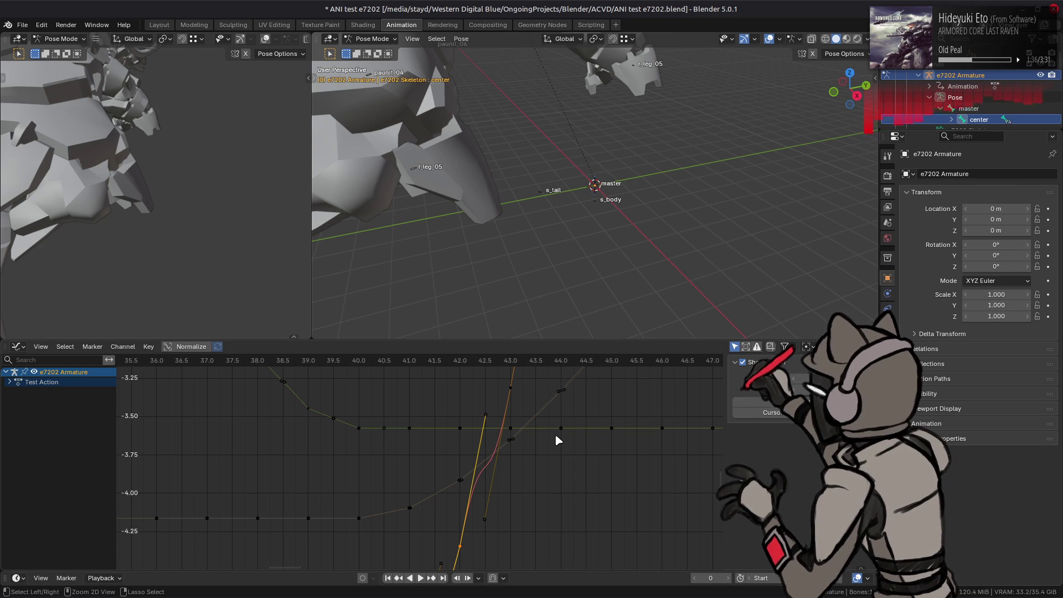
{"action": "key", "text": "ctrl+z"}
{"action": "key", "text": "ctrl+z"}
{"action": "scroll", "coordinate": [576, 450], "scroll_direction": "up", "scroll_amount": 2, "text": "shift"}
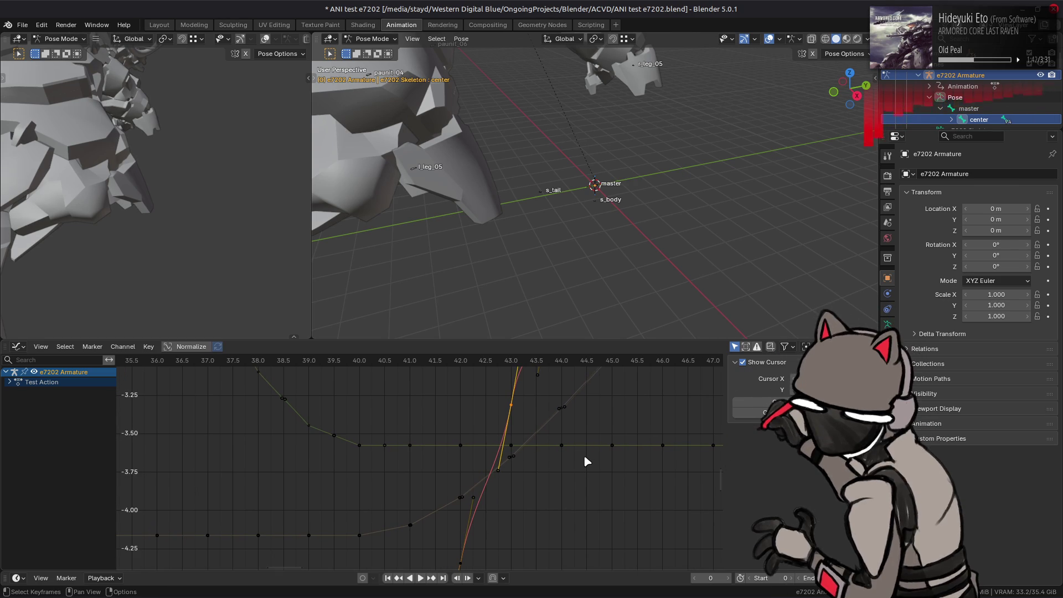
{"action": "scroll", "coordinate": [393, 427], "scroll_direction": "left", "scroll_amount": 3, "text": "ctrl"}
{"action": "scroll", "coordinate": [470, 443], "scroll_direction": "up", "scroll_amount": 5}
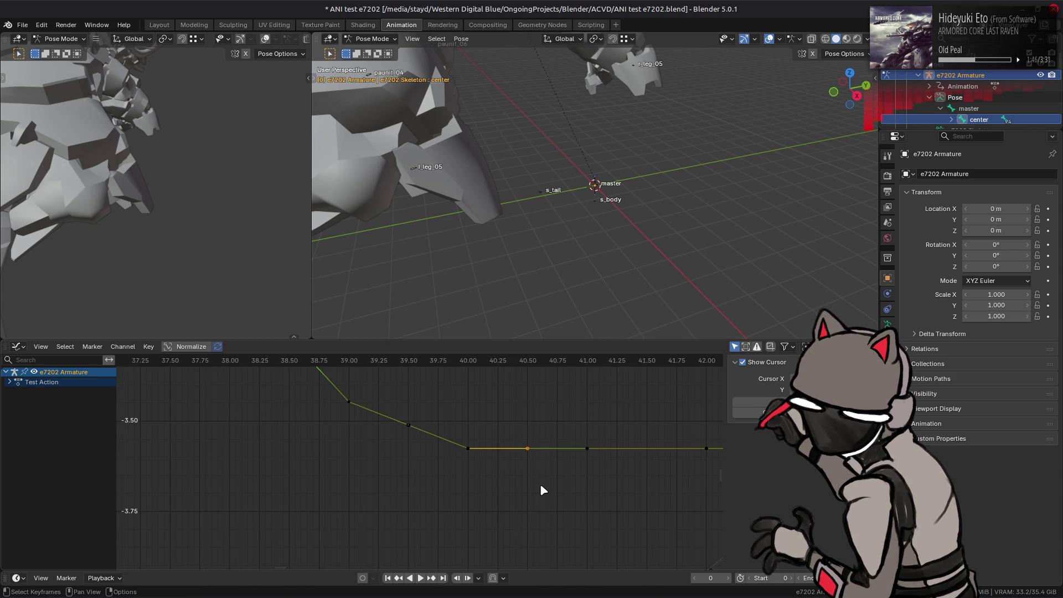
Step: Trial-raise the frame-40 keyframe, undo it, deselect all, and switch to 010 Editor
{"action": "left_click_drag", "start_coordinate": [481, 450], "coordinate": [485, 426]}
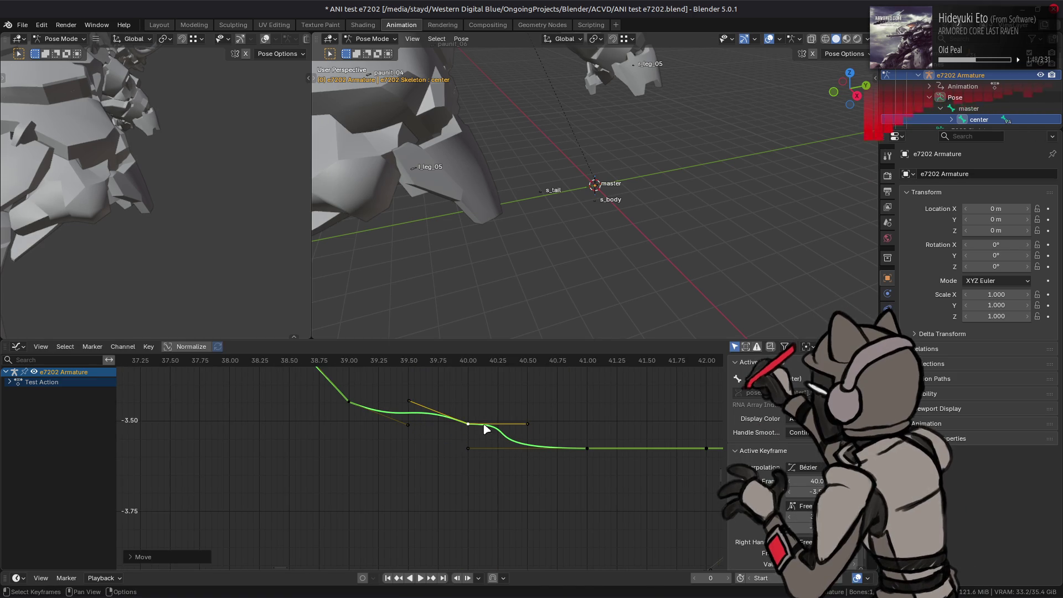
{"action": "key", "text": "ctrl+z"}
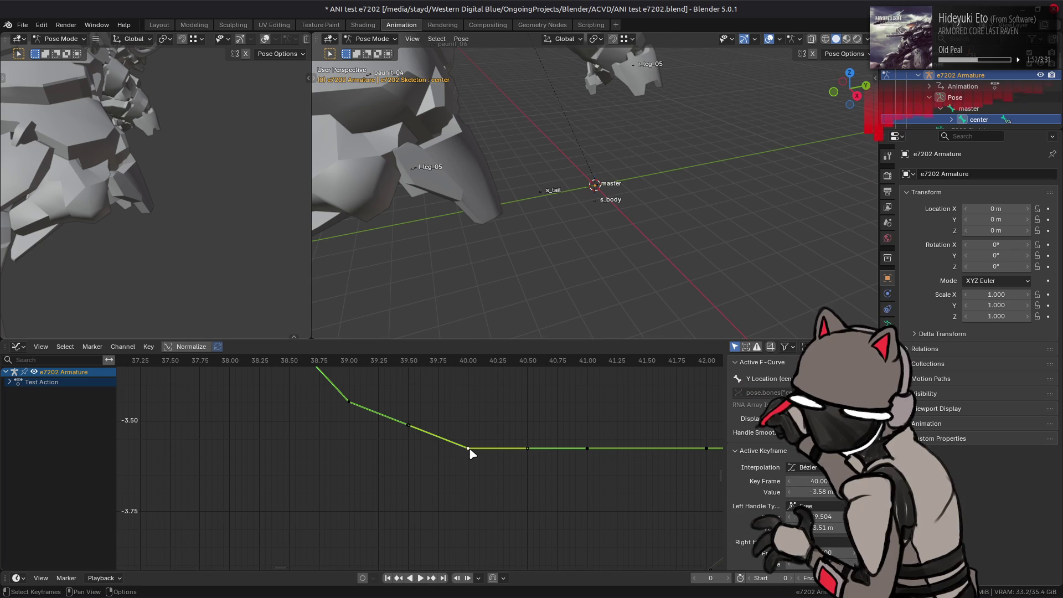
{"action": "middle_click_drag", "start_coordinate": [411, 374], "coordinate": [414, 415]}
{"action": "left_click", "coordinate": [364, 445]}
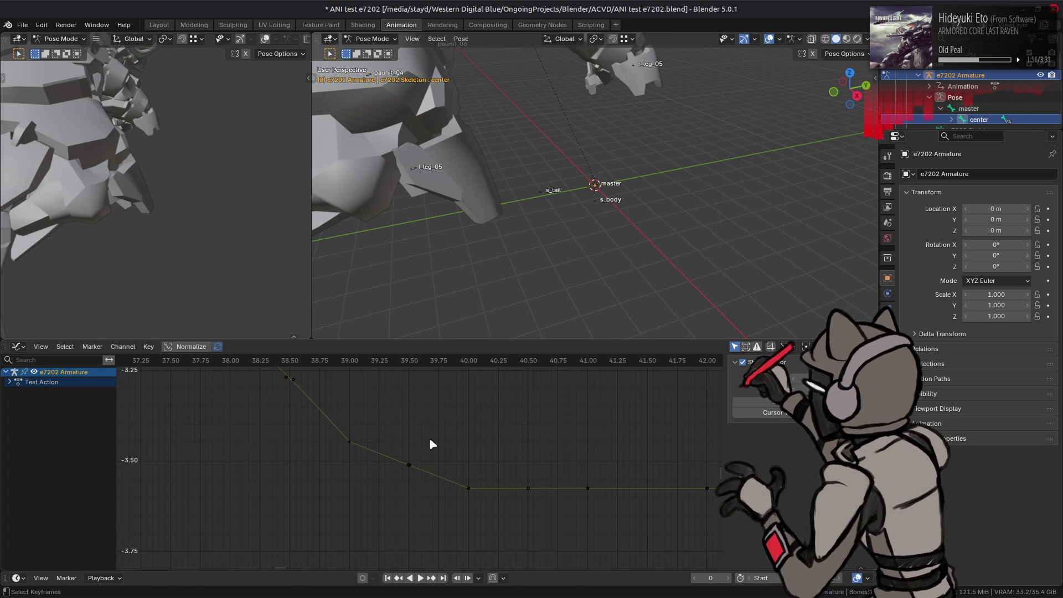
{"action": "key", "text": "alt+Tab"}
{"action": "key", "text": "alt+Tab"}
{"action": "key", "text": "alt+Tab"}
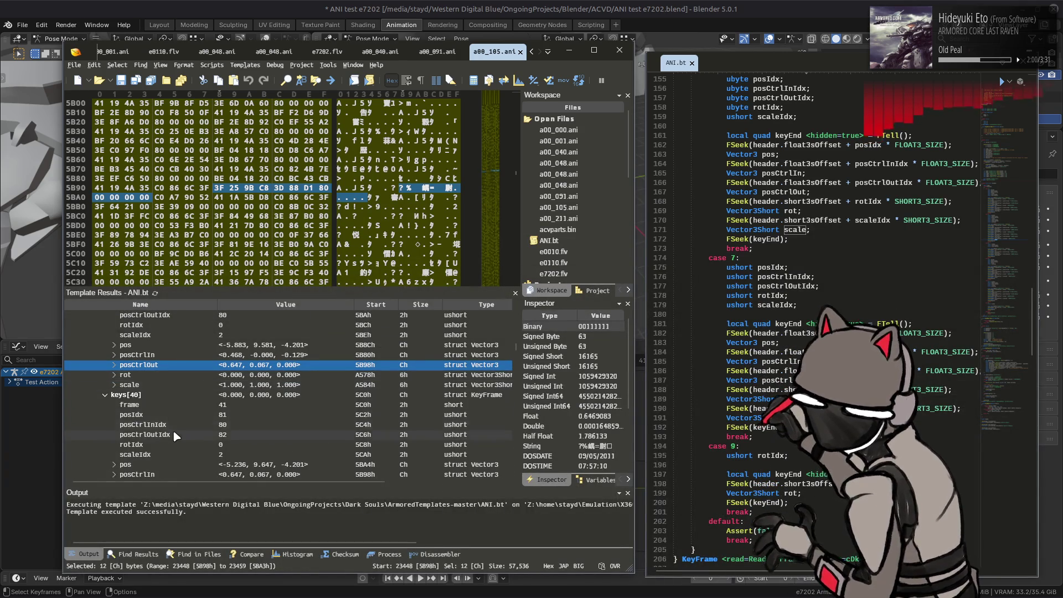
Step: Check keys[40]'s posCtrlOut and posCtrlIn (<-0.647, 0.067, 0.000>), then return to Blender
{"action": "scroll", "coordinate": [169, 398], "scroll_direction": "down", "scroll_amount": 2}
{"action": "left_click", "coordinate": [187, 426]}
{"action": "left_click", "coordinate": [193, 414]}
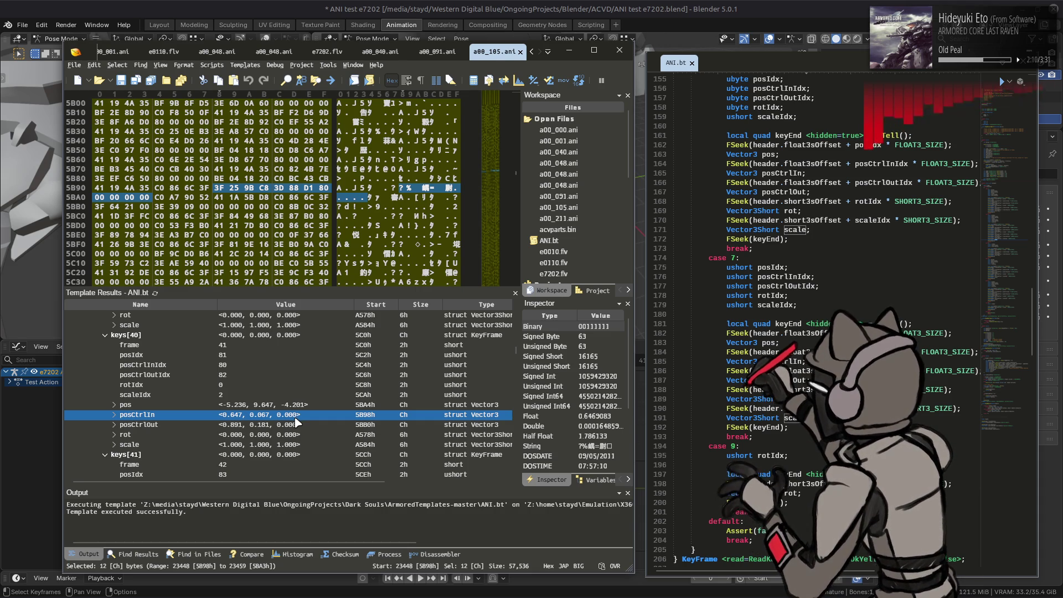
{"action": "scroll", "coordinate": [298, 423], "scroll_direction": "up", "scroll_amount": 1}
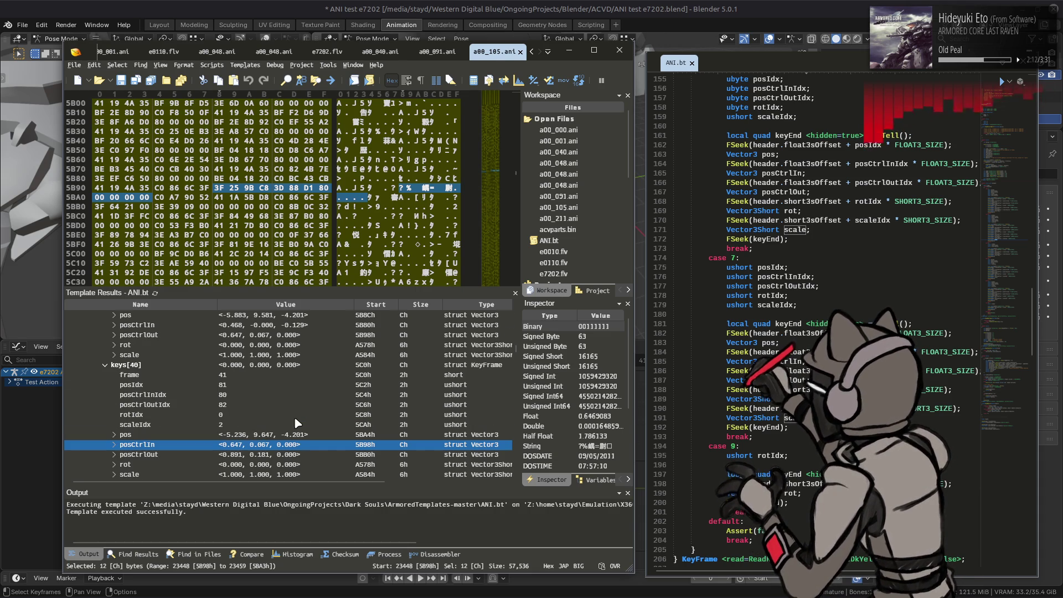
{"action": "scroll", "coordinate": [298, 422], "scroll_direction": "down", "scroll_amount": 1}
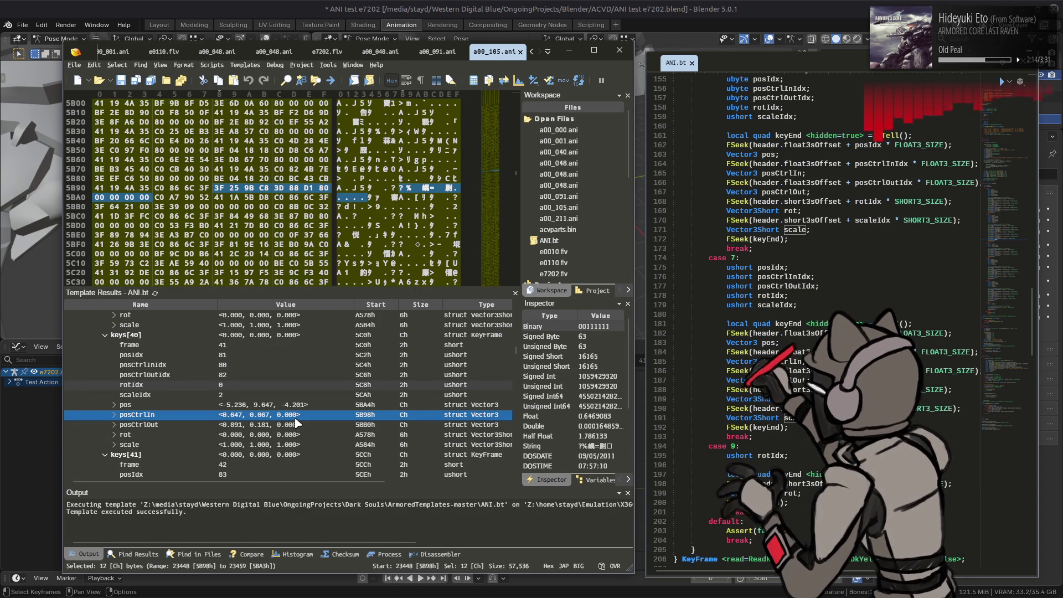
{"action": "key", "text": "alt+Tab"}
Step: Select the frame-40 Y Location key, try pulling its handle up, then undo and deselect
{"action": "left_click", "coordinate": [402, 465]}
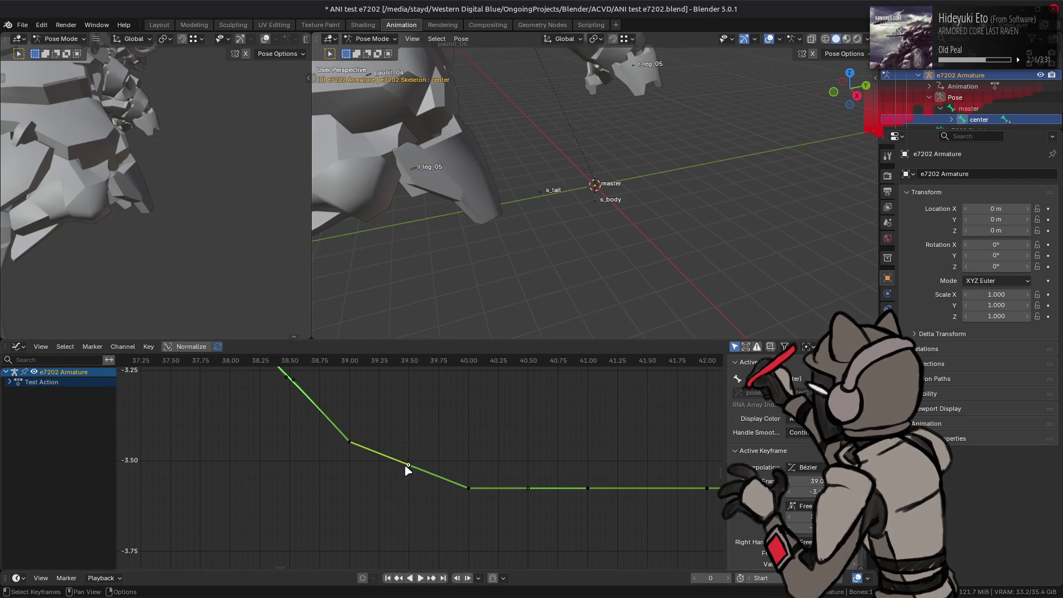
{"action": "left_click", "coordinate": [468, 487]}
{"action": "left_click", "coordinate": [467, 486]}
{"action": "left_click", "coordinate": [468, 488]}
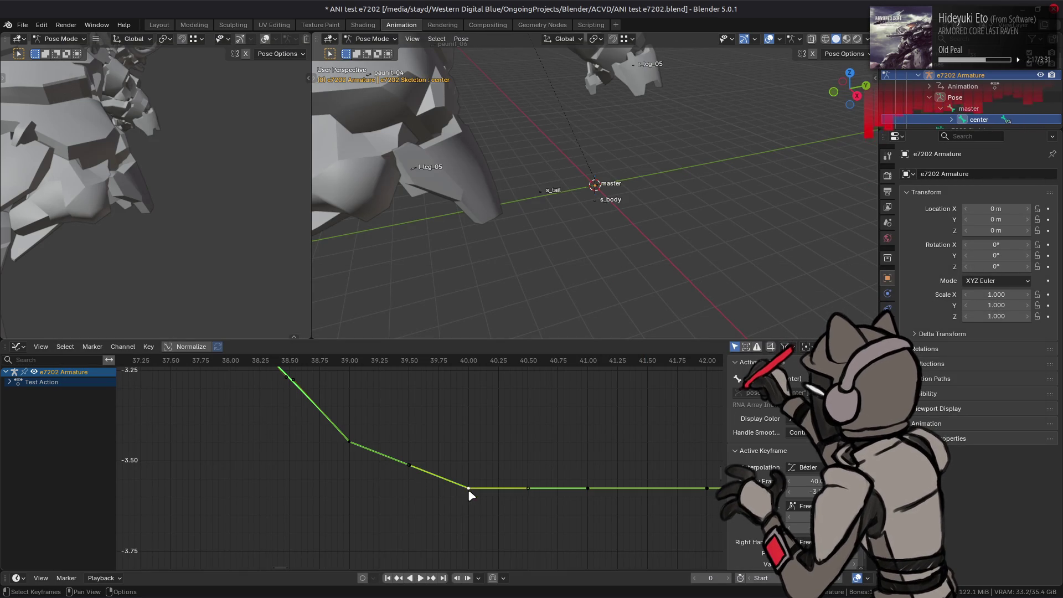
{"action": "left_click", "coordinate": [411, 473]}
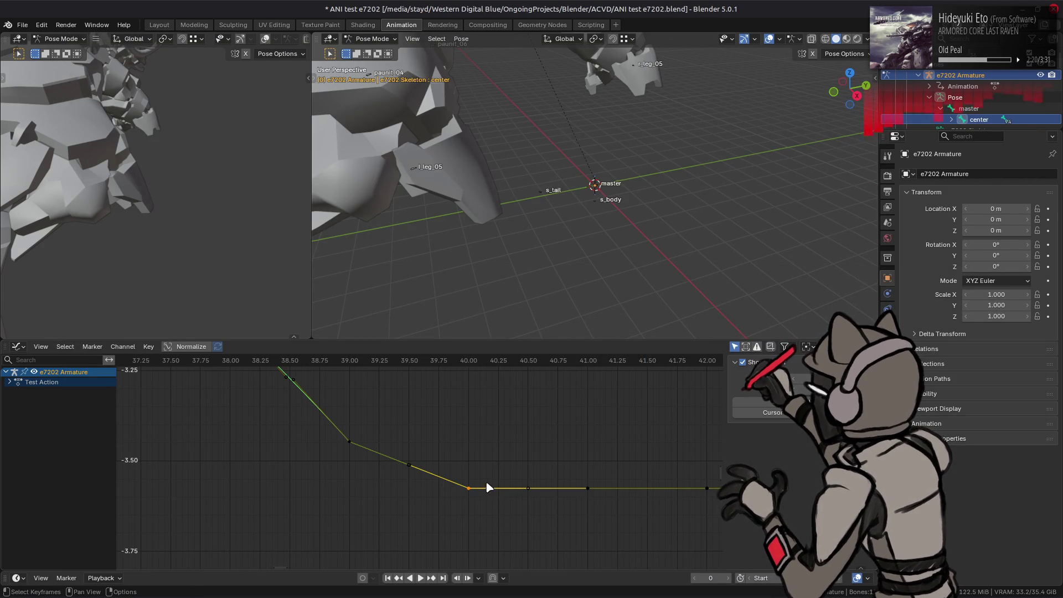
{"action": "left_click_drag", "start_coordinate": [467, 491], "coordinate": [474, 458]}
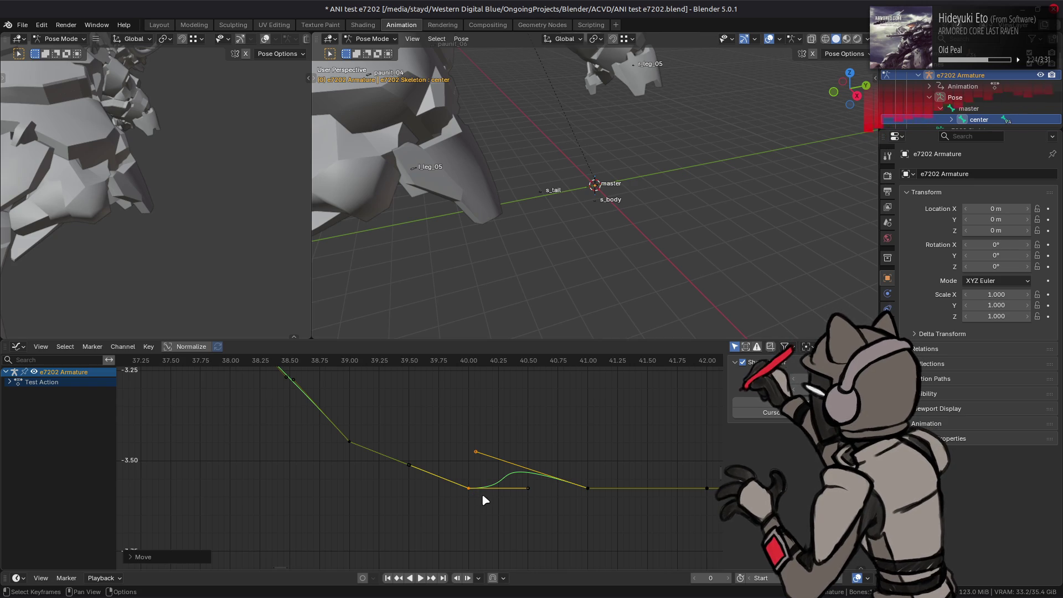
{"action": "key", "text": "ctrl+z"}
{"action": "key", "text": "alt+a"}
Step: Lower the frame-40 key's left handle so the curve eases into frame 40
{"action": "left_click", "coordinate": [410, 469]}
{"action": "key", "text": "g"}
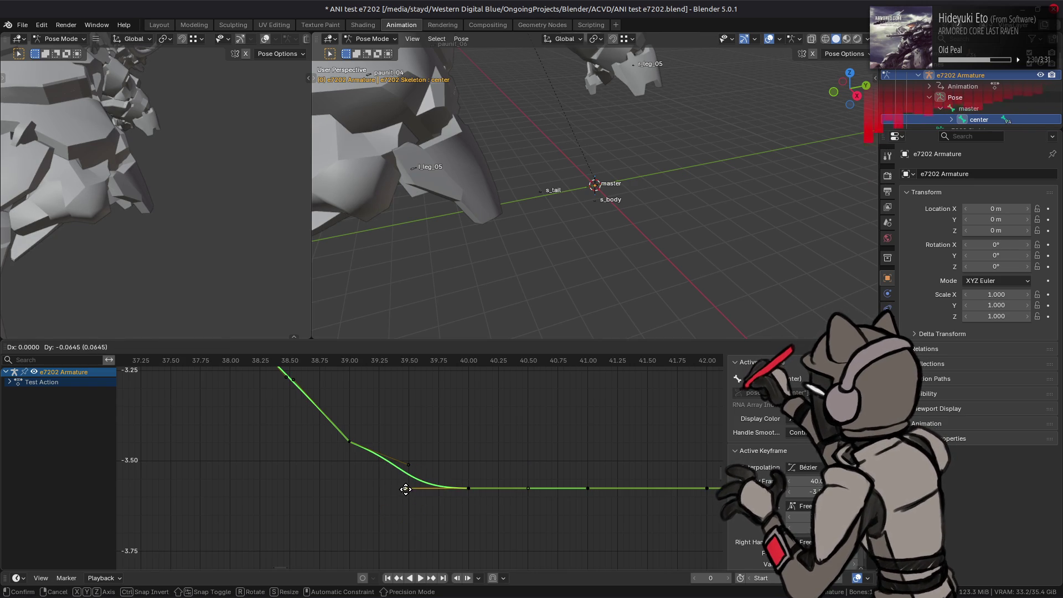
{"action": "right_click", "coordinate": [389, 491]}
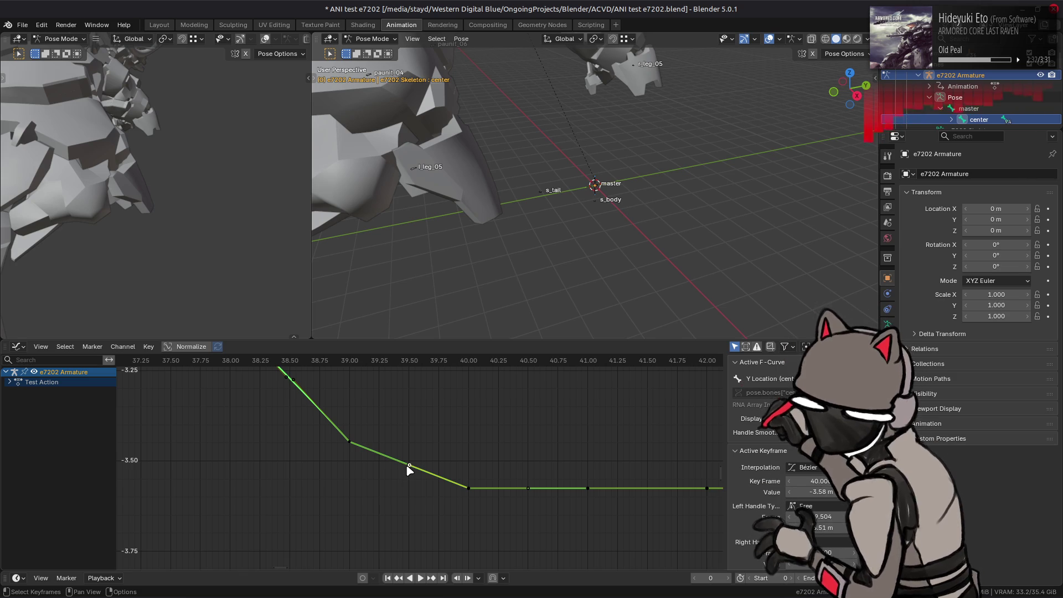
{"action": "key", "text": "g"}
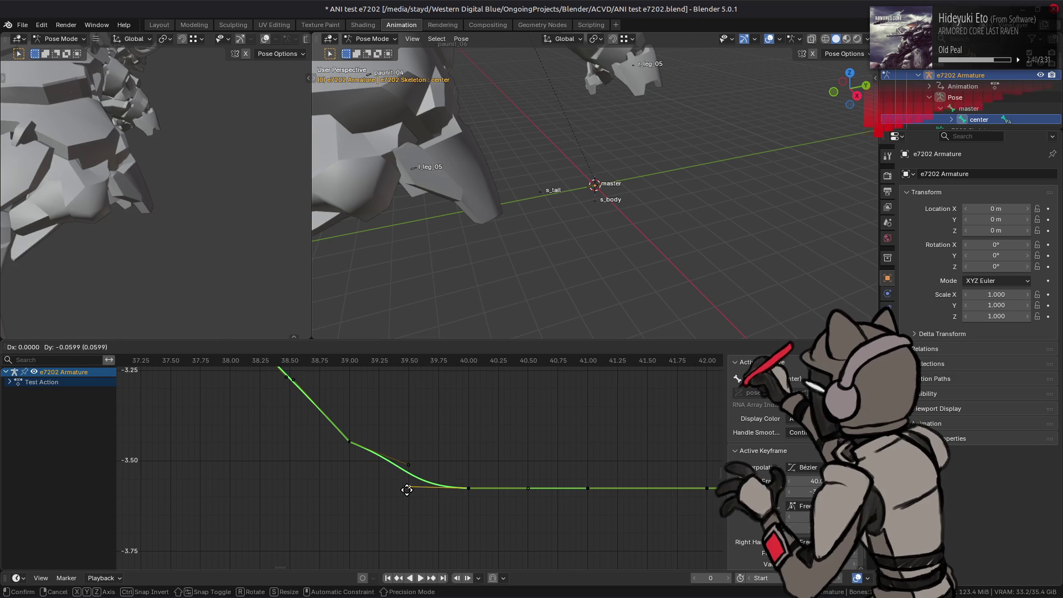
{"action": "left_click", "coordinate": [408, 488]}
Step: Try scaling the frame-39 key's handles, undo it, deselect, and switch to 010 Editor
{"action": "left_click", "coordinate": [348, 442]}
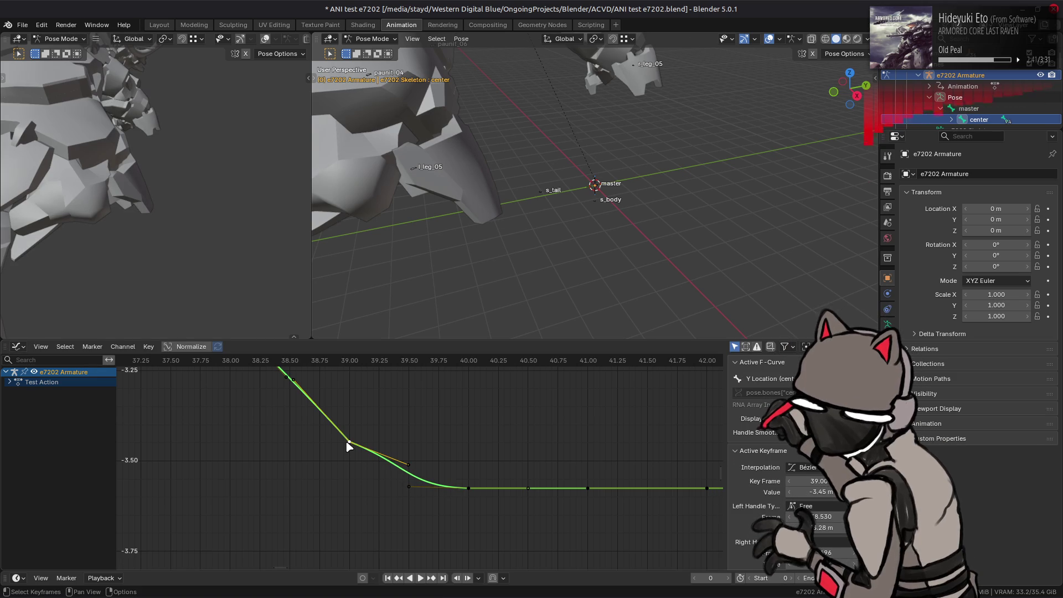
{"action": "key", "text": "s"}
{"action": "left_click", "coordinate": [494, 432]}
{"action": "key", "text": "ctrl+z"}
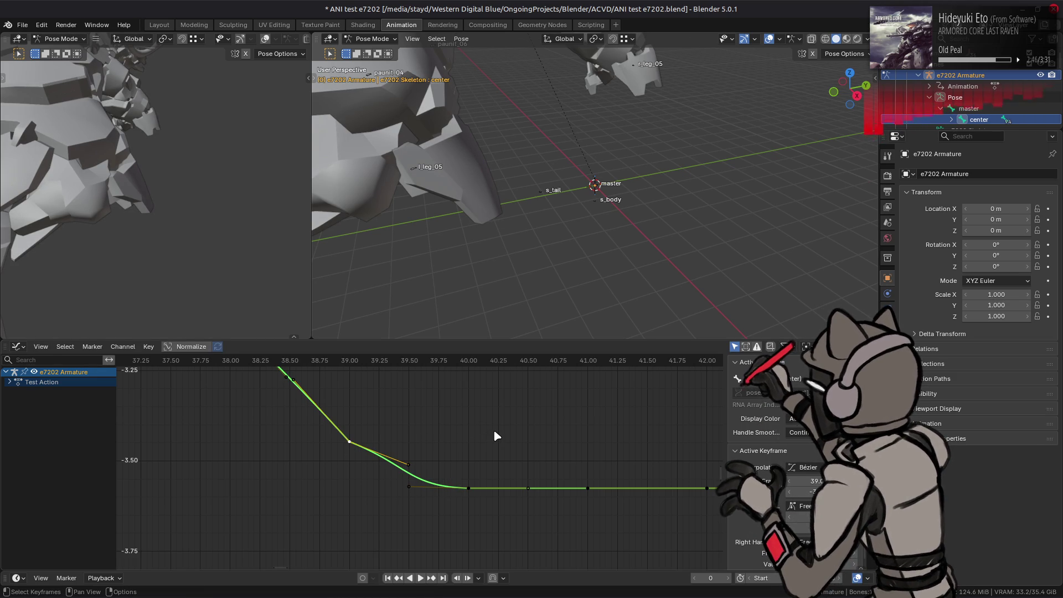
{"action": "left_click", "coordinate": [493, 430]}
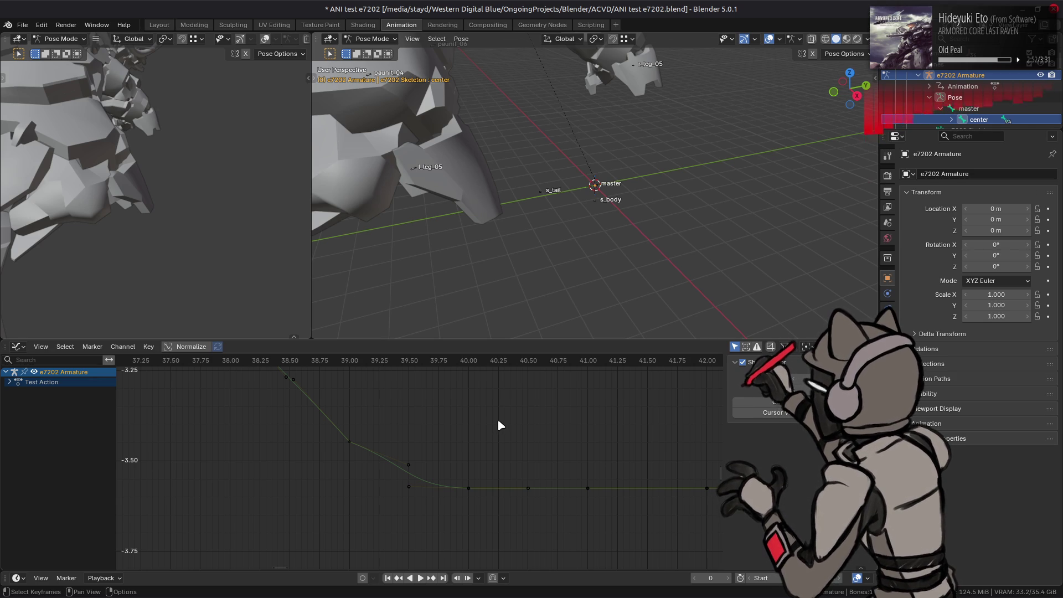
{"action": "key", "text": "alt+Tab"}
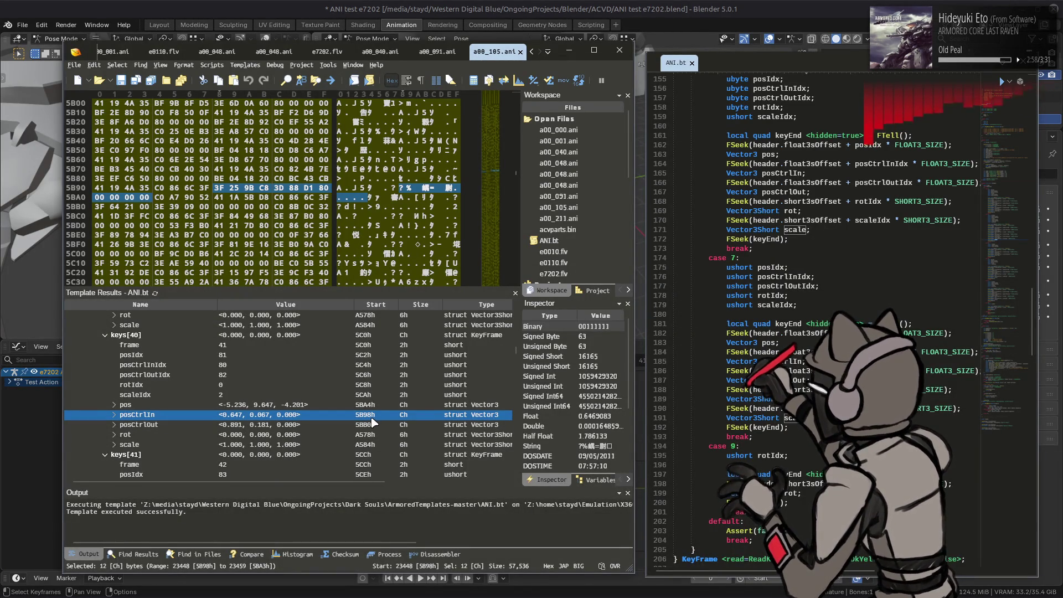
Step: Bring VS Code forward on ani.py and highlight the handle_in usages
{"action": "key", "text": "alt+Tab"}
{"action": "key", "text": "ctrl+q"}
{"action": "left_click", "coordinate": [475, 328]}
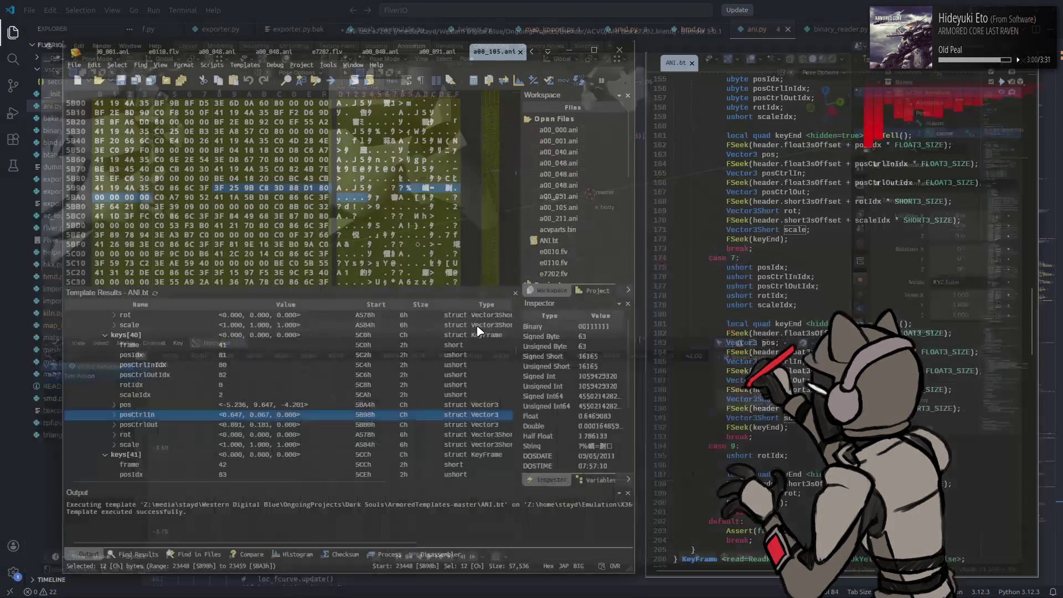
{"action": "left_click", "coordinate": [775, 33]}
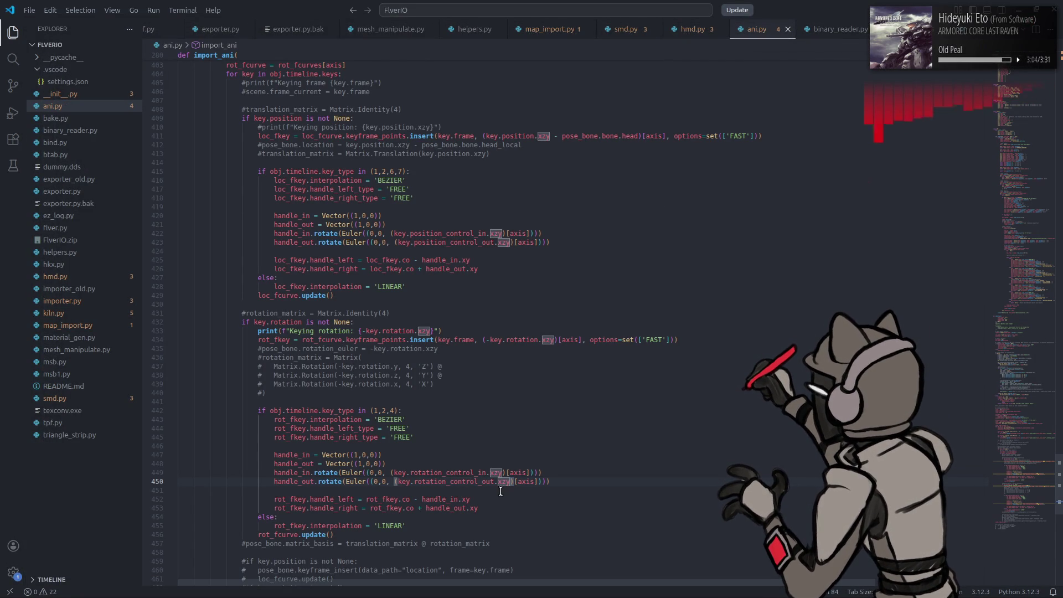
{"action": "double_click", "coordinate": [431, 497]}
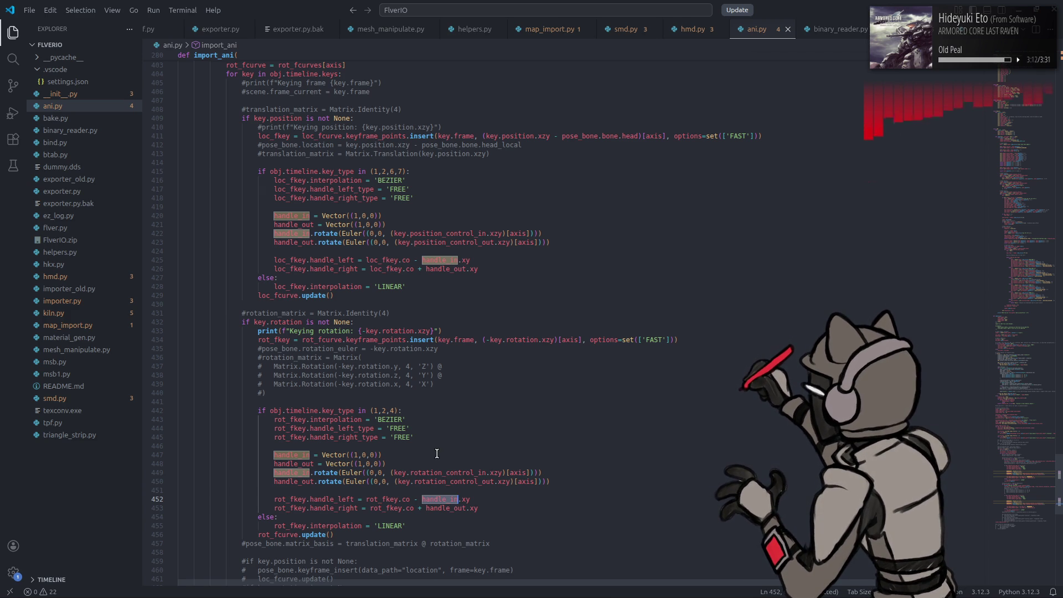
Step: Negate key on handle lines 449, 450, 422 and 423, save ani.py, and open the launcher
{"action": "left_click", "coordinate": [393, 472]}
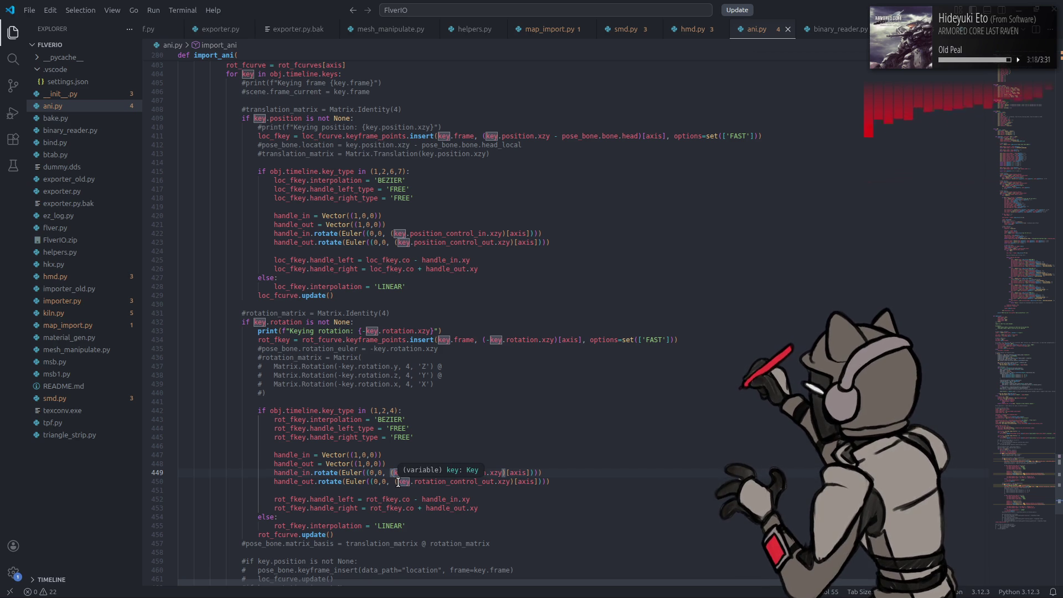
{"action": "type", "text": "-"}
{"action": "left_click", "coordinate": [397, 481]}
{"action": "type", "text": "-"}
{"action": "left_click", "coordinate": [396, 233]}
{"action": "type", "text": "-"}
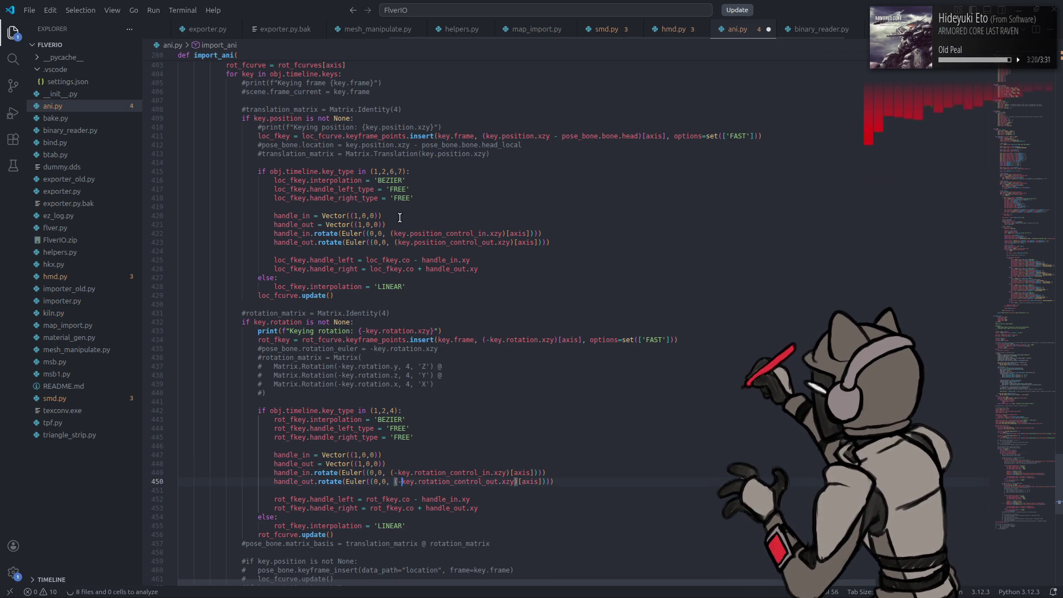
{"action": "left_click", "coordinate": [397, 242]}
{"action": "type", "text": "-"}
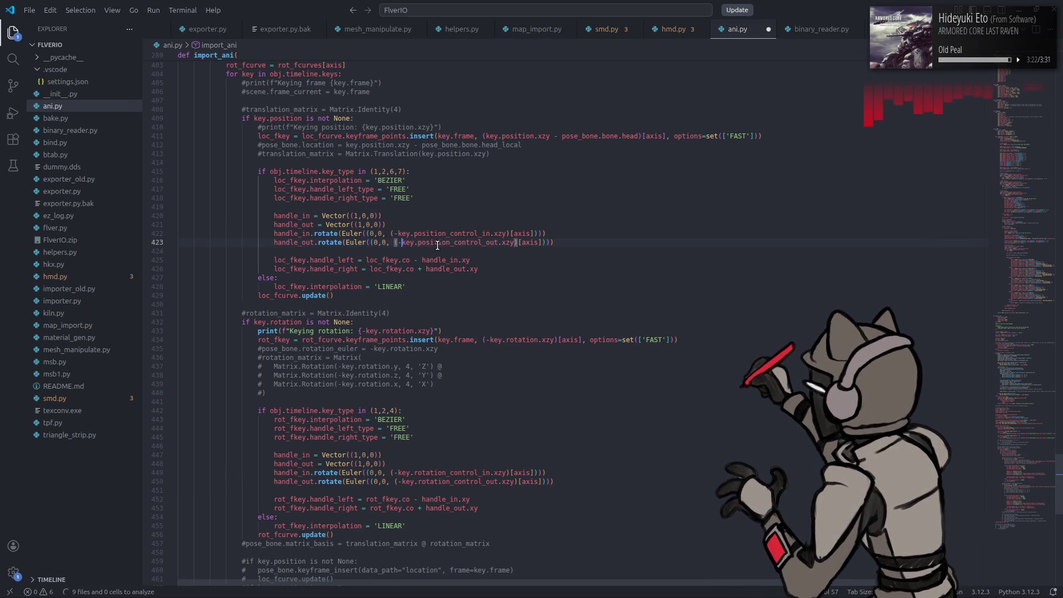
{"action": "key", "text": "ctrl+s"}
{"action": "key", "text": "super"}
Step: Launch Blender, open ANI test e7202, and import a00_105.ani by dropping it in
{"action": "type", "text": "bl"}
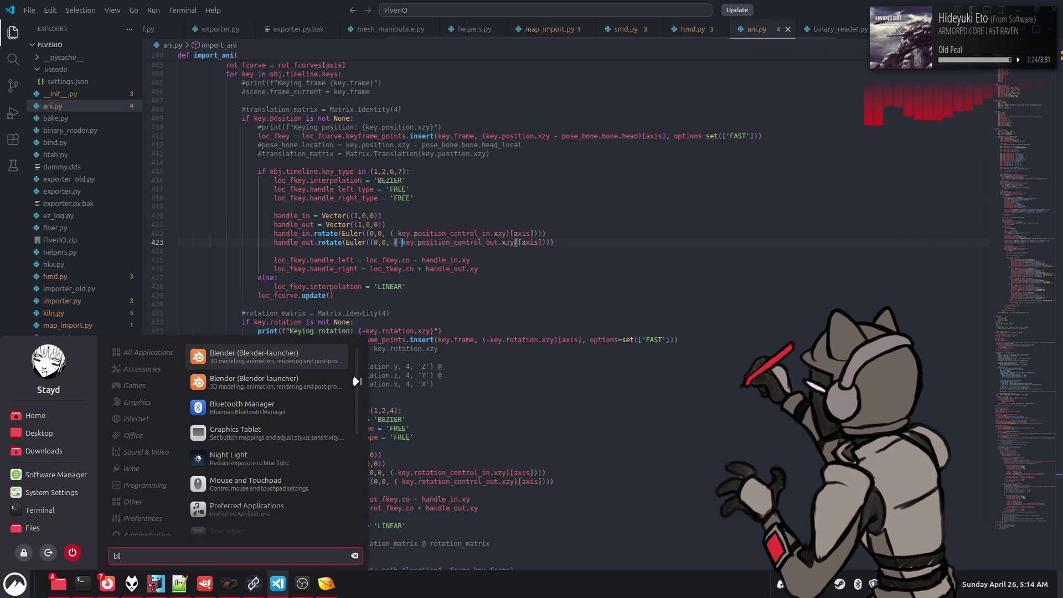
{"action": "left_click", "coordinate": [328, 363]}
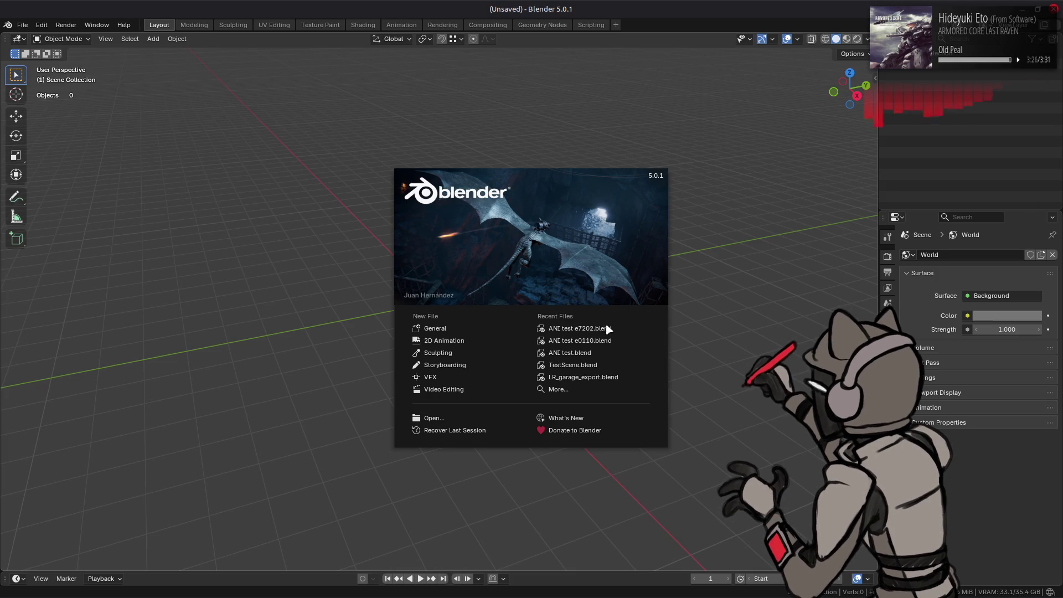
{"action": "left_click", "coordinate": [611, 328]}
{"action": "key", "text": "alt+Tab"}
{"action": "key", "text": "alt+Tab"}
{"action": "key", "text": "alt+Tab"}
{"action": "key", "text": "alt+Tab"}
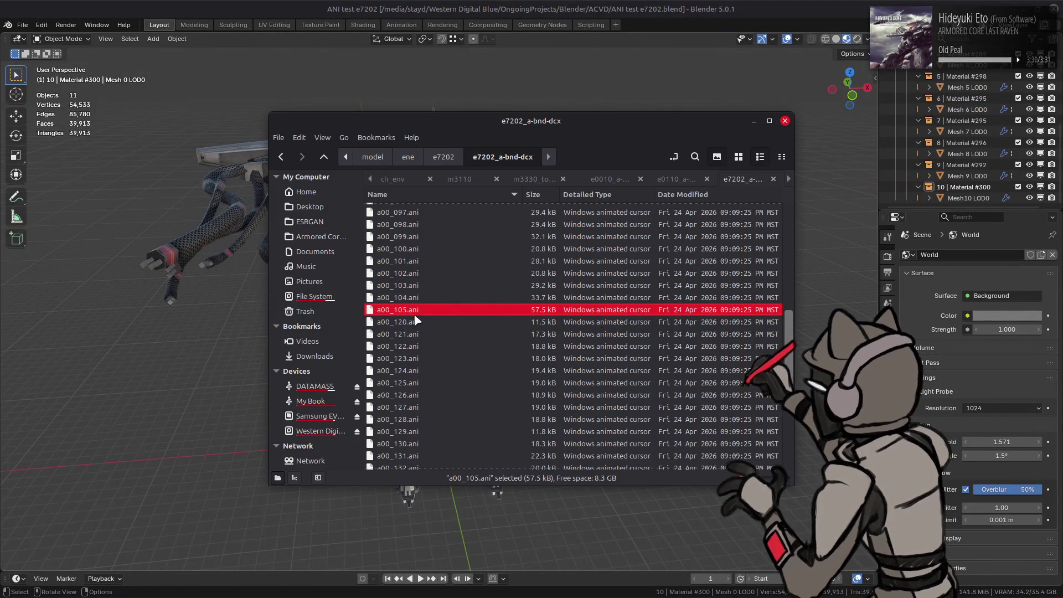
{"action": "left_click_drag", "start_coordinate": [253, 313], "coordinate": [255, 315]}
{"action": "left_click", "coordinate": [351, 320]}
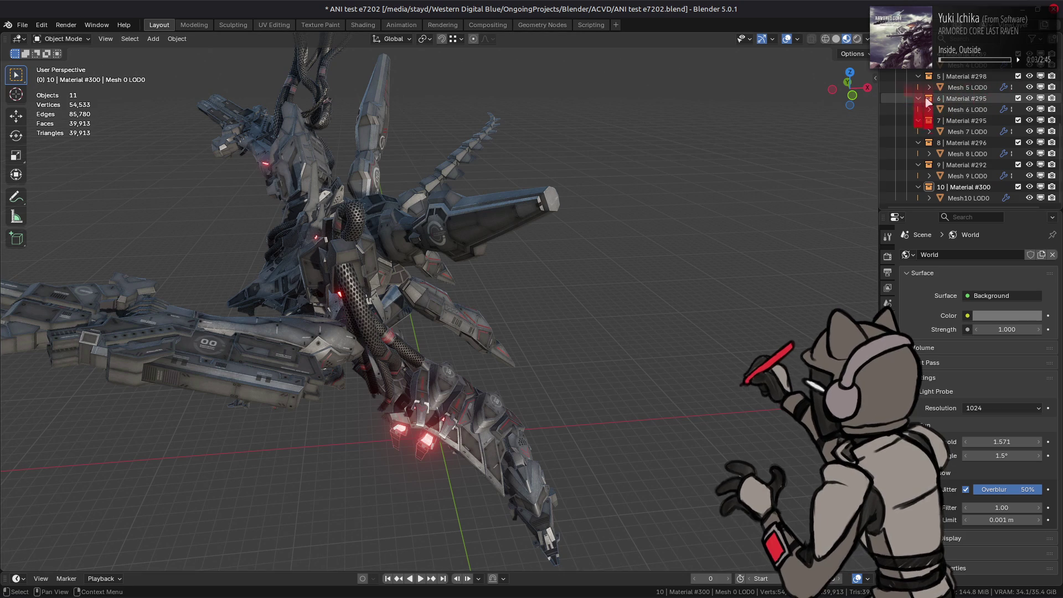
Step: Revert to the saved file, show the armature with the Bones overlay off, and save
{"action": "scroll", "coordinate": [952, 139], "scroll_direction": "up", "scroll_amount": 7}
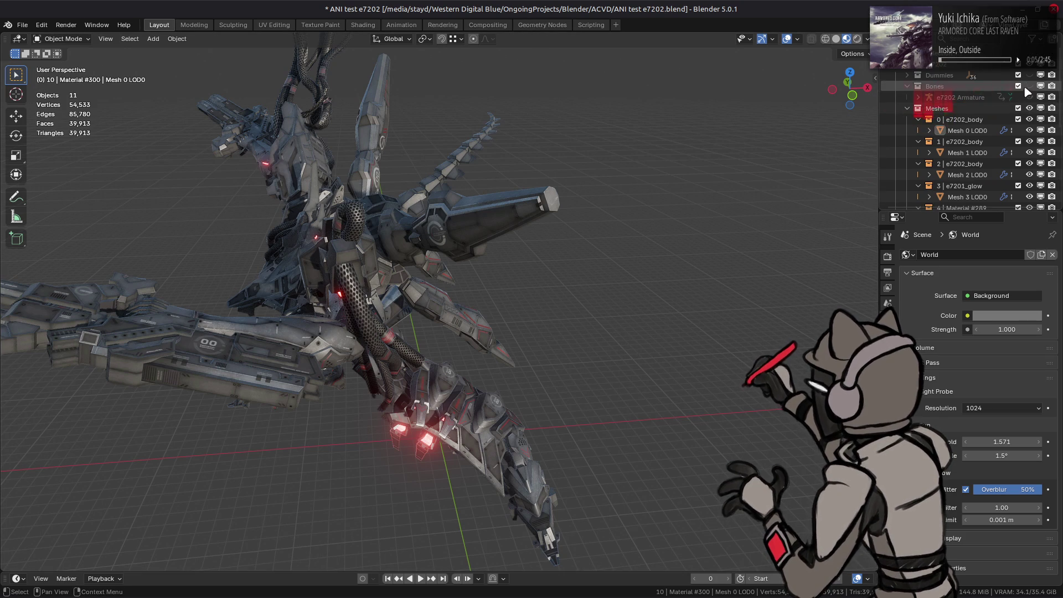
{"action": "key", "text": "alt+h"}
{"action": "left_click", "coordinate": [22, 25]}
{"action": "left_click", "coordinate": [33, 74]}
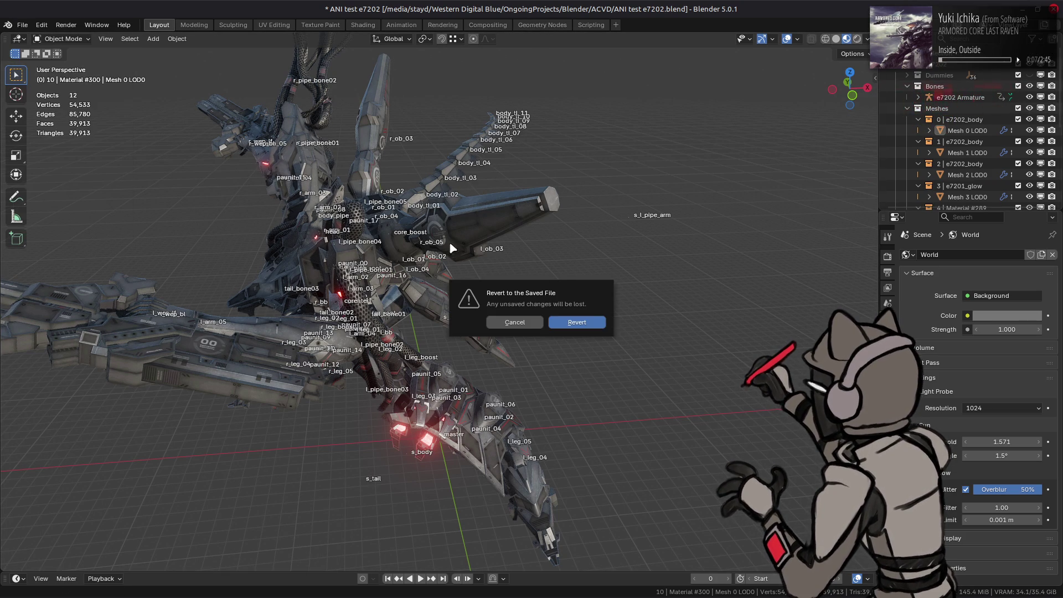
{"action": "left_click", "coordinate": [577, 322]}
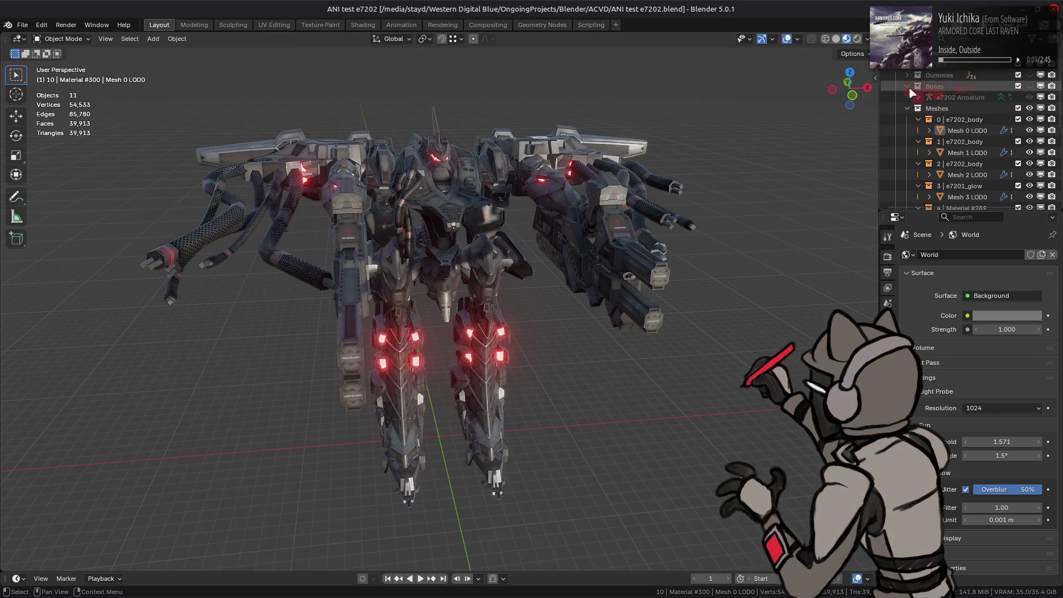
{"action": "left_click", "coordinate": [1028, 87]}
{"action": "left_click", "coordinate": [797, 39]}
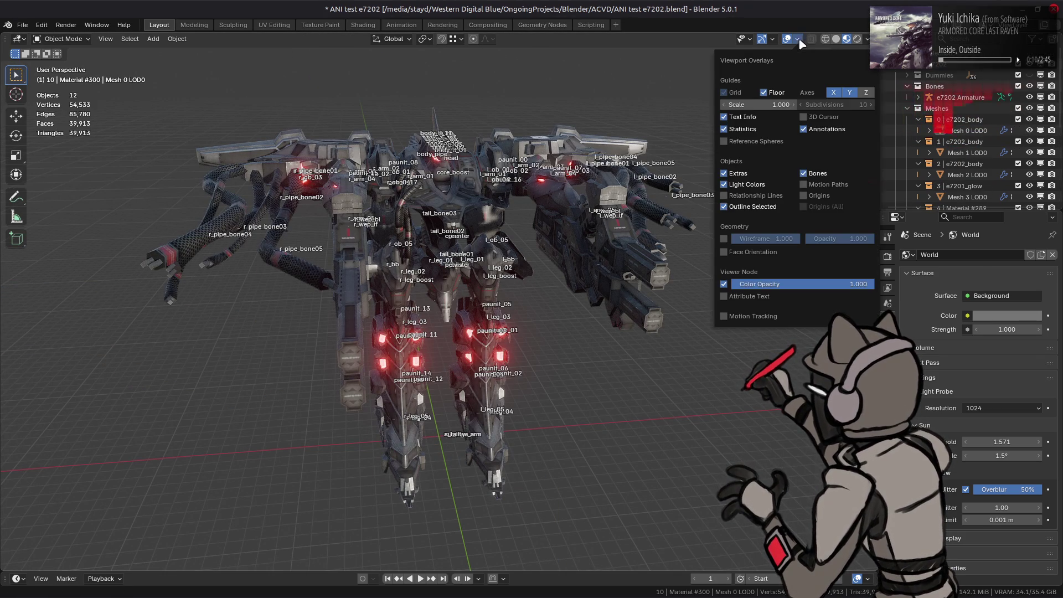
{"action": "left_click", "coordinate": [803, 174]}
{"action": "left_click", "coordinate": [960, 97]}
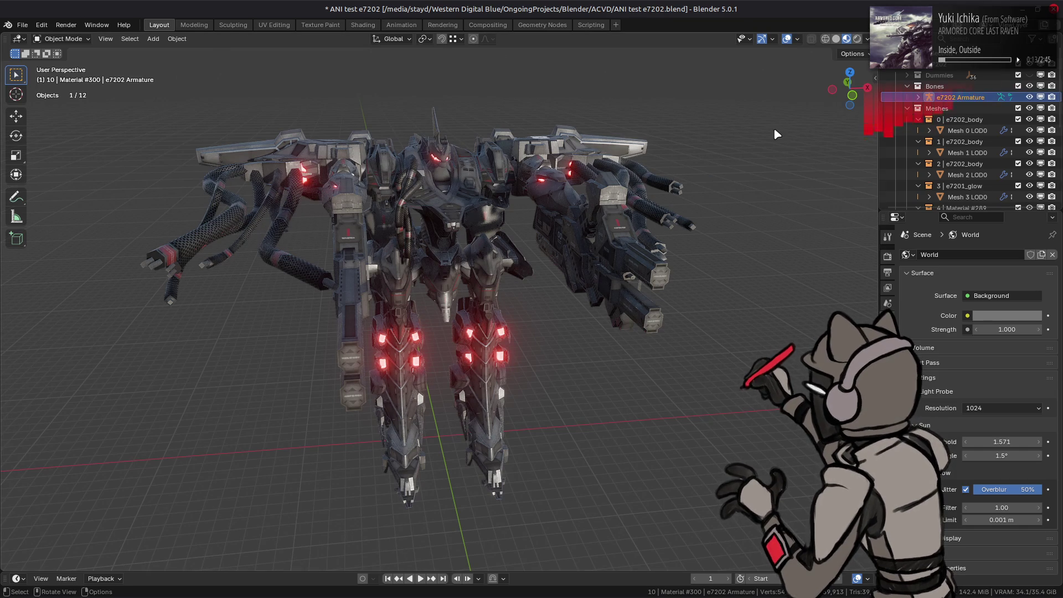
{"action": "key", "text": "ctrl+s"}
Step: Reimport a00_105.ani onto the armature and switch to the Animation workspace
{"action": "key", "text": "alt+Tab"}
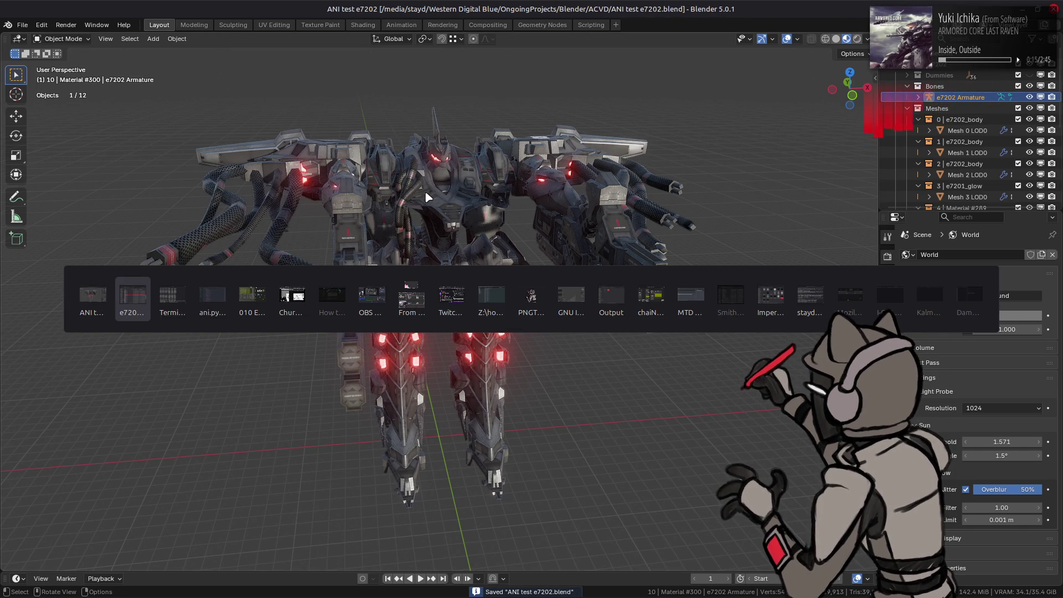
{"action": "left_click_drag", "start_coordinate": [417, 310], "coordinate": [233, 317]}
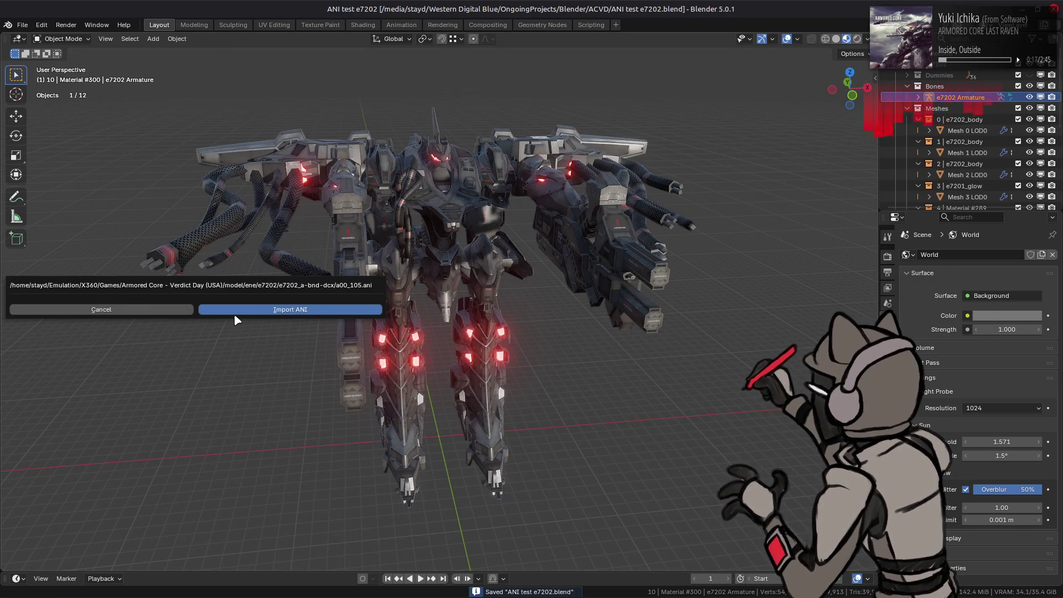
{"action": "left_click", "coordinate": [237, 311]}
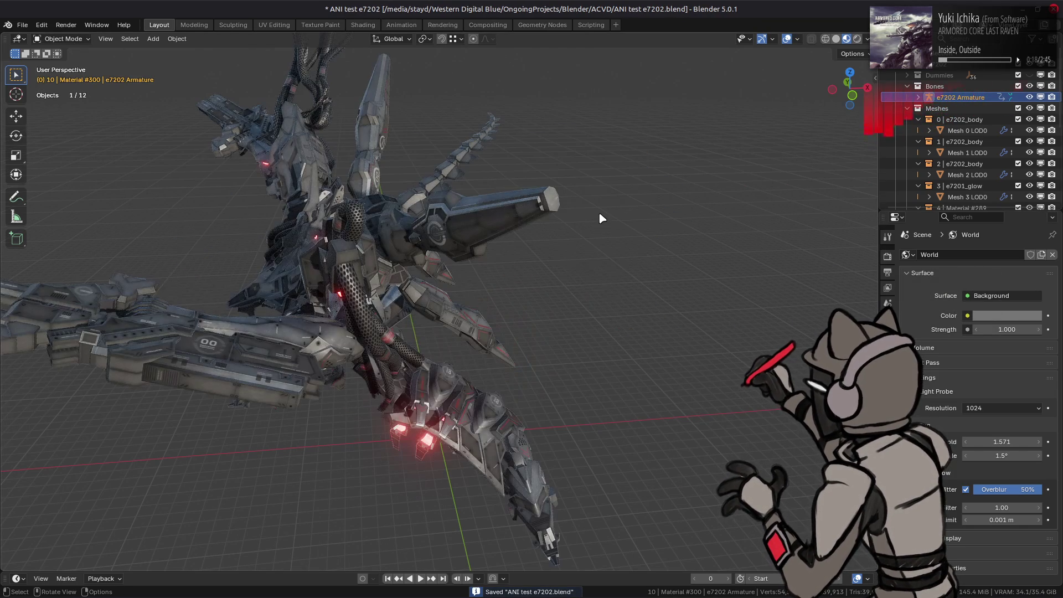
{"action": "left_click", "coordinate": [401, 24]}
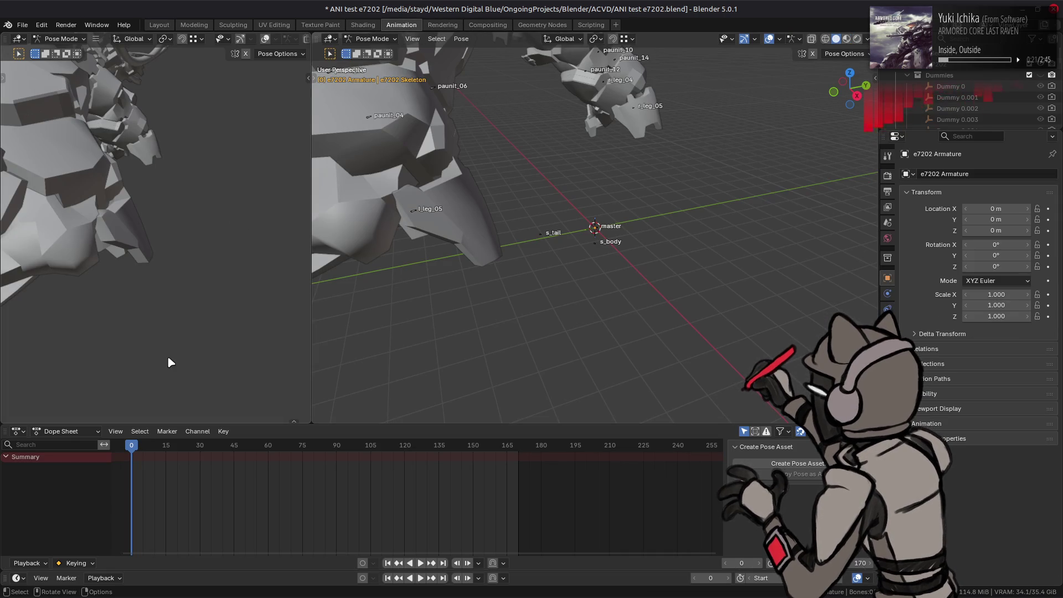
{"action": "left_click", "coordinate": [19, 431]}
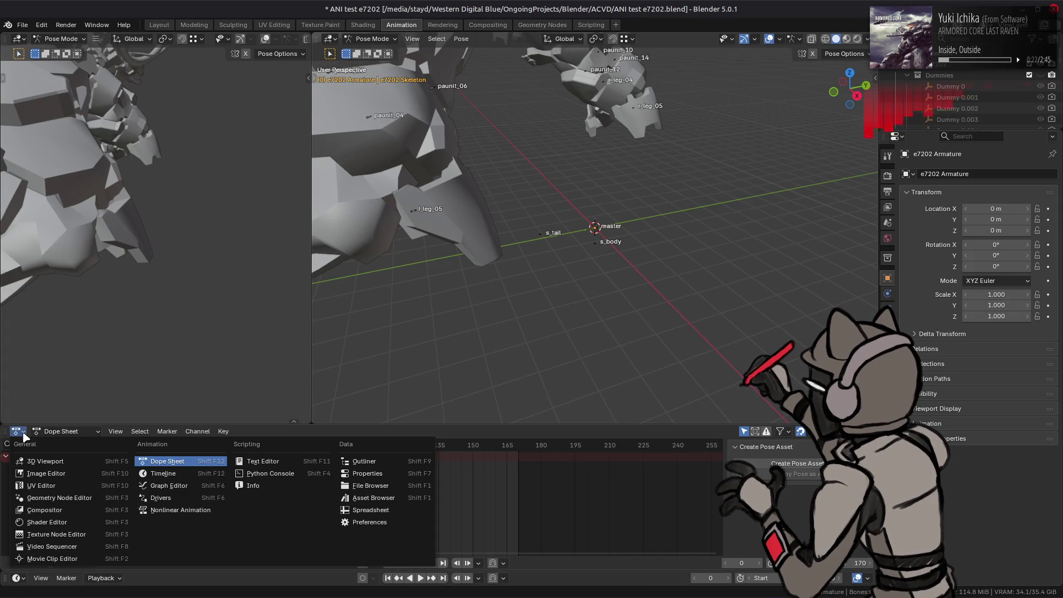
Step: Turn the Dope Sheet into an enlarged Graph Editor and focus the center bone's Y Location curve
{"action": "left_click", "coordinate": [169, 486]}
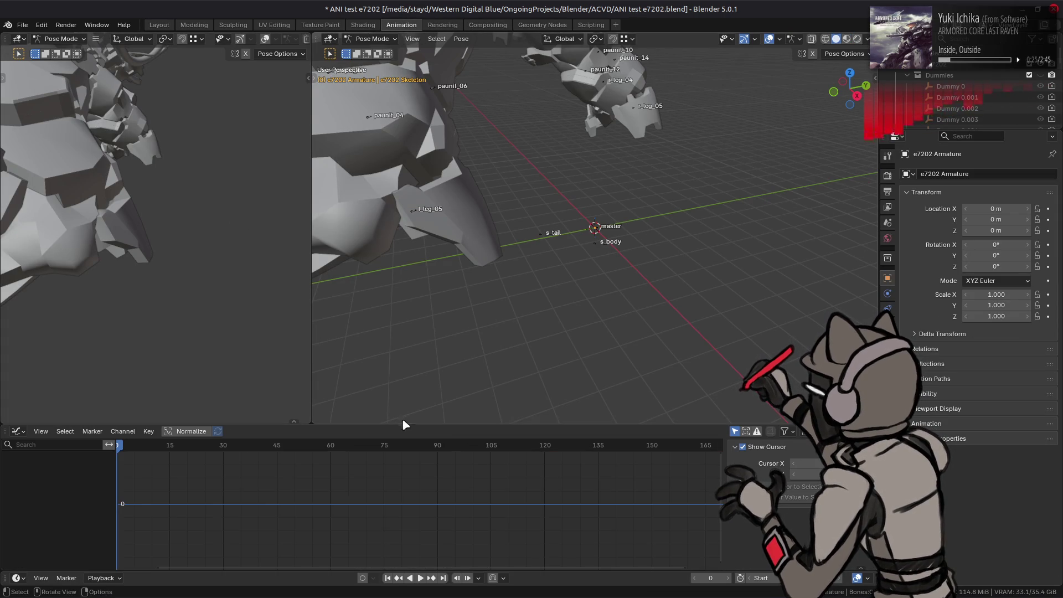
{"action": "left_click_drag", "start_coordinate": [402, 424], "coordinate": [487, 355]}
{"action": "scroll", "coordinate": [933, 114], "scroll_direction": "up", "scroll_amount": 5}
{"action": "left_click", "coordinate": [928, 75]}
{"action": "left_click", "coordinate": [939, 85]}
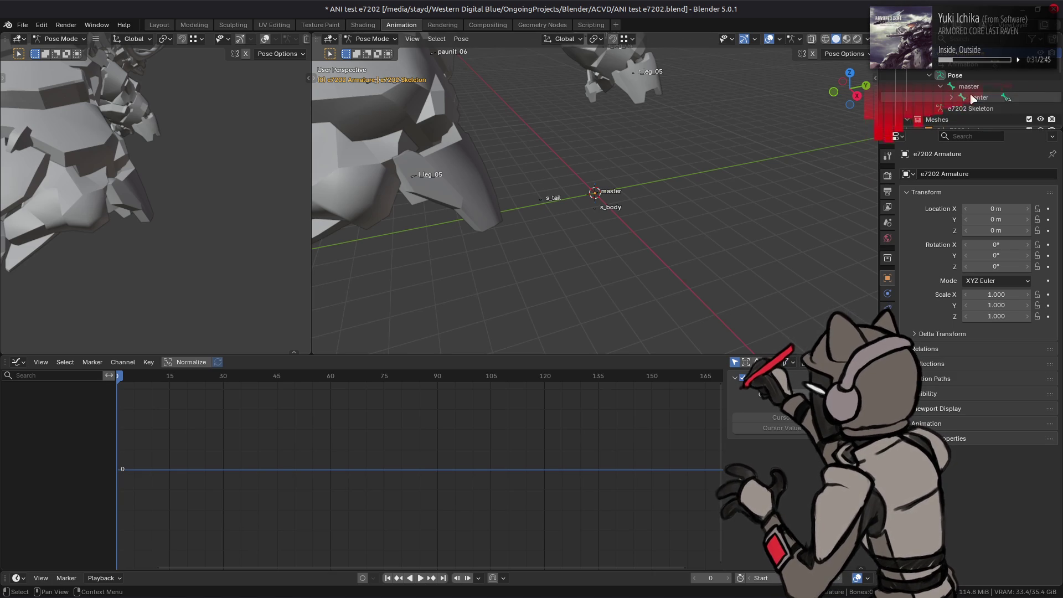
{"action": "left_click", "coordinate": [973, 98]}
{"action": "scroll", "coordinate": [393, 420], "scroll_direction": "up", "scroll_amount": 5}
{"action": "scroll", "coordinate": [443, 465], "scroll_direction": "up", "scroll_amount": 6}
{"action": "scroll", "coordinate": [401, 435], "scroll_direction": "up", "scroll_amount": 6}
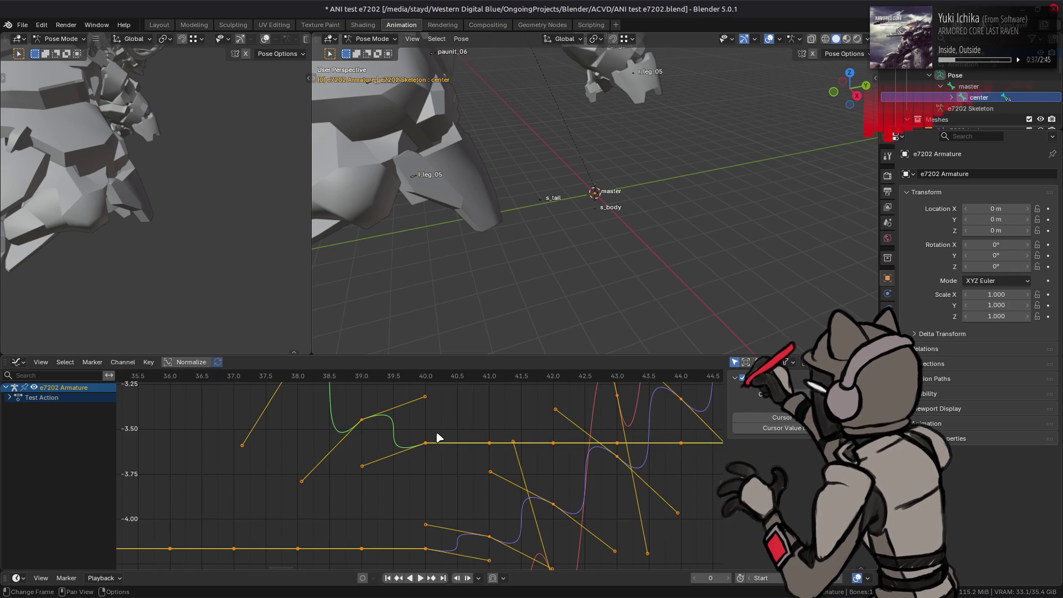
{"action": "left_click", "coordinate": [427, 443]}
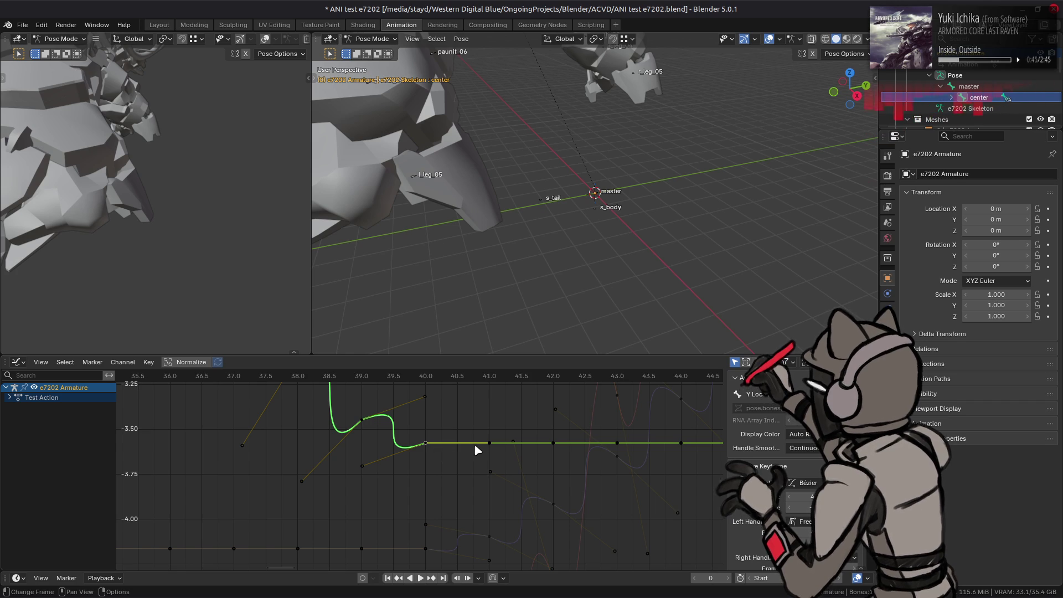
{"action": "key", "text": "alt+Tab"}
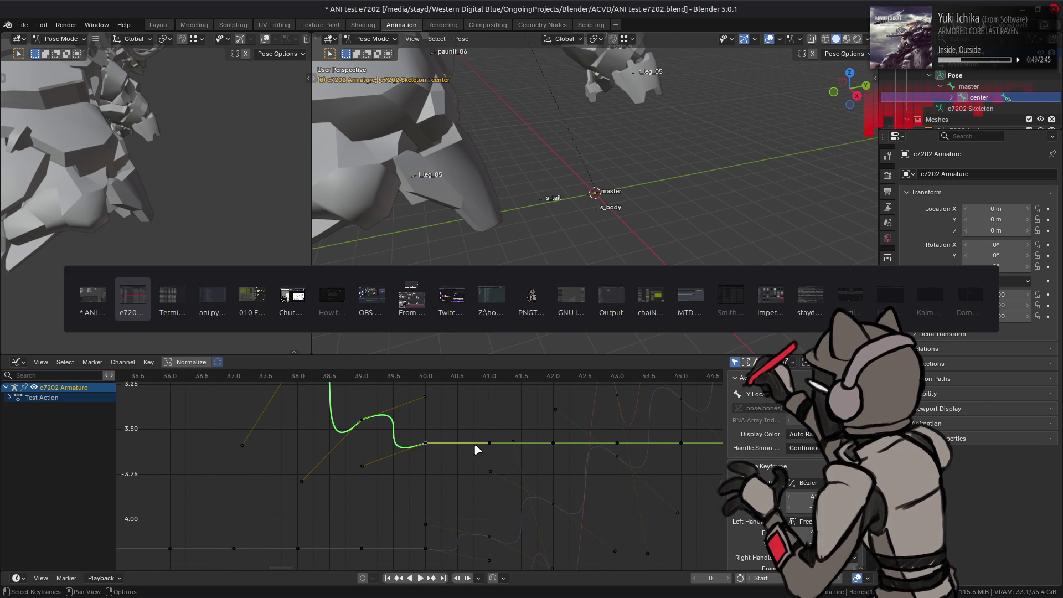
{"action": "key", "text": "alt+Tab"}
{"action": "key", "text": "alt+Tab"}
{"action": "key", "text": "alt+Tab"}
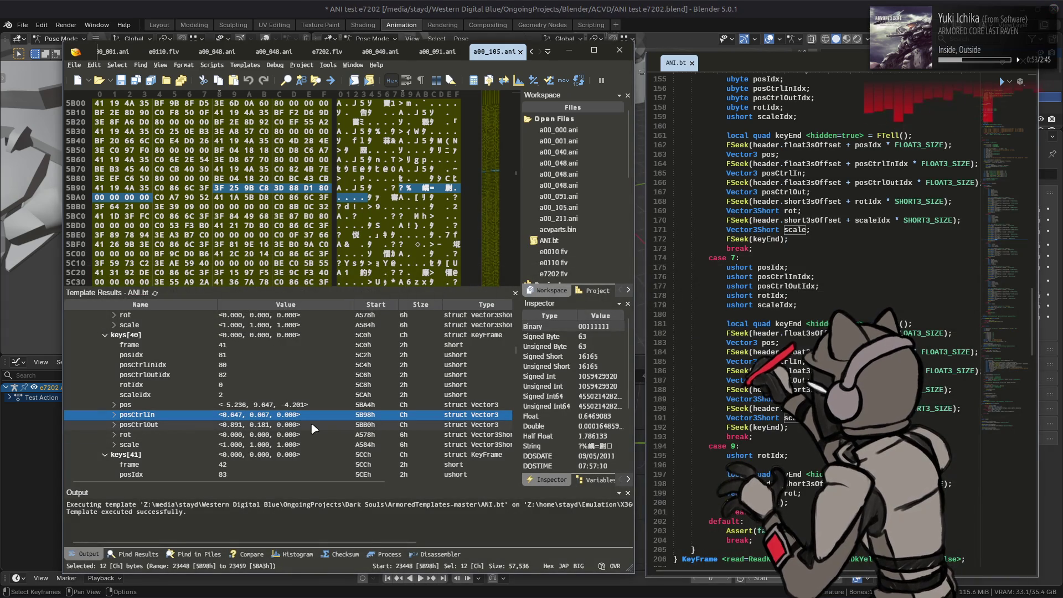
{"action": "left_click", "coordinate": [312, 425]}
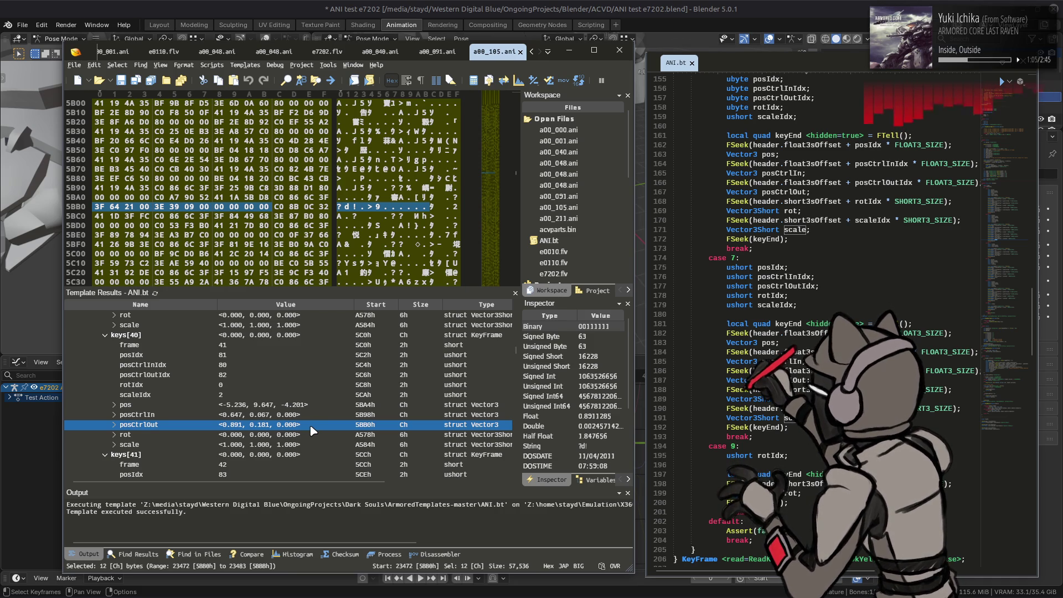
{"action": "key", "text": "alt+Tab"}
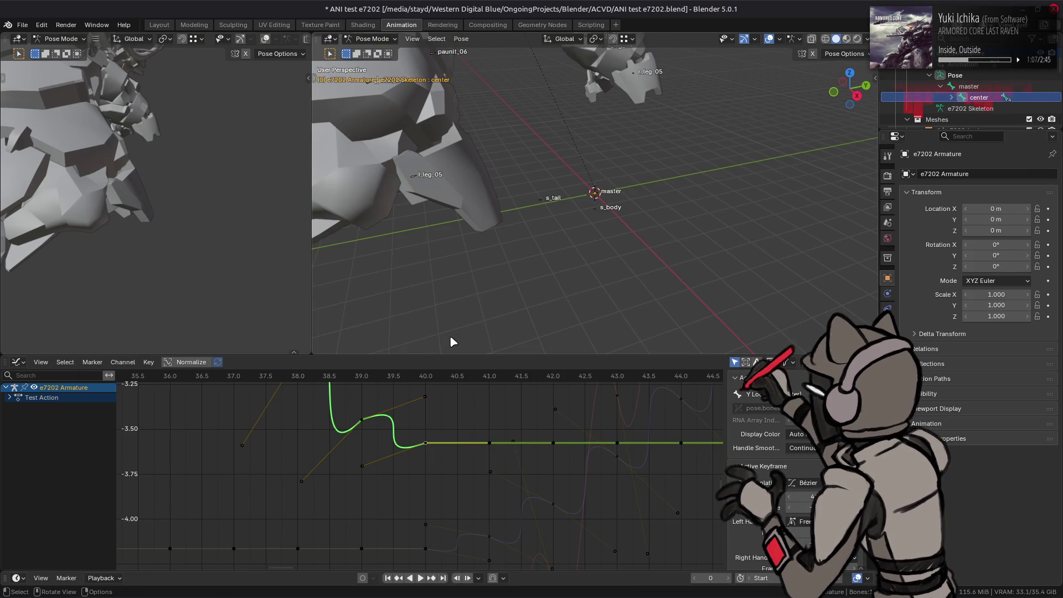
{"action": "key", "text": "alt+a"}
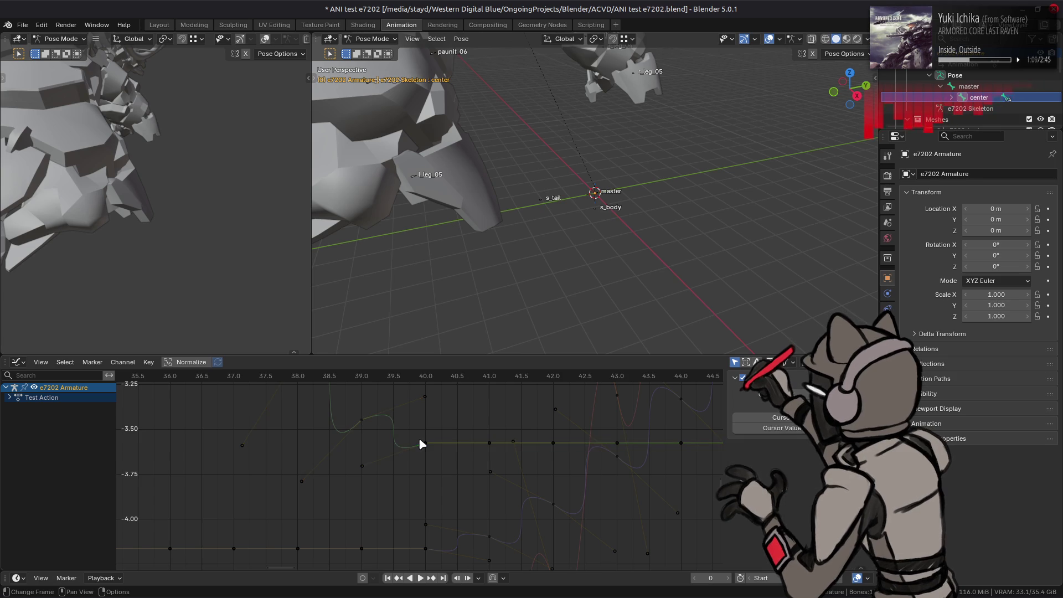
{"action": "left_click", "coordinate": [425, 443]}
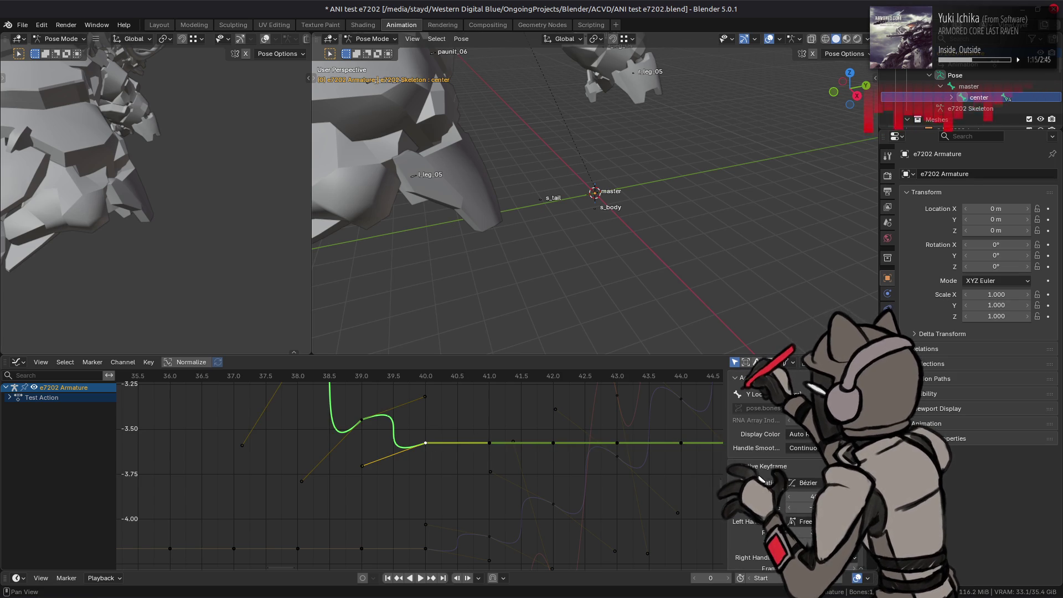
{"action": "right_click", "coordinate": [443, 439]}
{"action": "mouse_move", "coordinate": [399, 471]}
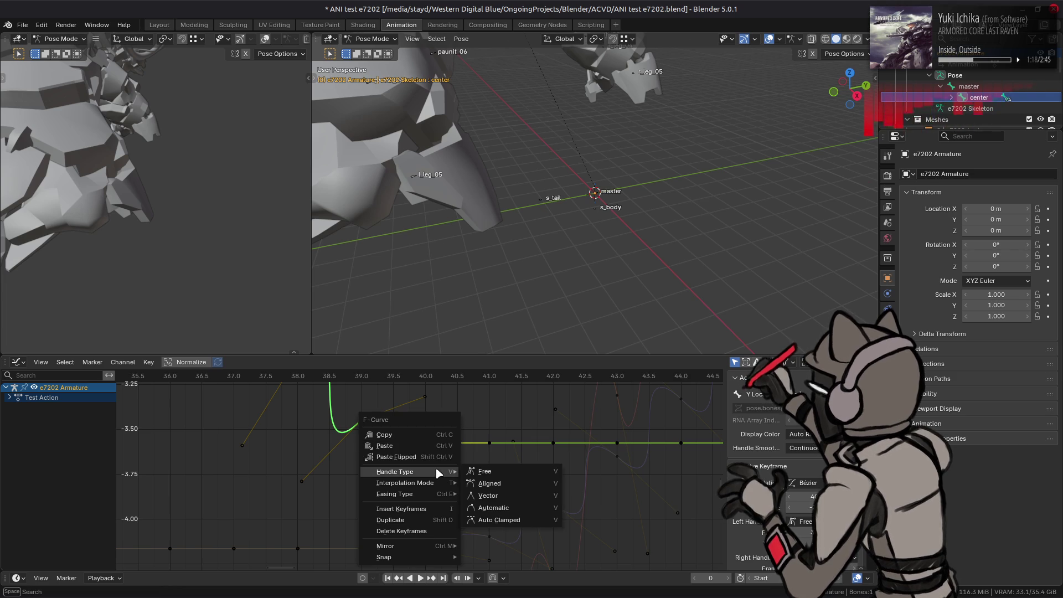
{"action": "left_click", "coordinate": [487, 487]}
{"action": "key", "text": "ctrl+z"}
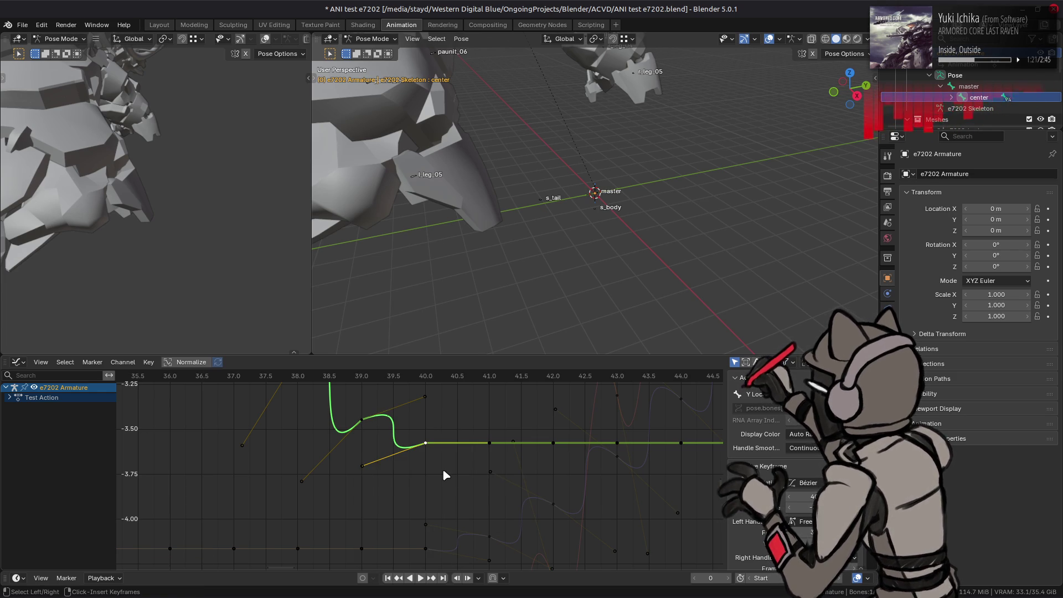
{"action": "key", "text": "ctrl+shift+z"}
{"action": "key", "text": "ctrl+shift+z"}
{"action": "right_click", "coordinate": [439, 453]}
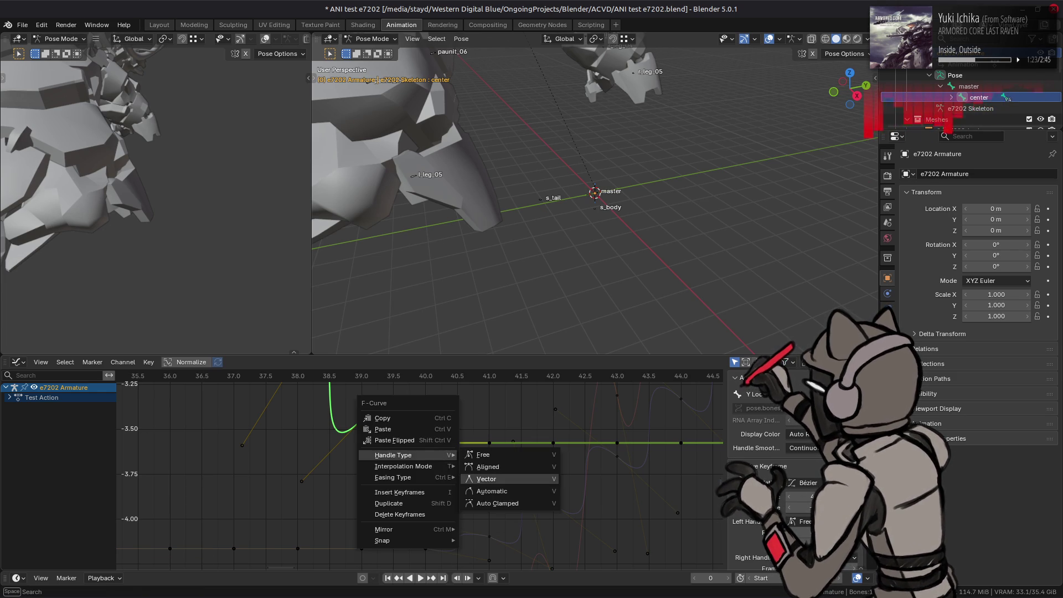
{"action": "left_click", "coordinate": [805, 482]}
{"action": "left_click", "coordinate": [660, 523]}
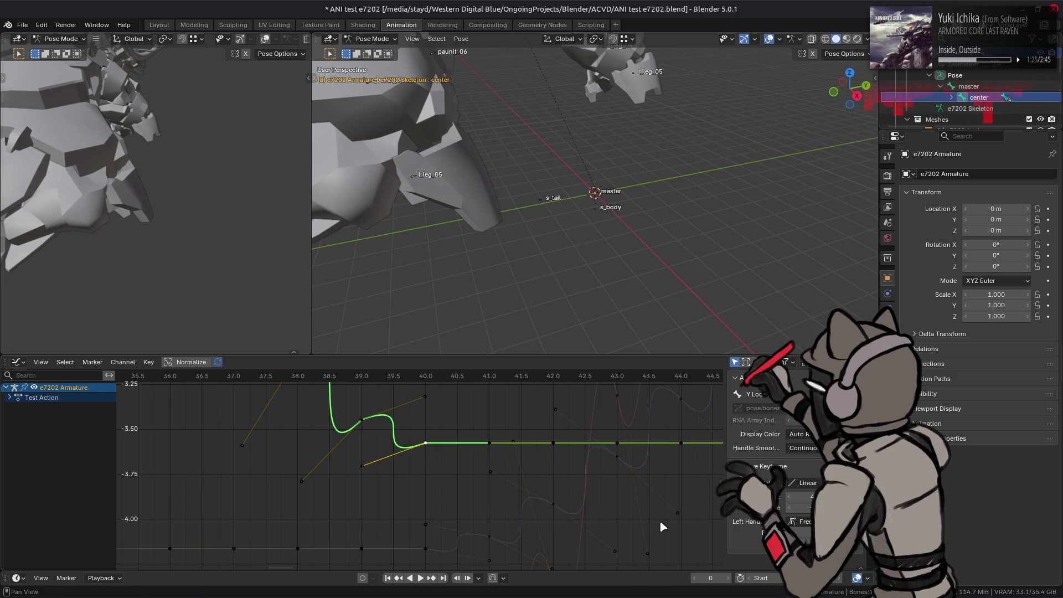
{"action": "key", "text": "ctrl+z"}
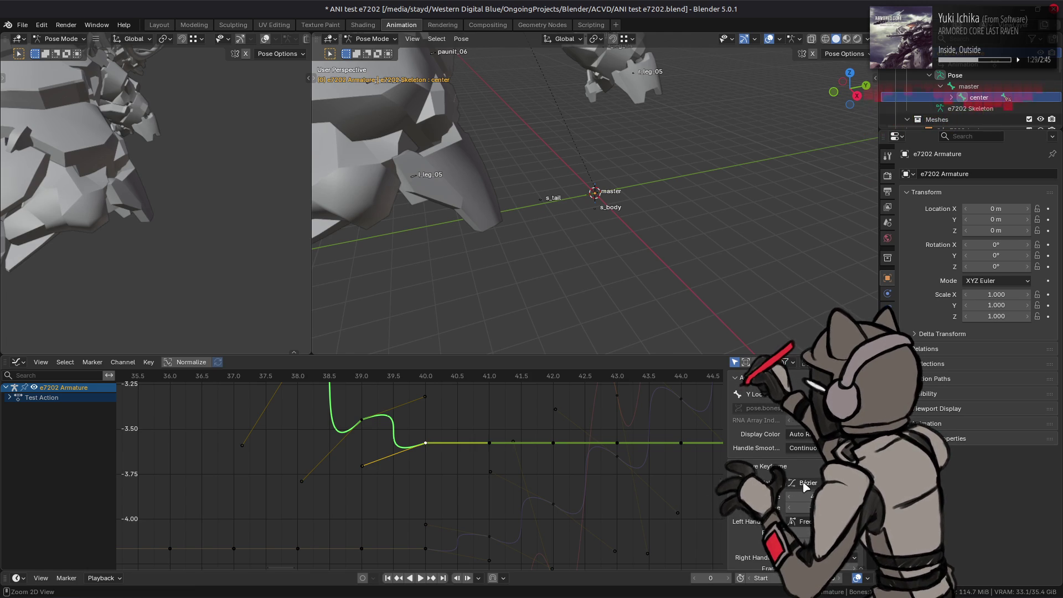
Step: Set the keyframe interpolation to Quintic and its left handle to Aligned
{"action": "left_click", "coordinate": [805, 483]}
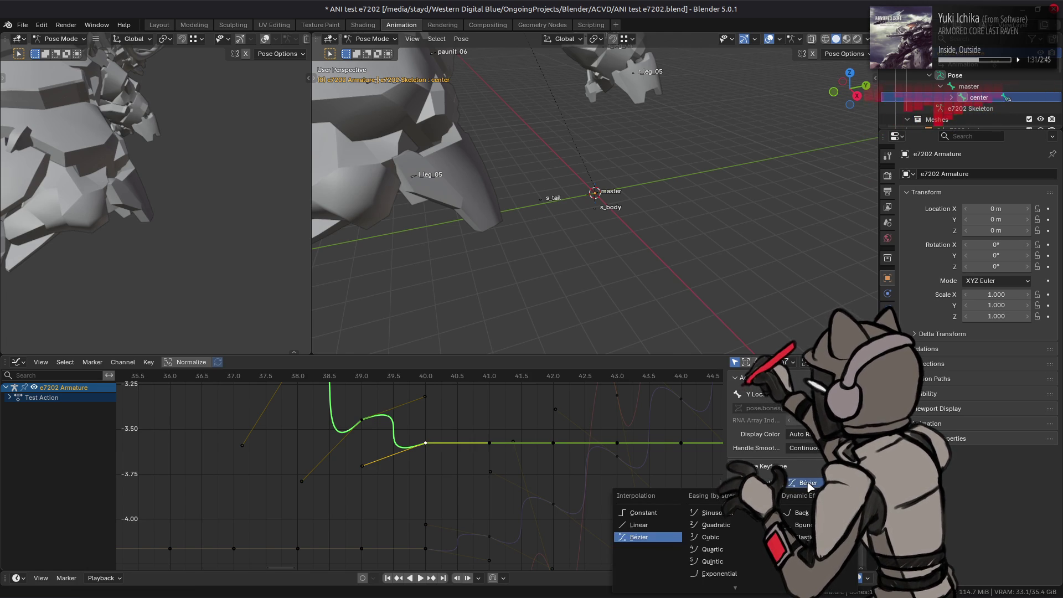
{"action": "key", "text": "Escape"}
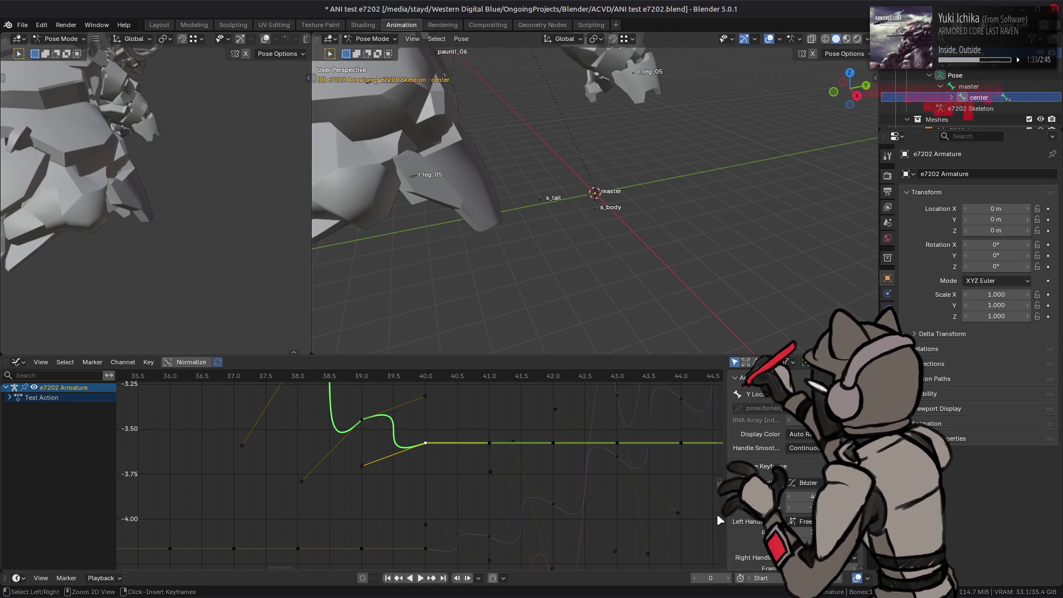
{"action": "left_click", "coordinate": [797, 483]}
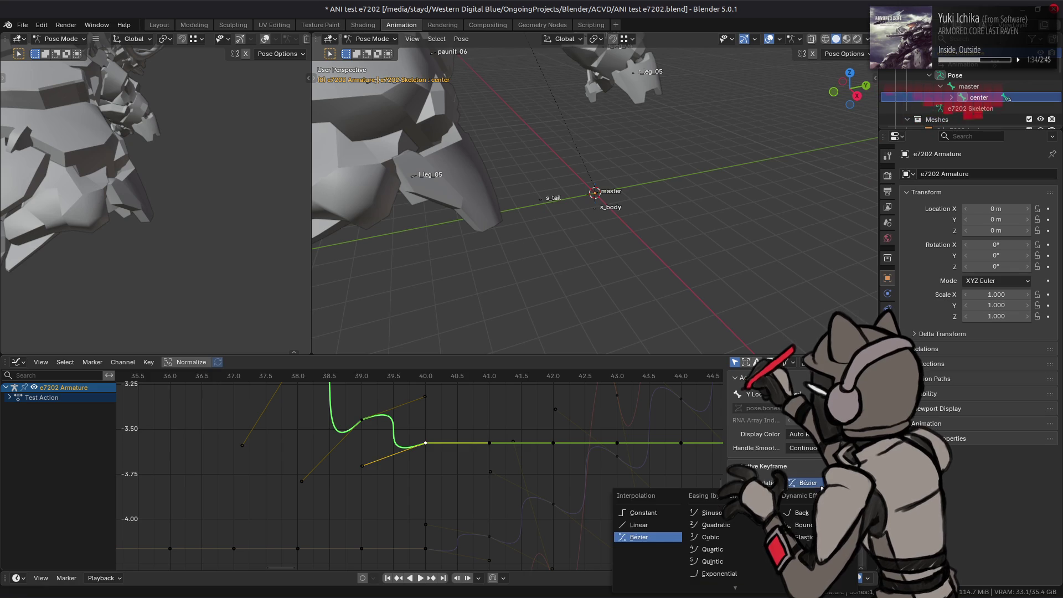
{"action": "left_click", "coordinate": [738, 566]}
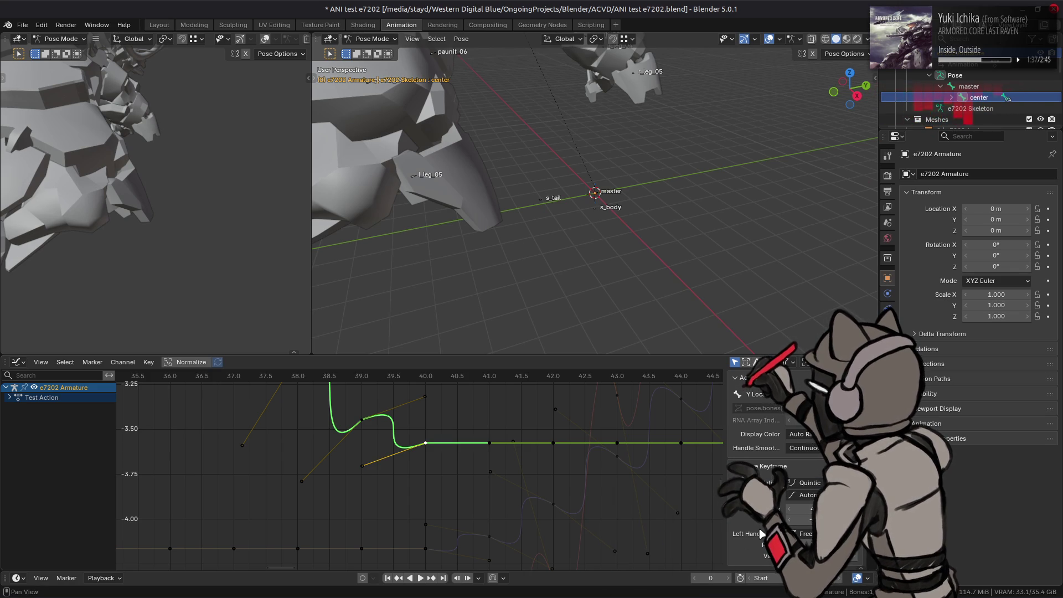
{"action": "left_click", "coordinate": [805, 534]}
{"action": "left_click", "coordinate": [805, 545]}
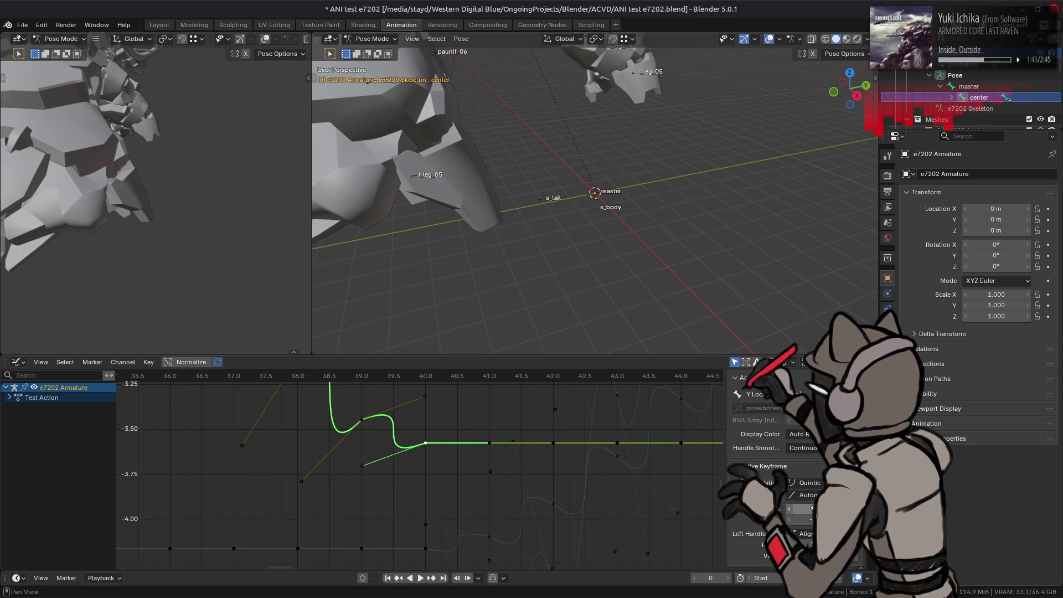
Step: Switch the interpolation to Cubic, set Handle Smoothing to None, and quit Blender
{"action": "left_click", "coordinate": [805, 482]}
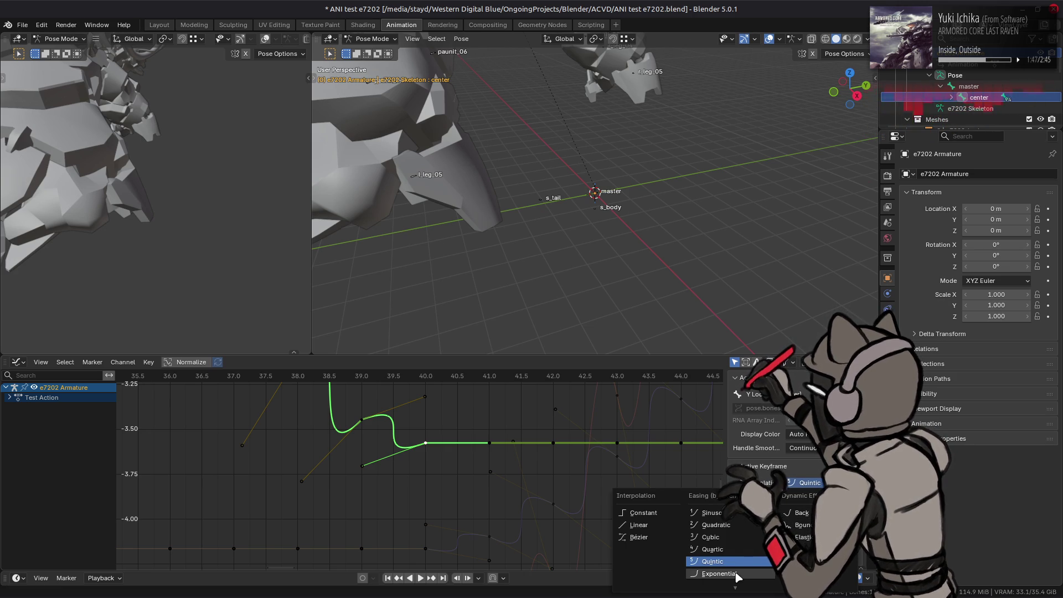
{"action": "left_click", "coordinate": [727, 537]}
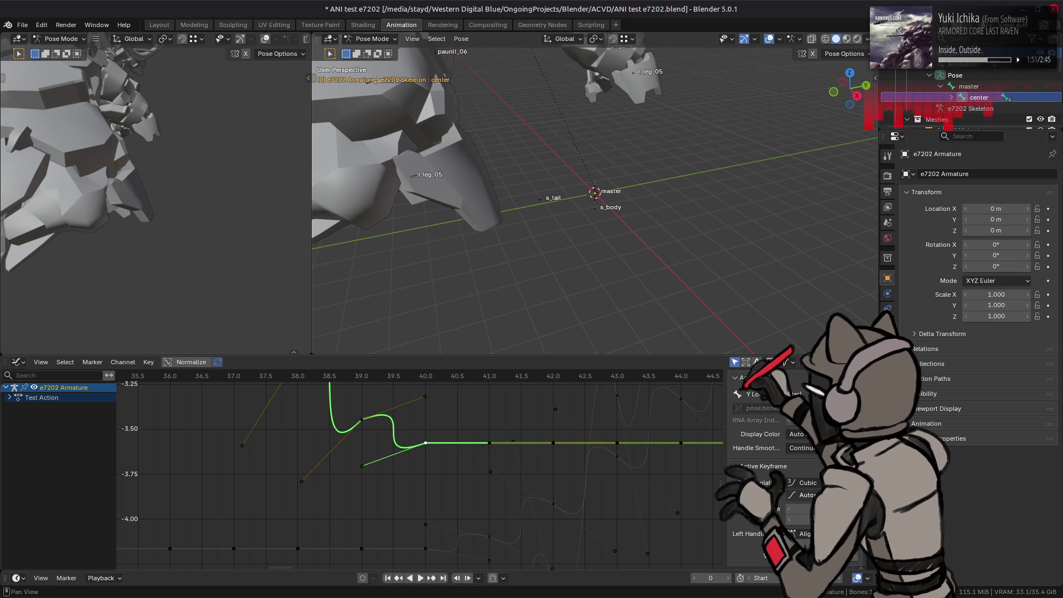
{"action": "left_click", "coordinate": [803, 448]}
{"action": "left_click", "coordinate": [817, 460]}
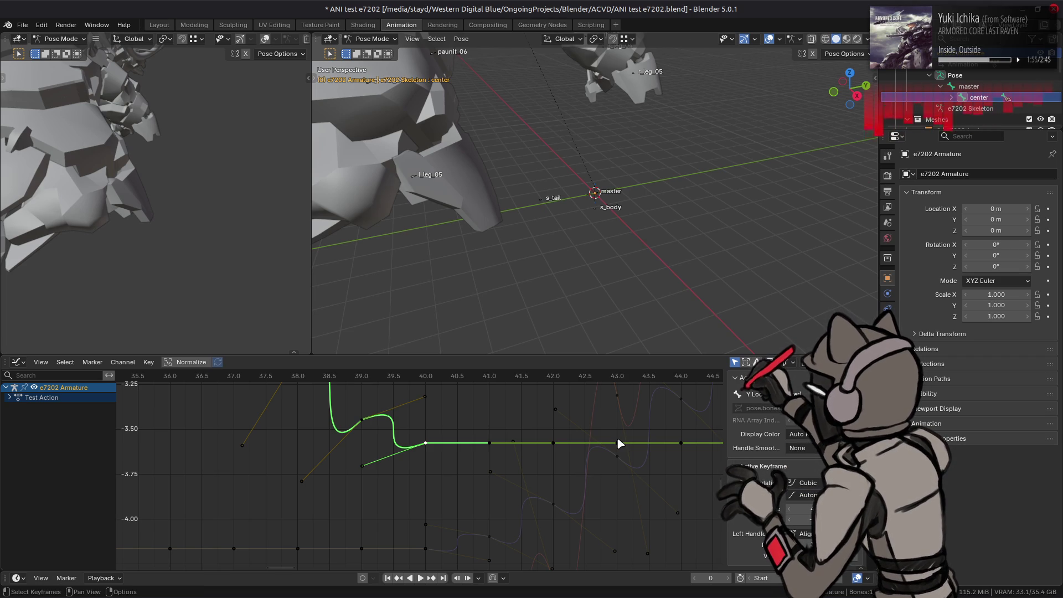
{"action": "key", "text": "ctrl+q"}
{"action": "left_click", "coordinate": [484, 327]}
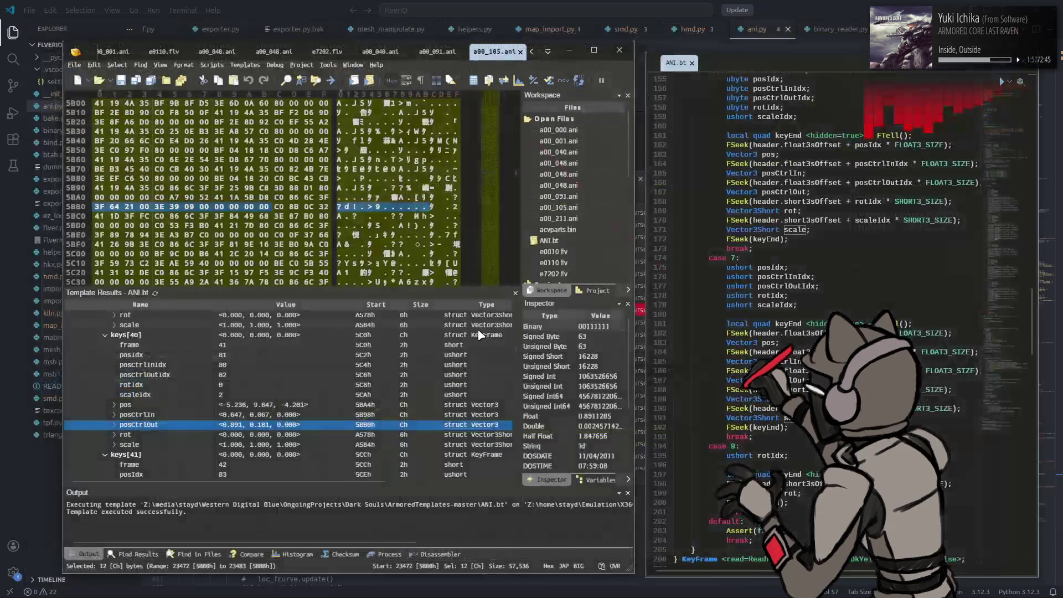
Step: In ani.py, highlight the uses of rot_fkey, interpolation and co in the handle code
{"action": "left_click", "coordinate": [784, 6]}
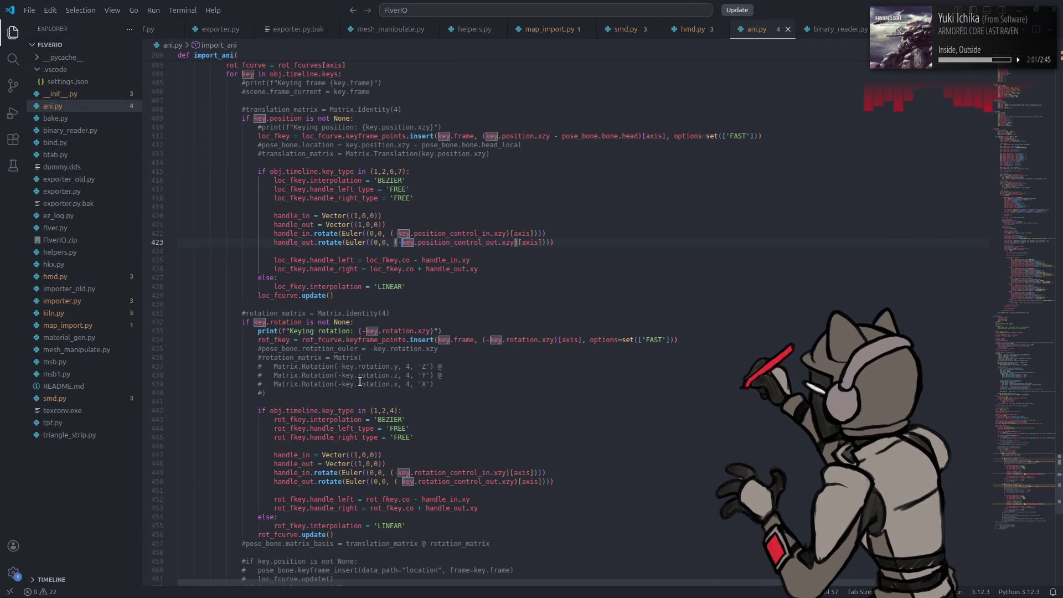
{"action": "double_click", "coordinate": [287, 419]}
{"action": "mouse_move", "coordinate": [319, 419]}
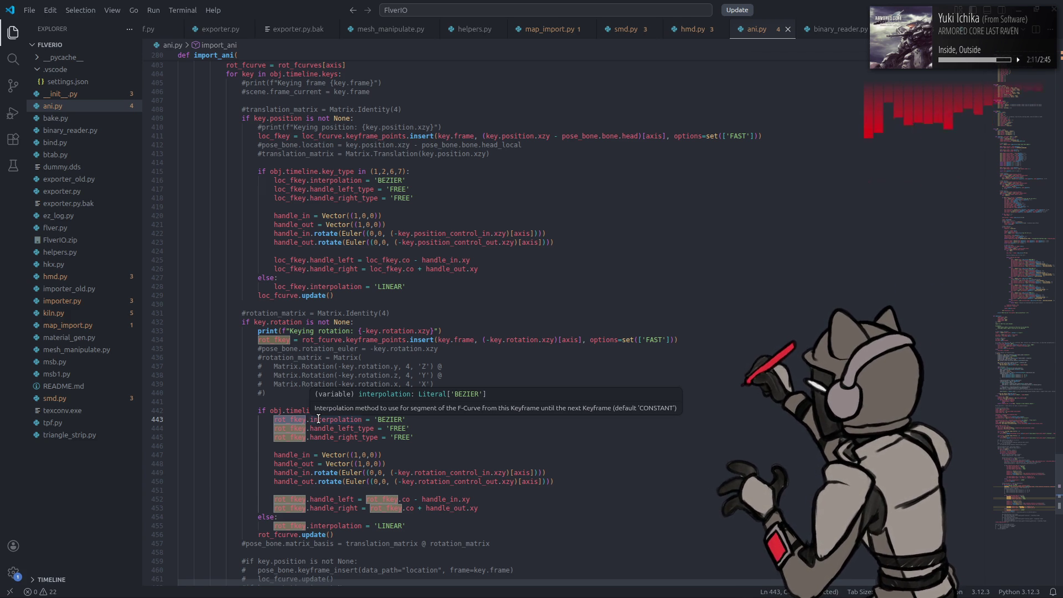
{"action": "double_click", "coordinate": [319, 419]}
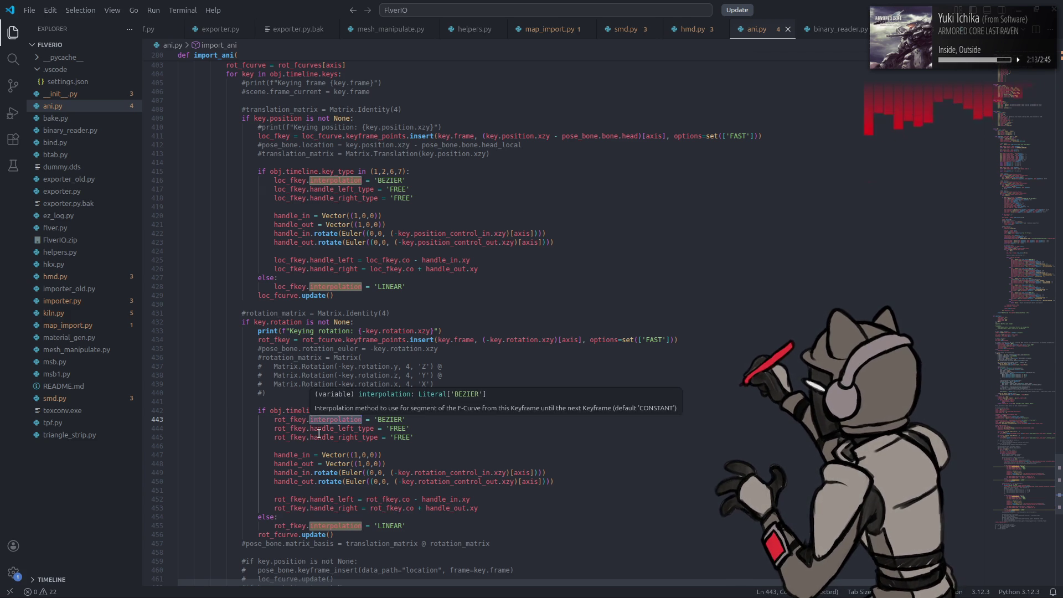
{"action": "mouse_move", "coordinate": [319, 433]}
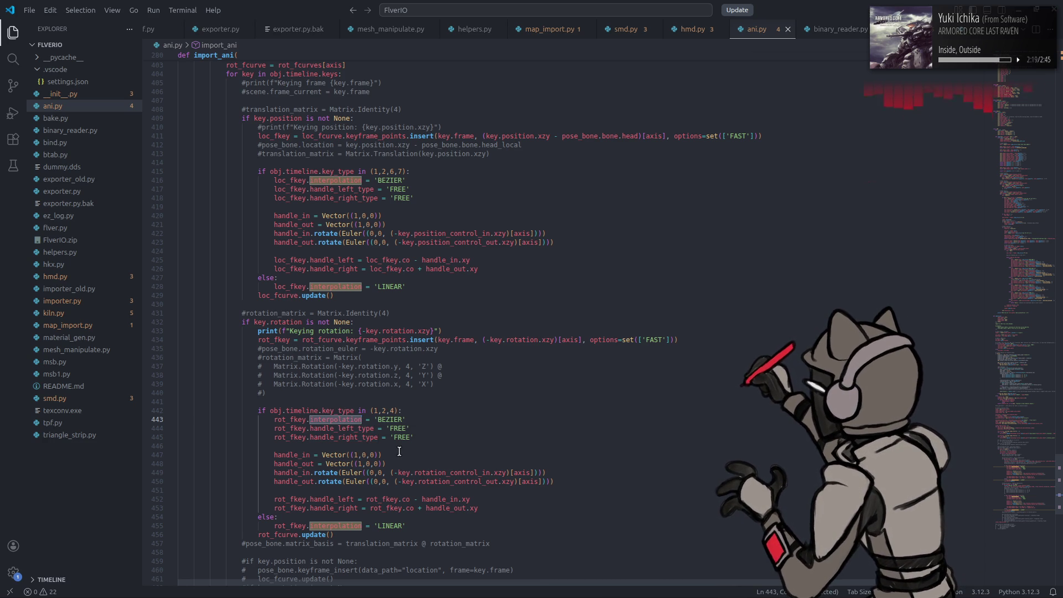
{"action": "double_click", "coordinate": [384, 499]}
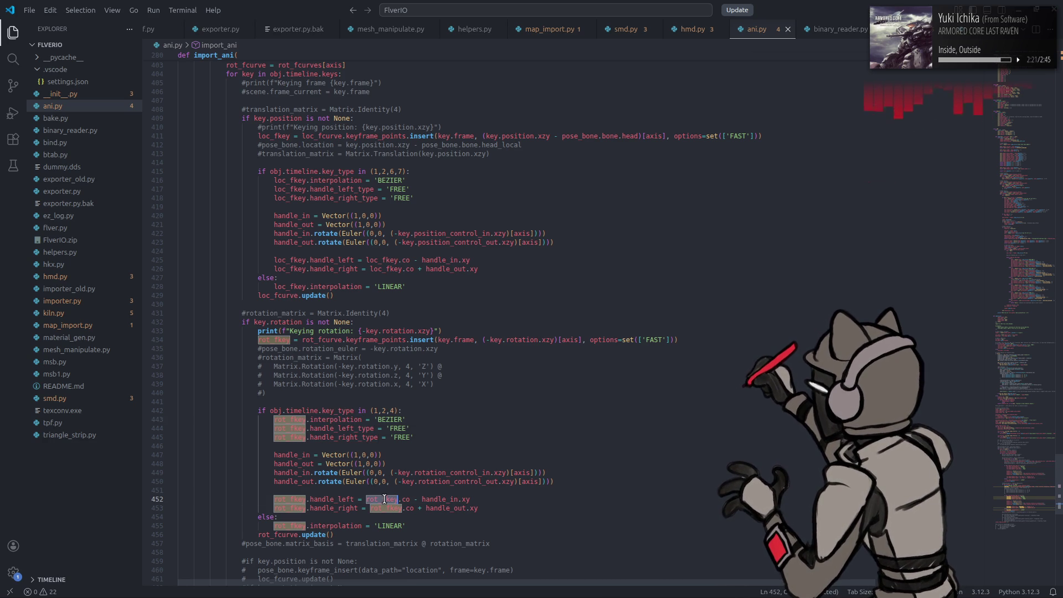
{"action": "double_click", "coordinate": [404, 500]}
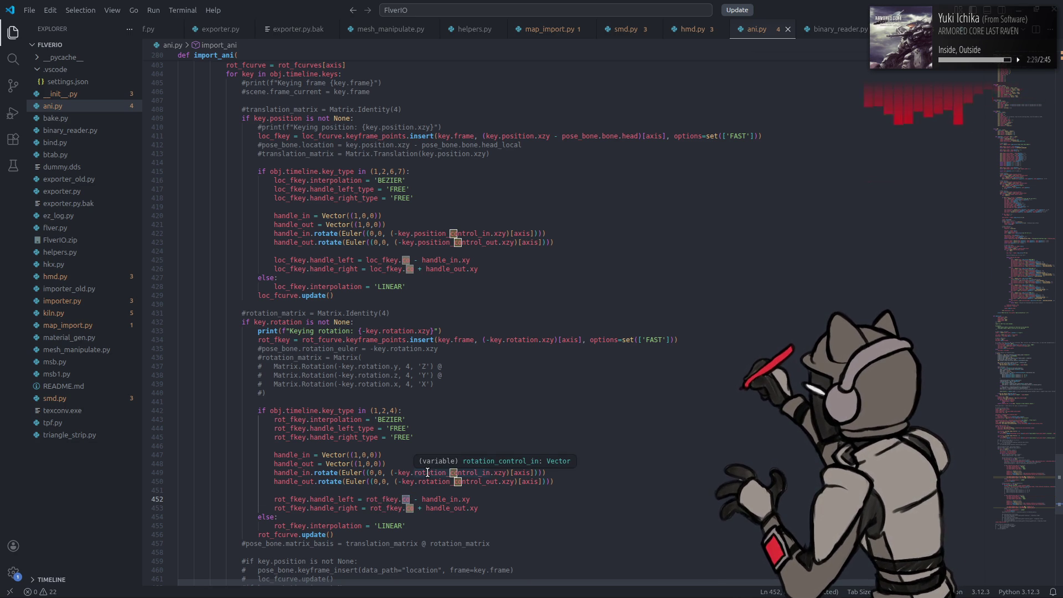
Step: Check where rot_fkey is assigned and rotation_control_in is used, then move up to ANI.read
{"action": "left_click", "coordinate": [274, 340]}
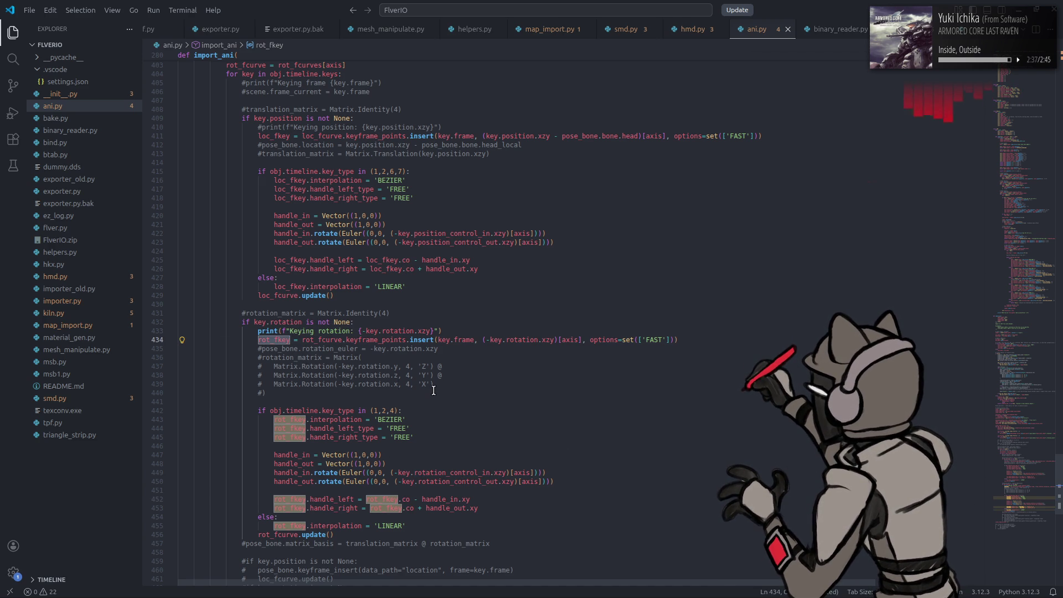
{"action": "left_click", "coordinate": [455, 470]}
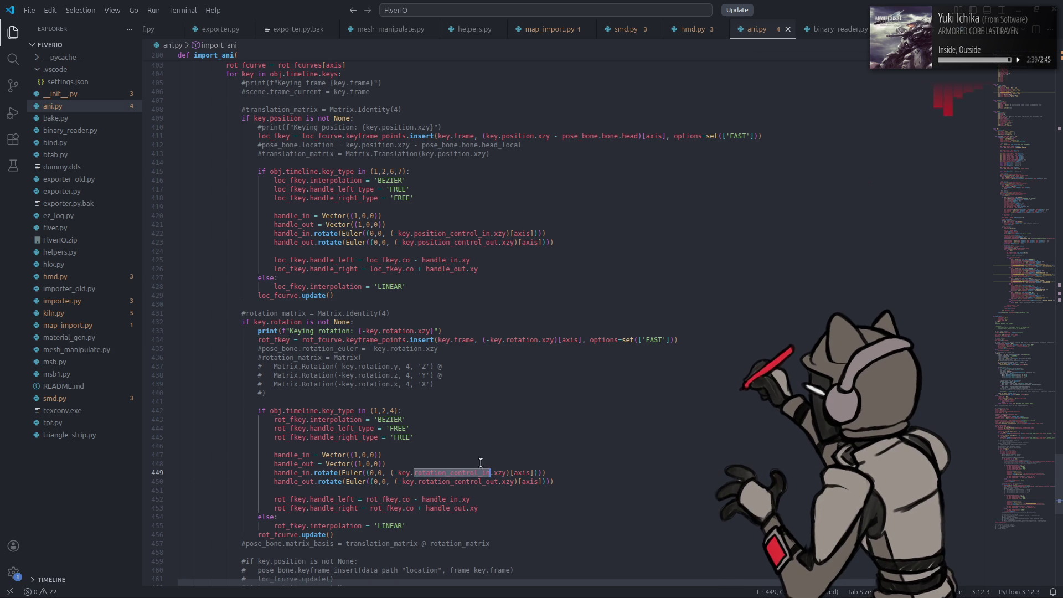
{"action": "left_click_drag", "start_coordinate": [1027, 482], "coordinate": [1026, 268]}
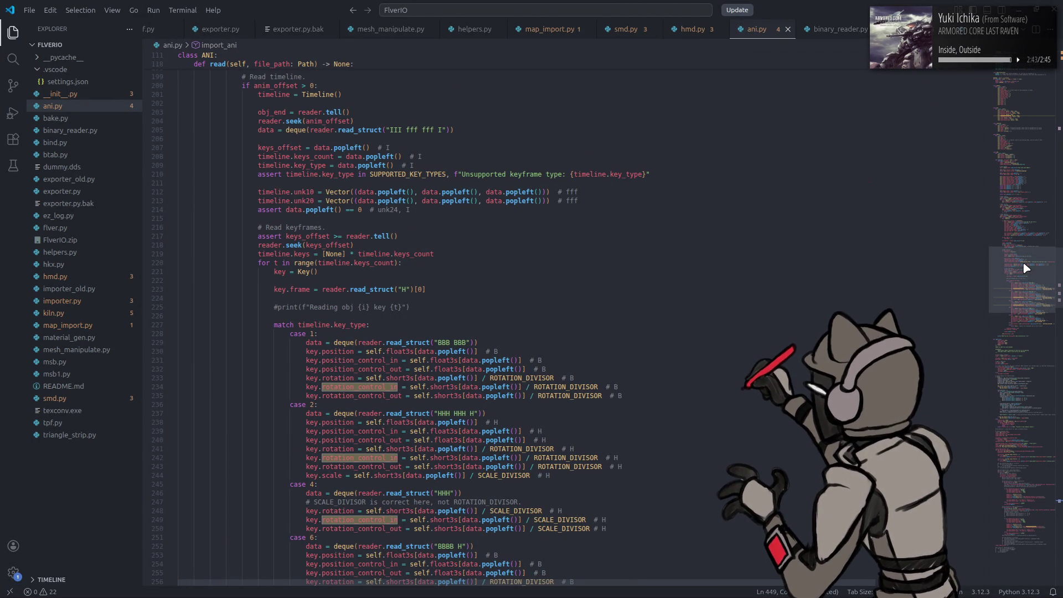
Step: Review ANI.read's keyframe cases, then return to import_ani's position handle code at line 423
{"action": "mouse_move", "coordinate": [1025, 267]}
{"action": "left_mouse_down"}
{"action": "mouse_move", "coordinate": [991, 118]}
{"action": "mouse_move", "coordinate": [986, 204]}
{"action": "left_mouse_up"}
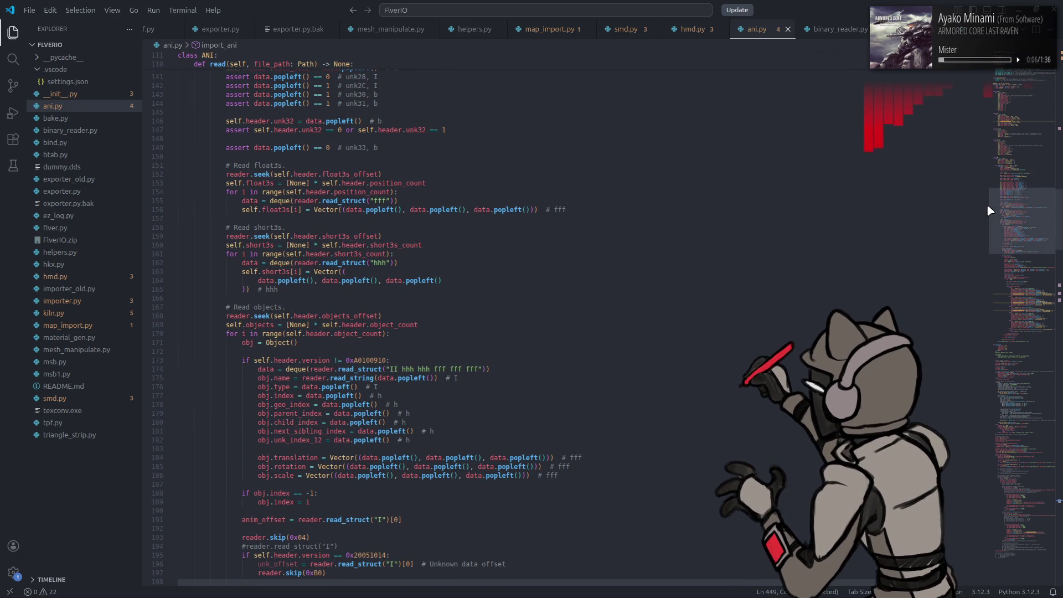
{"action": "left_click_drag", "start_coordinate": [986, 204], "coordinate": [975, 266]}
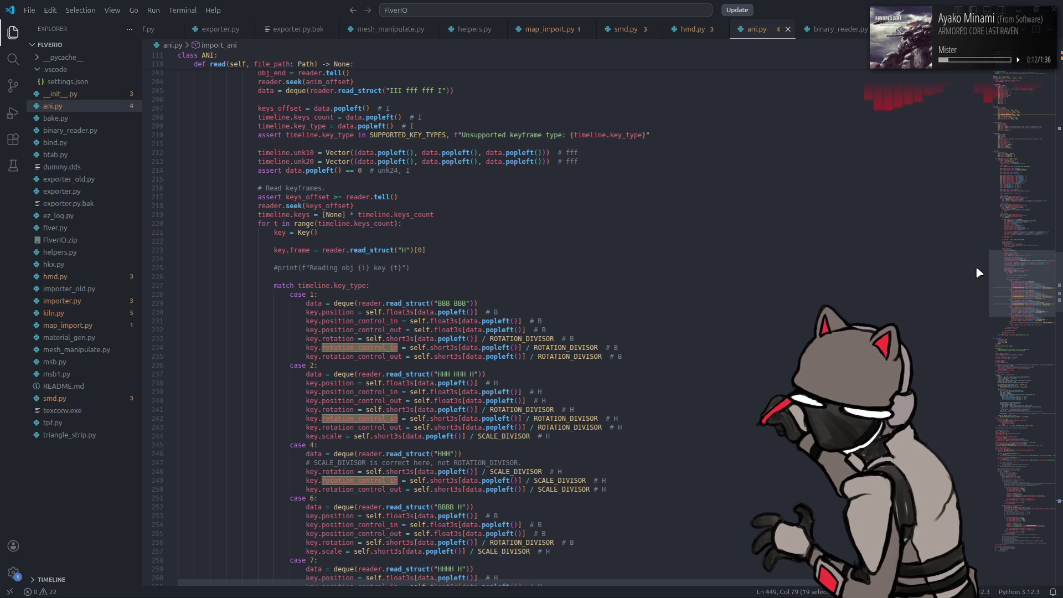
{"action": "scroll", "coordinate": [975, 266], "scroll_direction": "down", "scroll_amount": 1}
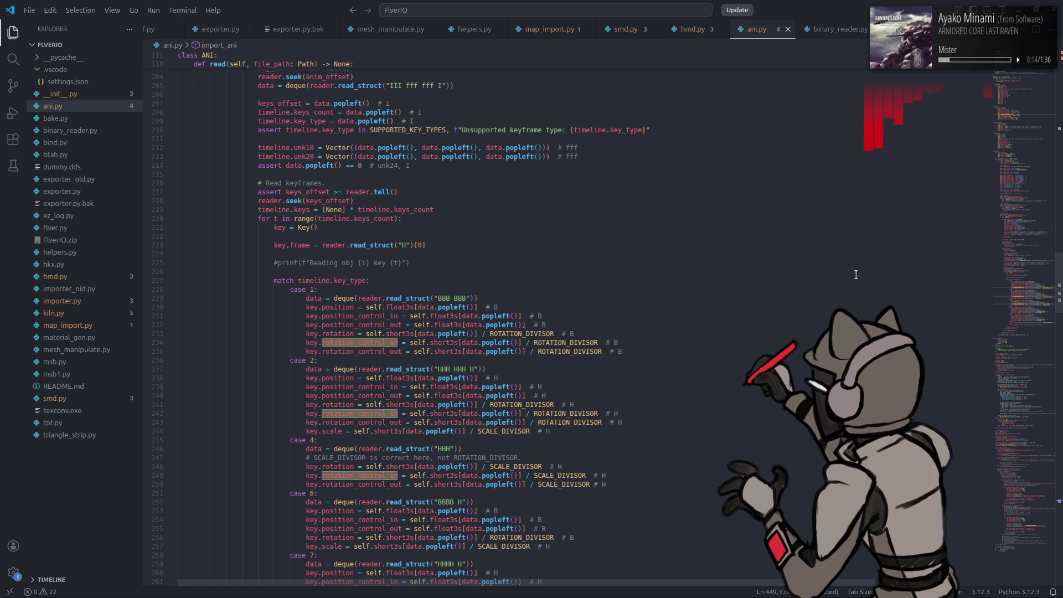
{"action": "mouse_move", "coordinate": [940, 595]}
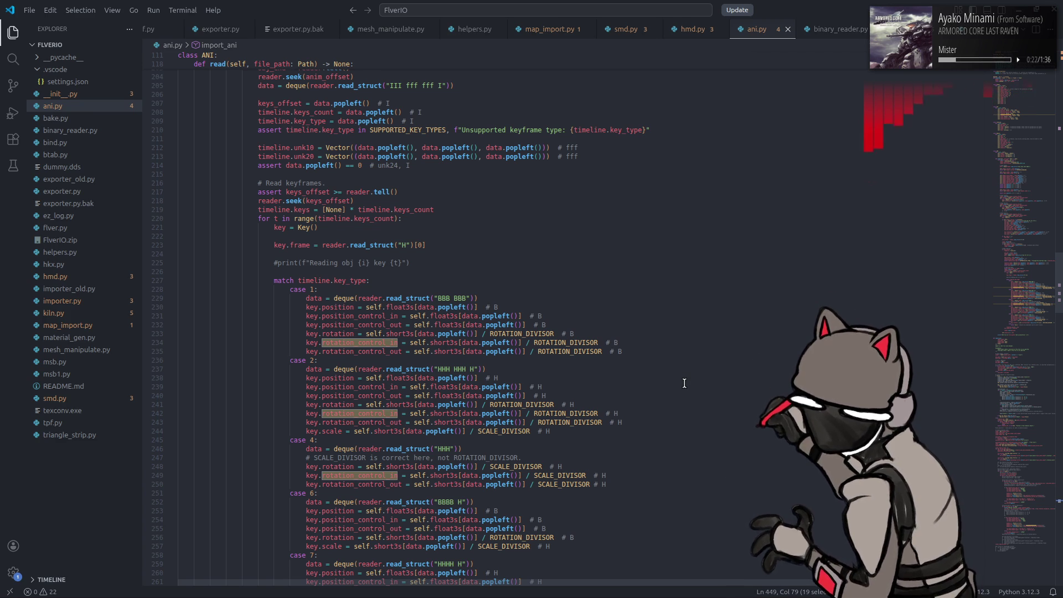
{"action": "scroll", "coordinate": [684, 383], "scroll_direction": "down", "scroll_amount": 1}
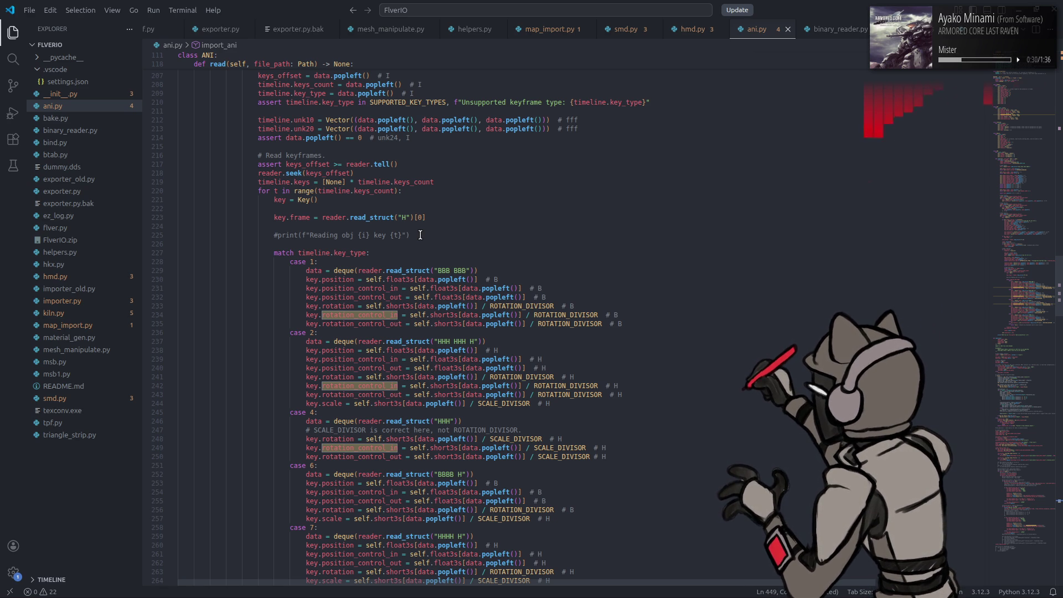
{"action": "key", "text": "ctrl+z"}
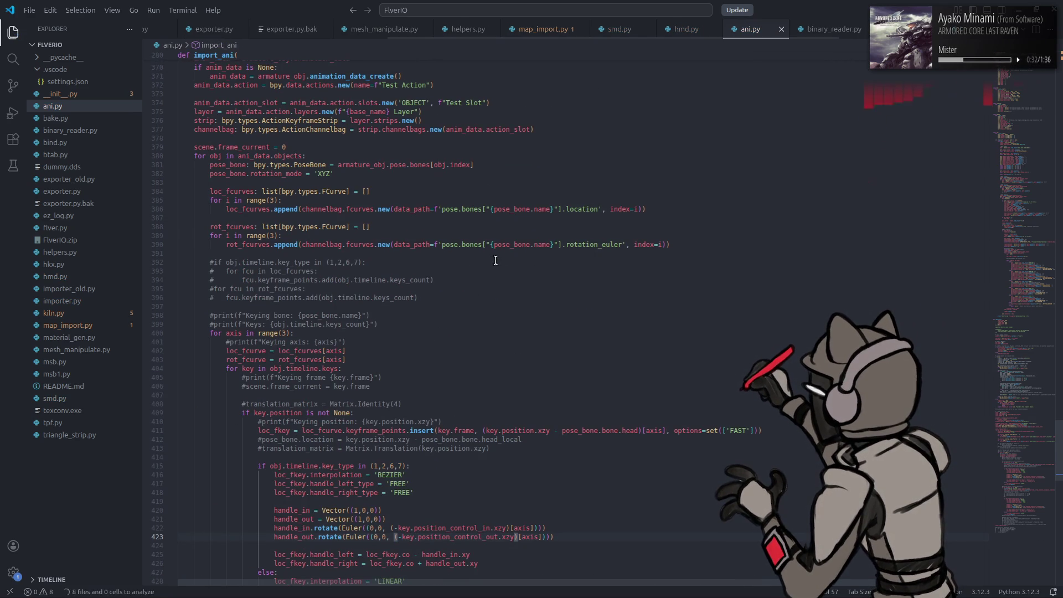
Step: Remove the minus signs from the position and rotation control values in import_ani's handle rotations
{"action": "key", "text": "ctrl+z"}
{"action": "key", "text": "ctrl+z"}
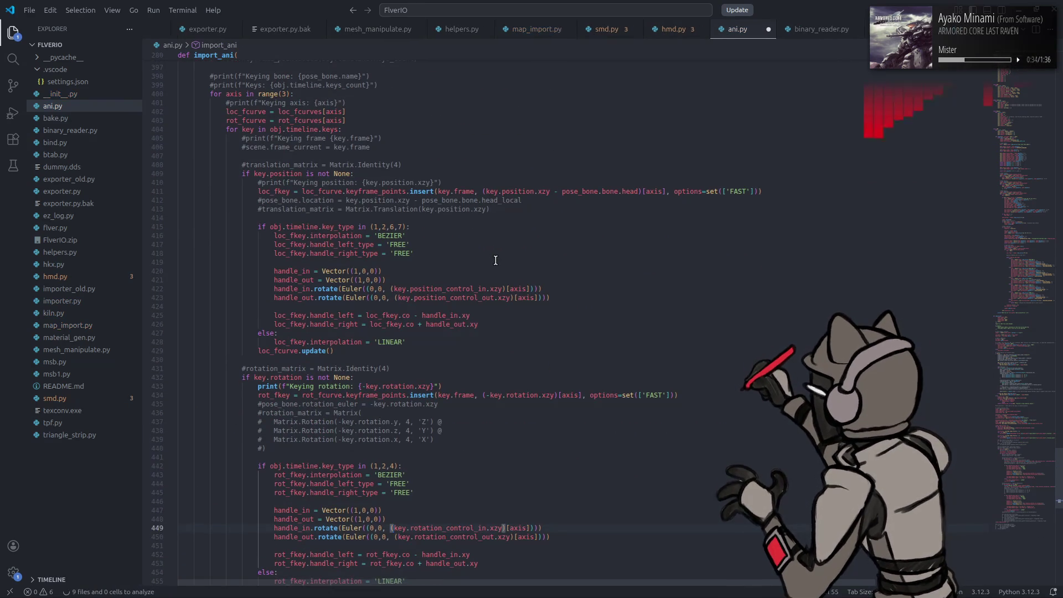
{"action": "scroll", "coordinate": [496, 260], "scroll_direction": "down", "scroll_amount": 5}
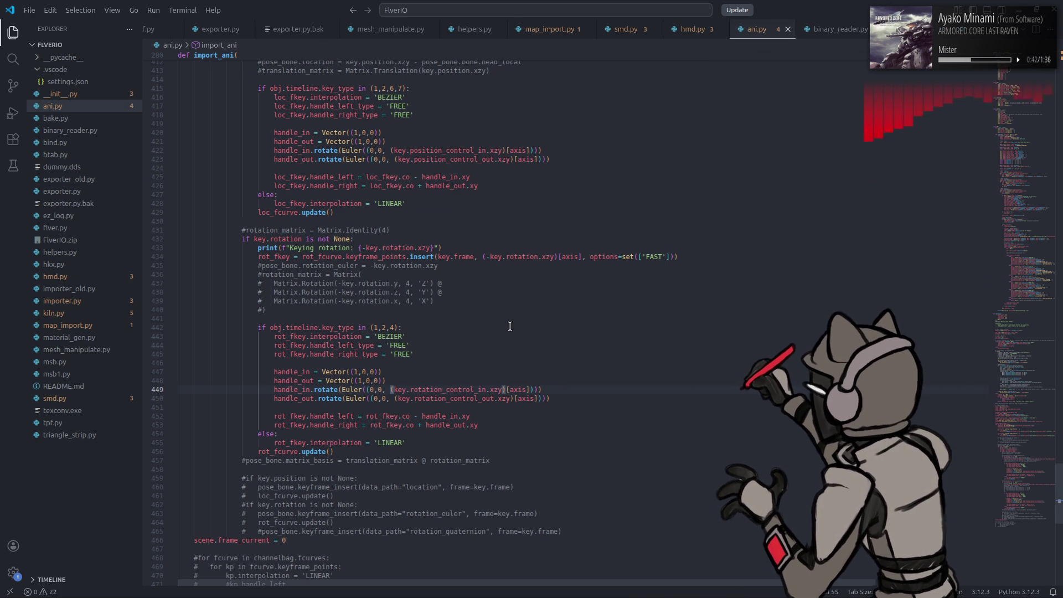
{"action": "double_click", "coordinate": [470, 387]}
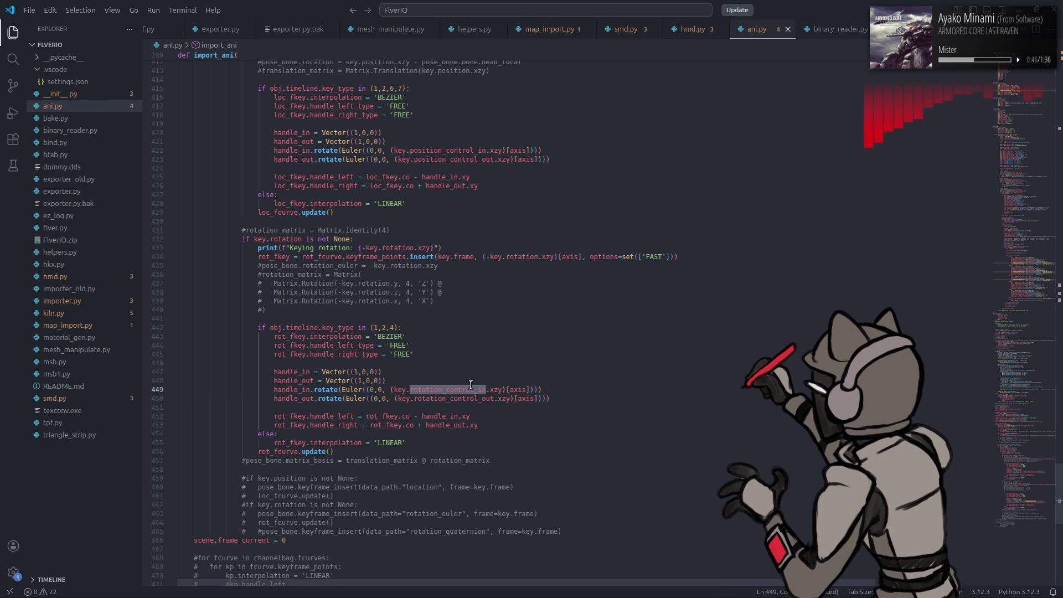
{"action": "mouse_move", "coordinate": [830, 595]}
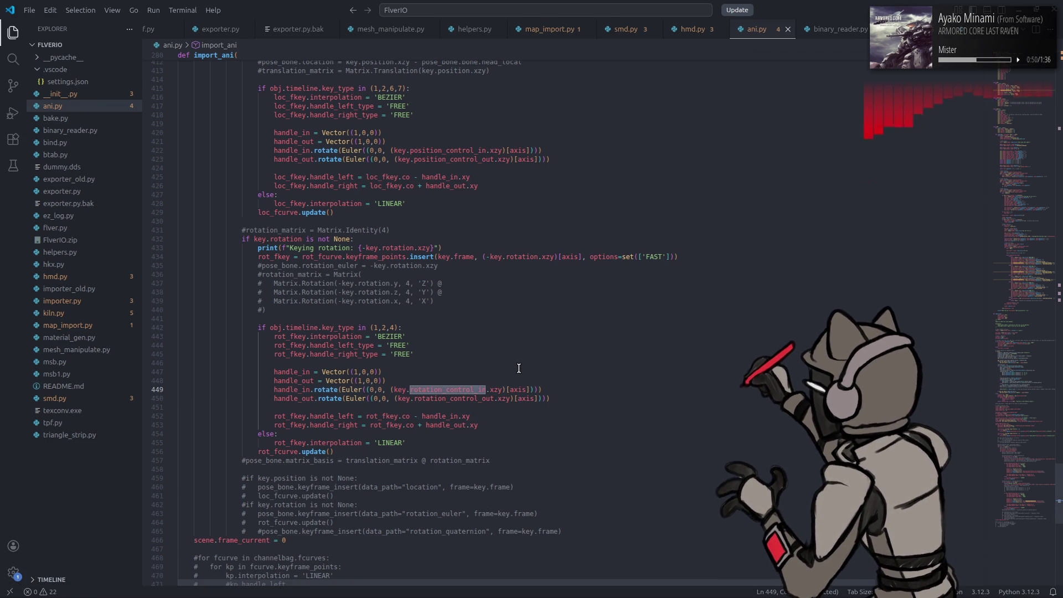
Step: Highlight position_control_in uses and bring ANI.read's keyframe parsing for key types 1, 2, 6, 7 into view
{"action": "scroll", "coordinate": [509, 349], "scroll_direction": "up", "scroll_amount": 2}
{"action": "double_click", "coordinate": [446, 205]}
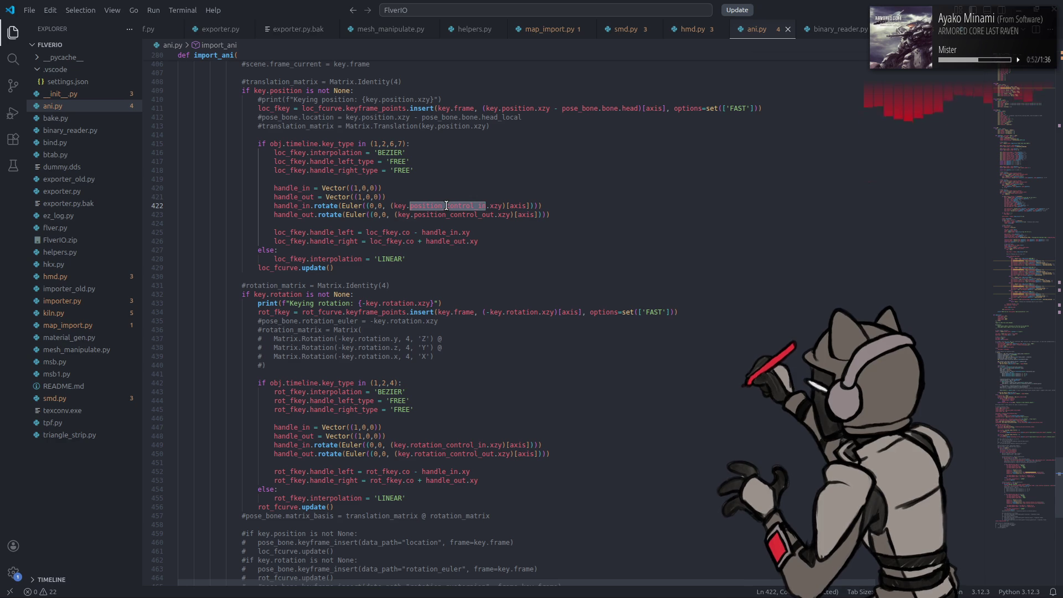
{"action": "left_click", "coordinate": [1002, 275]}
{"action": "left_click_drag", "start_coordinate": [1003, 275], "coordinate": [1003, 297]}
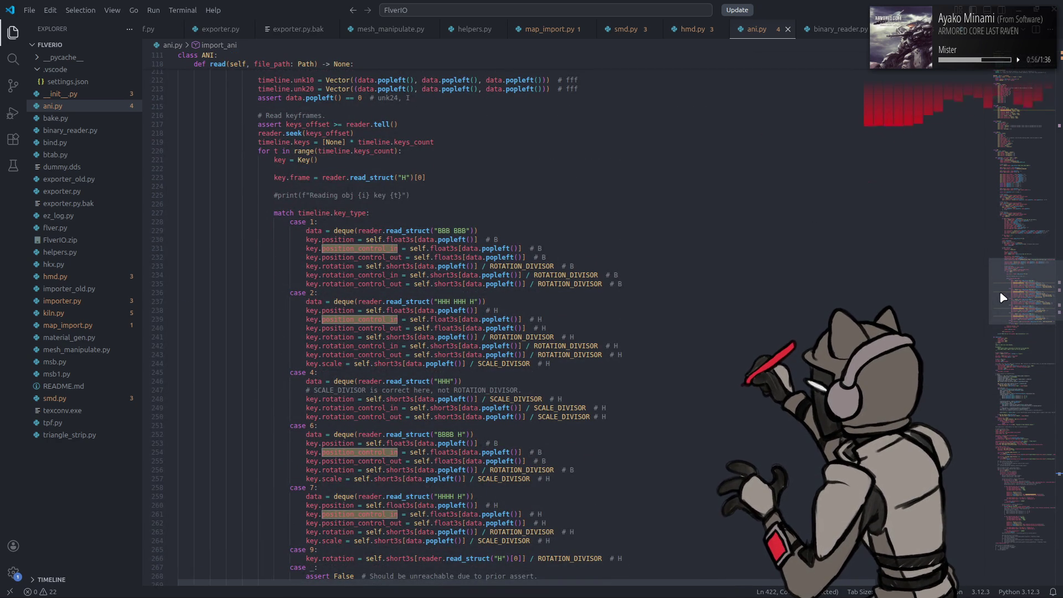
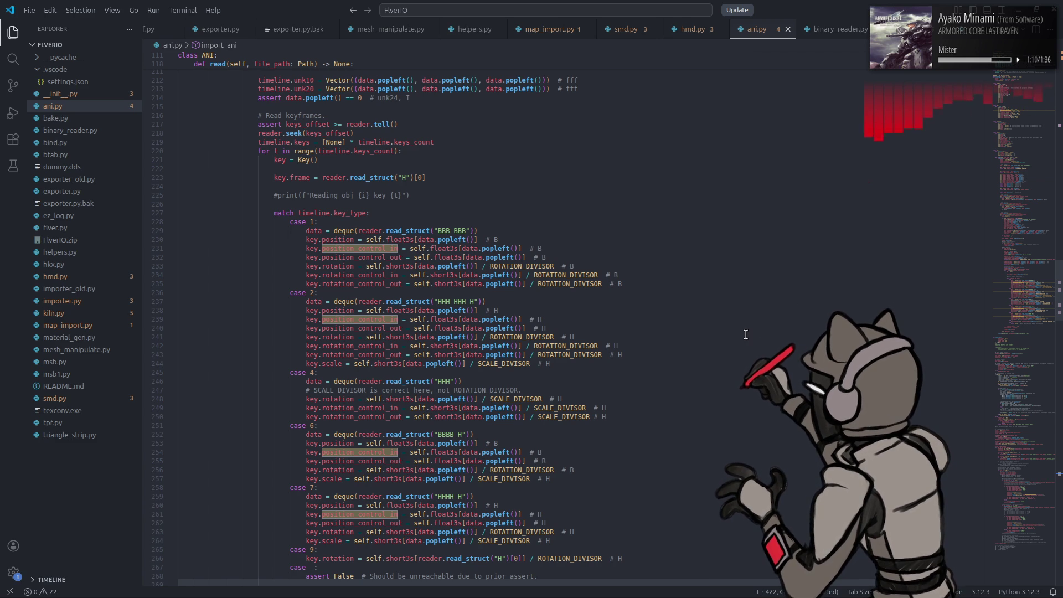
Step: Launch Blender and open ANI test e7202.blend from Recent Files
{"action": "scroll", "coordinate": [739, 323], "scroll_direction": "up", "scroll_amount": 10}
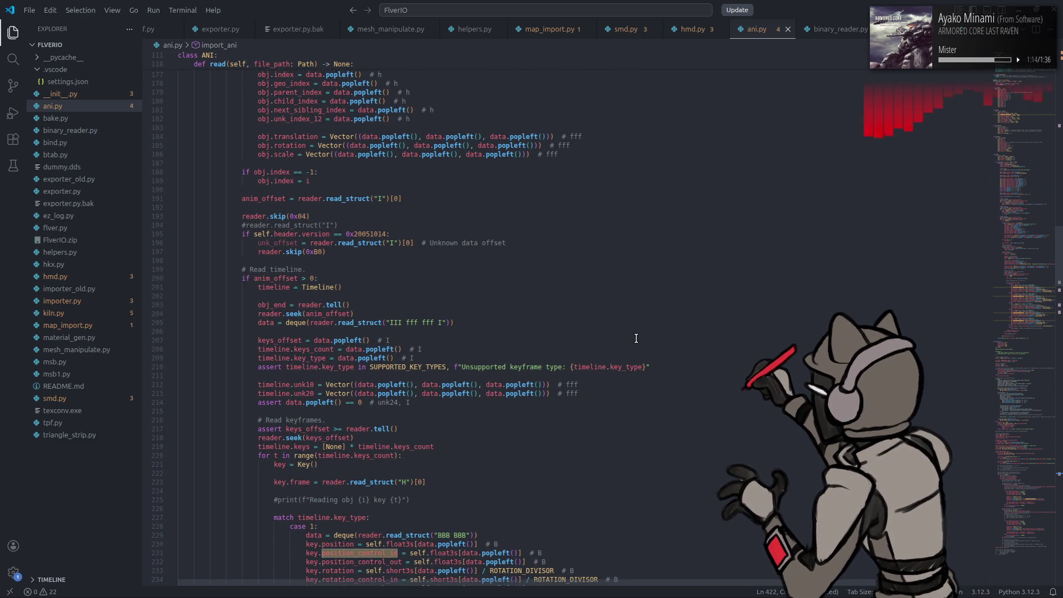
{"action": "scroll", "coordinate": [636, 338], "scroll_direction": "up", "scroll_amount": 10}
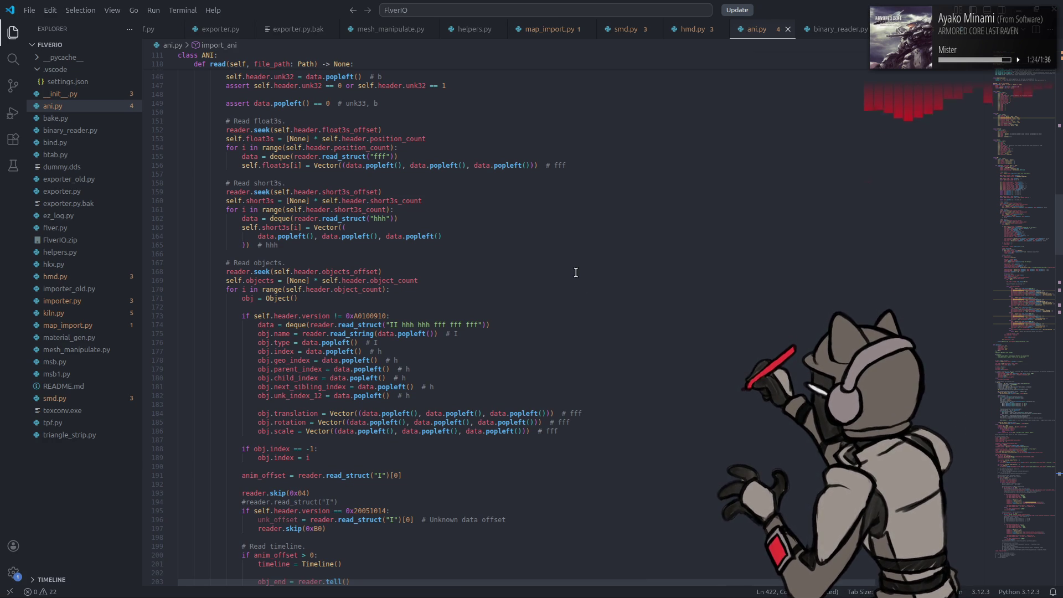
{"action": "scroll", "coordinate": [576, 273], "scroll_direction": "down", "scroll_amount": 20}
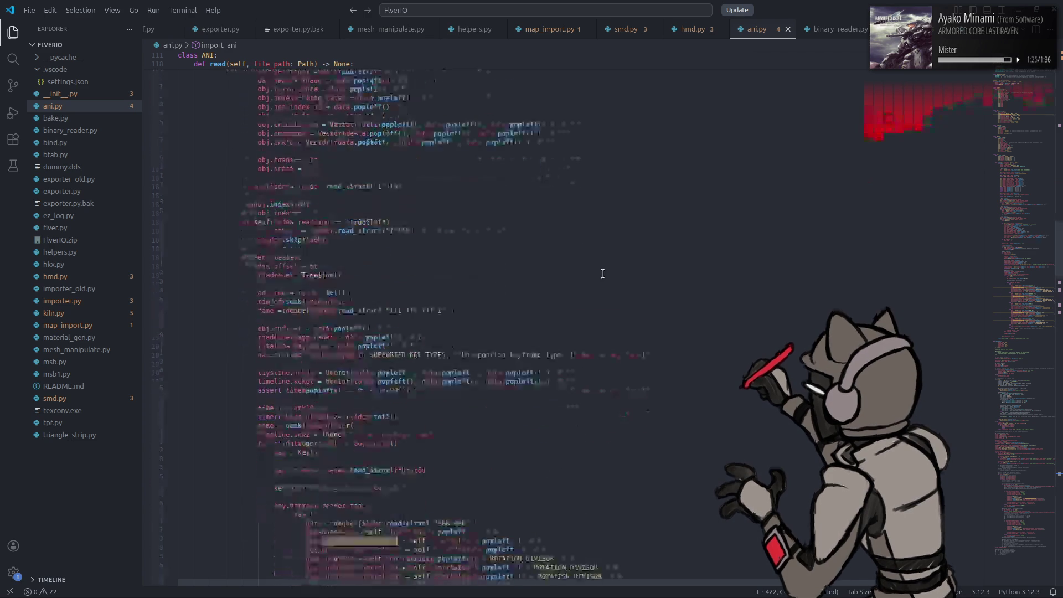
{"action": "key", "text": "super"}
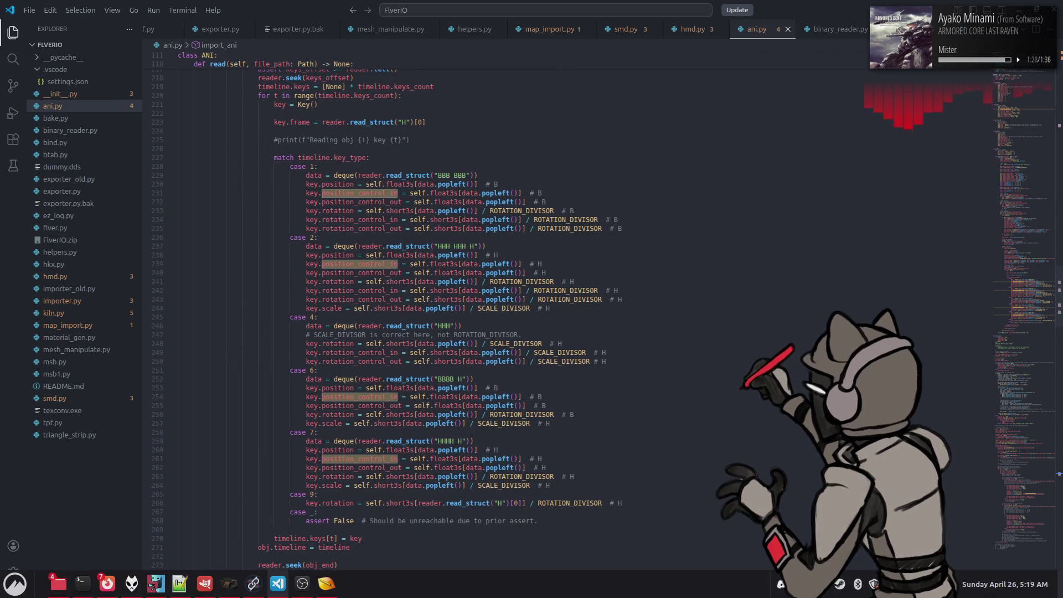
{"action": "type", "text": "bl"}
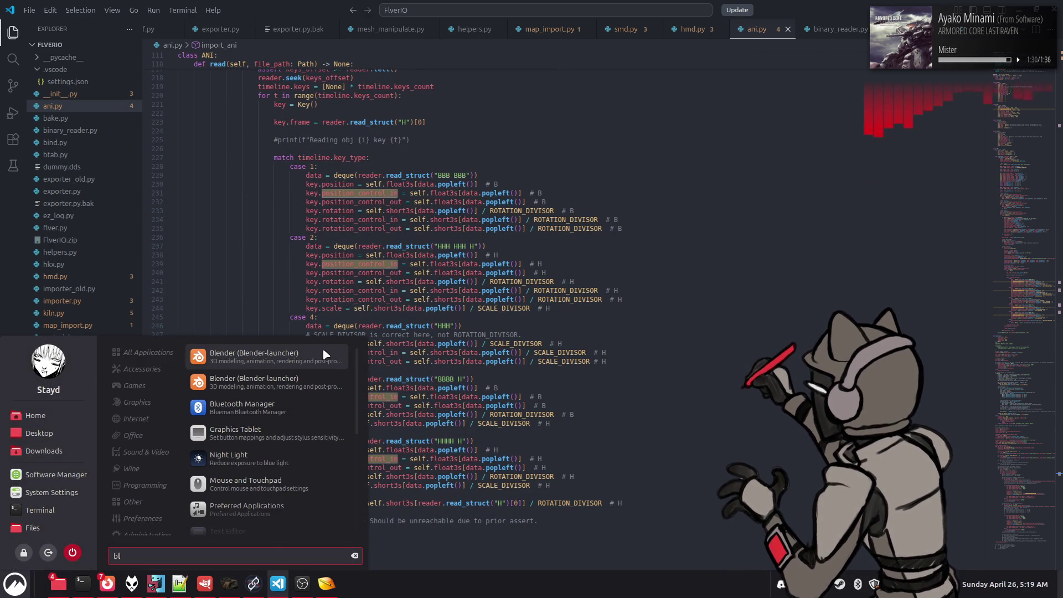
{"action": "left_click", "coordinate": [343, 354]}
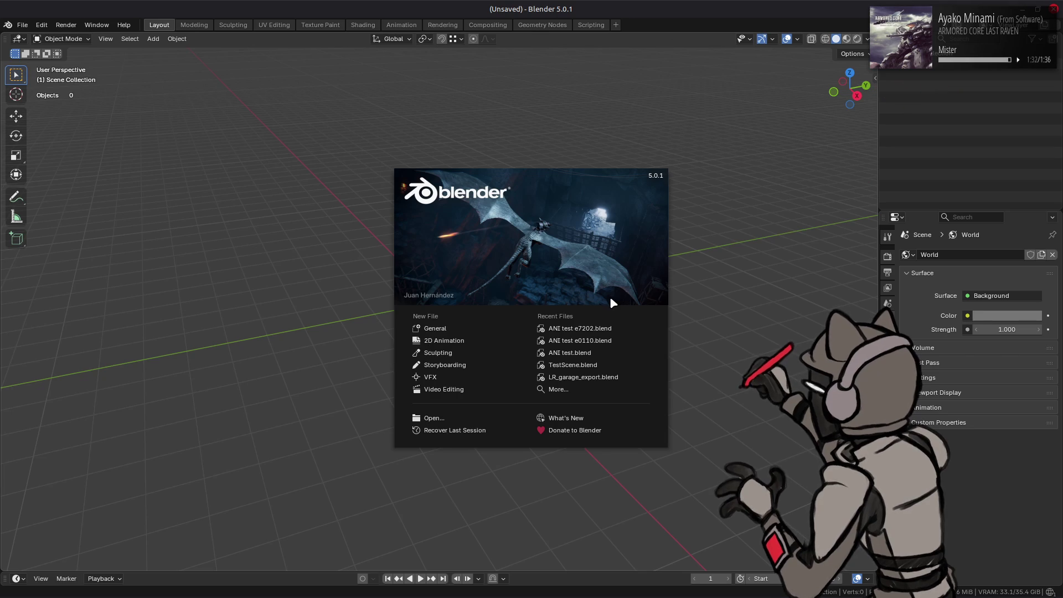
{"action": "left_click", "coordinate": [592, 328]}
Step: Import a00_105.ani onto the mech and switch to the Animation workspace
{"action": "key", "text": "alt+Tab"}
{"action": "key", "text": "alt+Tab"}
{"action": "key", "text": "alt+Tab"}
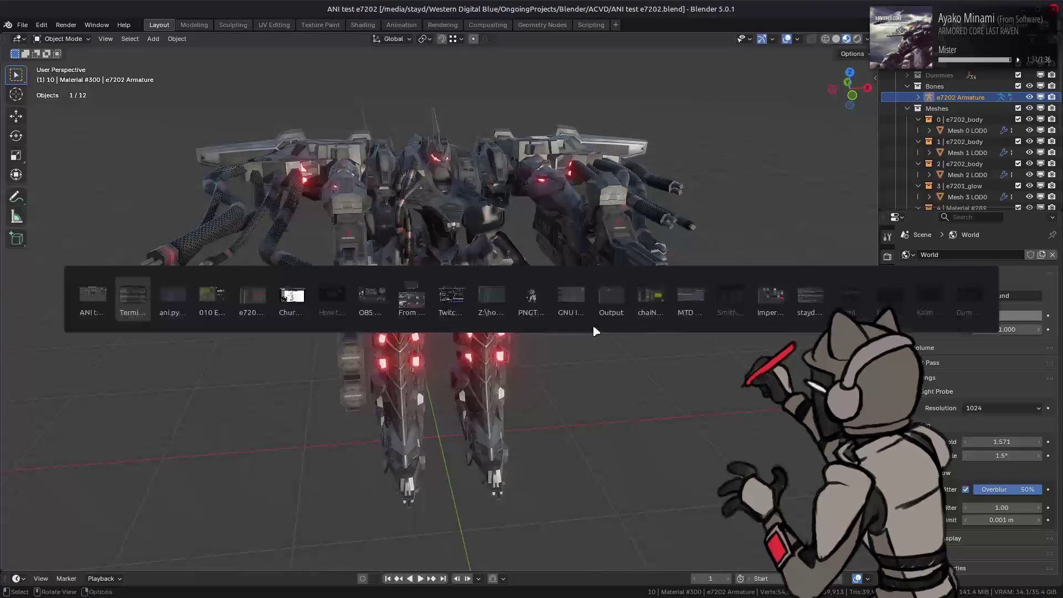
{"action": "left_click_drag", "start_coordinate": [433, 314], "coordinate": [172, 312]}
{"action": "left_click", "coordinate": [262, 320]}
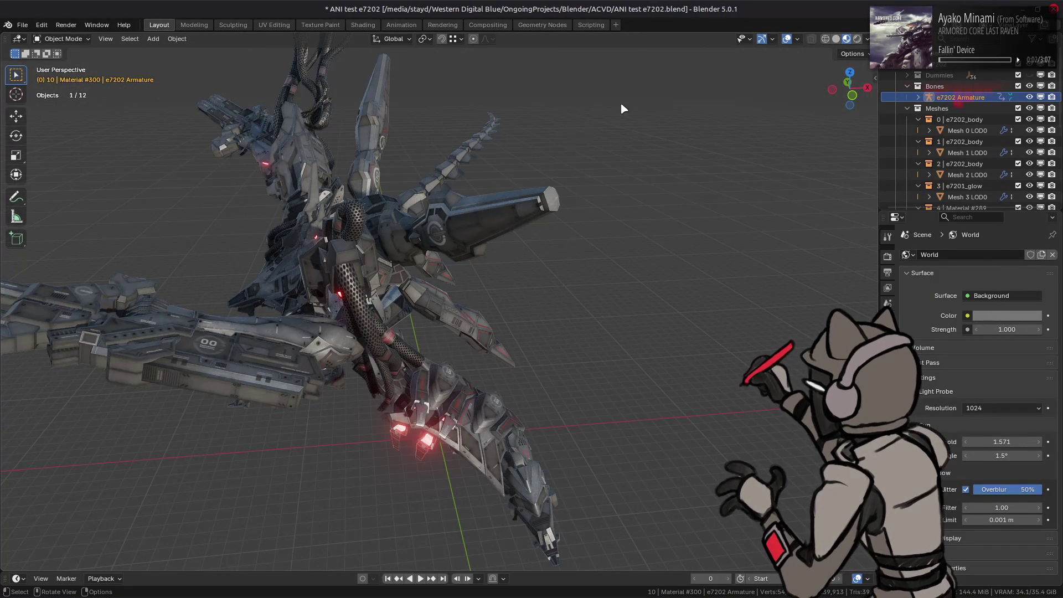
{"action": "left_click", "coordinate": [407, 24]}
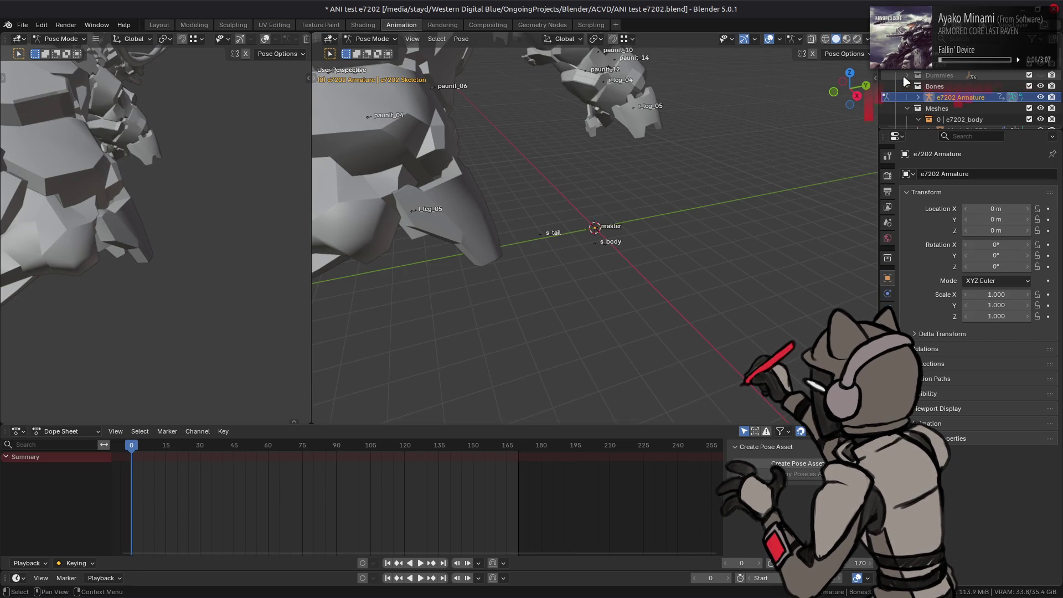
Step: Select the center bone under e7202 Armature > Pose > master in the Outliner
{"action": "left_click", "coordinate": [917, 97]}
{"action": "scroll", "coordinate": [937, 89], "scroll_direction": "down", "scroll_amount": 2}
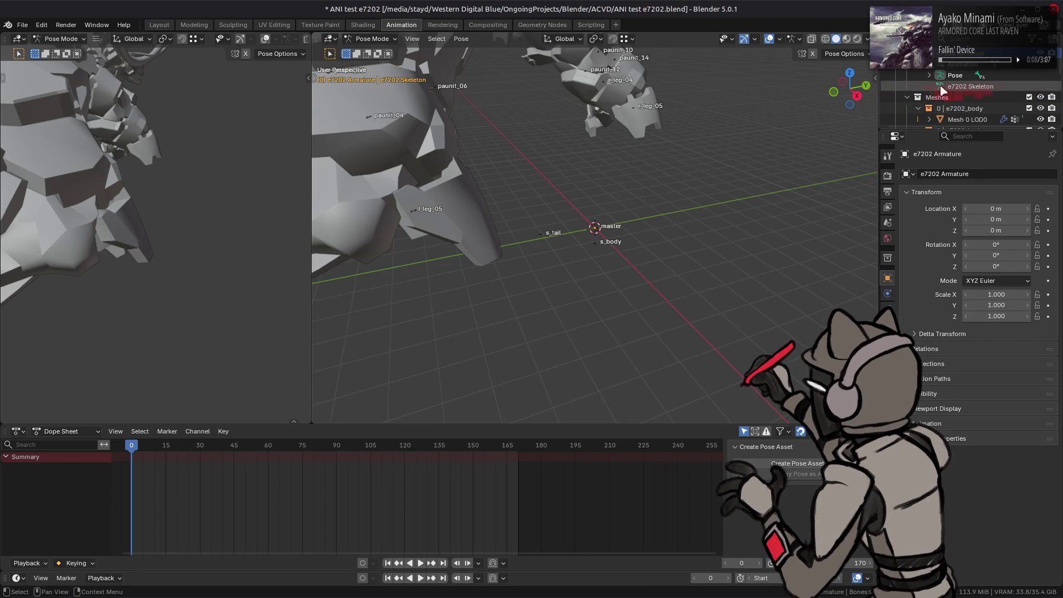
{"action": "left_click", "coordinate": [940, 87]}
{"action": "left_click", "coordinate": [939, 86]}
{"action": "left_click", "coordinate": [977, 97]}
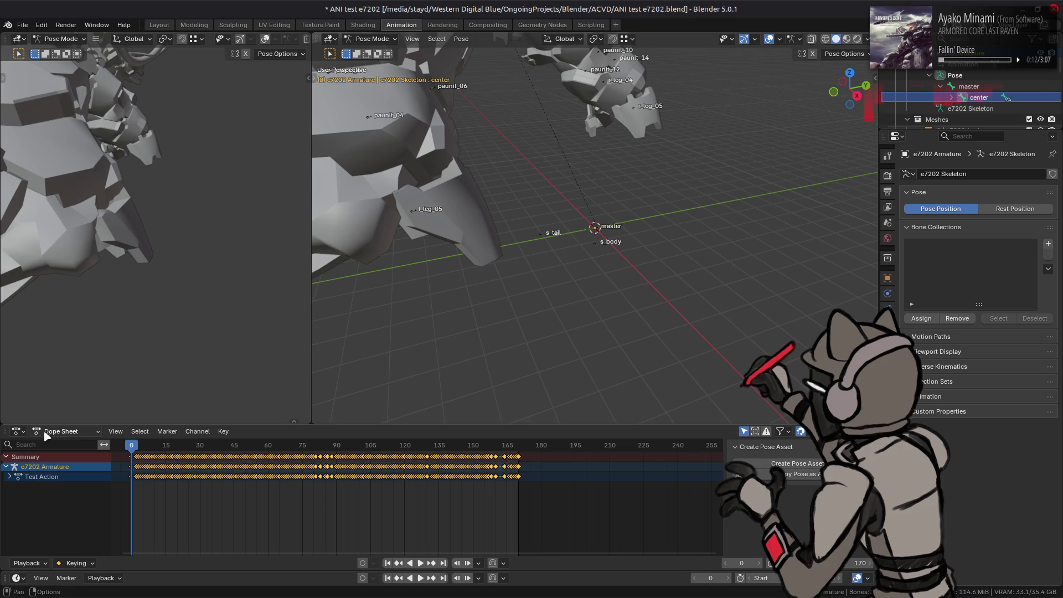
Step: Enlarge the Dope Sheet, change it to a Graph Editor and frame all curves
{"action": "left_click_drag", "start_coordinate": [41, 424], "coordinate": [41, 315]}
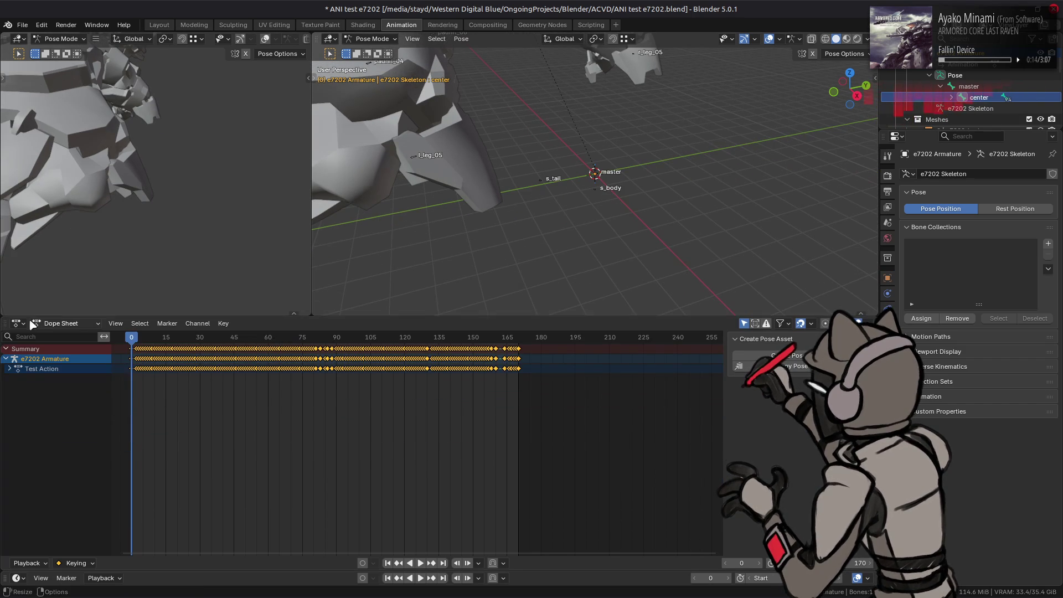
{"action": "left_click", "coordinate": [20, 323]}
{"action": "left_click", "coordinate": [225, 390]}
{"action": "key", "text": "Home"}
{"action": "scroll", "coordinate": [357, 405], "scroll_direction": "up", "scroll_amount": 4}
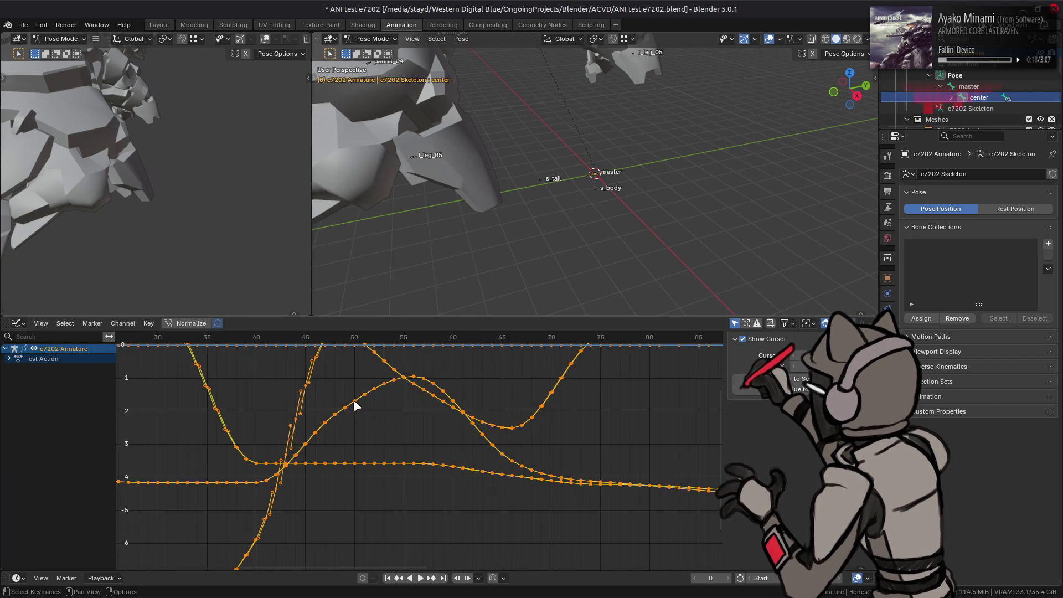
{"action": "mouse_move", "coordinate": [311, 384]}
{"action": "middle_mouse_down", "text": "ctrl"}
{"action": "mouse_move", "coordinate": [356, 408]}
{"action": "mouse_move", "coordinate": [448, 404]}
{"action": "mouse_move", "coordinate": [355, 469]}
{"action": "mouse_move", "coordinate": [534, 456]}
{"action": "middle_mouse_up", "text": "ctrl"}
Step: Scale the selected keys, then scale them again by one third
{"action": "key", "text": "s"}
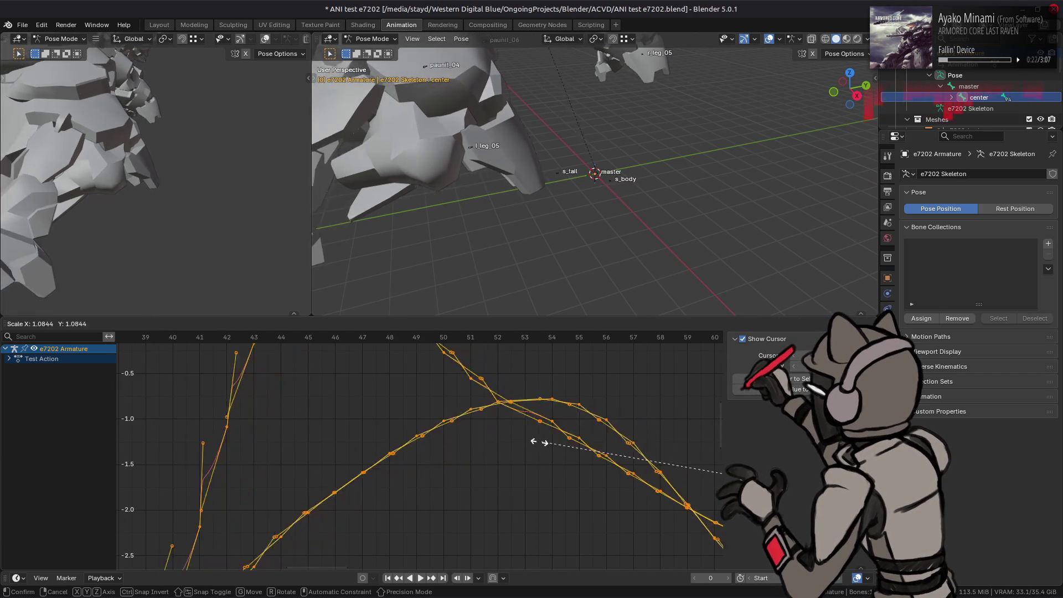
{"action": "left_click", "coordinate": [439, 433]}
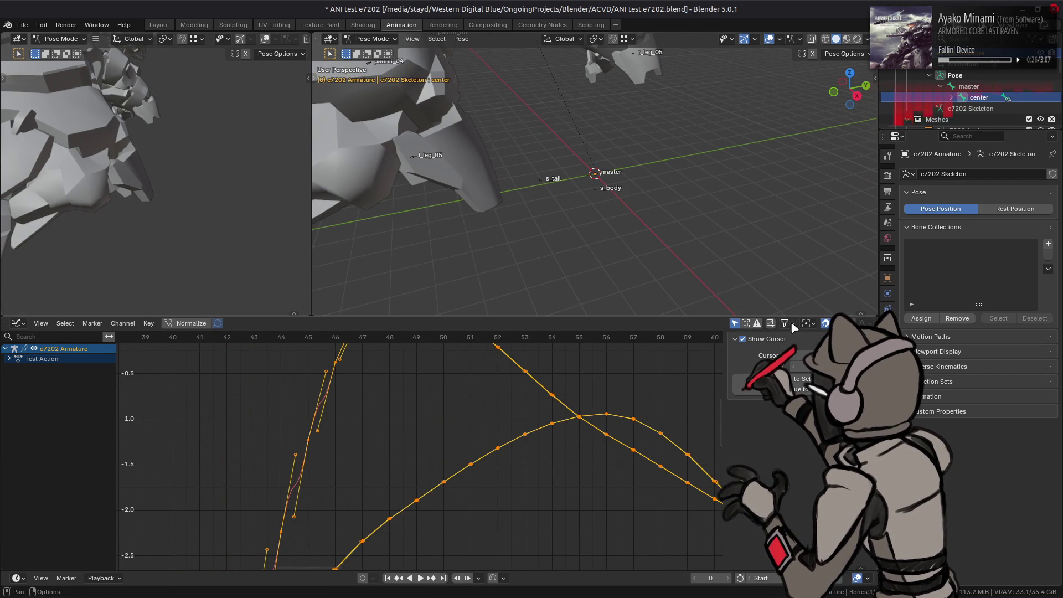
{"action": "scroll", "coordinate": [492, 400], "scroll_direction": "left", "scroll_amount": 4, "text": "ctrl"}
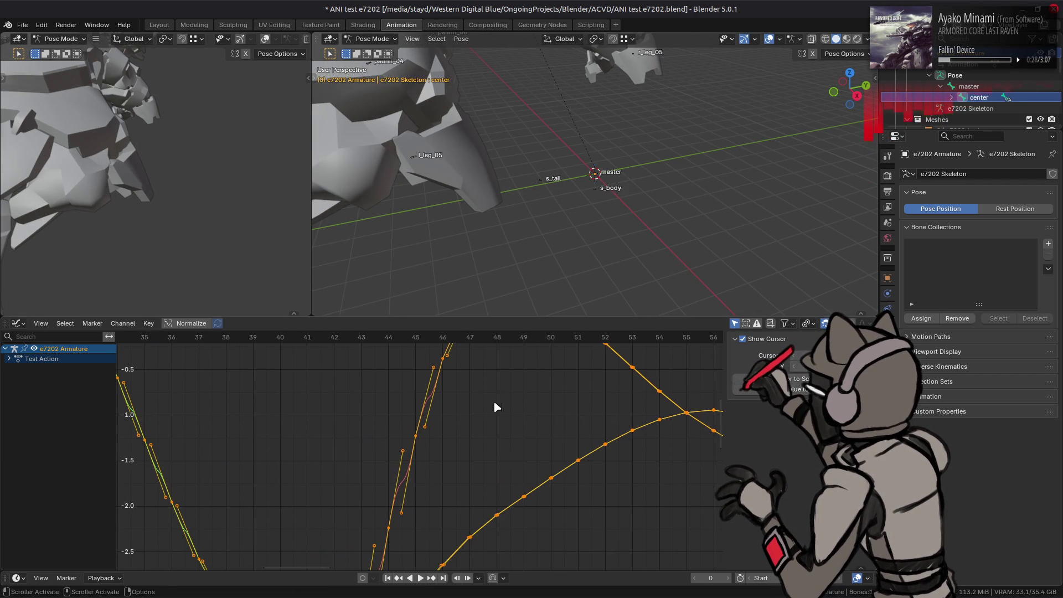
{"action": "key", "text": "s"}
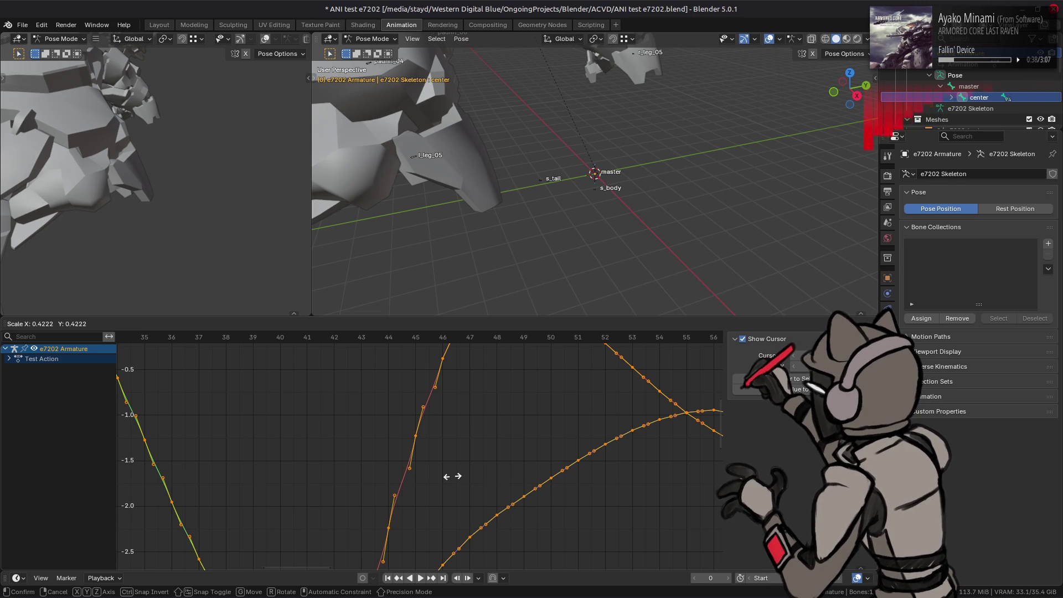
{"action": "type", "text": "3"}
{"action": "key", "text": "slash"}
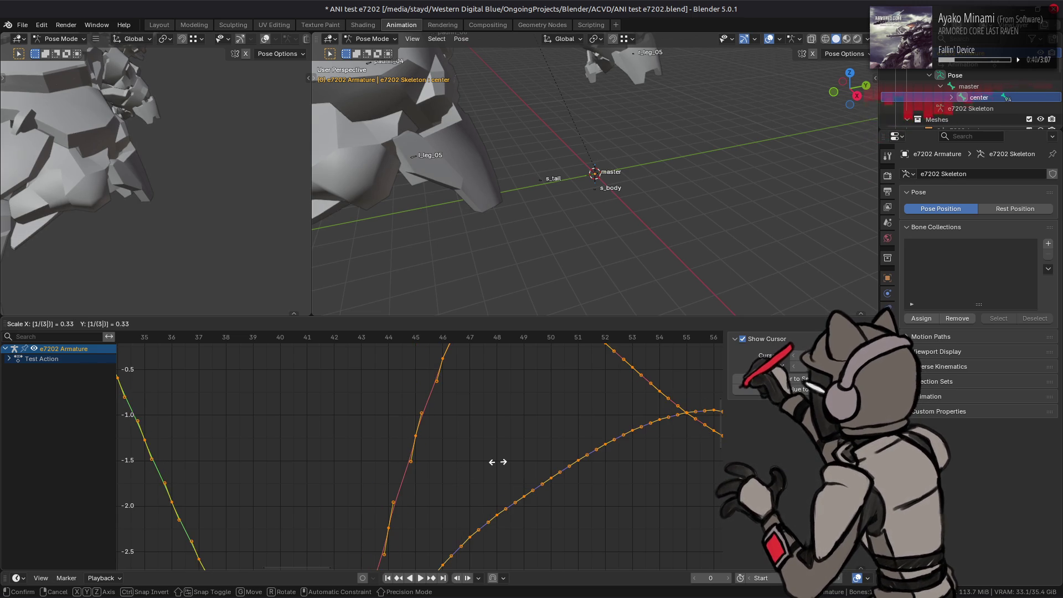
{"action": "left_click", "coordinate": [497, 462]}
Step: Undo the handle scaling twice and reselect all keyframes and curves
{"action": "mouse_move", "coordinate": [465, 500]}
{"action": "middle_mouse_down"}
{"action": "mouse_move", "coordinate": [564, 451]}
{"action": "mouse_move", "coordinate": [516, 417]}
{"action": "mouse_move", "coordinate": [486, 517]}
{"action": "mouse_move", "coordinate": [515, 491]}
{"action": "mouse_move", "coordinate": [519, 440]}
{"action": "mouse_move", "coordinate": [553, 372]}
{"action": "mouse_move", "coordinate": [555, 382]}
{"action": "middle_mouse_up"}
{"action": "key", "text": "a"}
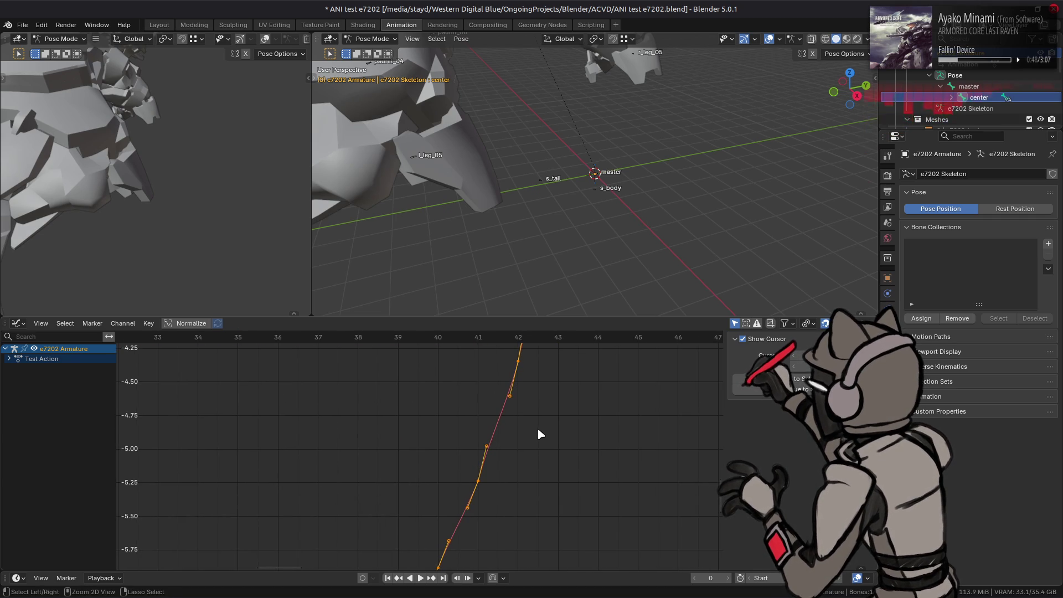
{"action": "key", "text": "ctrl+z"}
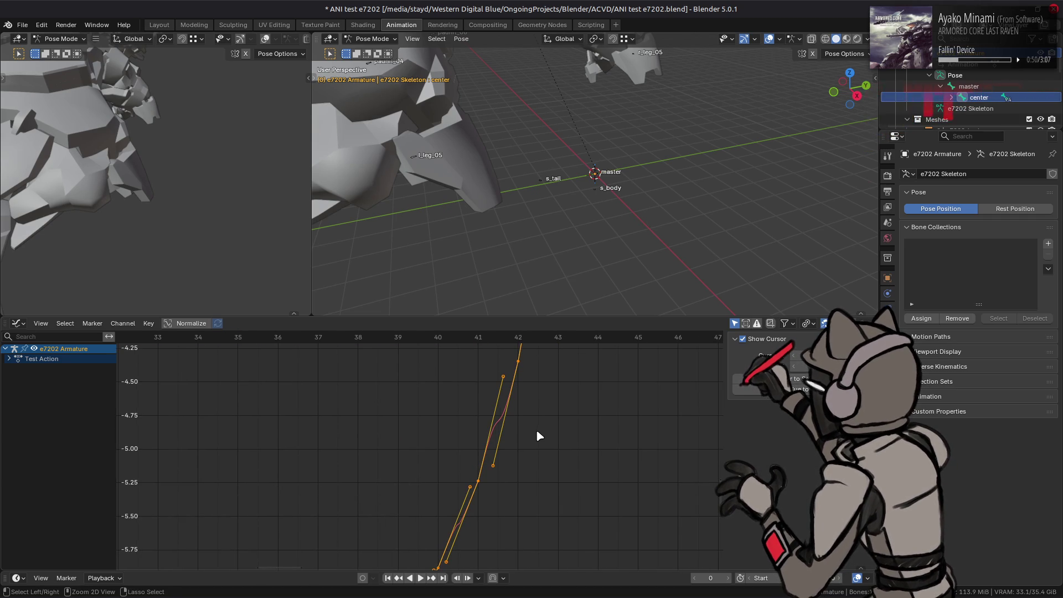
{"action": "key", "text": "ctrl+z"}
{"action": "middle_click_drag", "start_coordinate": [534, 431], "coordinate": [535, 549]}
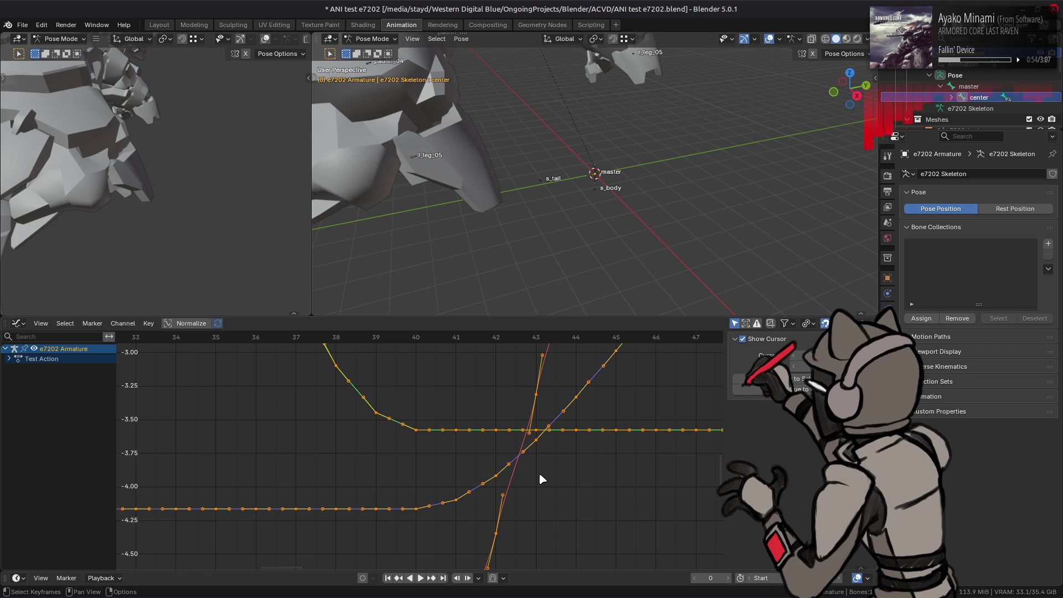
{"action": "scroll", "coordinate": [475, 487], "scroll_direction": "up", "scroll_amount": 5}
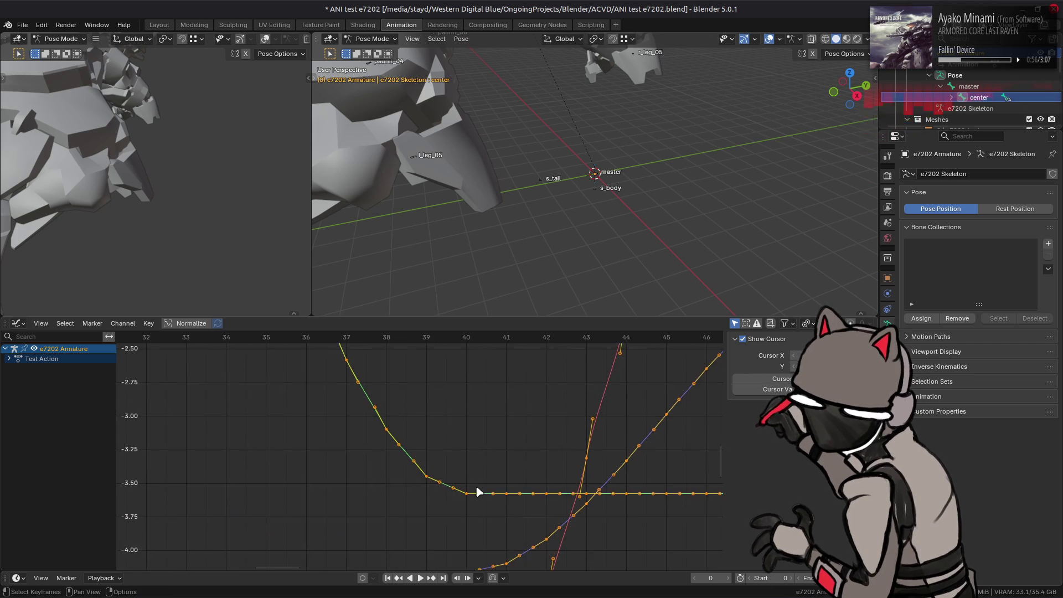
{"action": "left_click", "coordinate": [478, 476]}
{"action": "key", "text": "a"}
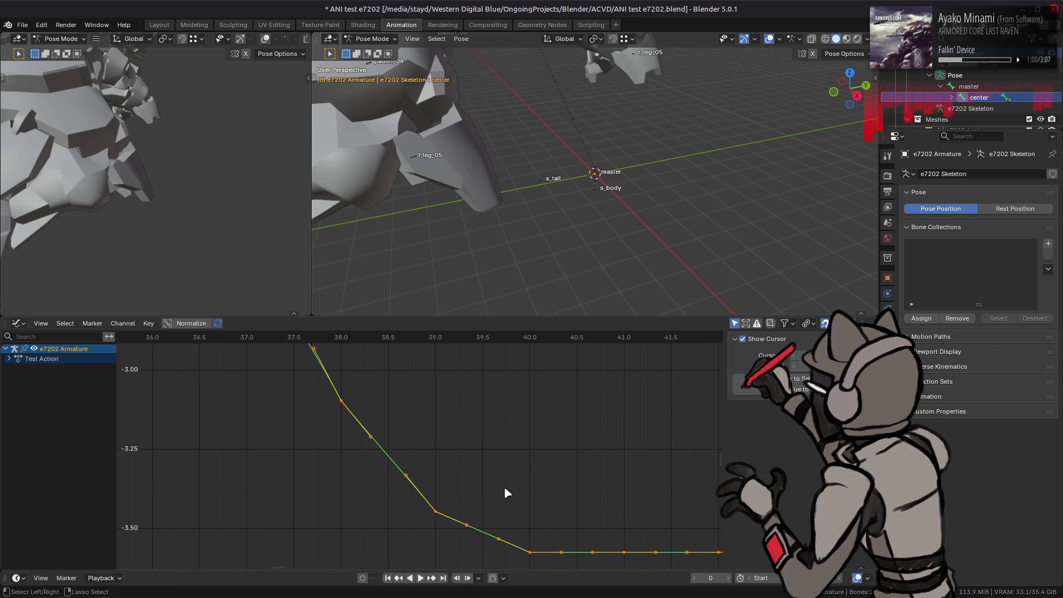
Step: Zoom to frames 33–49 and select only the Y Location curve's frame-40 key
{"action": "scroll", "coordinate": [523, 498], "scroll_direction": "down", "scroll_amount": 4}
{"action": "middle_click_drag", "start_coordinate": [530, 490], "coordinate": [436, 449], "text": "ctrl"}
{"action": "scroll", "coordinate": [441, 437], "scroll_direction": "up", "scroll_amount": 5}
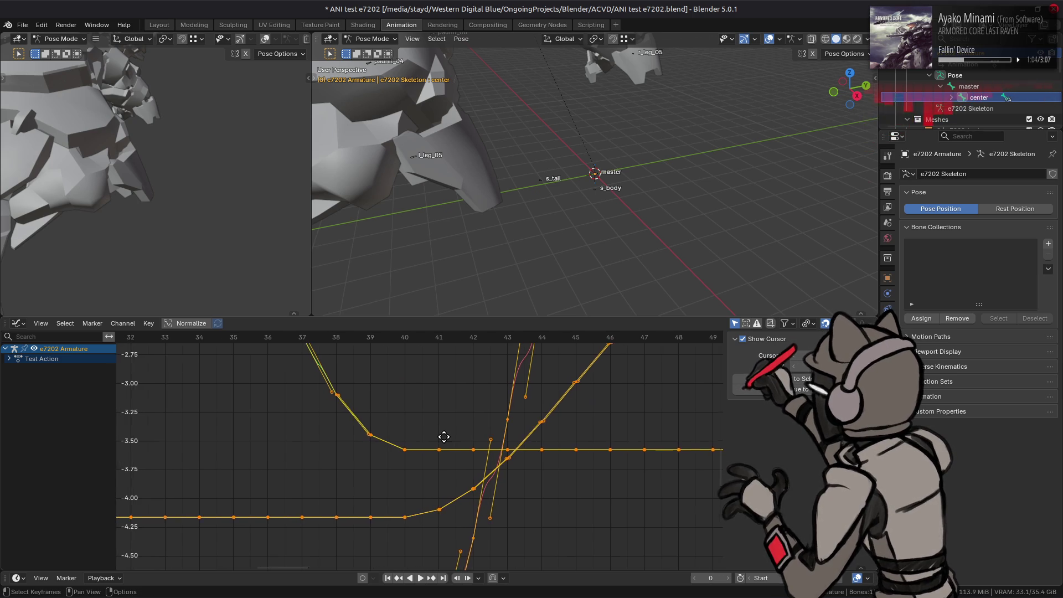
{"action": "scroll", "coordinate": [424, 474], "scroll_direction": "up", "scroll_amount": 2}
{"action": "left_click", "coordinate": [423, 473]}
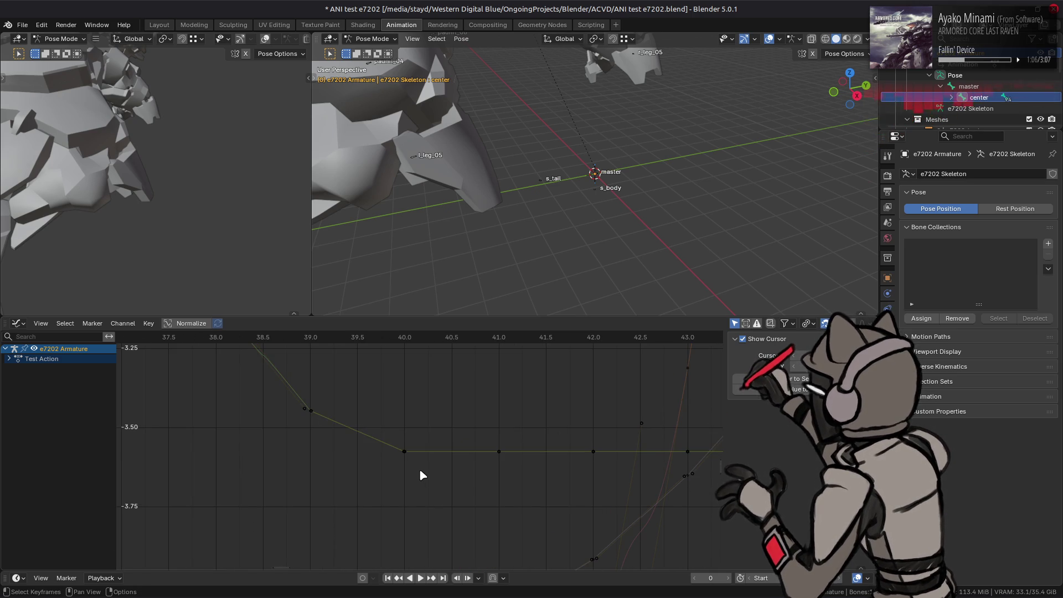
{"action": "left_click", "coordinate": [404, 451]}
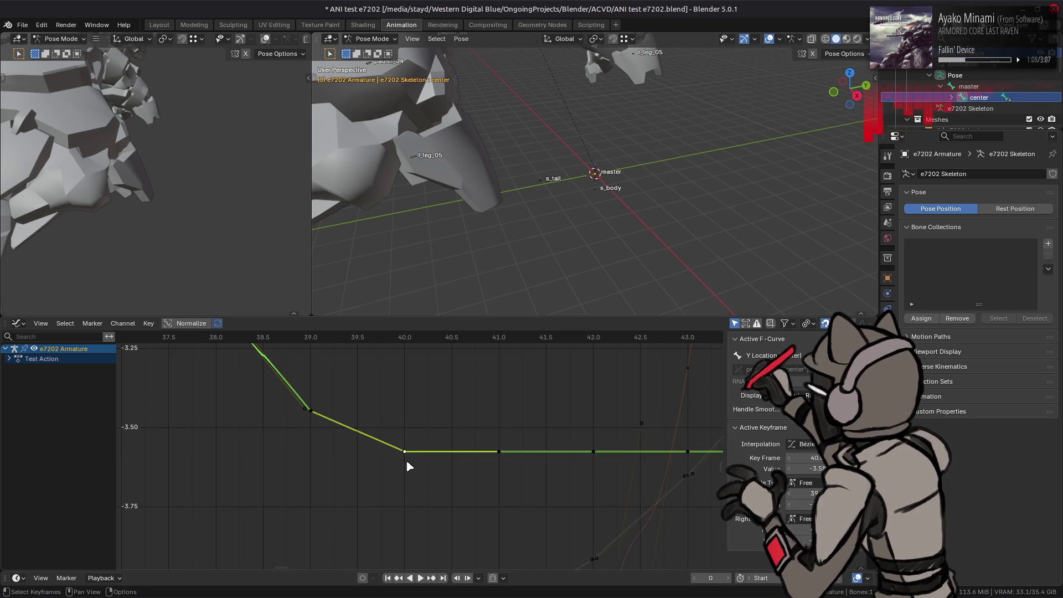
Step: Try dragging the frame-41 left handle on the Y Location curve, undoing each attempt
{"action": "mouse_move", "coordinate": [406, 462]}
{"action": "left_mouse_down"}
{"action": "mouse_move", "coordinate": [360, 510]}
{"action": "mouse_move", "coordinate": [372, 513]}
{"action": "left_mouse_up"}
{"action": "key", "text": "ctrl+z"}
{"action": "left_click", "coordinate": [408, 442]}
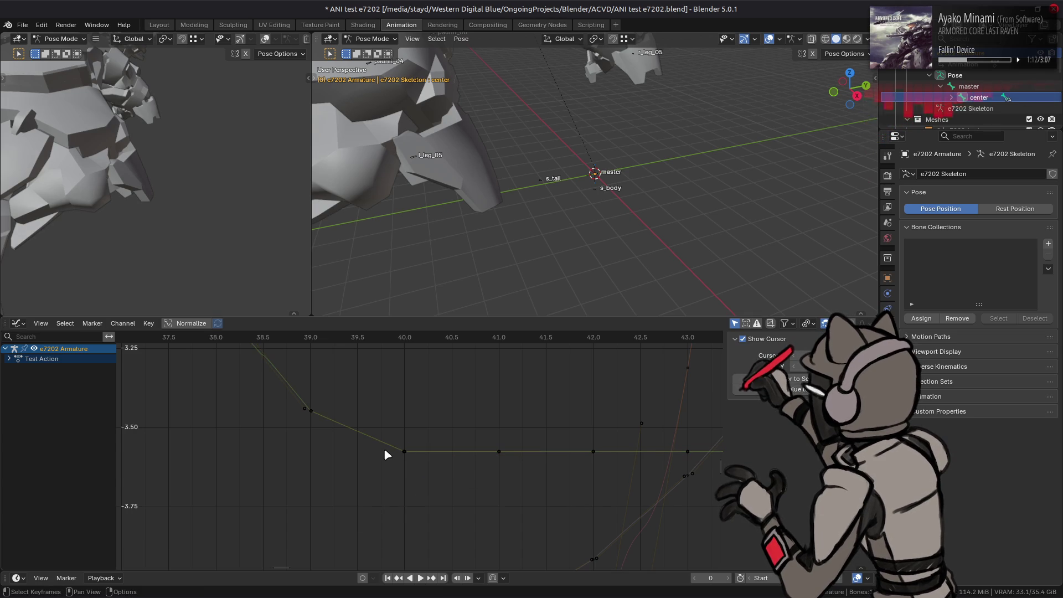
{"action": "left_click", "coordinate": [397, 447]}
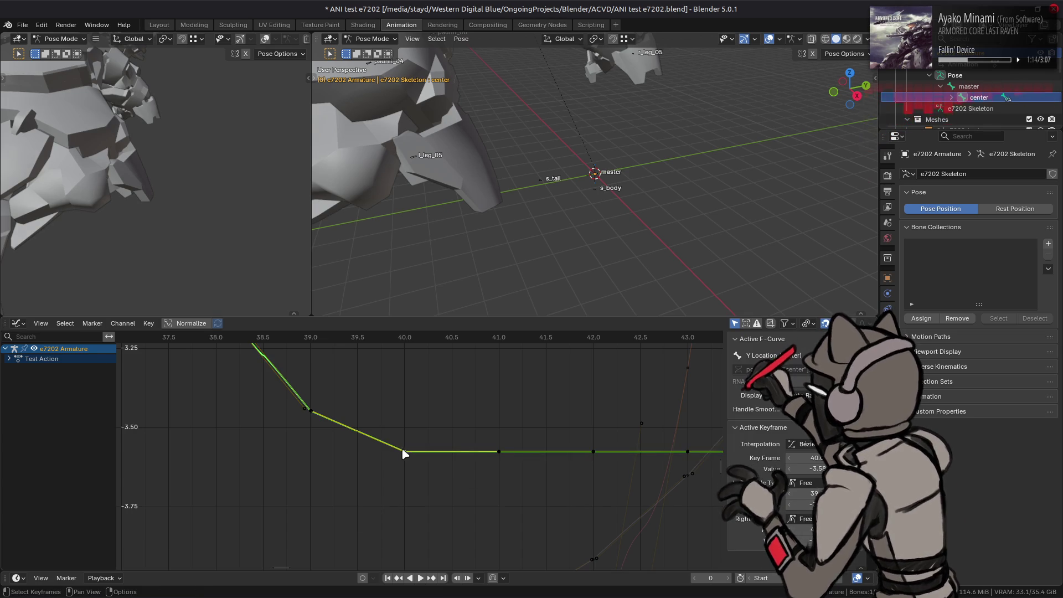
{"action": "left_click_drag", "start_coordinate": [402, 452], "coordinate": [378, 490]}
{"action": "key", "text": "ctrl+z"}
Step: Move the left handle near frame 39, then shift the frame-40 keyframe to frame 39
{"action": "left_click", "coordinate": [311, 412]}
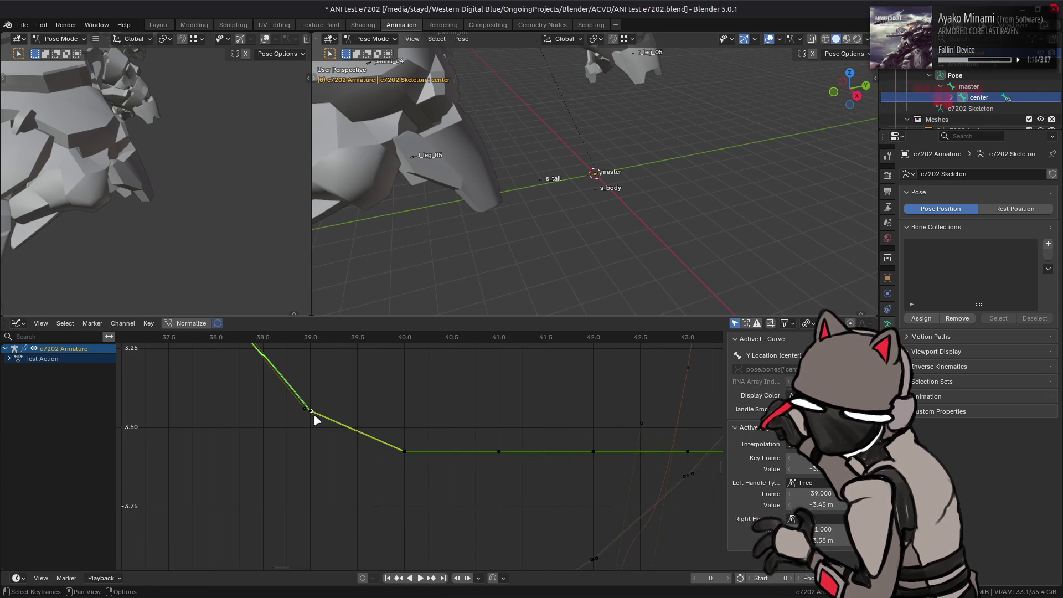
{"action": "key", "text": "g"}
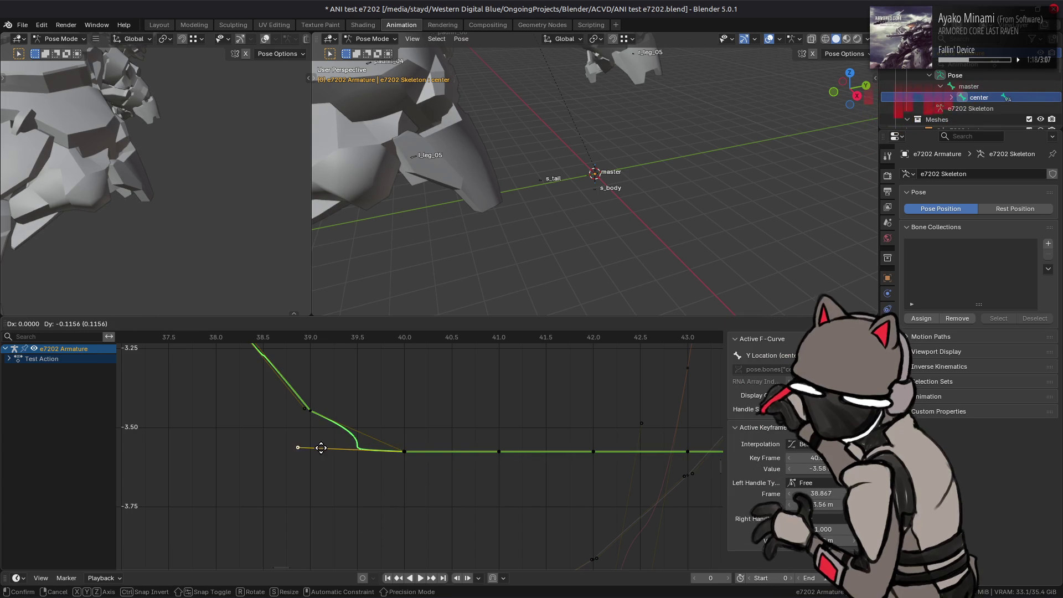
{"action": "left_click", "coordinate": [355, 448]}
{"action": "left_click", "coordinate": [310, 411]}
{"action": "left_click", "coordinate": [370, 450]}
{"action": "left_click", "coordinate": [329, 424]}
{"action": "left_click", "coordinate": [322, 421]}
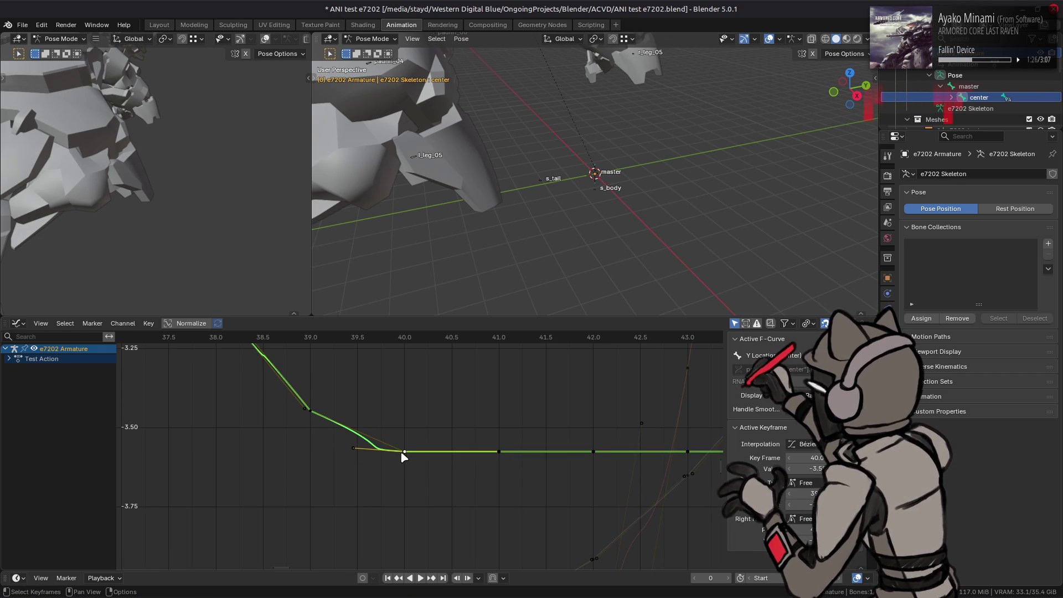
{"action": "mouse_move", "coordinate": [398, 447]}
{"action": "left_mouse_down"}
{"action": "mouse_move", "coordinate": [388, 457]}
{"action": "mouse_move", "coordinate": [391, 443]}
{"action": "left_mouse_up"}
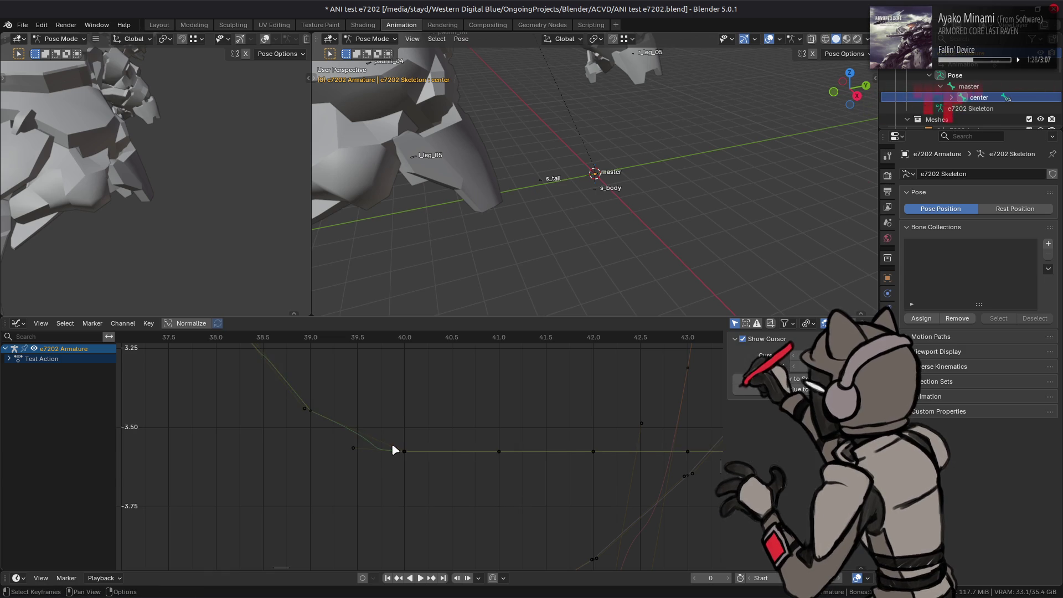
{"action": "key", "text": "g"}
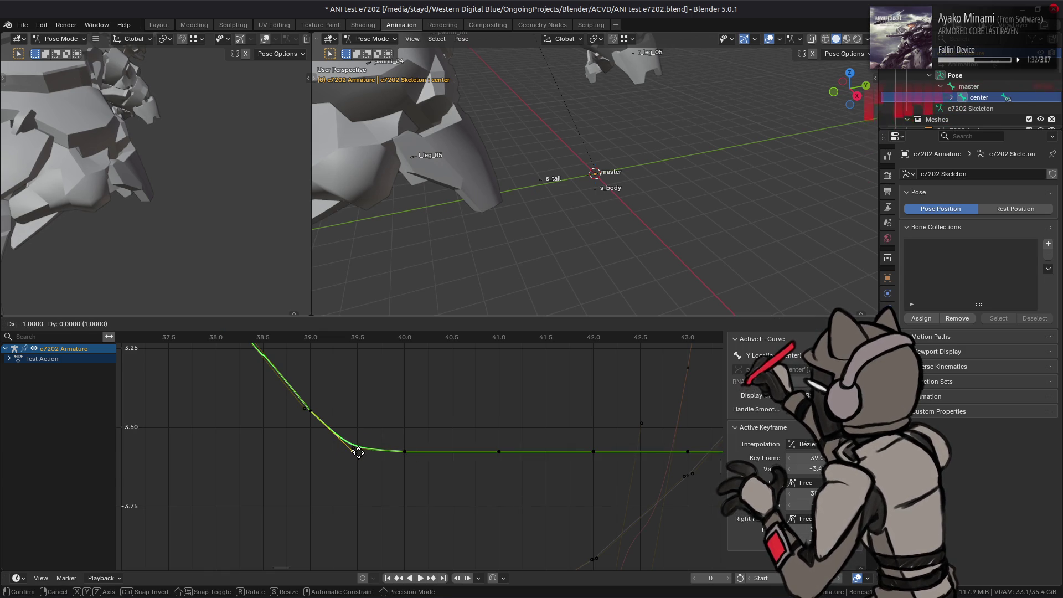
{"action": "left_click", "coordinate": [354, 451]}
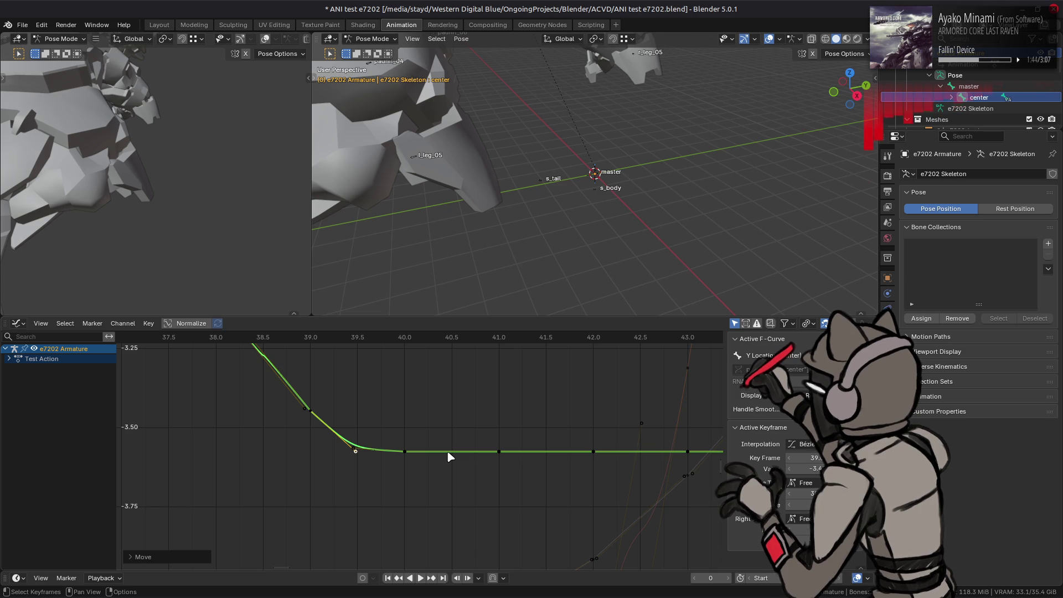
Step: Undo the keyframe and handle edits and quit Blender without saving
{"action": "key", "text": "ctrl+z"}
{"action": "key", "text": "ctrl+z"}
{"action": "key", "text": "ctrl+z"}
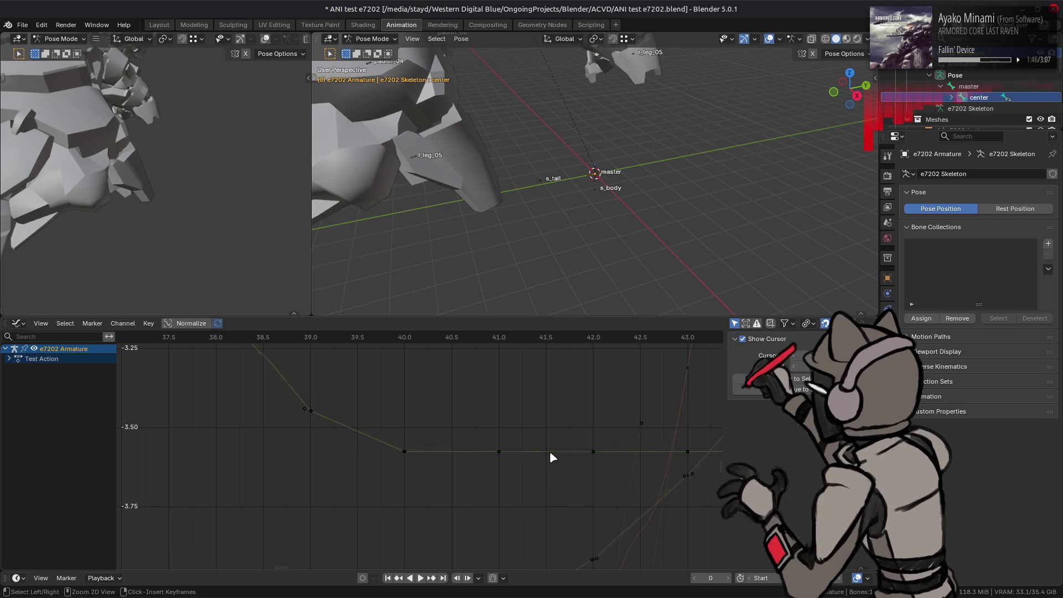
{"action": "key", "text": "ctrl+q"}
{"action": "left_click", "coordinate": [464, 327]}
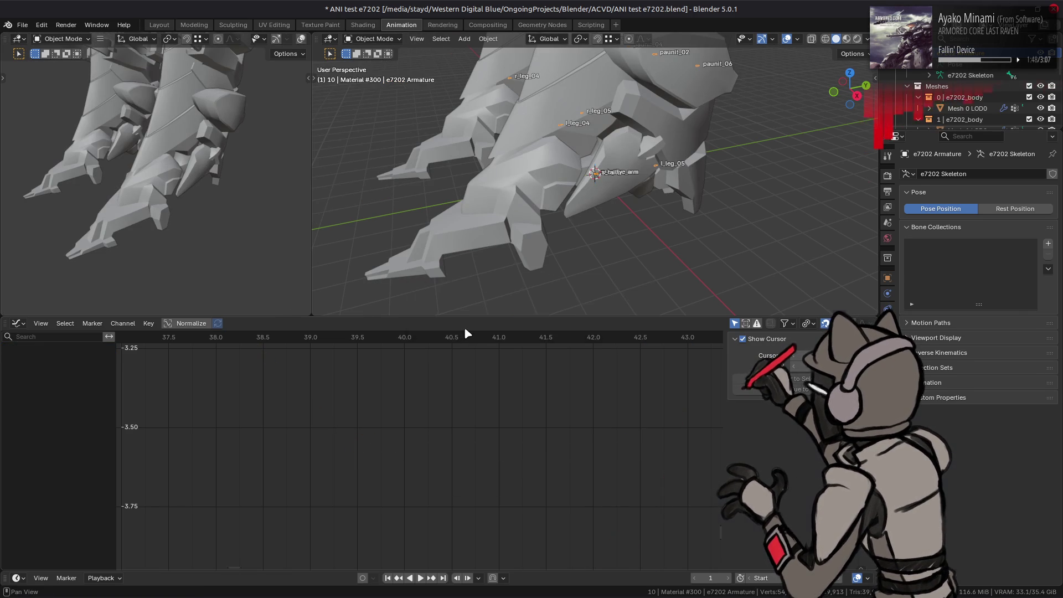
Step: In ani.py, add 'SPLINE_HANDLE_LENGTH = 0.5' below SCALE_DIVISOR on line 27
{"action": "key", "text": "alt+Tab"}
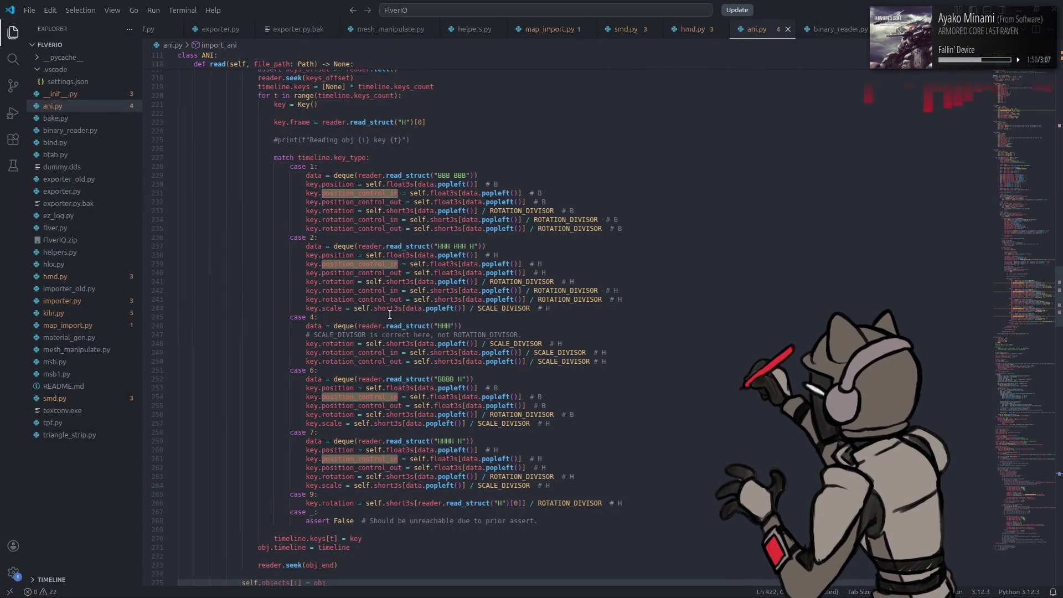
{"action": "scroll", "coordinate": [390, 314], "scroll_direction": "up", "scroll_amount": 10}
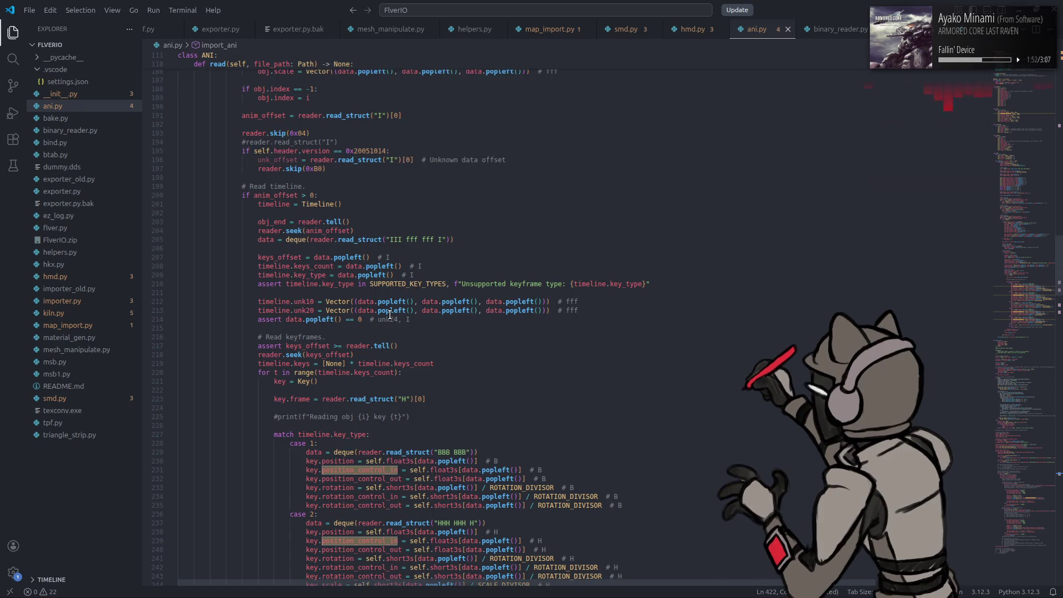
{"action": "scroll", "coordinate": [389, 314], "scroll_direction": "down", "scroll_amount": 17}
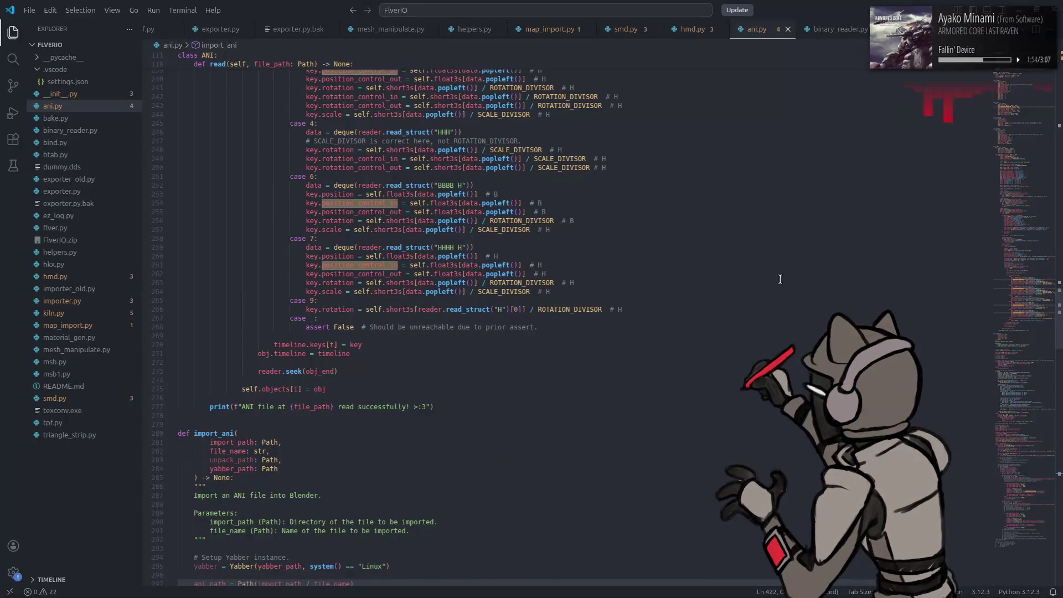
{"action": "left_click_drag", "start_coordinate": [1024, 313], "coordinate": [1024, 97]}
{"action": "double_click", "coordinate": [291, 288]}
{"action": "left_click", "coordinate": [291, 289]}
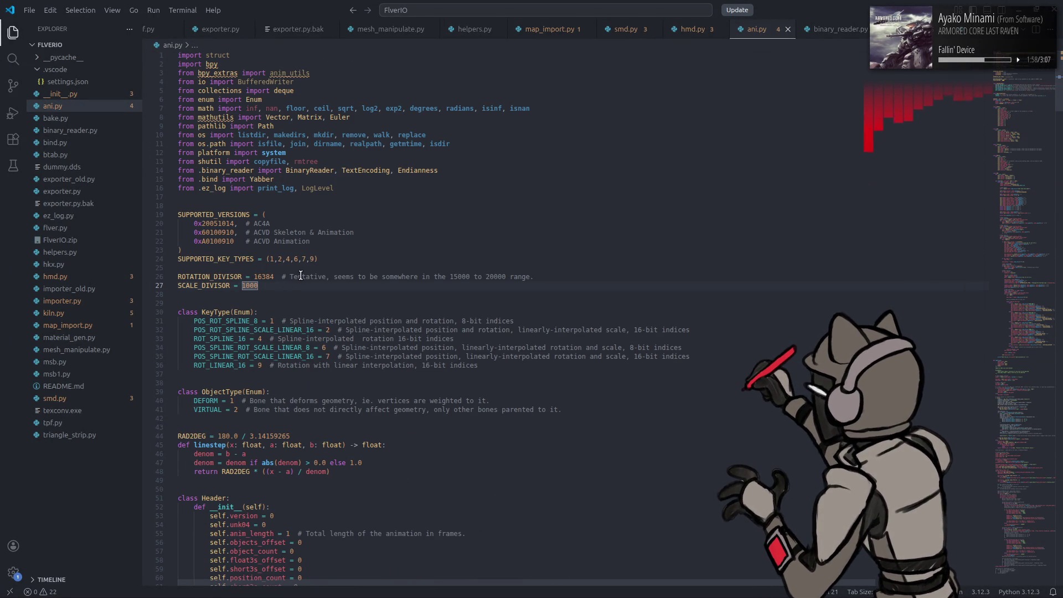
{"action": "key", "text": "Return"}
{"action": "key", "text": "Return"}
{"action": "type", "text": "SPL"}
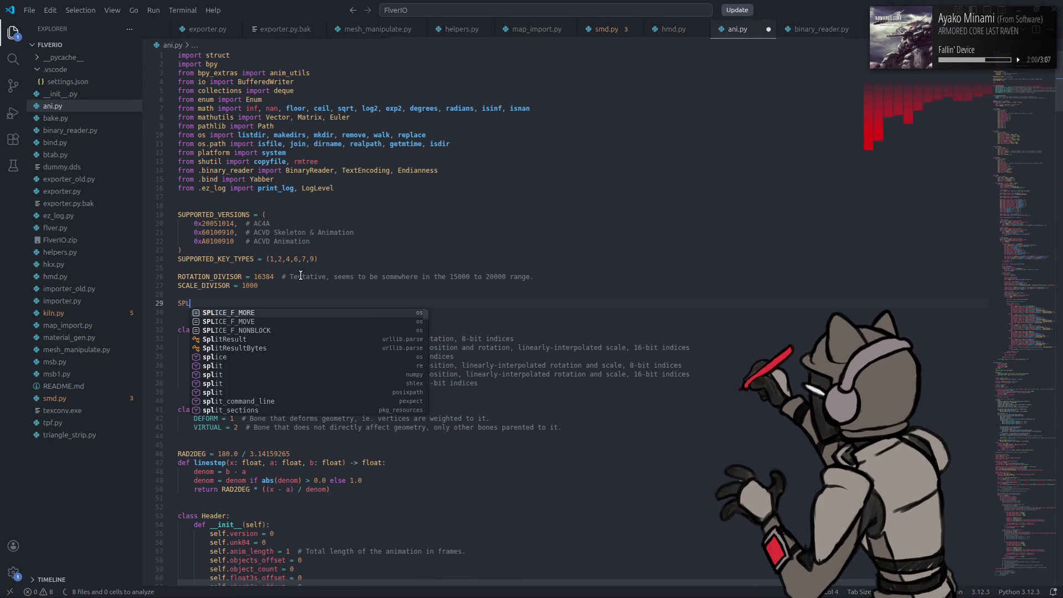
{"action": "type", "text": "INE_HAND"}
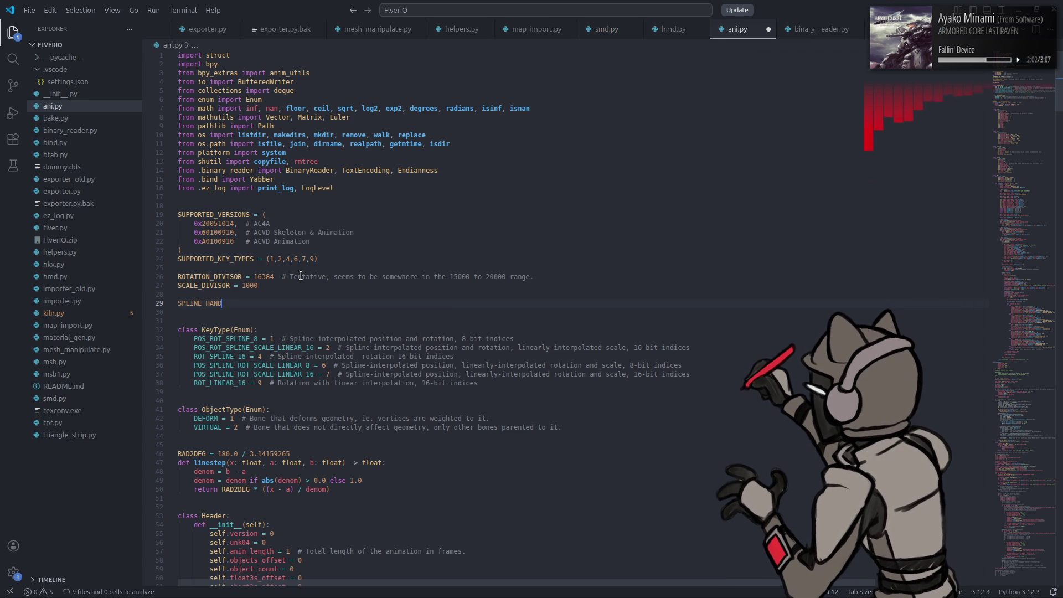
{"action": "type", "text": "LE_LENGTH"}
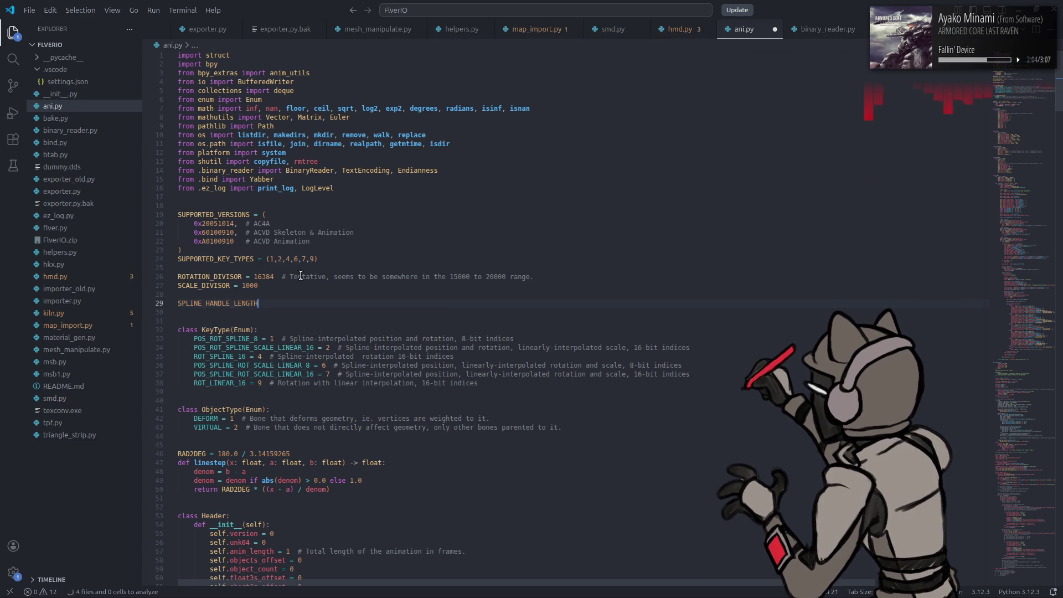
{"action": "type", "text": " = 0.5"}
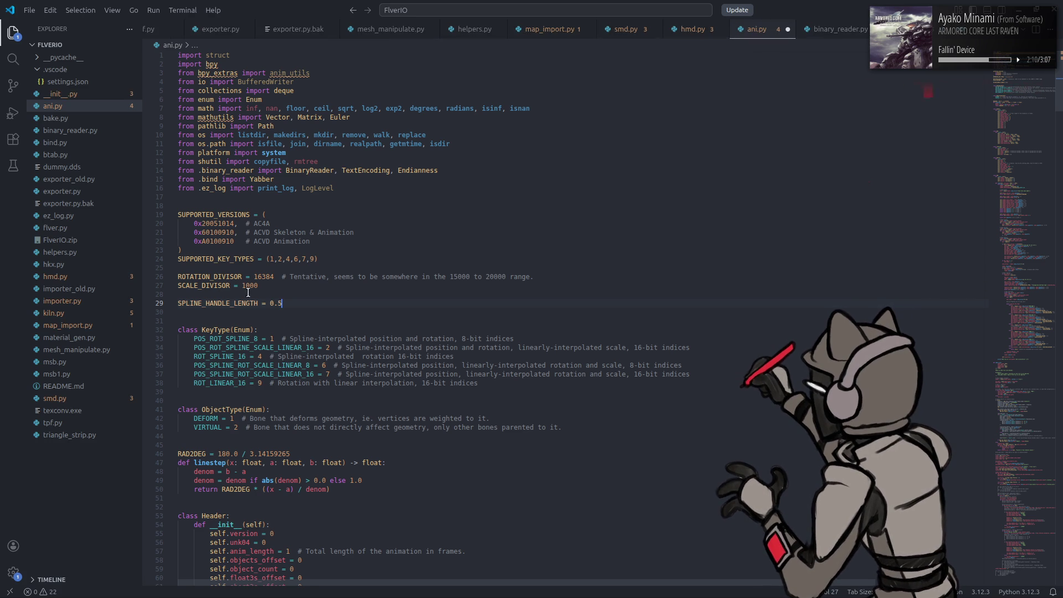
Step: Copy the SPLINE_HANDLE_LENGTH name and bring the 010 Editor template results forward
{"action": "key", "text": "Home"}
{"action": "key", "text": "ctrl+shift+Right"}
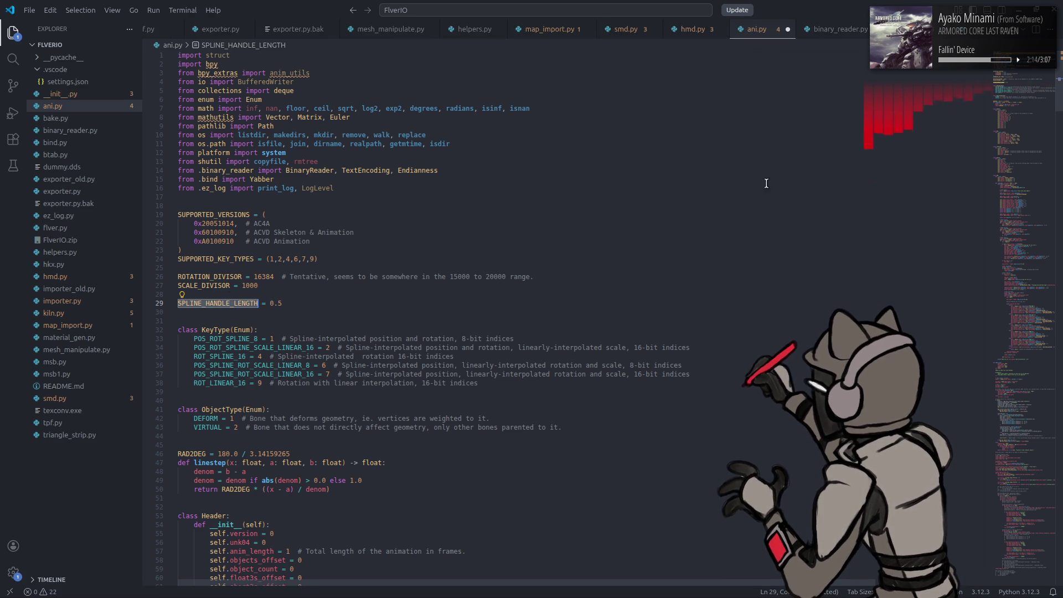
{"action": "scroll", "coordinate": [978, 416], "scroll_direction": "down", "scroll_amount": 15}
{"action": "scroll", "coordinate": [971, 444], "scroll_direction": "down", "scroll_amount": 15}
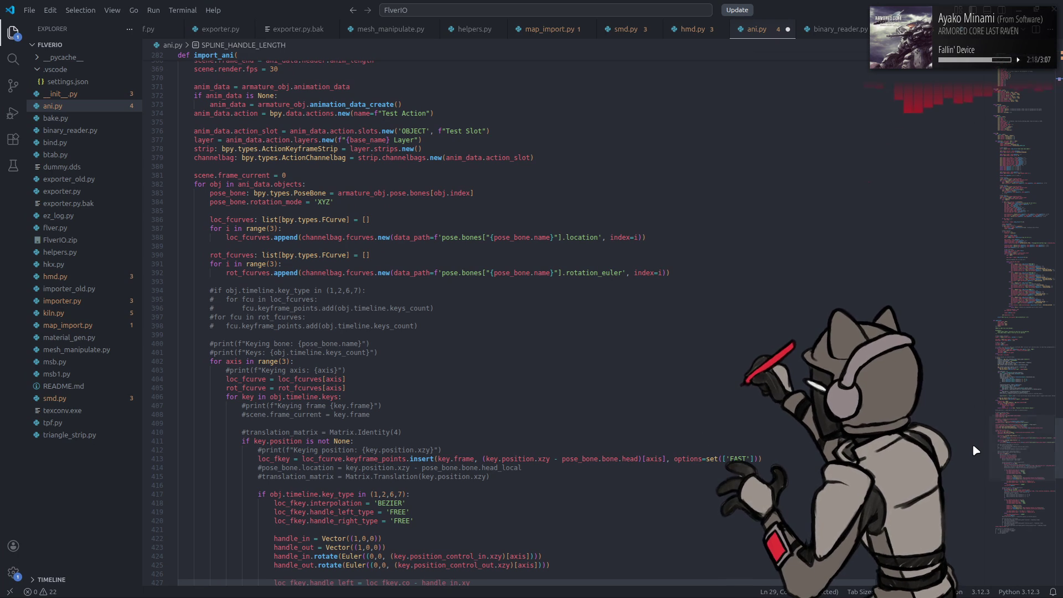
{"action": "left_click", "coordinate": [327, 585]}
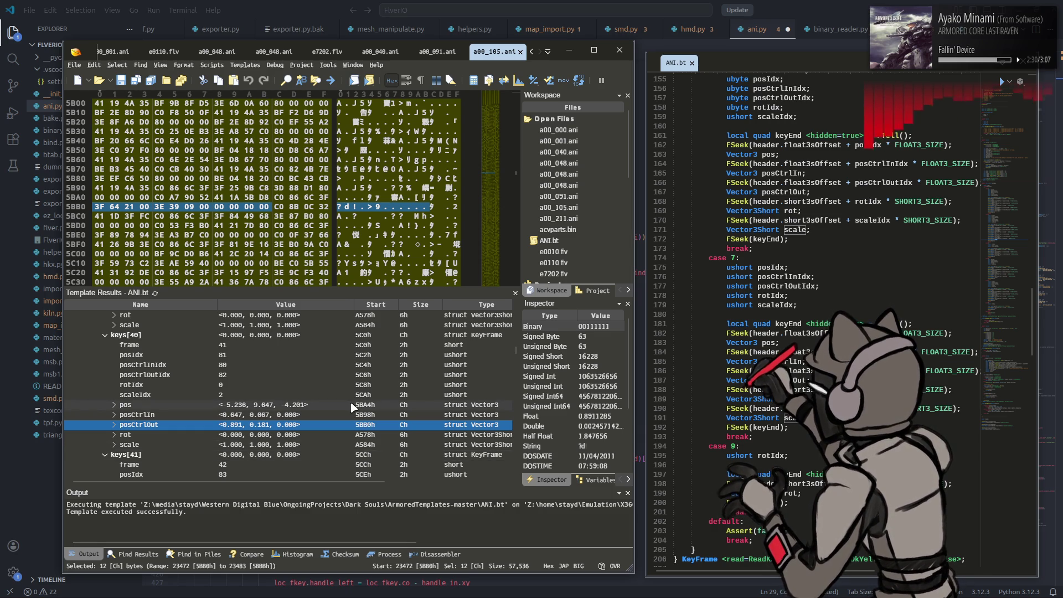
Step: Expand keys[45] and keys[62] in Template Results to read their control values, then return to ani.py
{"action": "scroll", "coordinate": [350, 408], "scroll_direction": "down", "scroll_amount": 6}
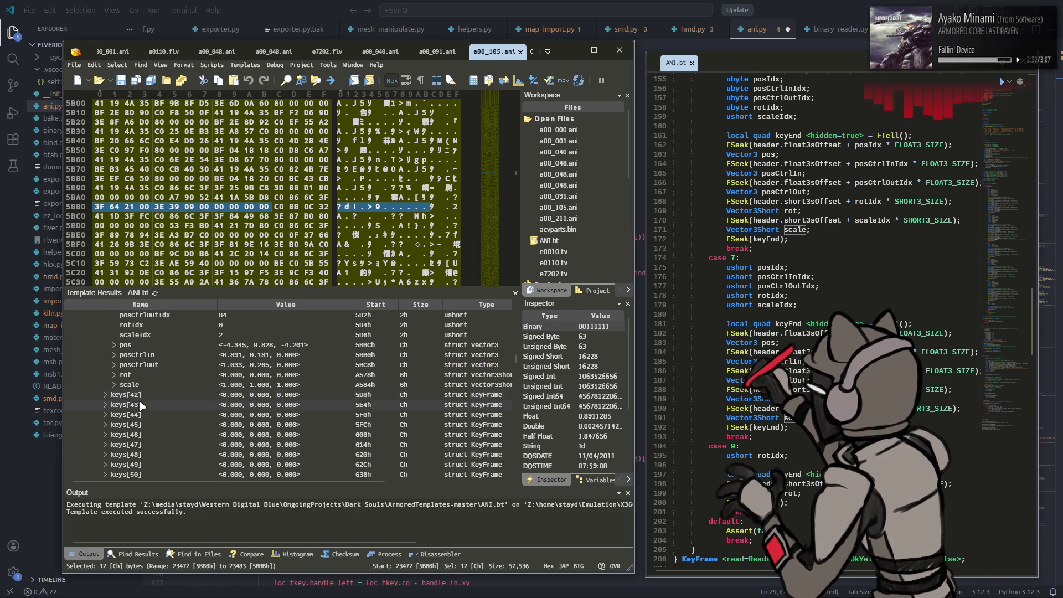
{"action": "left_click", "coordinate": [102, 423]}
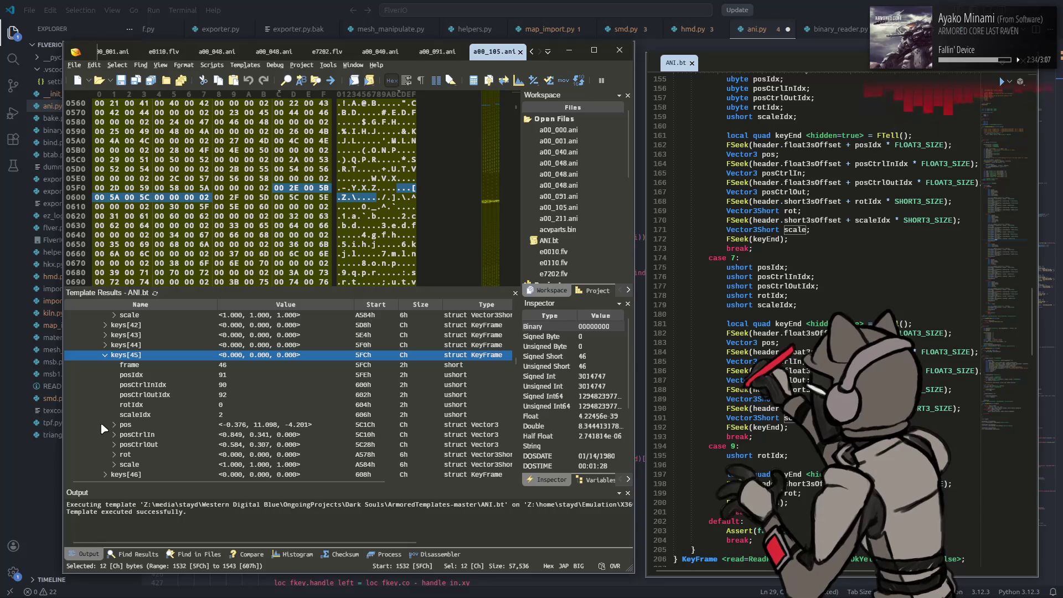
{"action": "scroll", "coordinate": [101, 423], "scroll_direction": "down", "scroll_amount": 5}
{"action": "left_click", "coordinate": [100, 422]}
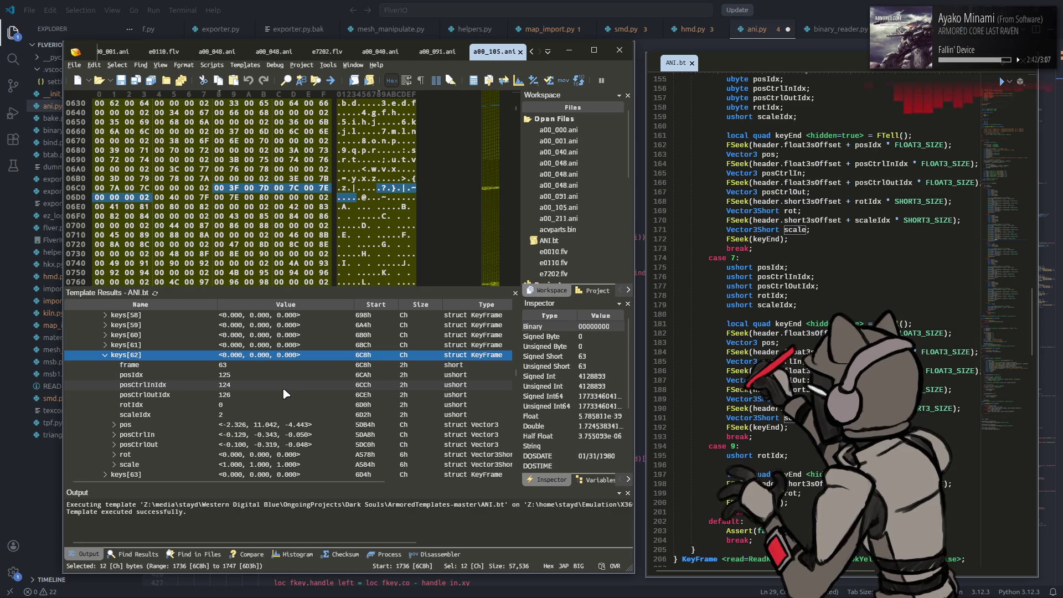
{"action": "left_click", "coordinate": [795, 6]}
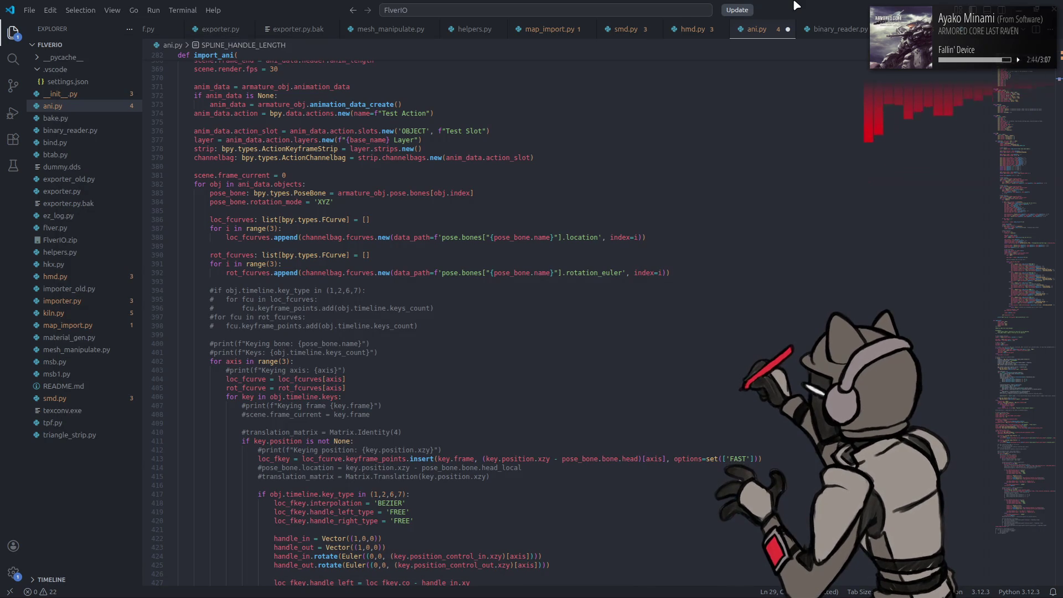
Step: Replace the 1 in the rotation handle_in and handle_out Vectors with SPLINE_HANDLE_LENGTH
{"action": "left_click", "coordinate": [658, 176]}
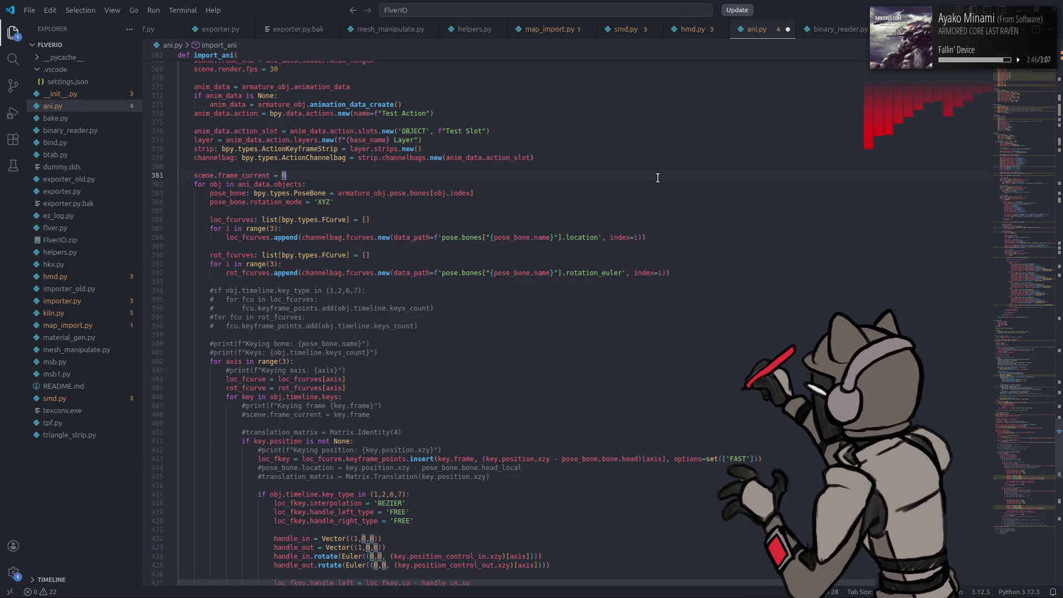
{"action": "key", "text": "ctrl+z"}
{"action": "double_click", "coordinate": [254, 101]}
{"action": "key", "text": "ctrl+c"}
{"action": "scroll", "coordinate": [623, 257], "scroll_direction": "down", "scroll_amount": 9}
{"action": "scroll", "coordinate": [623, 258], "scroll_direction": "down", "scroll_amount": 20}
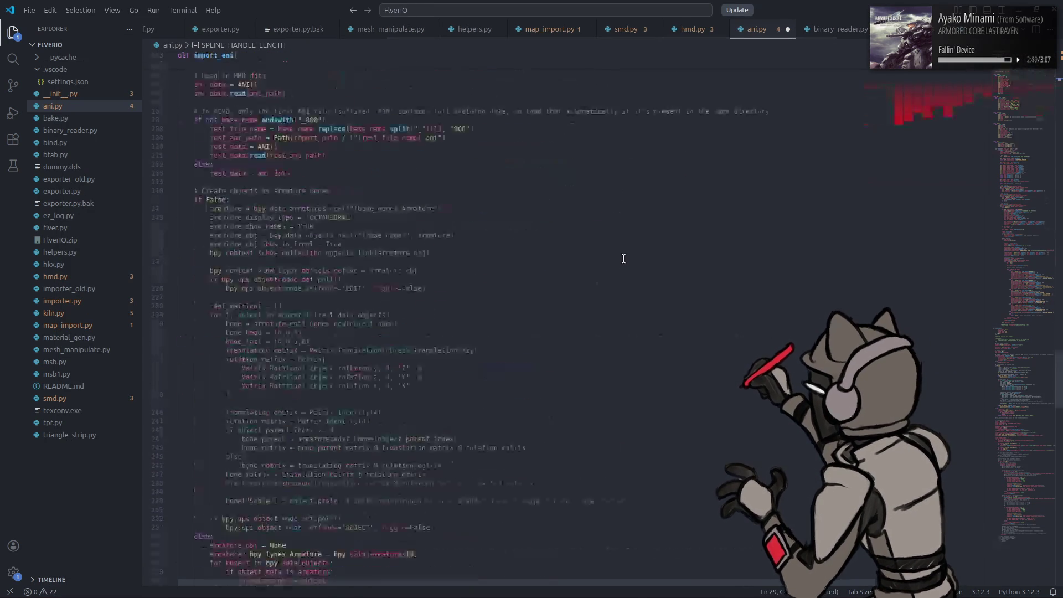
{"action": "scroll", "coordinate": [623, 255], "scroll_direction": "up", "scroll_amount": 2}
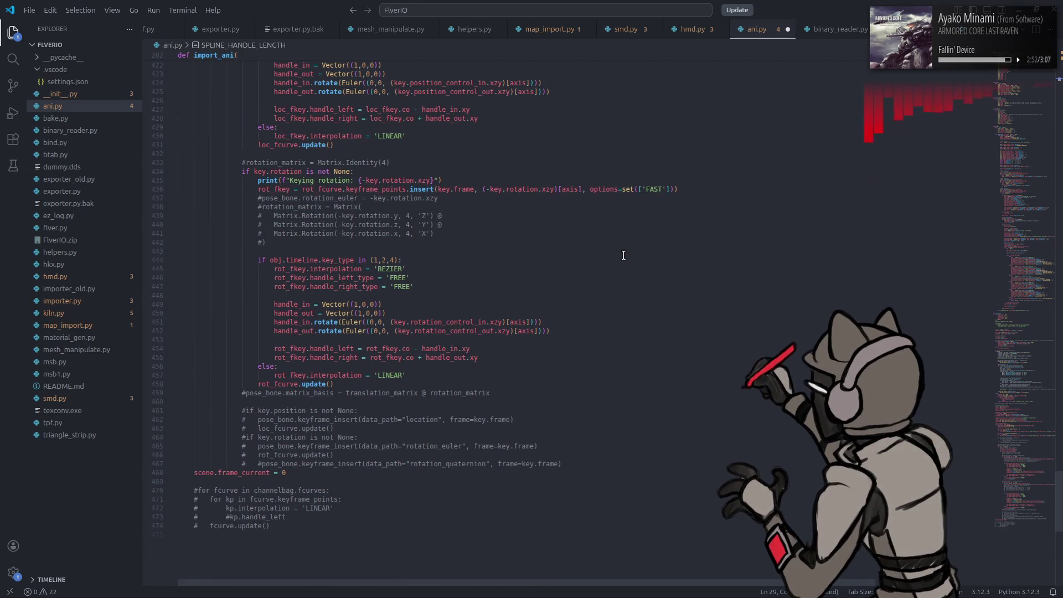
{"action": "left_click", "coordinate": [283, 304]}
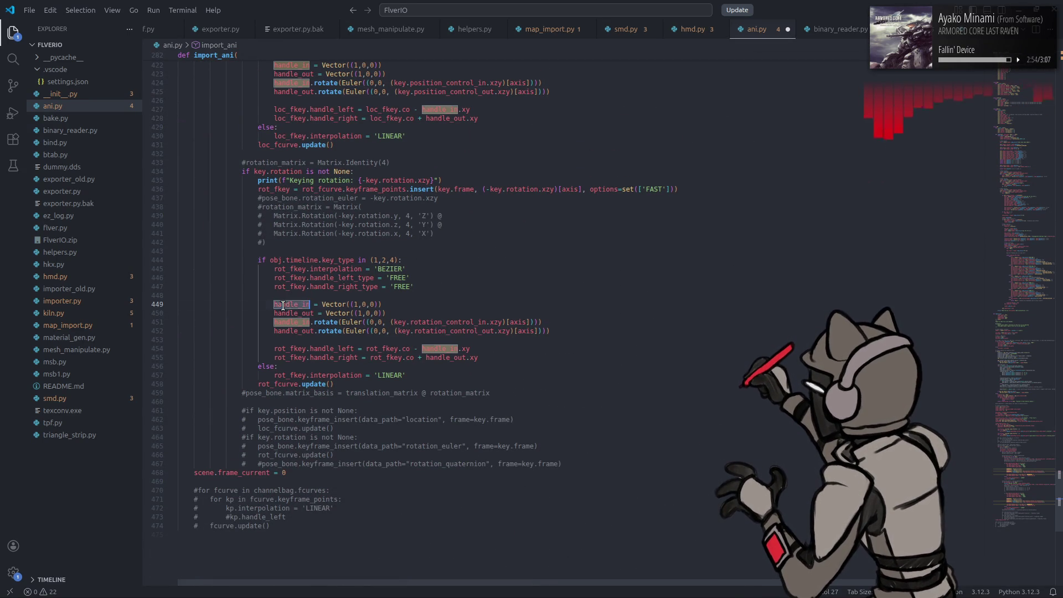
{"action": "double_click", "coordinate": [356, 304]}
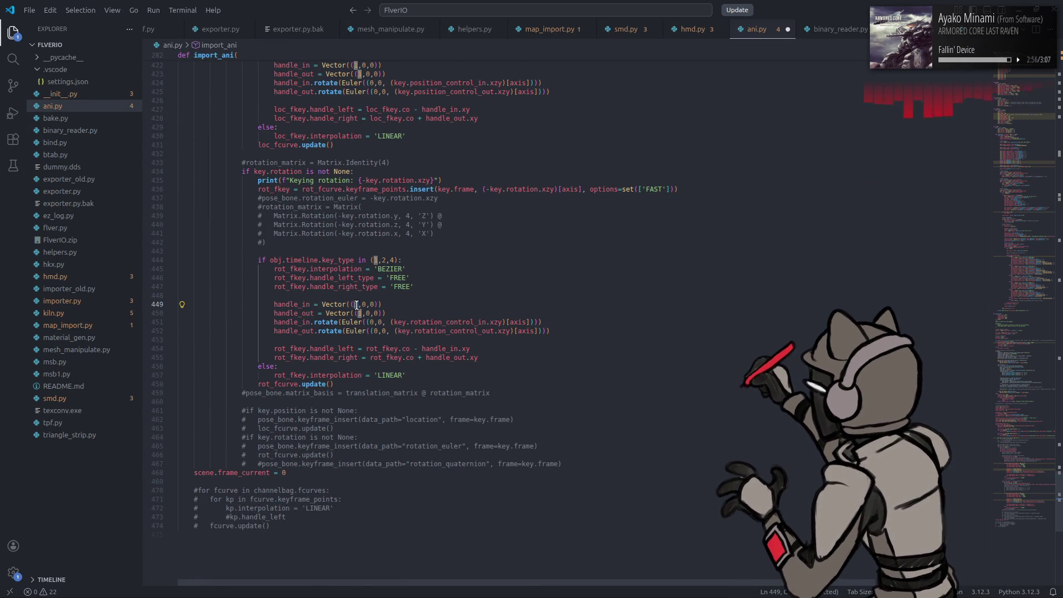
{"action": "key", "text": "ctrl+v"}
{"action": "double_click", "coordinate": [360, 313]}
{"action": "key", "text": "ctrl+v"}
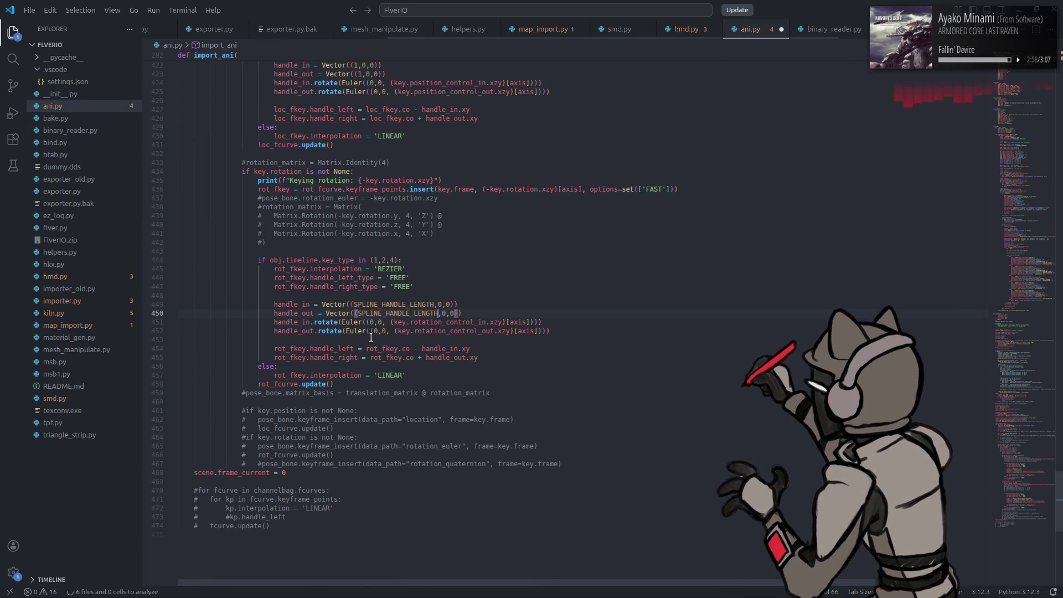
Step: Add spaces after the commas in the line 449–450 handle vectors and copy them
{"action": "left_click", "coordinate": [442, 363]}
{"action": "left_click", "coordinate": [442, 313]}
{"action": "left_click", "coordinate": [437, 304]}
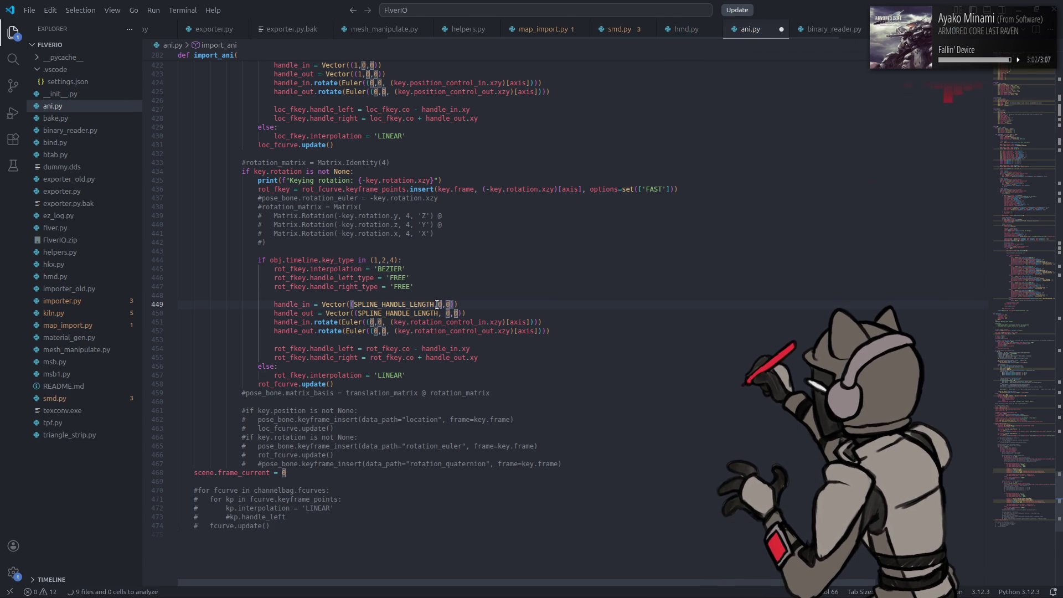
{"action": "key", "text": "Right"}
{"action": "key", "text": "Right"}
{"action": "key", "text": "Down"}
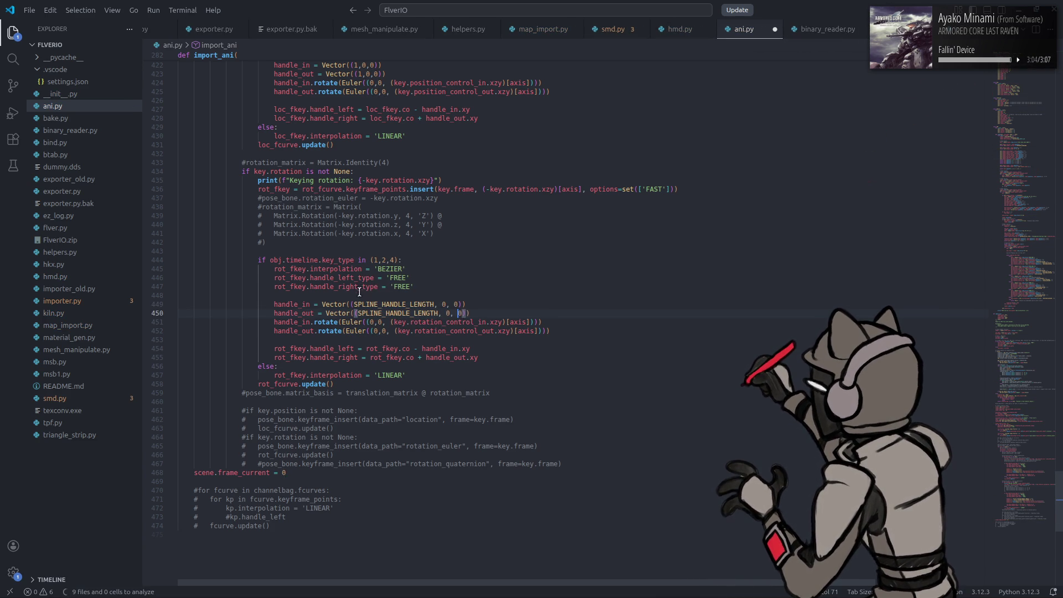
{"action": "scroll", "coordinate": [361, 289], "scroll_direction": "up", "scroll_amount": 5}
{"action": "scroll", "coordinate": [355, 344], "scroll_direction": "down", "scroll_amount": 2}
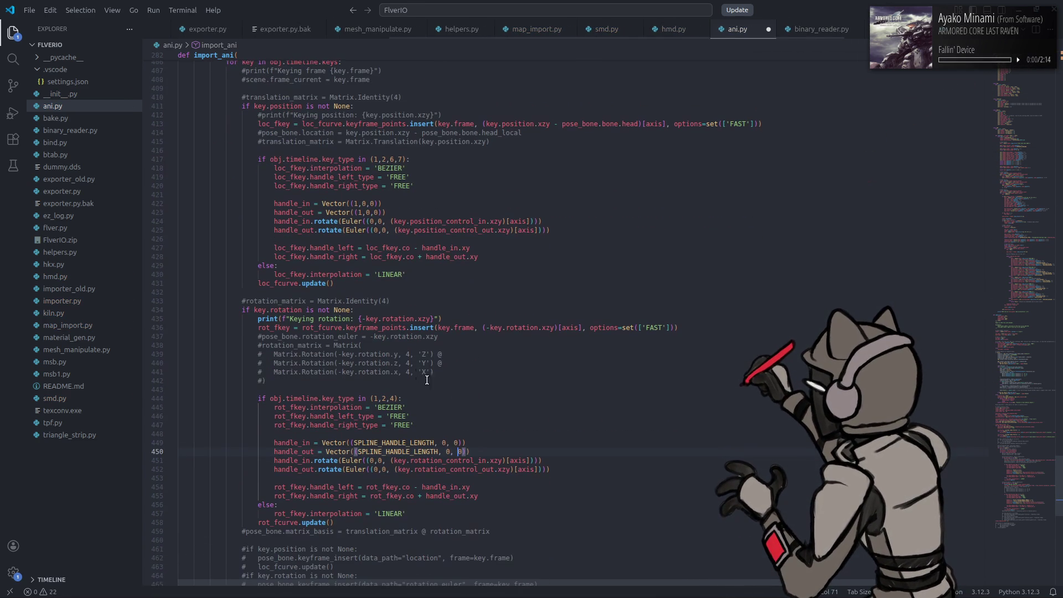
{"action": "left_click_drag", "start_coordinate": [469, 451], "coordinate": [268, 442]}
{"action": "key", "text": "ctrl+c"}
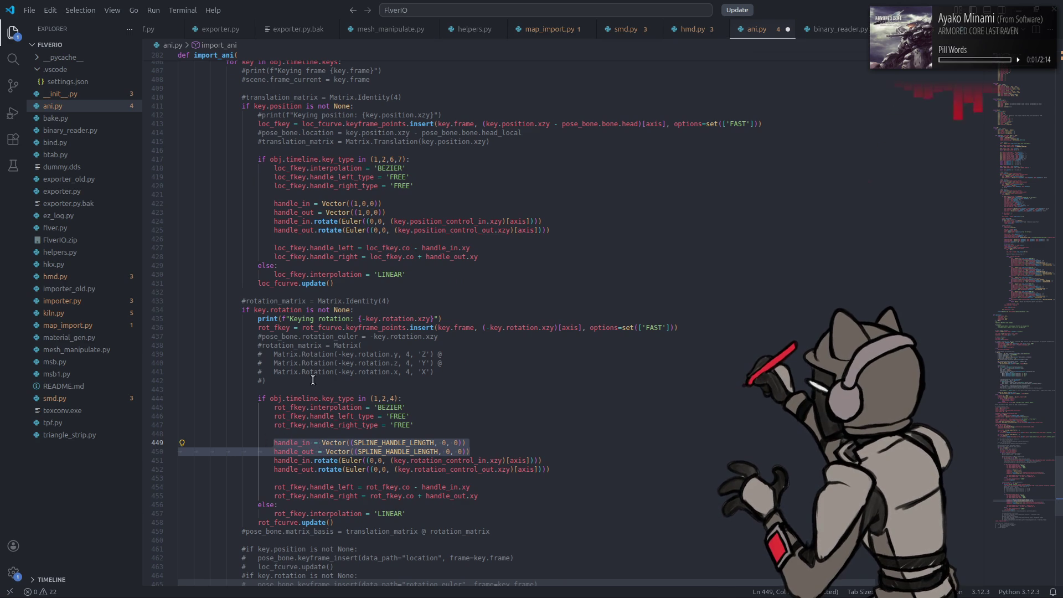
Step: Paste those vectors over the position handle lines 422–423 and save ani.py
{"action": "left_click_drag", "start_coordinate": [383, 212], "coordinate": [273, 204]}
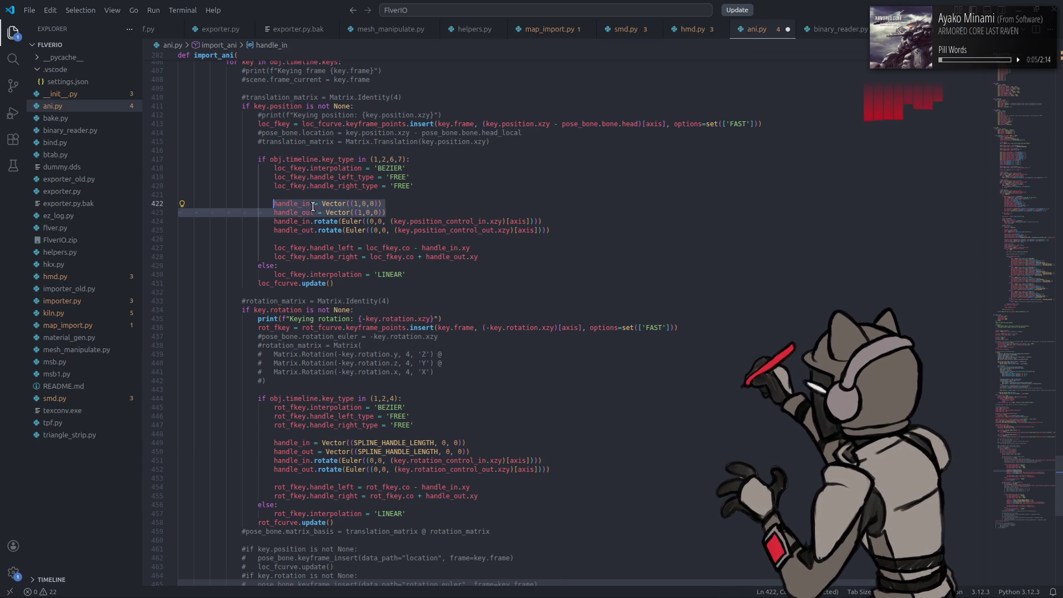
{"action": "key", "text": "ctrl+v"}
{"action": "key", "text": "ctrl+s"}
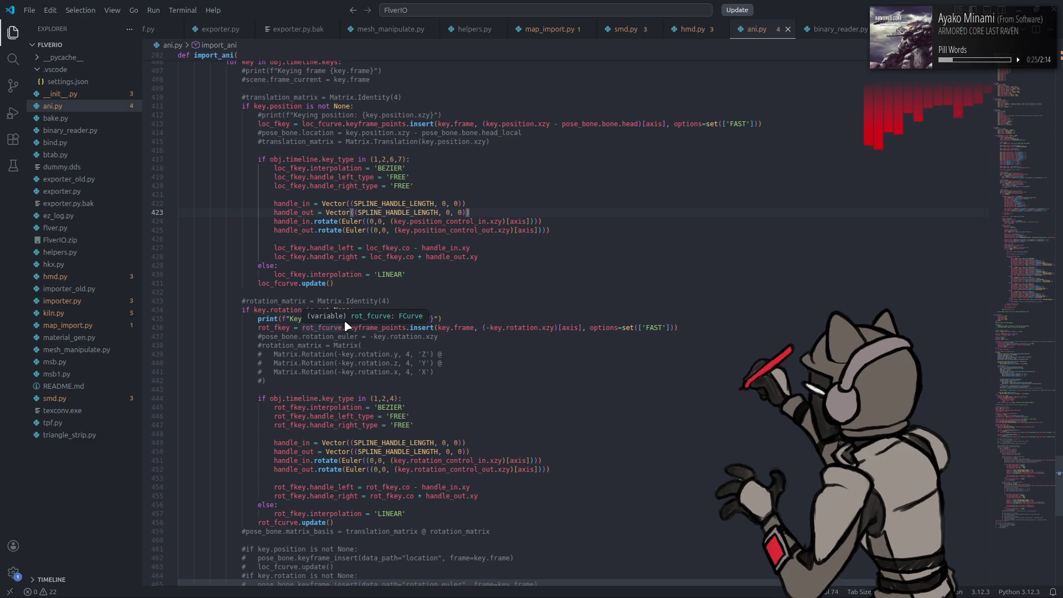
{"action": "mouse_move", "coordinate": [313, 593]}
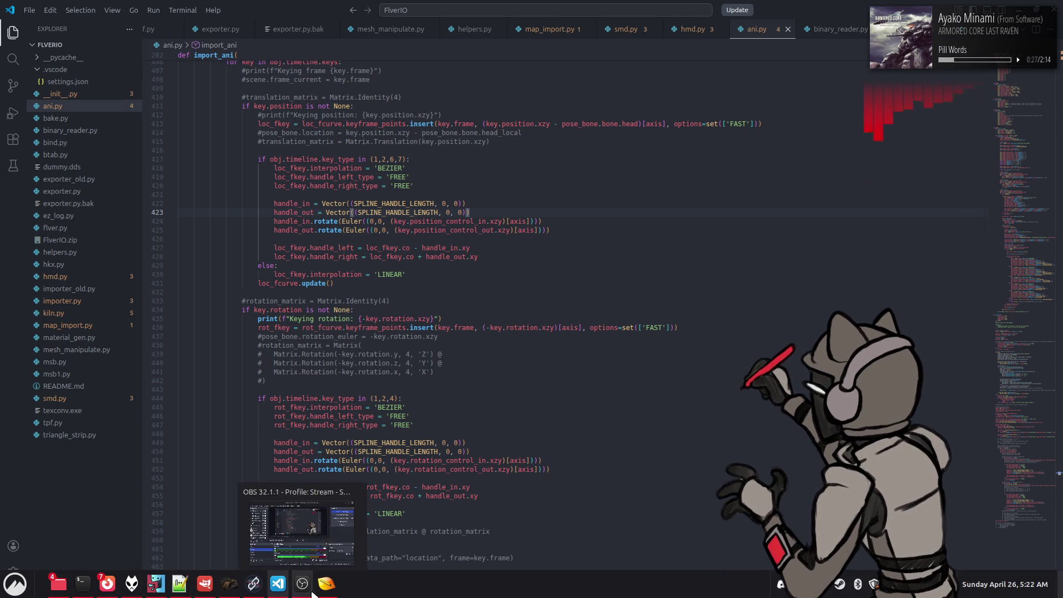
{"action": "left_click", "coordinate": [327, 583]}
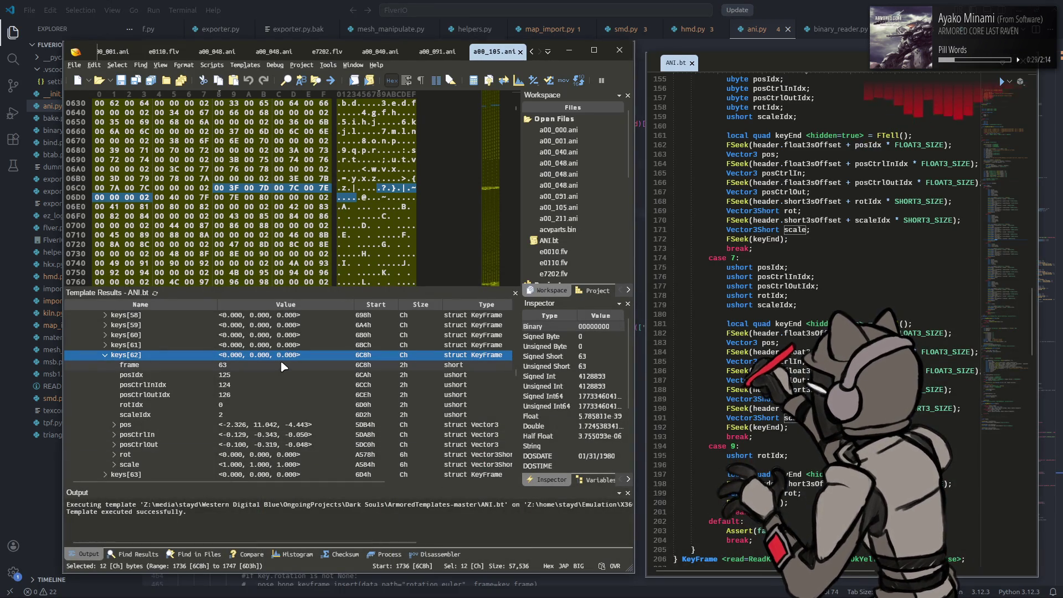
{"action": "left_click", "coordinate": [105, 355]}
{"action": "scroll", "coordinate": [125, 368], "scroll_direction": "up", "scroll_amount": 6}
{"action": "scroll", "coordinate": [125, 368], "scroll_direction": "up", "scroll_amount": 2}
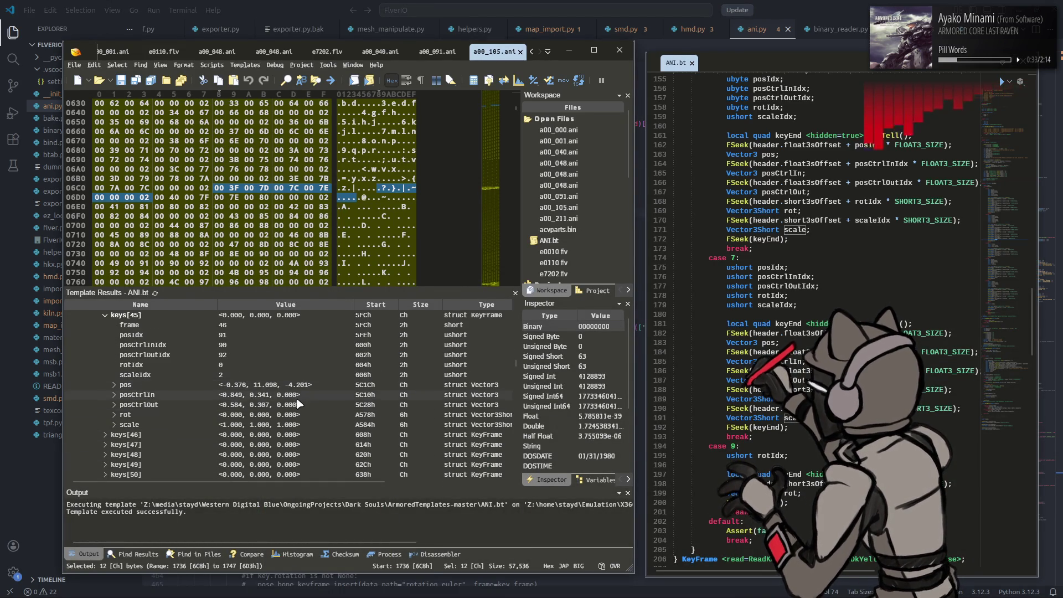
{"action": "left_click", "coordinate": [298, 397]}
{"action": "left_click", "coordinate": [619, 50]}
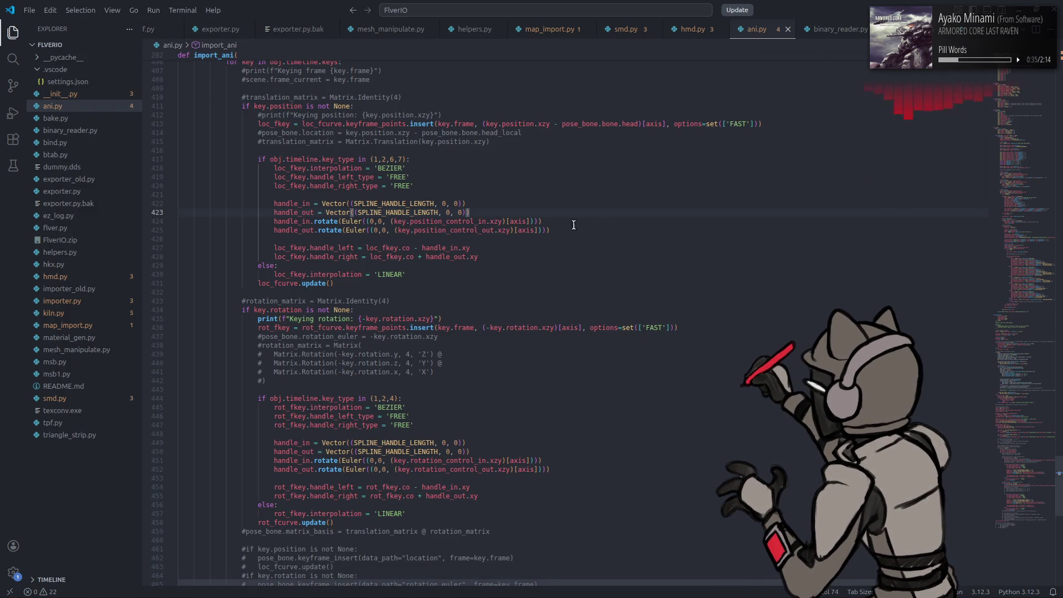
Step: Change the line 417 position condition to 'key.position_control_in is not None'
{"action": "double_click", "coordinate": [459, 221]}
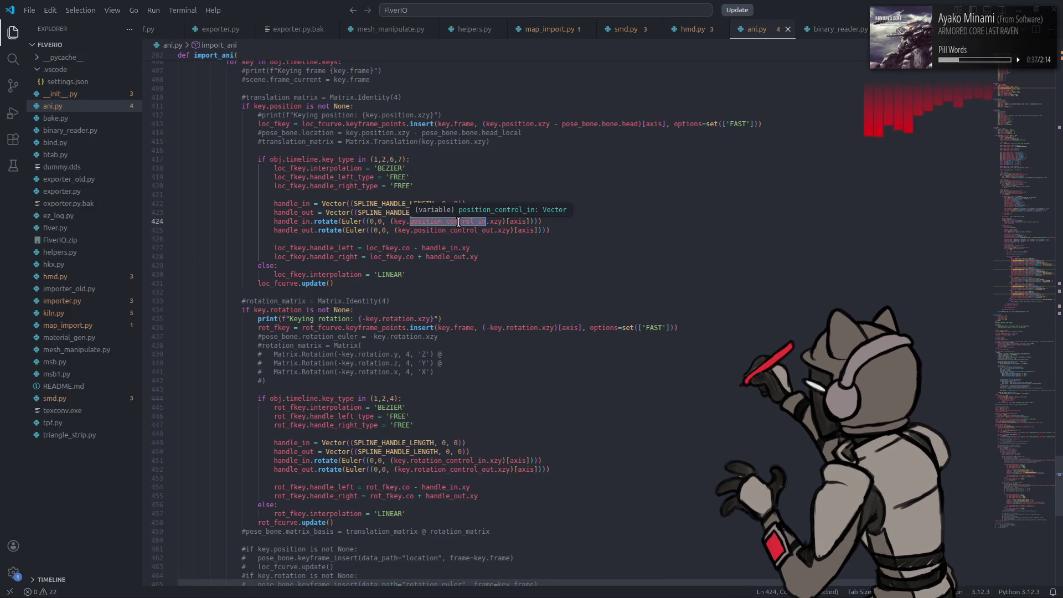
{"action": "double_click", "coordinate": [457, 230]}
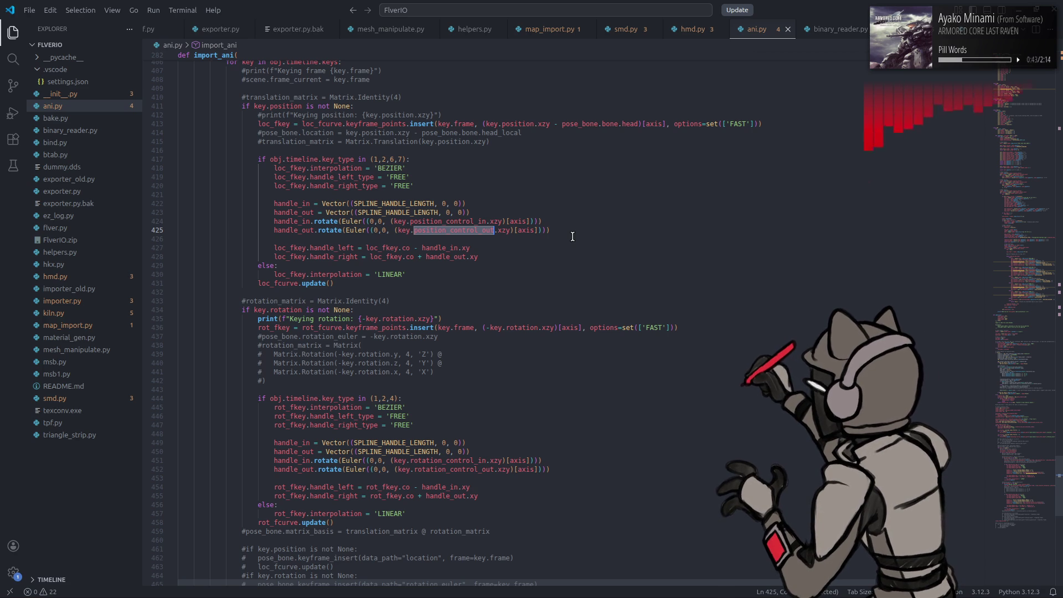
{"action": "scroll", "coordinate": [583, 238], "scroll_direction": "up", "scroll_amount": 1}
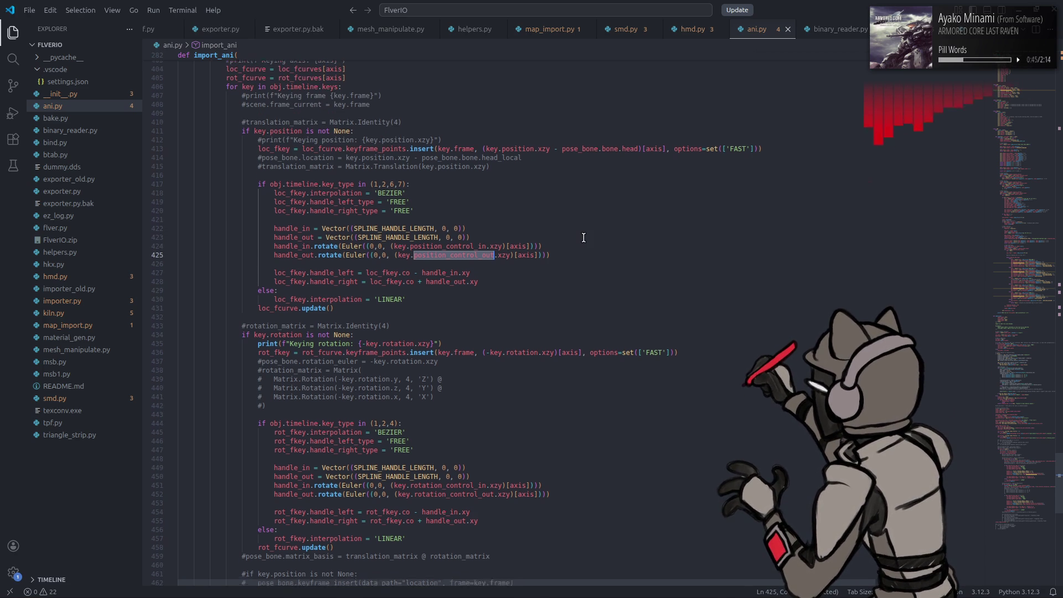
{"action": "scroll", "coordinate": [497, 227], "scroll_direction": "up", "scroll_amount": 1}
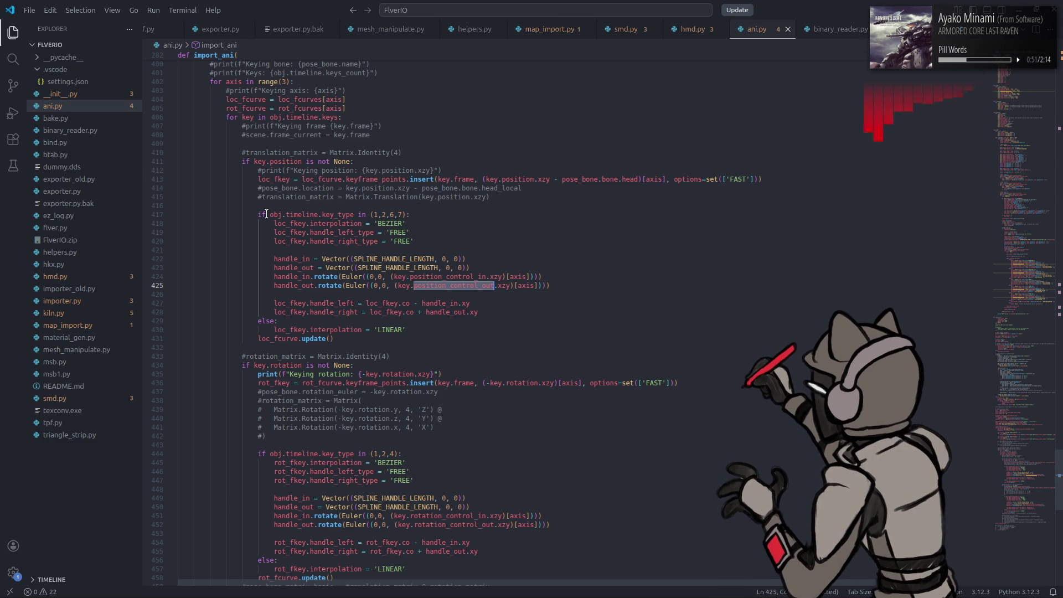
{"action": "left_click_drag", "start_coordinate": [267, 214], "coordinate": [409, 215]}
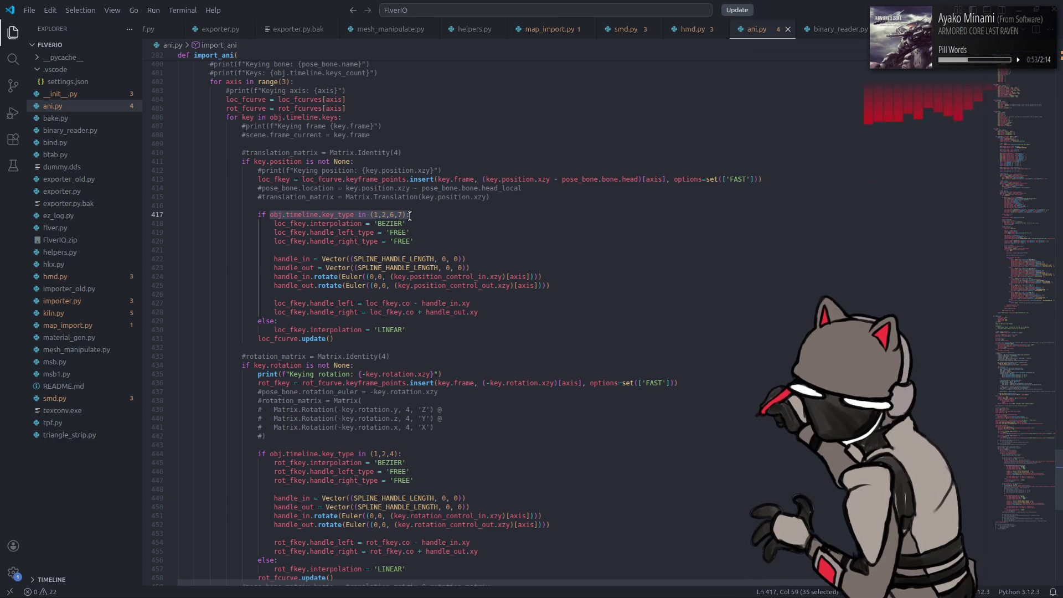
{"action": "left_click", "coordinate": [467, 256]}
{"action": "left_click_drag", "start_coordinate": [394, 276], "coordinate": [491, 276]}
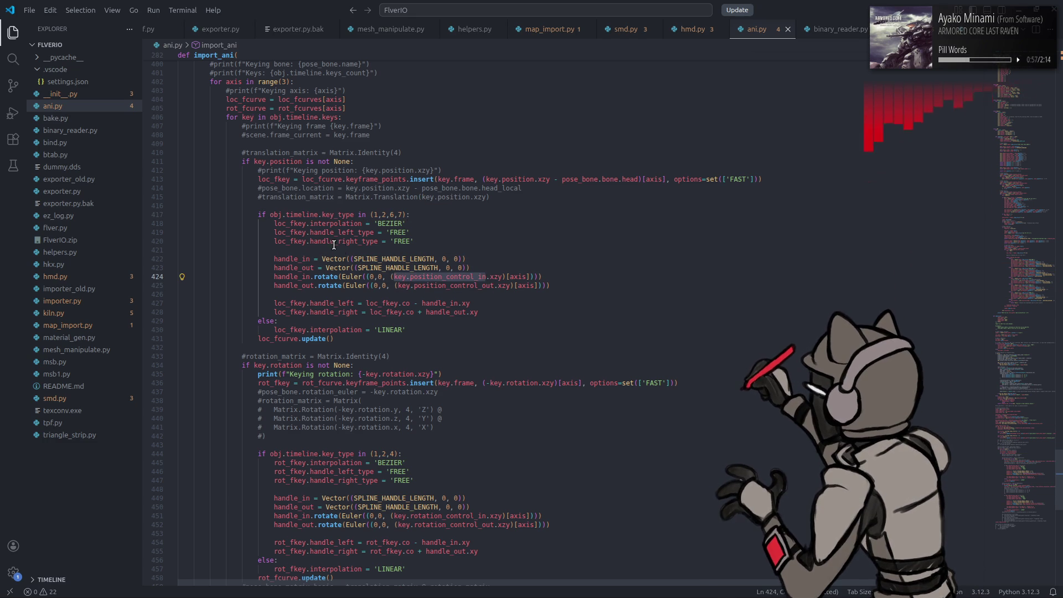
{"action": "key", "text": "ctrl+c"}
{"action": "left_click_drag", "start_coordinate": [269, 214], "coordinate": [410, 214]}
{"action": "key", "text": "ctrl+v"}
{"action": "type", "text": "is not None"}
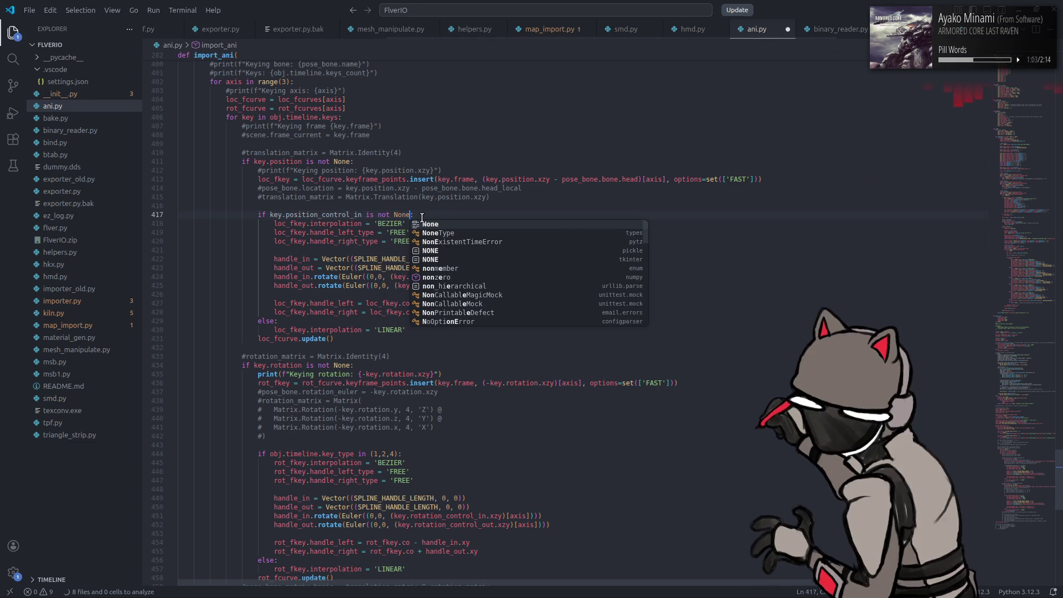
{"action": "left_click", "coordinate": [367, 241]}
Step: Change the line 444 rotation condition to 'key.rotation_control_in is not None' and save
{"action": "scroll", "coordinate": [396, 275], "scroll_direction": "down", "scroll_amount": 5}
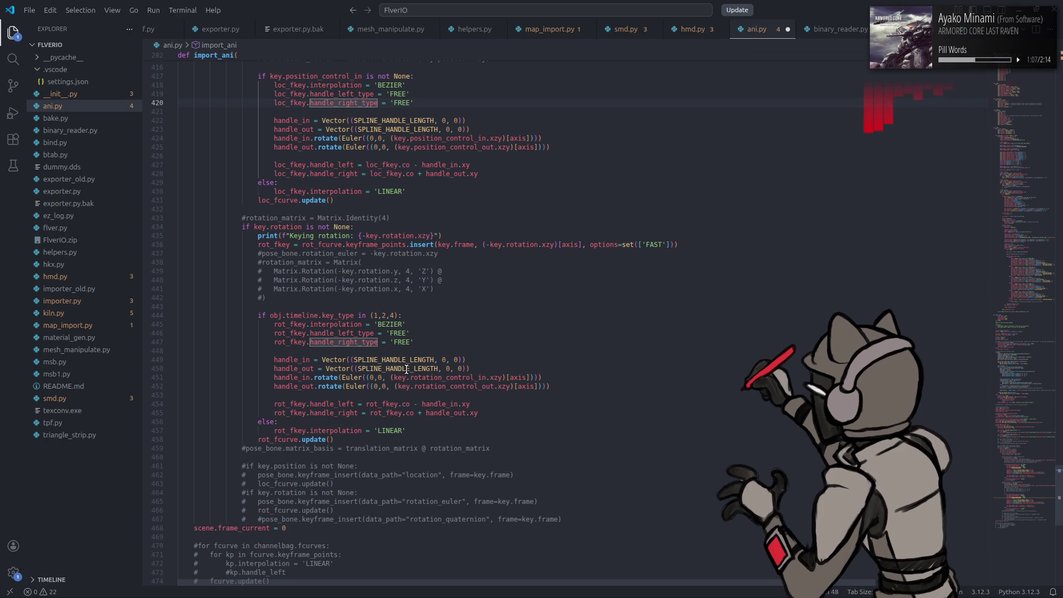
{"action": "left_click_drag", "start_coordinate": [393, 377], "coordinate": [486, 376]}
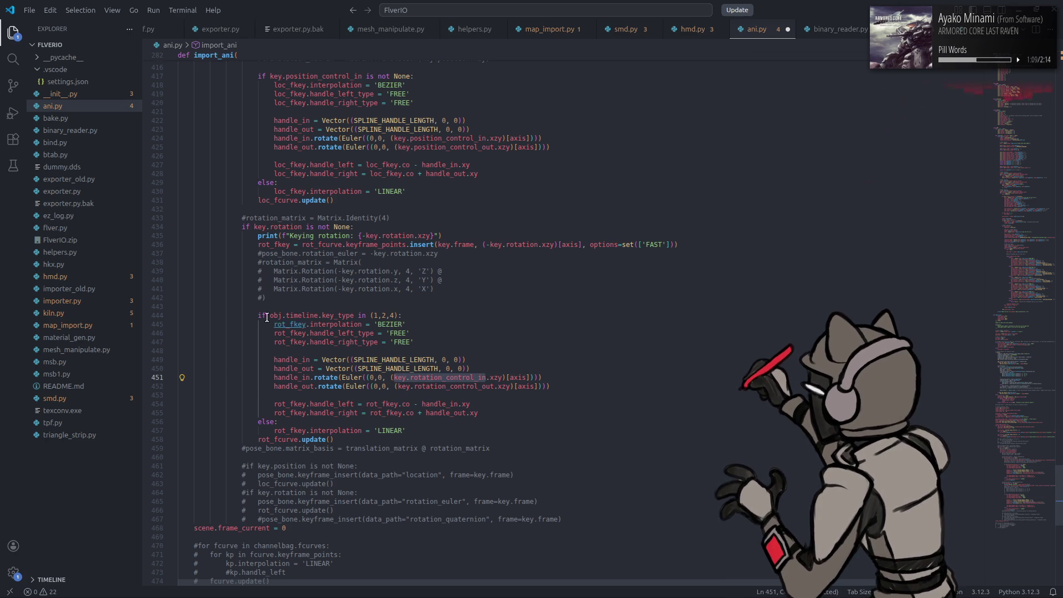
{"action": "left_click_drag", "start_coordinate": [269, 316], "coordinate": [397, 316]}
{"action": "key", "text": "ctrl+v"}
{"action": "type", "text": "is not "}
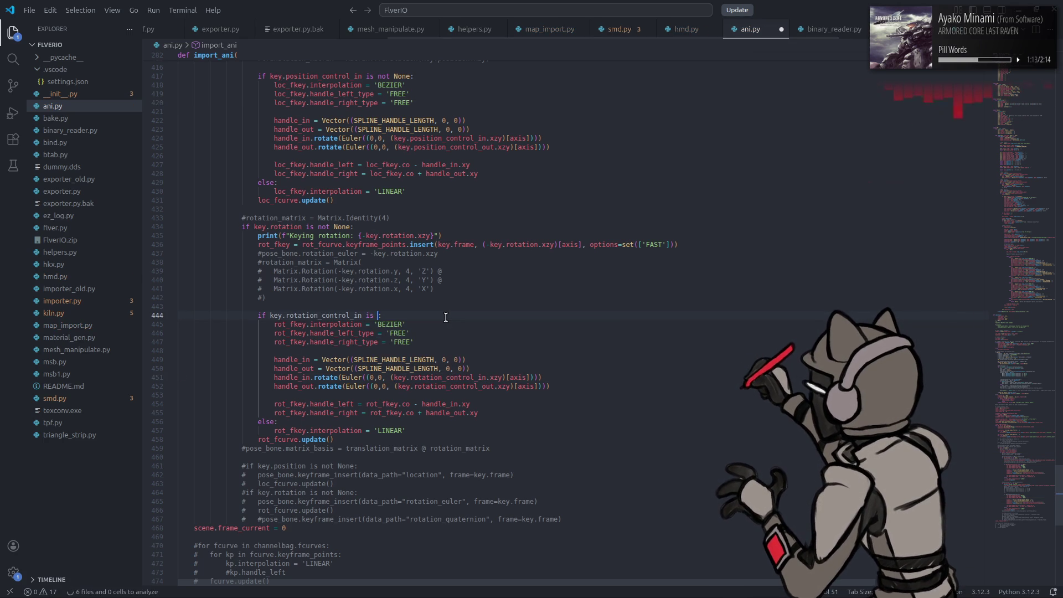
{"action": "type", "text": "None"}
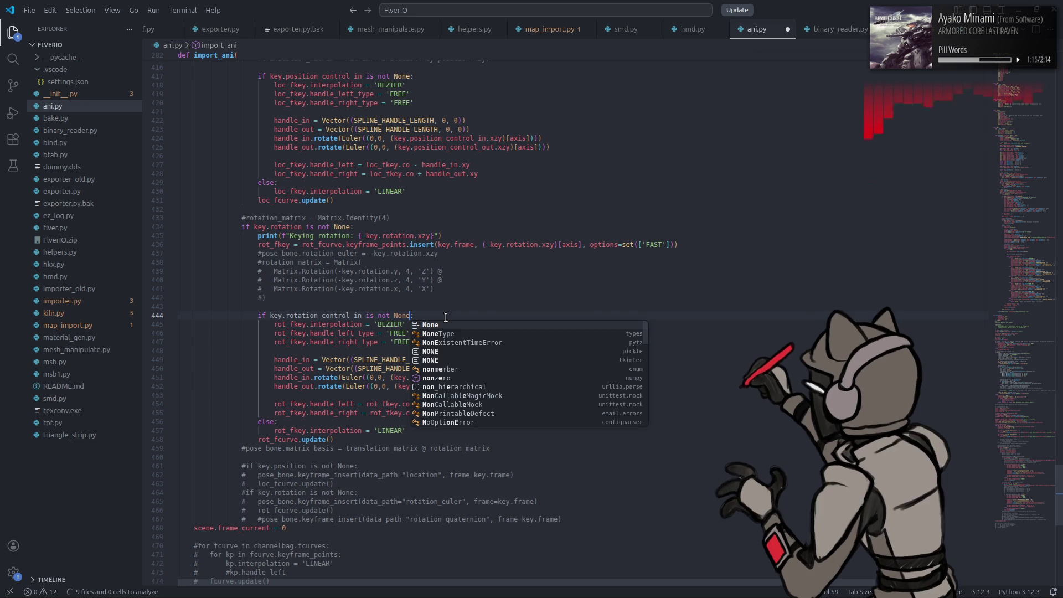
{"action": "left_click_drag", "start_coordinate": [511, 286], "coordinate": [510, 284]}
{"action": "key", "text": "ctrl+s"}
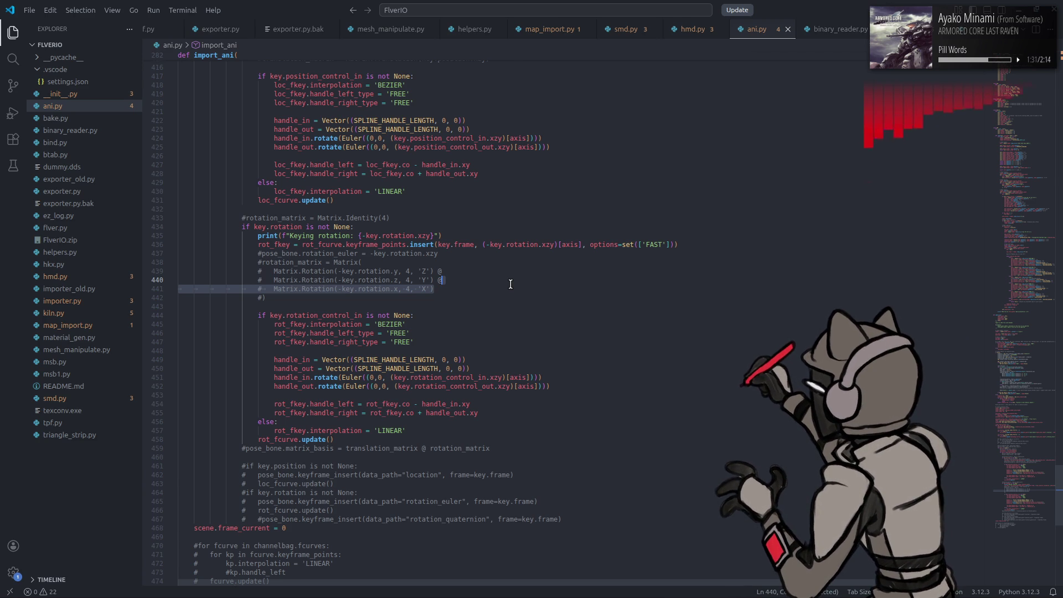
{"action": "scroll", "coordinate": [510, 284], "scroll_direction": "up", "scroll_amount": 8}
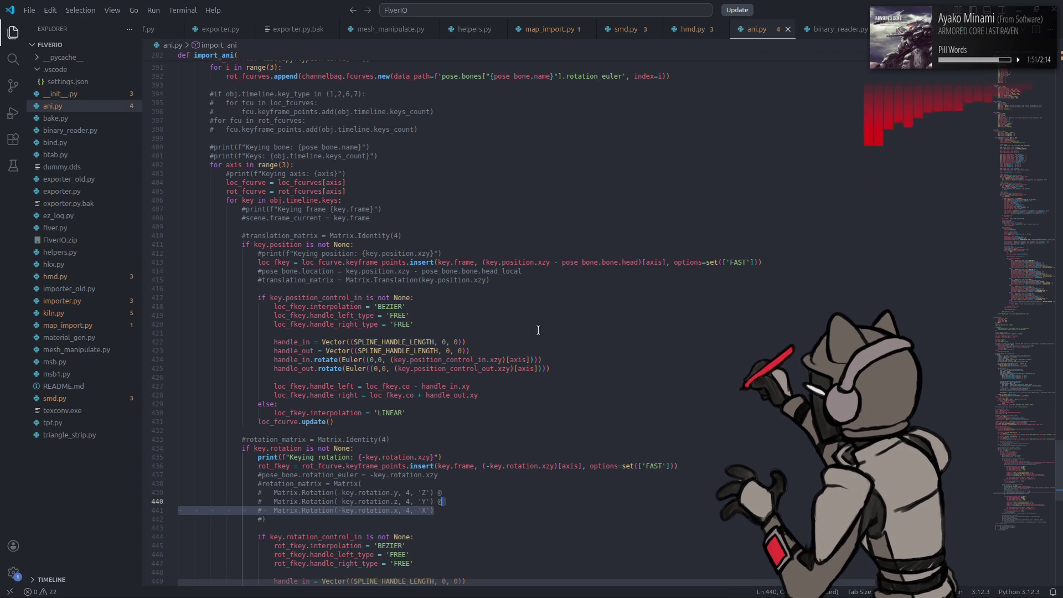
{"action": "double_click", "coordinate": [446, 362]}
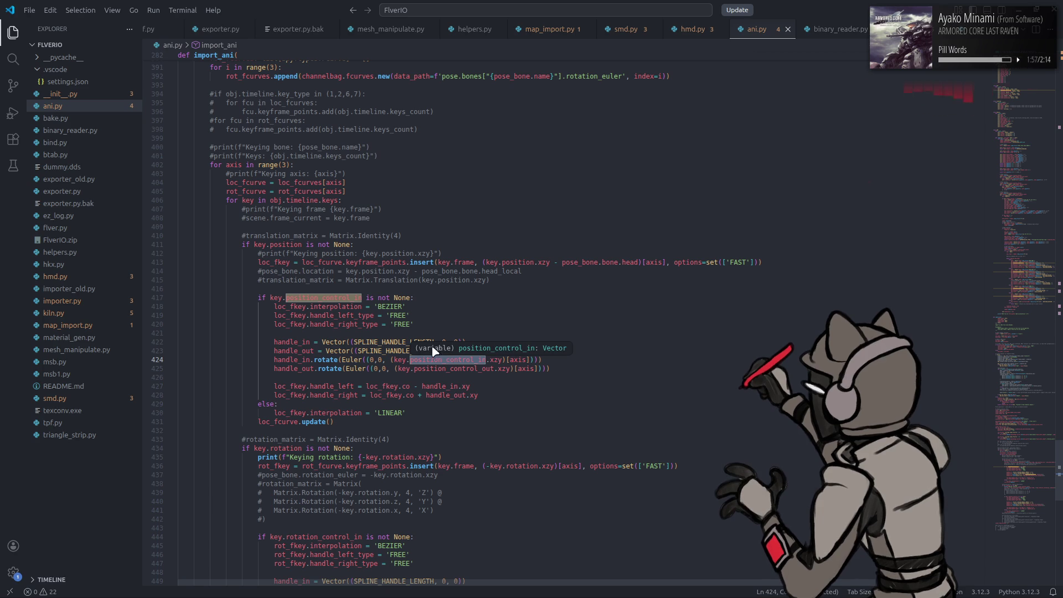
{"action": "left_click", "coordinate": [485, 260]}
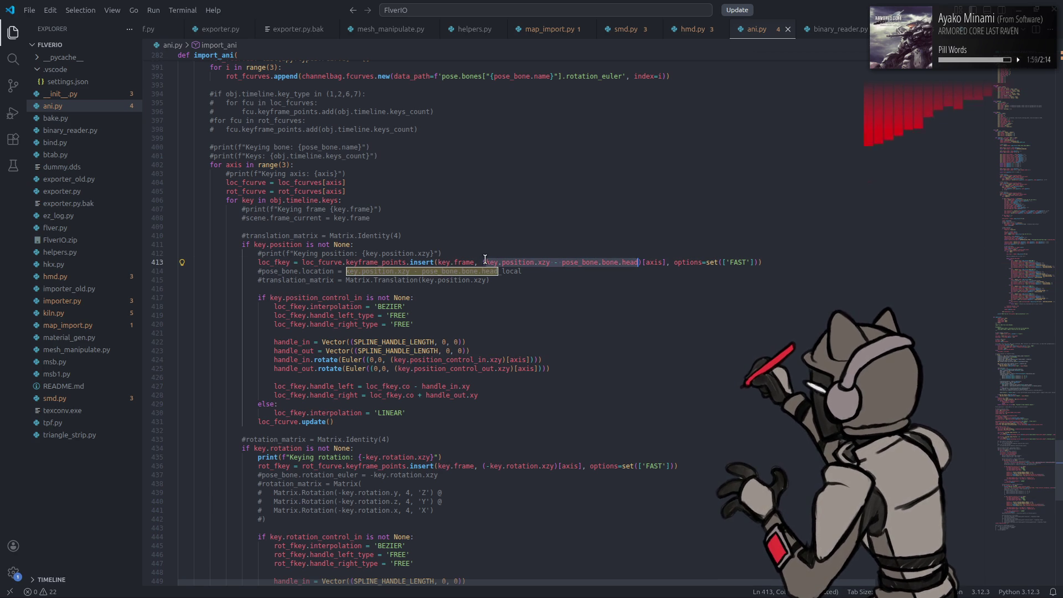
{"action": "double_click", "coordinate": [491, 261]}
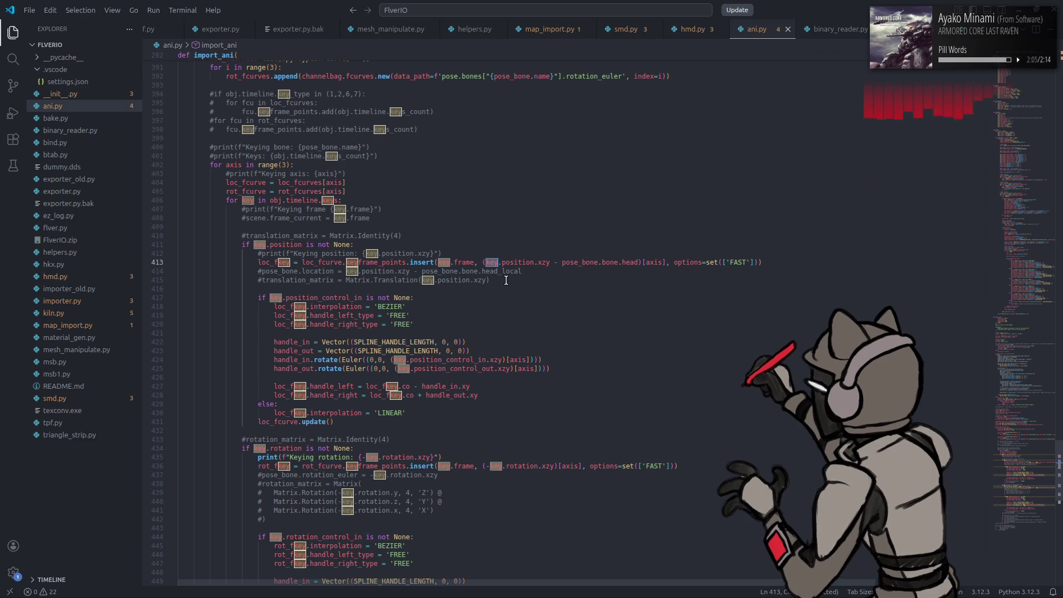
{"action": "left_click", "coordinate": [495, 307]}
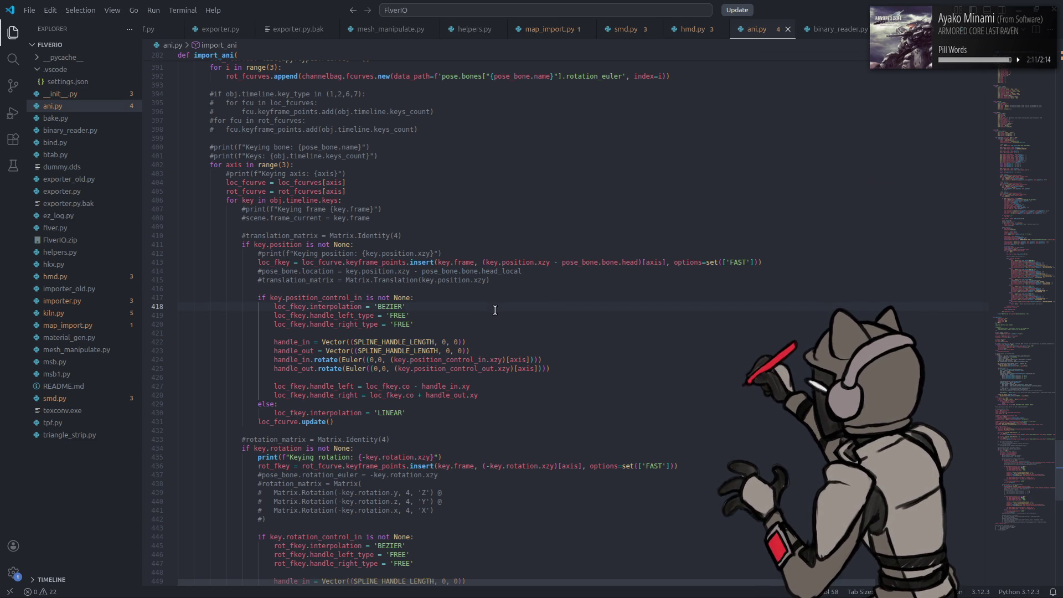
{"action": "scroll", "coordinate": [435, 330], "scroll_direction": "up", "scroll_amount": 7}
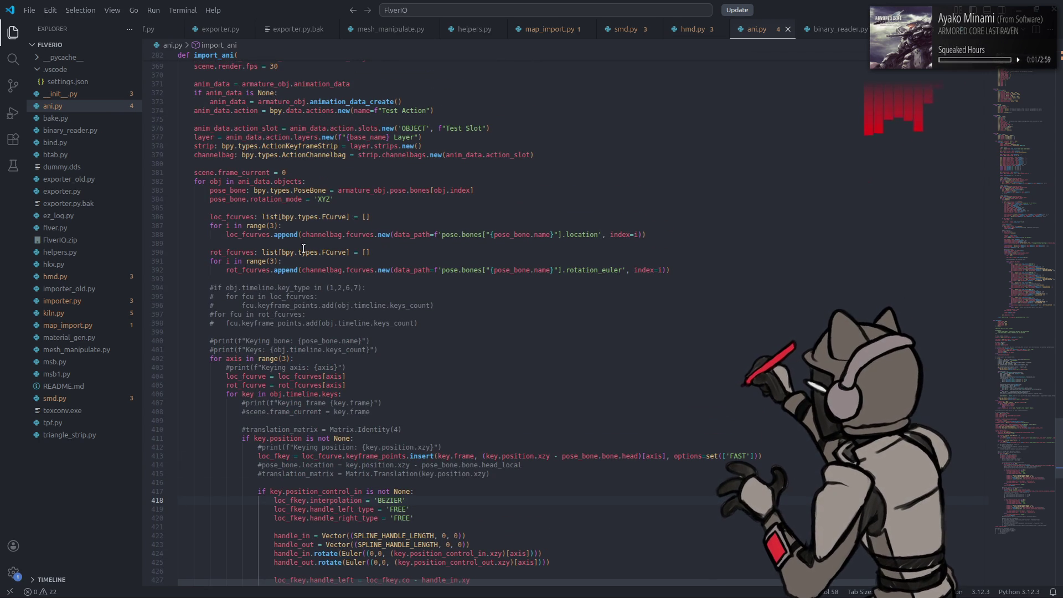
{"action": "left_click_drag", "start_coordinate": [369, 253], "coordinate": [209, 254]}
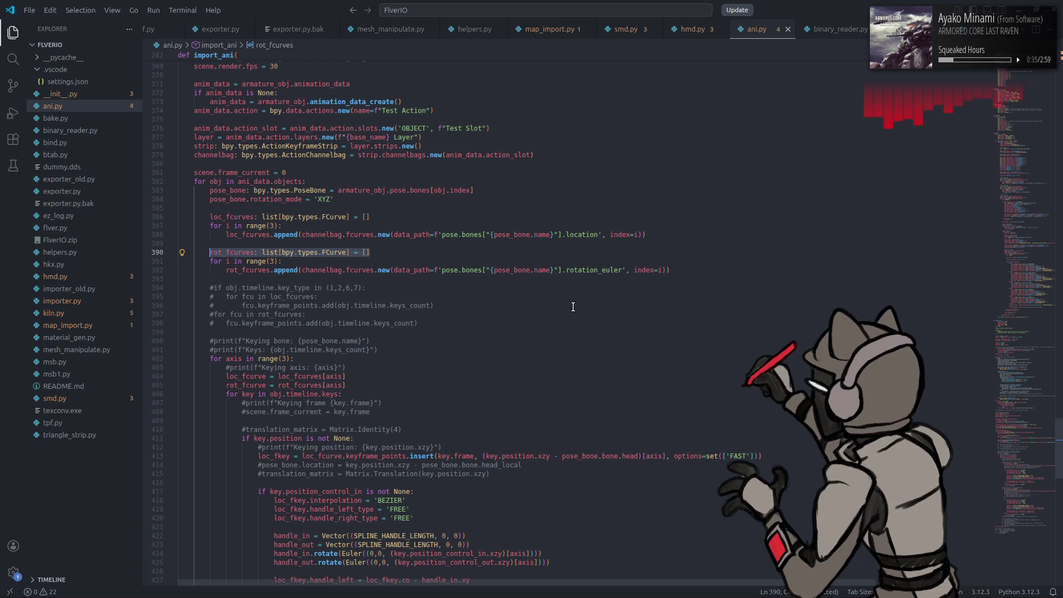
{"action": "scroll", "coordinate": [571, 310], "scroll_direction": "down", "scroll_amount": 2}
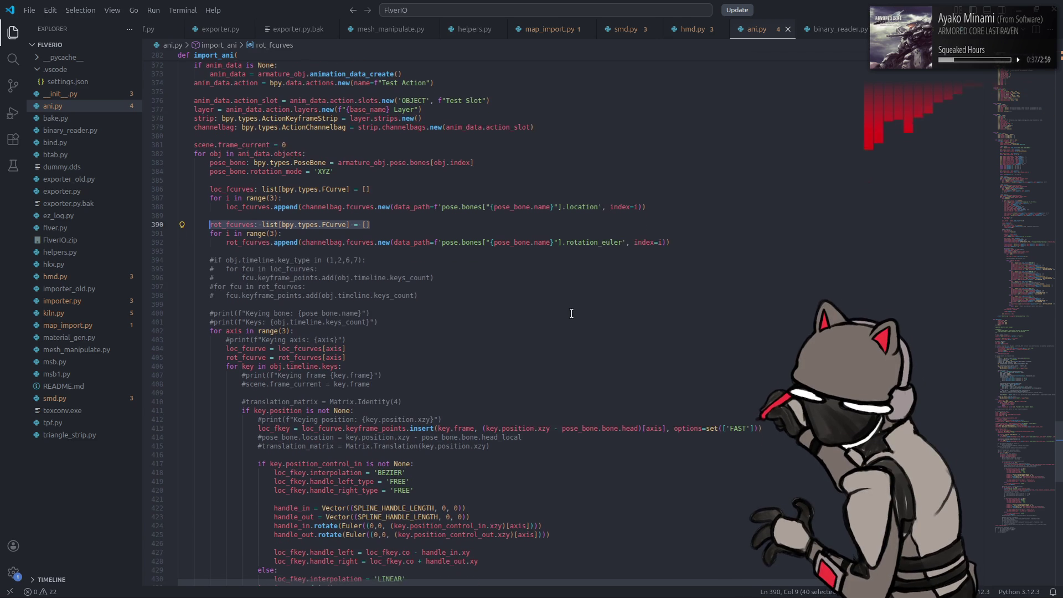
{"action": "scroll", "coordinate": [571, 313], "scroll_direction": "down", "scroll_amount": 12}
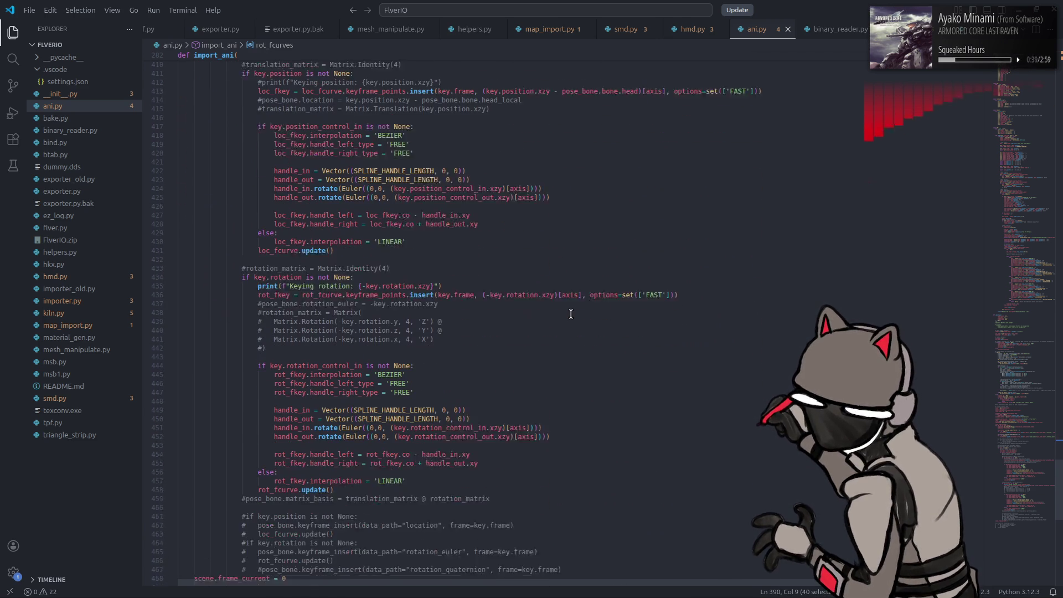
{"action": "left_click", "coordinate": [565, 316]}
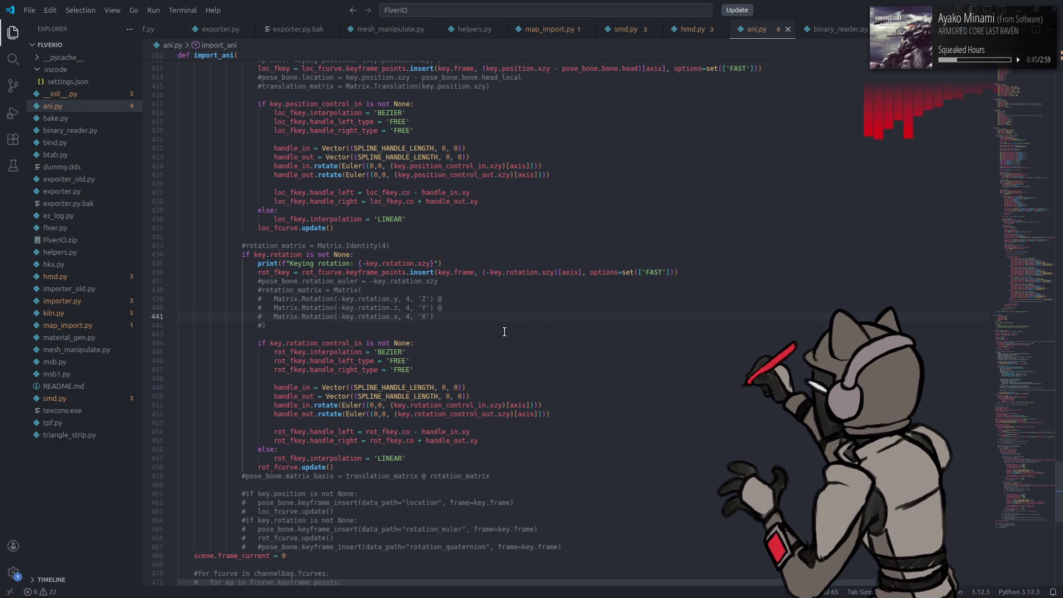
{"action": "scroll", "coordinate": [504, 331], "scroll_direction": "up", "scroll_amount": 2}
{"action": "scroll", "coordinate": [504, 332], "scroll_direction": "up", "scroll_amount": 1}
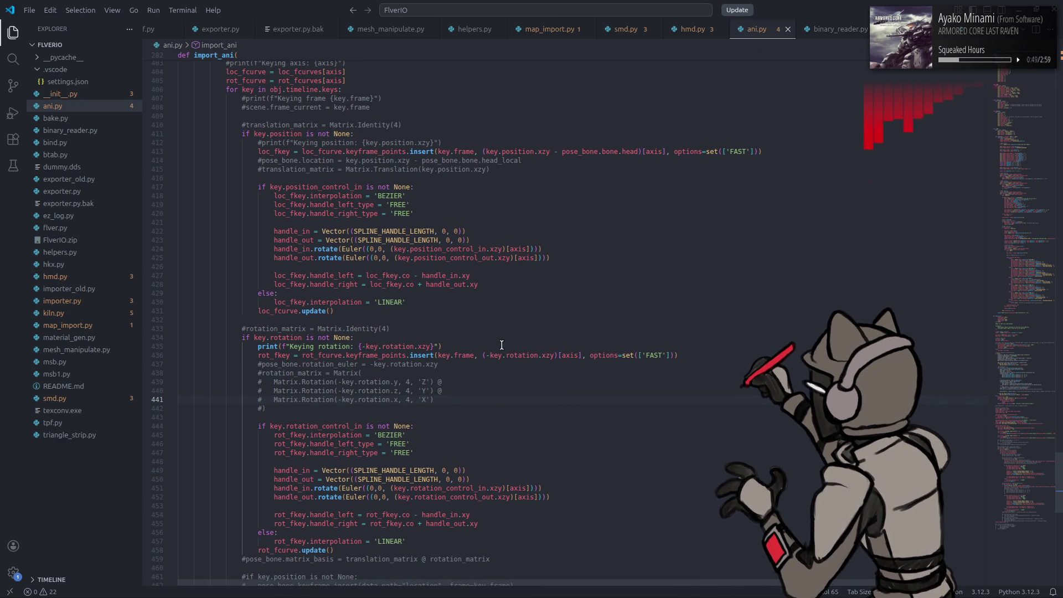
{"action": "left_click", "coordinate": [353, 489]}
{"action": "double_click", "coordinate": [353, 490]}
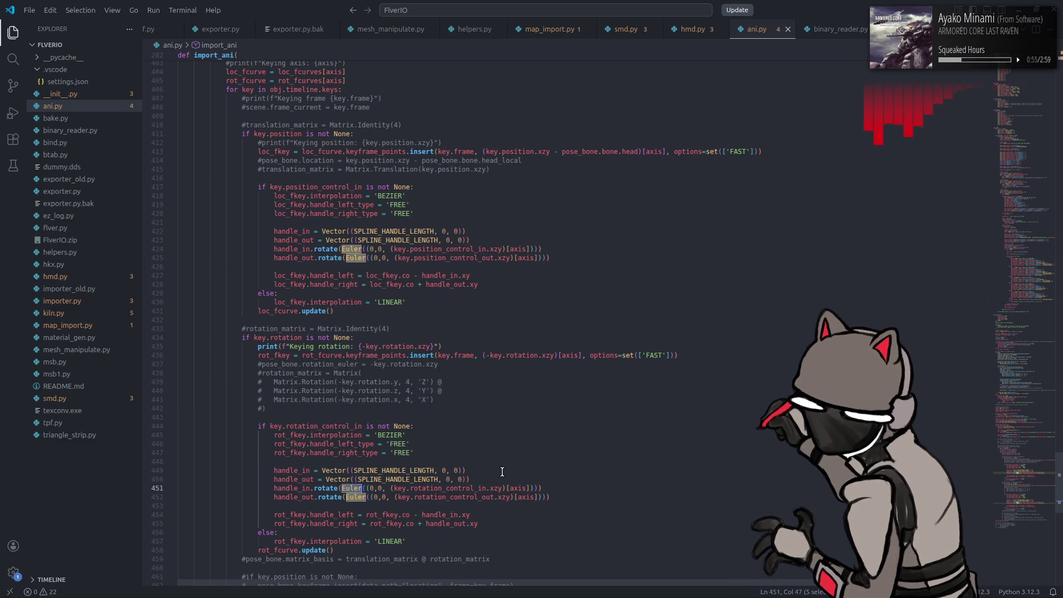
{"action": "scroll", "coordinate": [487, 484], "scroll_direction": "down", "scroll_amount": 3}
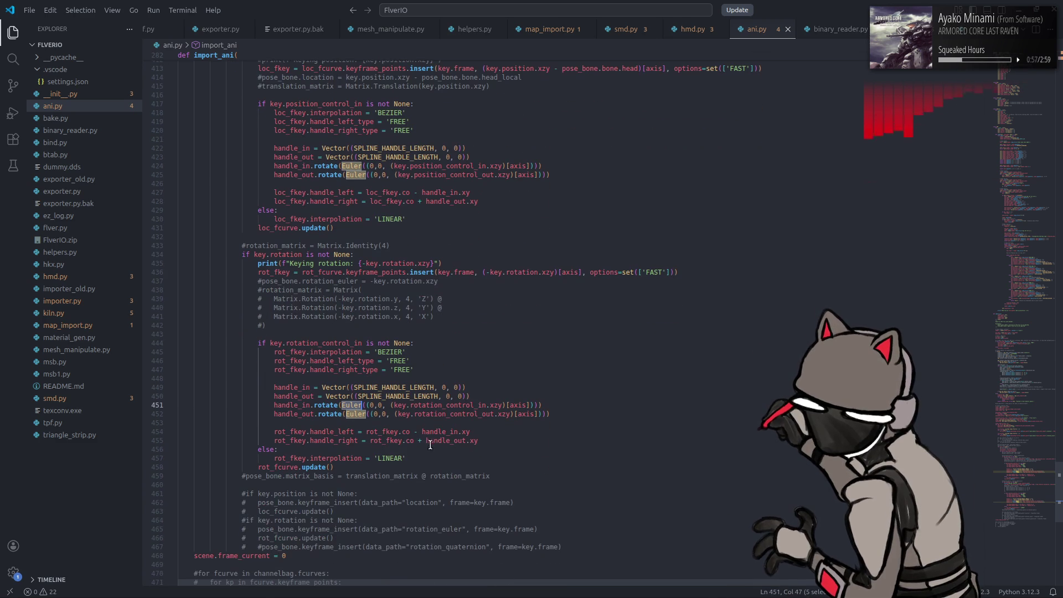
{"action": "left_click_drag", "start_coordinate": [410, 431], "coordinate": [500, 430]}
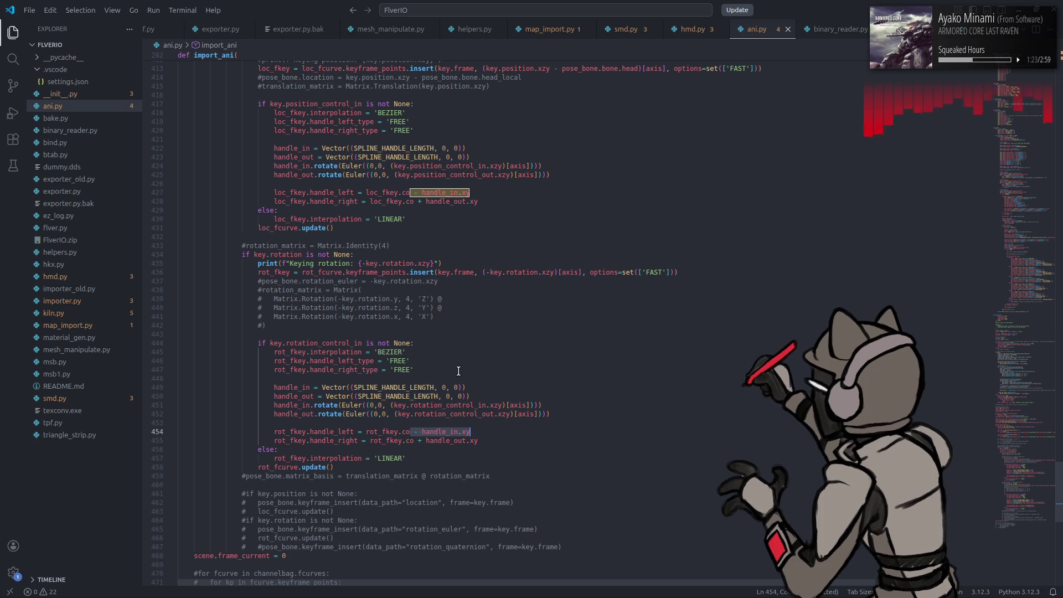
{"action": "scroll", "coordinate": [376, 372], "scroll_direction": "up", "scroll_amount": 1}
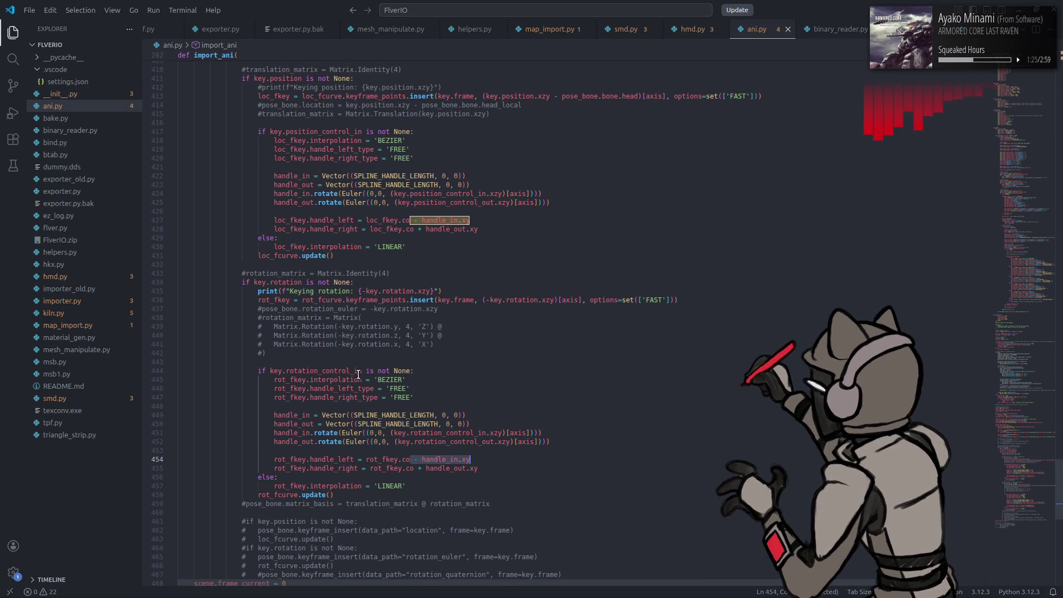
Step: Delete the commented rotation_matrix block and the commented pose_bone.location / translation_matrix lines
{"action": "left_click", "coordinate": [297, 350]}
{"action": "left_click_drag", "start_coordinate": [297, 350], "coordinate": [131, 309]}
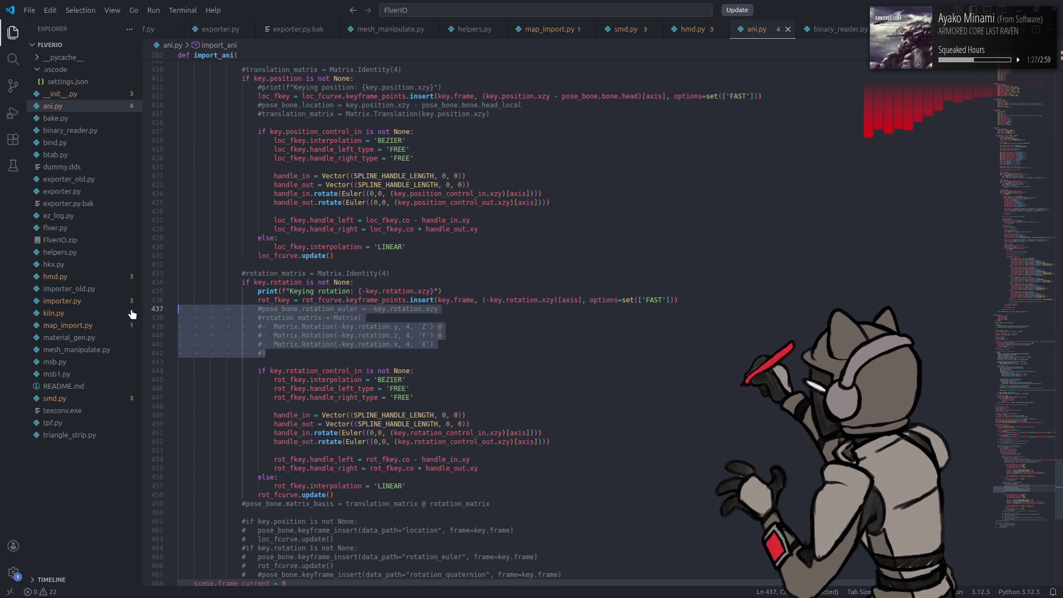
{"action": "key", "text": "BackSpace"}
{"action": "key", "text": "BackSpace"}
{"action": "scroll", "coordinate": [329, 348], "scroll_direction": "up", "scroll_amount": 5}
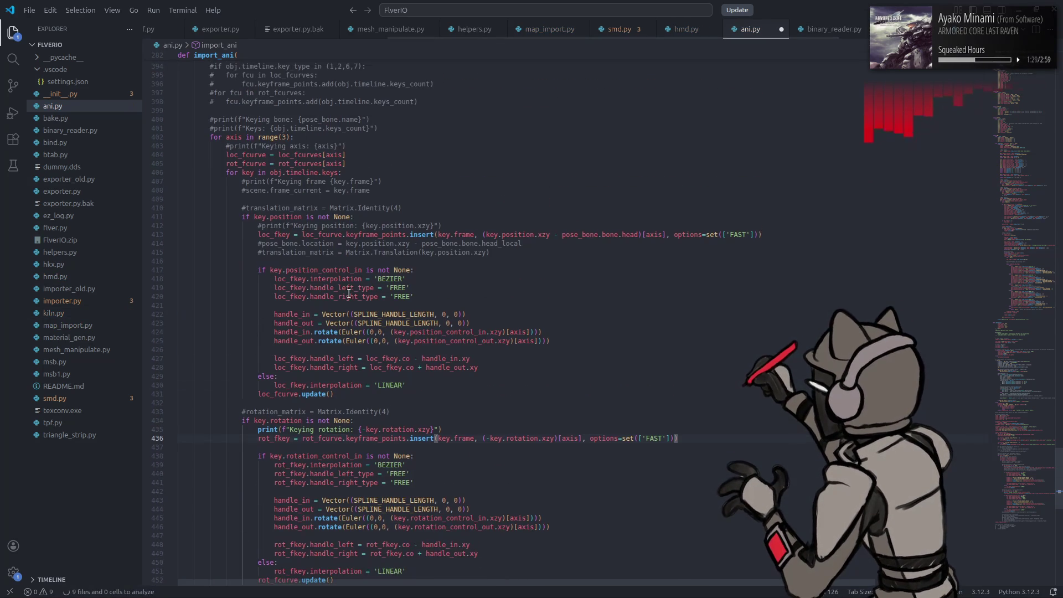
{"action": "left_click", "coordinate": [172, 253]}
{"action": "key", "text": "shift+Up"}
{"action": "key", "text": "BackSpace"}
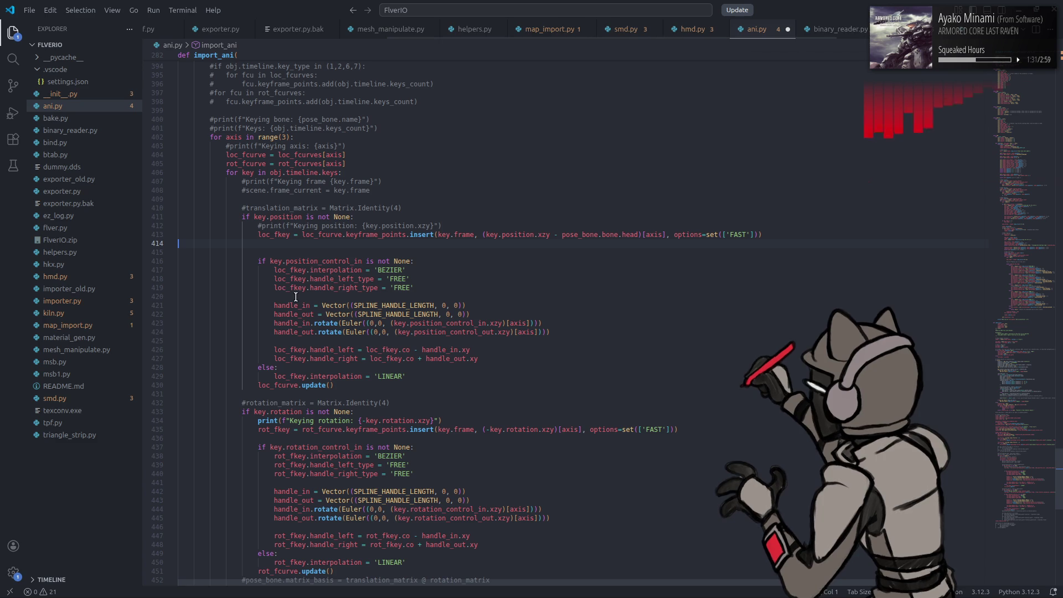
{"action": "key", "text": "BackSpace"}
Step: Comment out the rotation print with # and remove the leftover #translation_matrix and #rotation_matrix lines
{"action": "left_click", "coordinate": [258, 412]}
{"action": "type", "text": "#"}
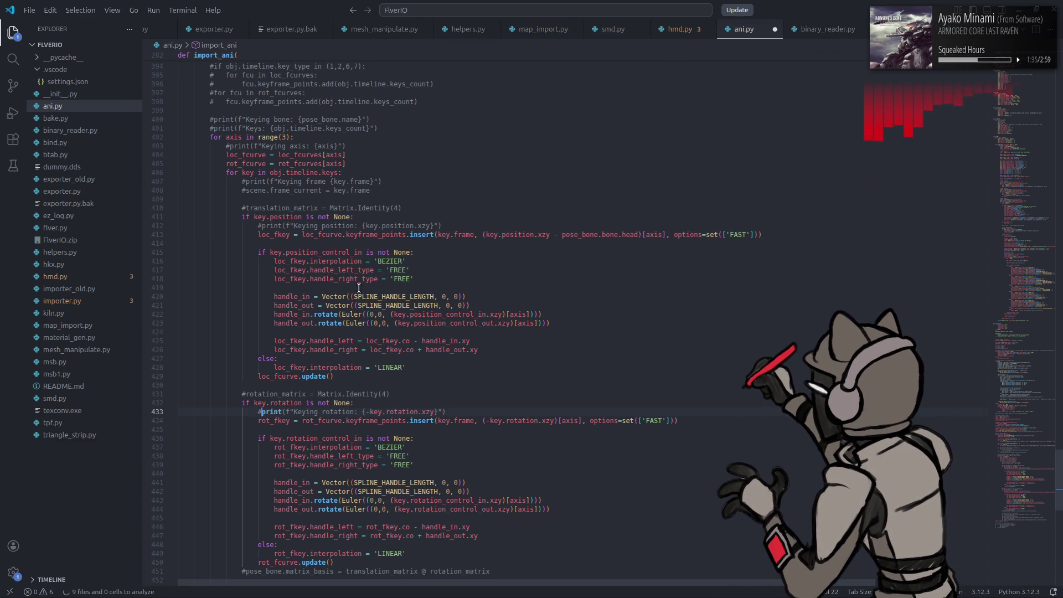
{"action": "scroll", "coordinate": [359, 285], "scroll_direction": "up", "scroll_amount": 2}
{"action": "left_click", "coordinate": [410, 262]}
{"action": "key", "text": "shift+Up"}
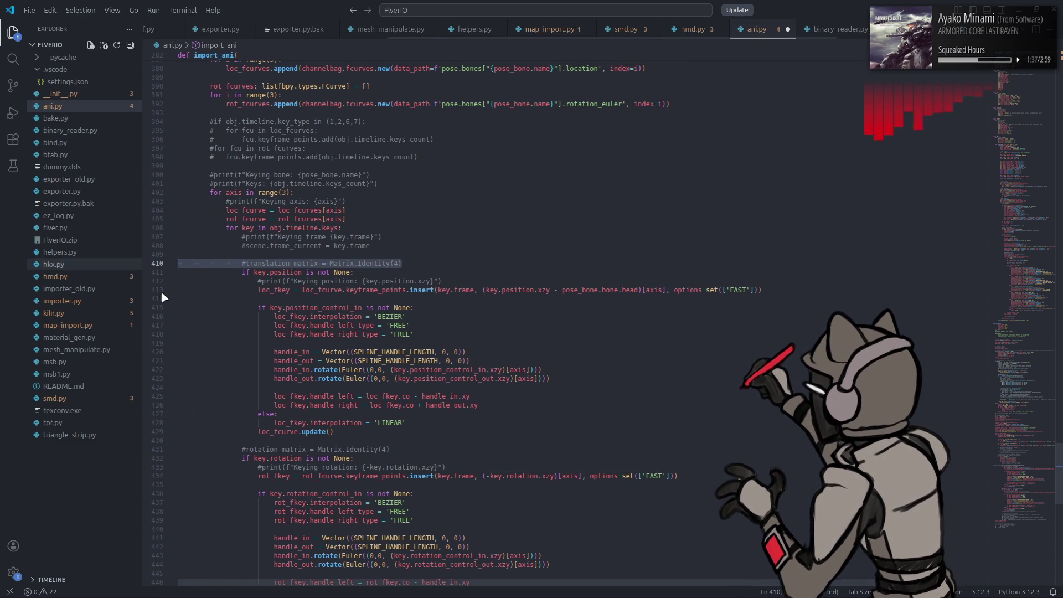
{"action": "key", "text": "BackSpace"}
{"action": "left_click", "coordinate": [402, 443]}
{"action": "key", "text": "shift+Up"}
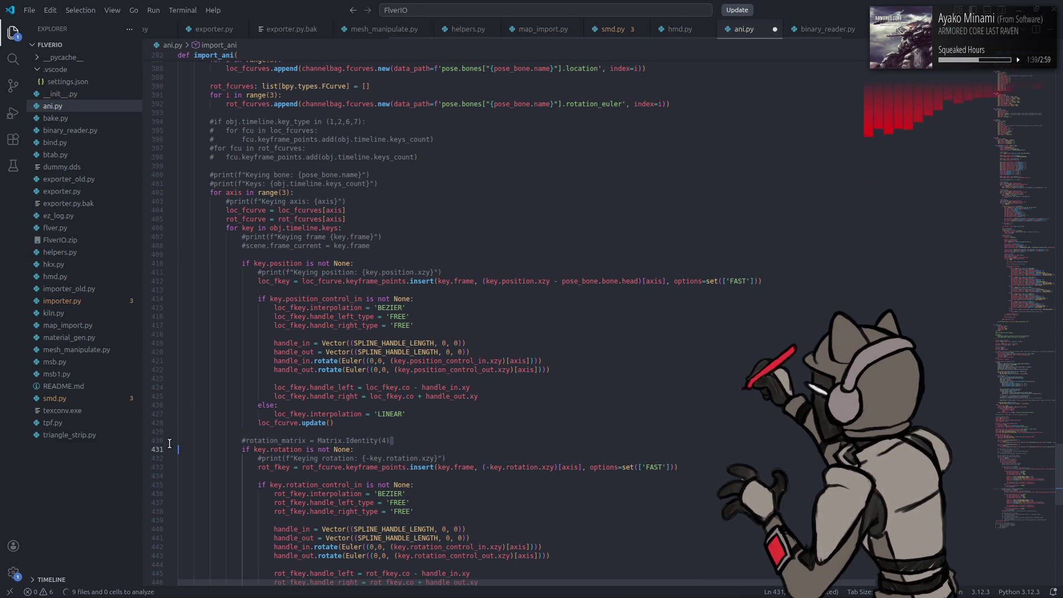
{"action": "key", "text": "BackSpace"}
Step: Add a '# Key rotation if present.' comment line above the rotation keying block
{"action": "key", "text": "Return"}
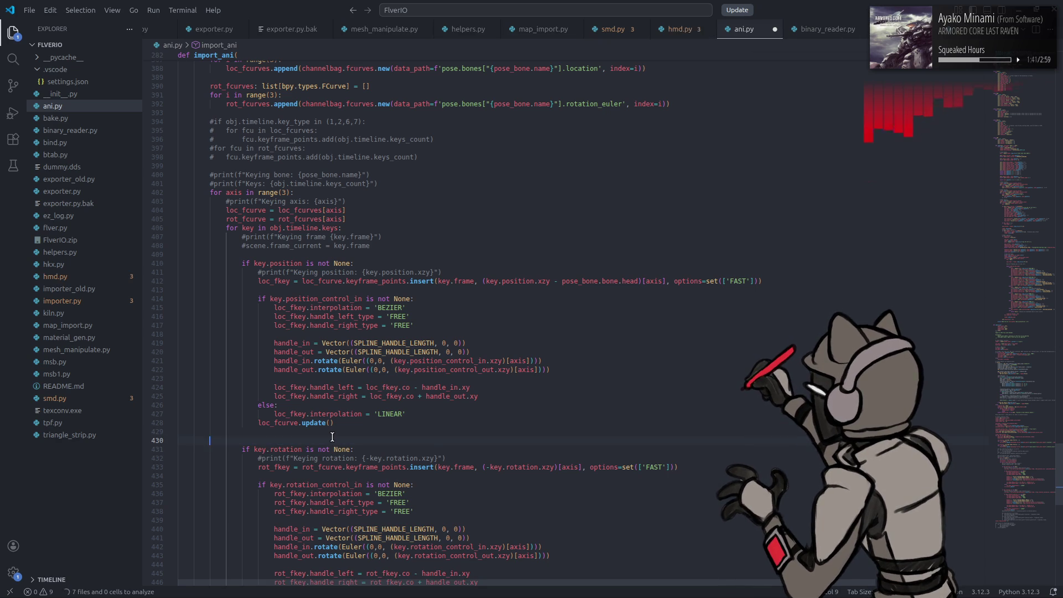
{"action": "type", "text": "# Ke"}
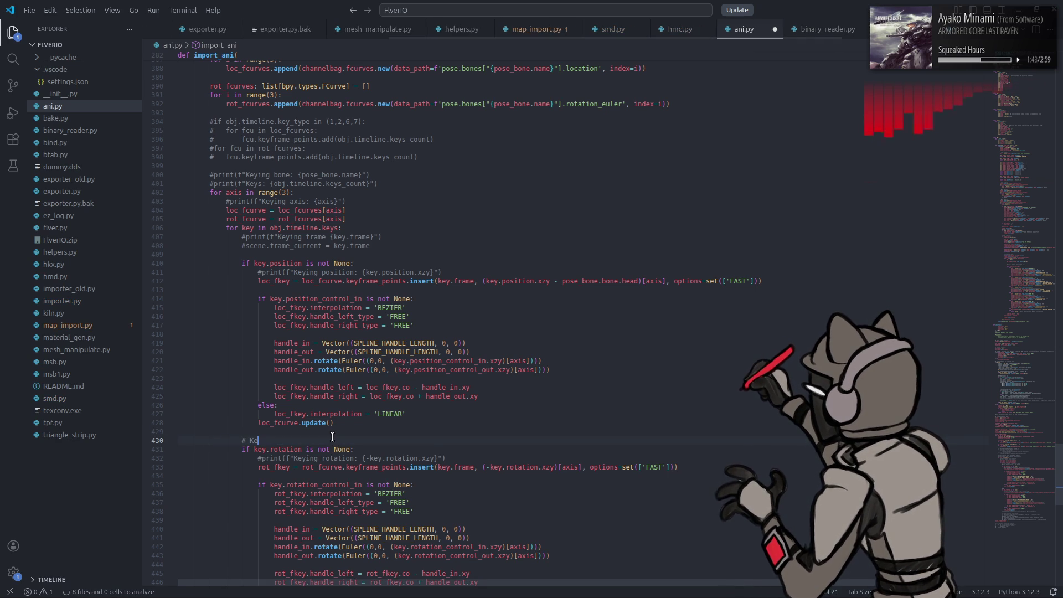
{"action": "type", "text": "y rotation"}
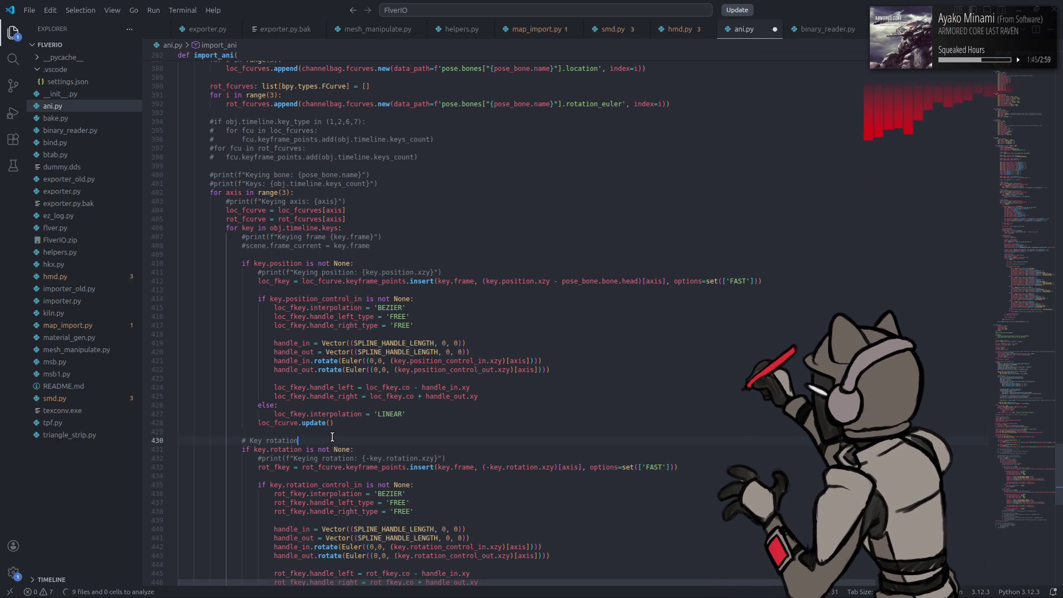
{"action": "type", "text": "."}
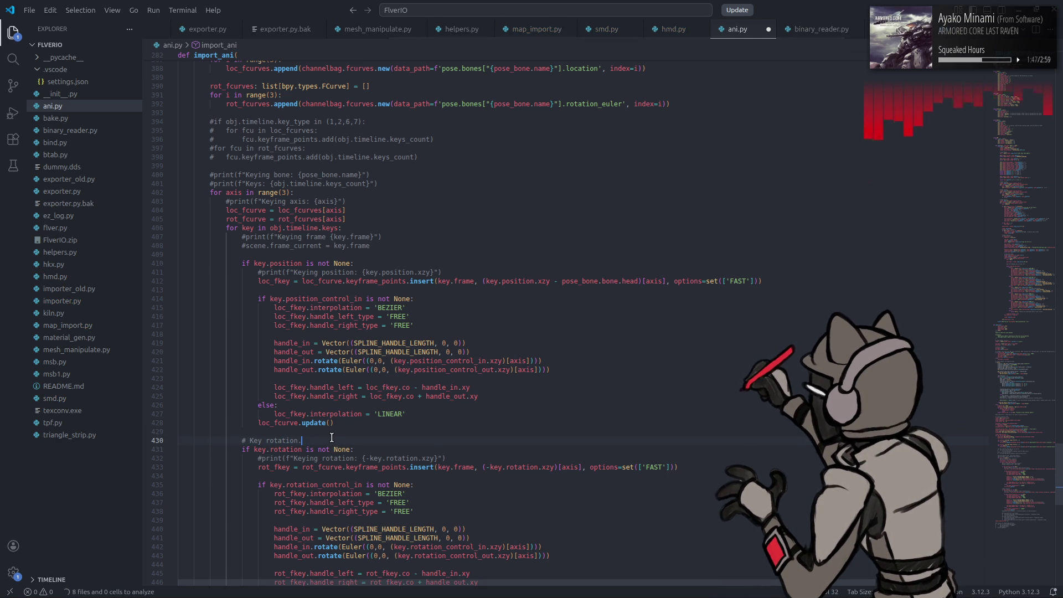
{"action": "key", "text": "BackSpace"}
{"action": "type", "text": "if ne"}
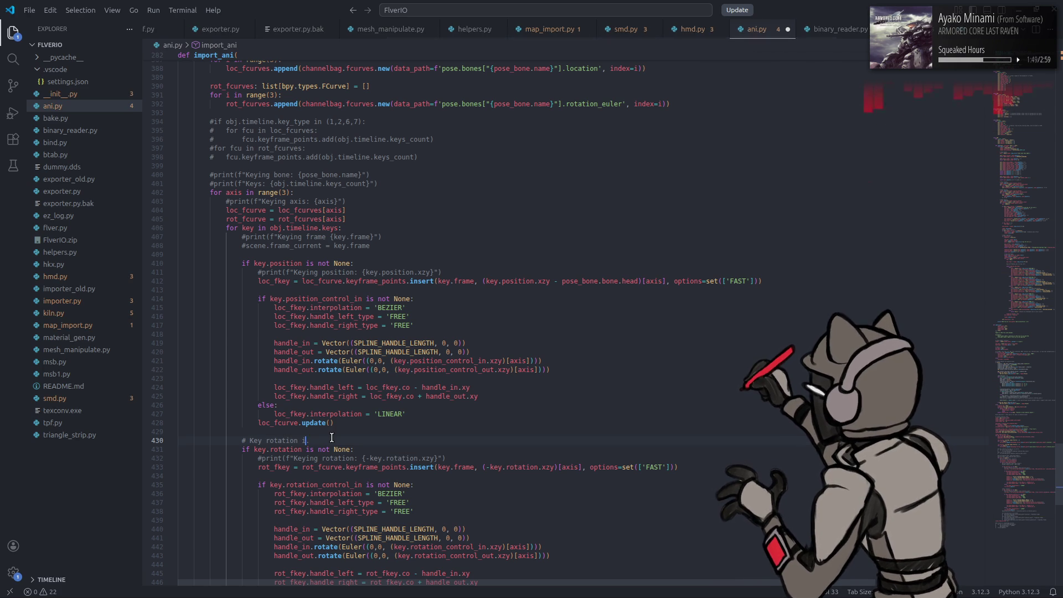
{"action": "key", "text": "BackSpace"}
{"action": "key", "text": "BackSpace"}
{"action": "type", "text": "presen"}
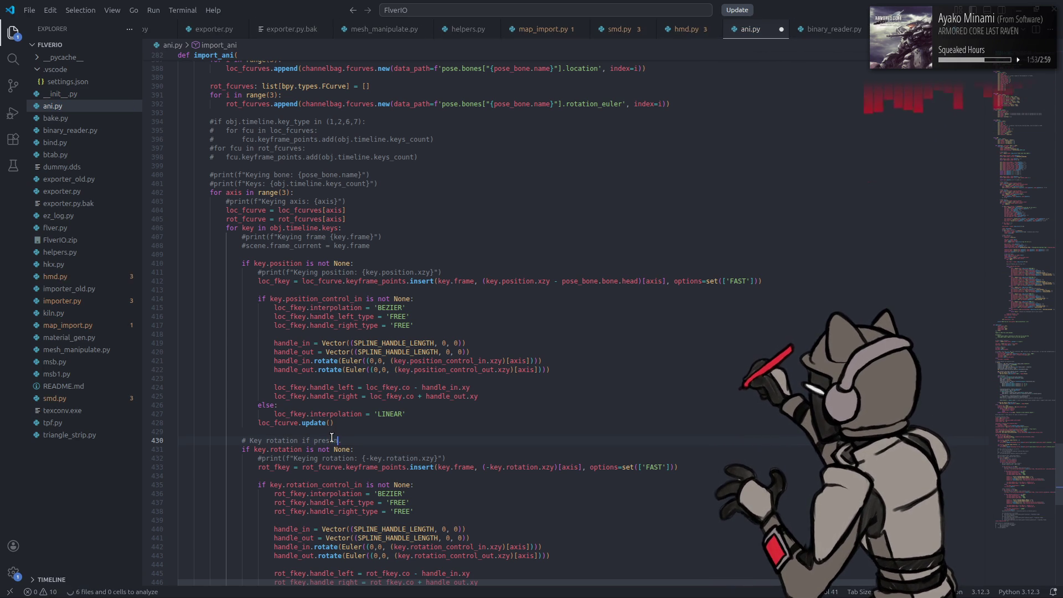
{"action": "type", "text": "t."}
{"action": "left_click_drag", "start_coordinate": [345, 441], "coordinate": [243, 442]}
{"action": "key", "text": "ctrl+c"}
Step: Paste the comment above if key.position, change it to '# Key position if present.', and save ani.py
{"action": "left_click", "coordinate": [267, 253]}
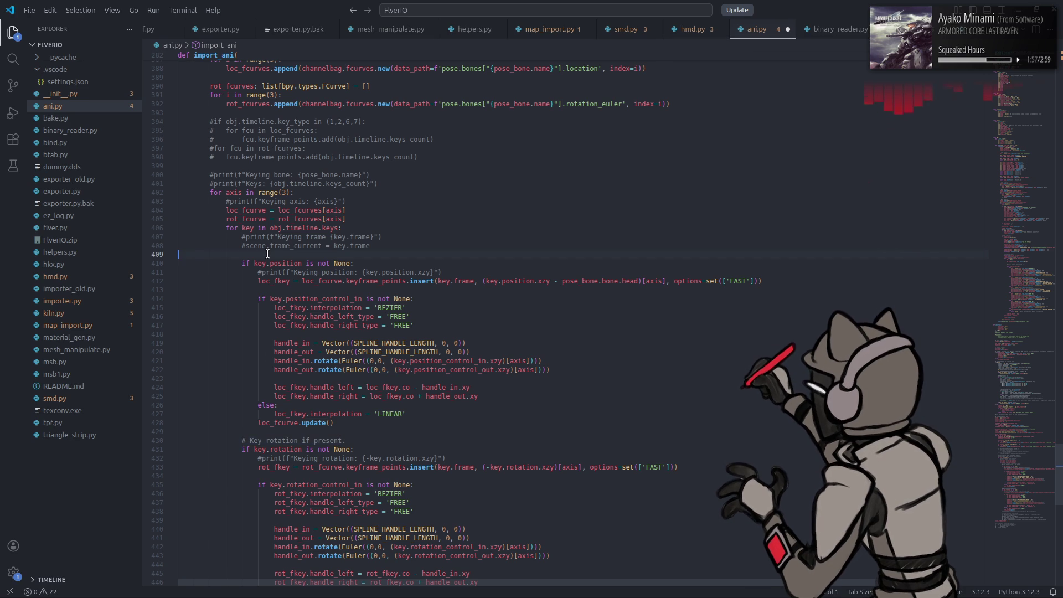
{"action": "key", "text": "Return"}
{"action": "key", "text": "ctrl+v"}
{"action": "double_click", "coordinate": [290, 261]}
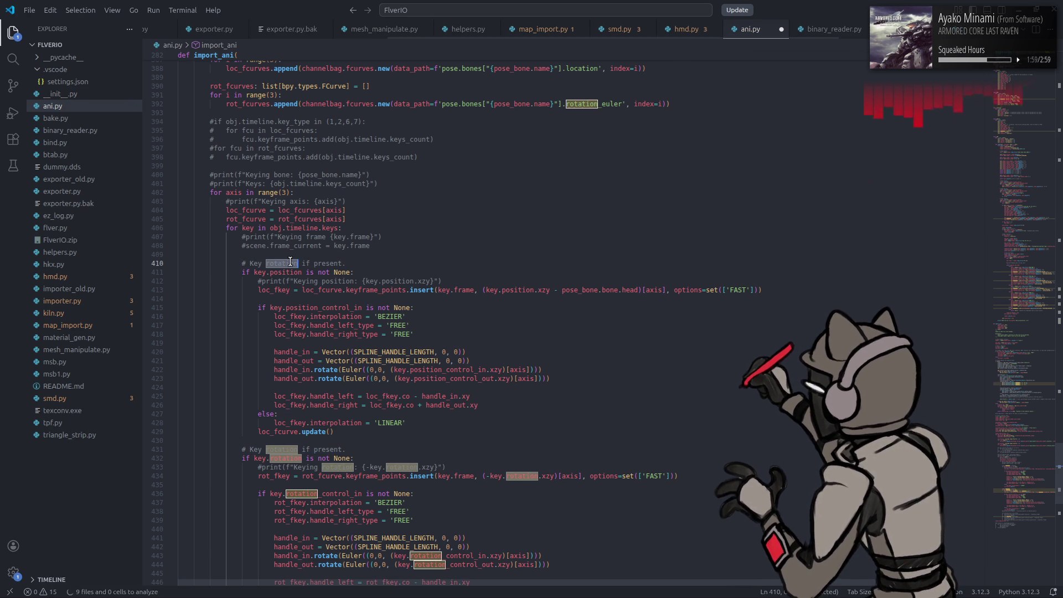
{"action": "type", "text": "position"}
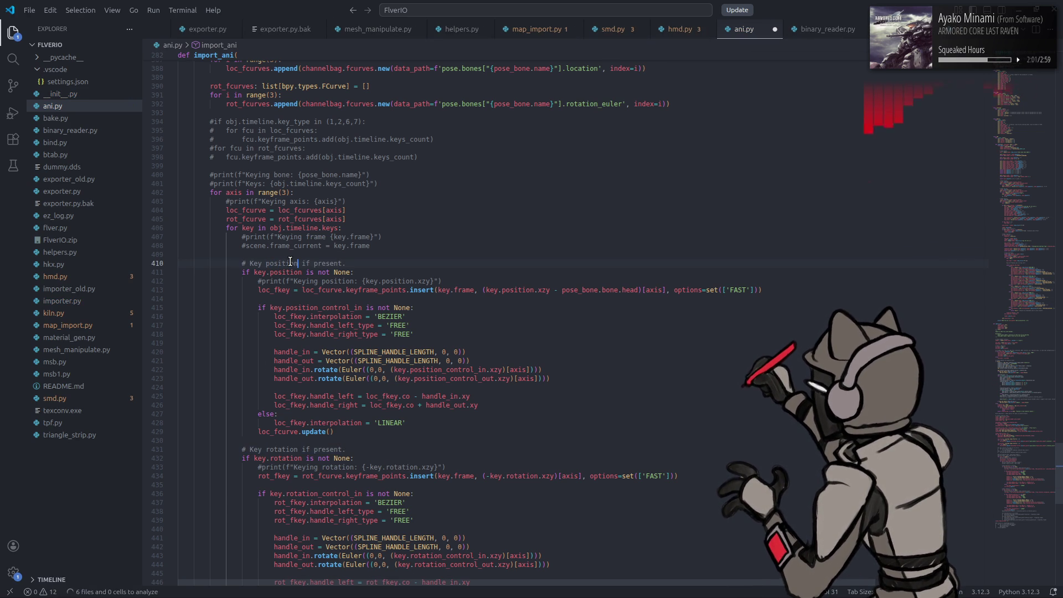
{"action": "key", "text": "ctrl+s"}
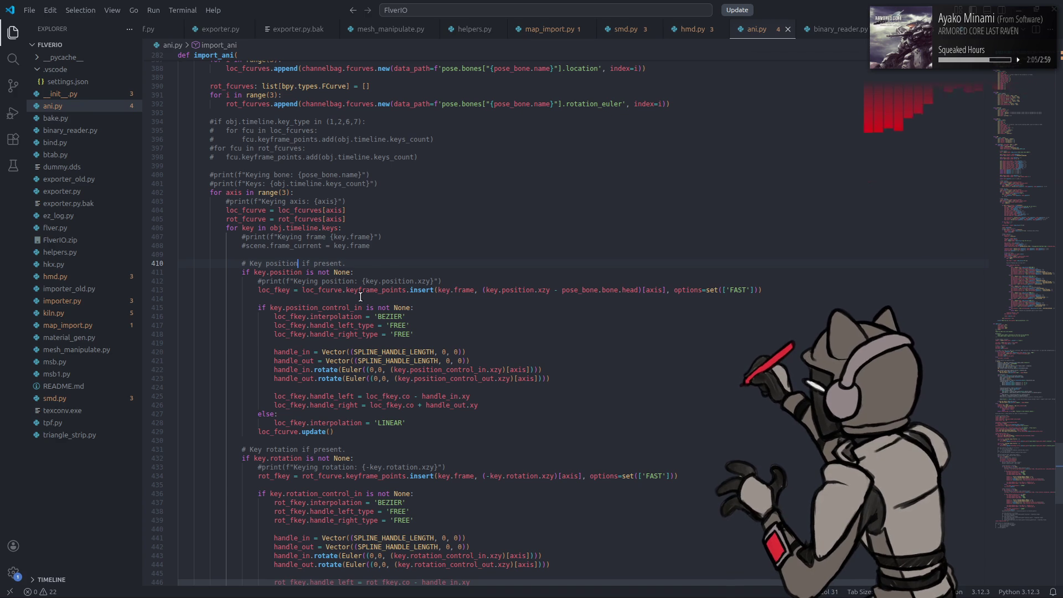
Step: Delete the commented scene.frame_current line and the scene.frame_current = 0 line, then save
{"action": "triple_click", "coordinate": [367, 245]}
{"action": "key", "text": "BackSpace"}
{"action": "scroll", "coordinate": [281, 301], "scroll_direction": "down", "scroll_amount": 5}
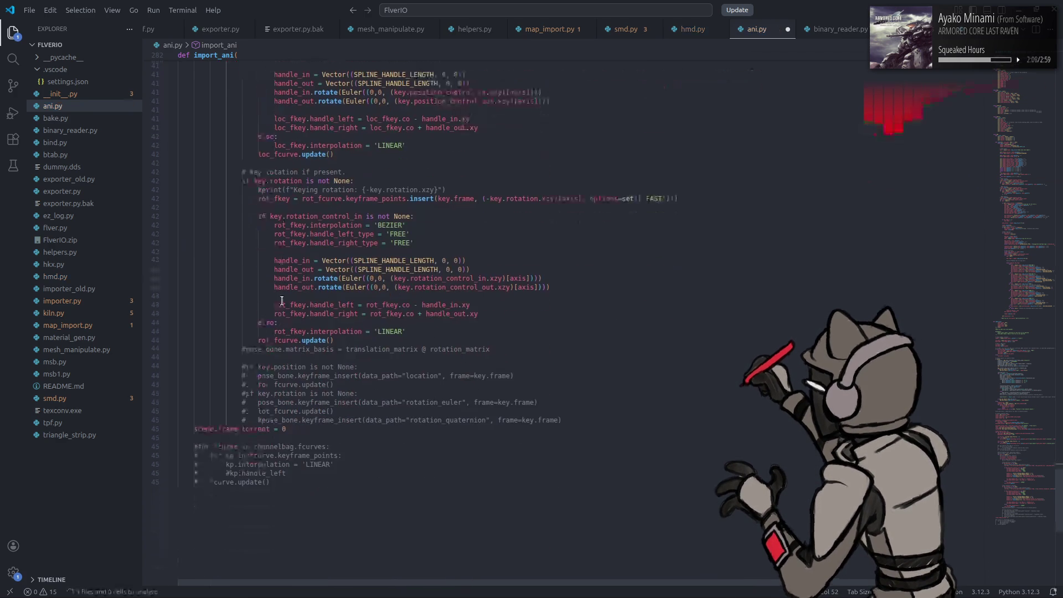
{"action": "left_click", "coordinate": [303, 420]}
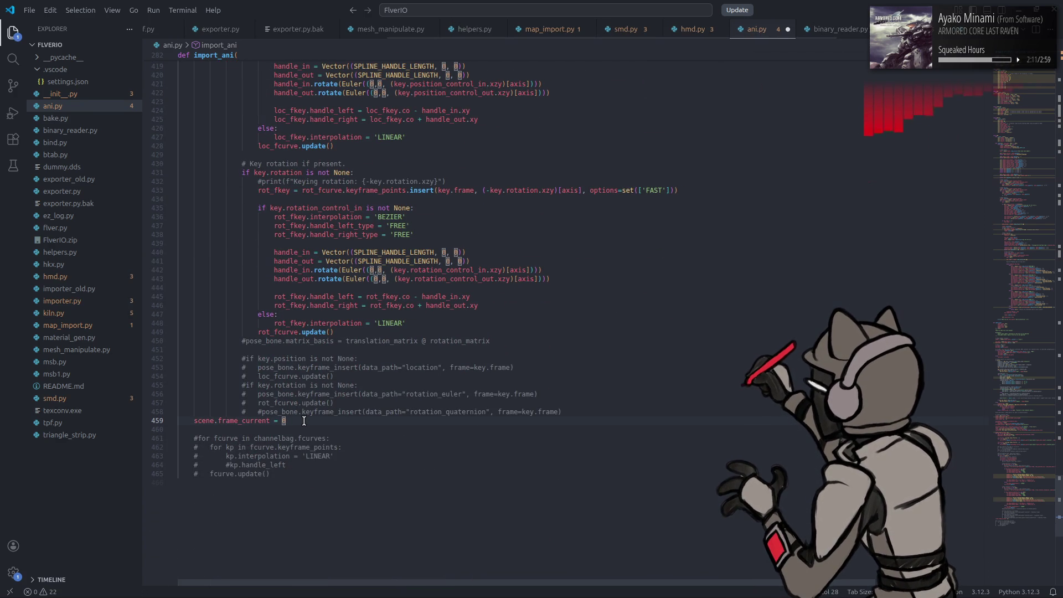
{"action": "key", "text": "shift+Home"}
{"action": "key", "text": "shift+Home"}
{"action": "key", "text": "BackSpace"}
{"action": "key", "text": "BackSpace"}
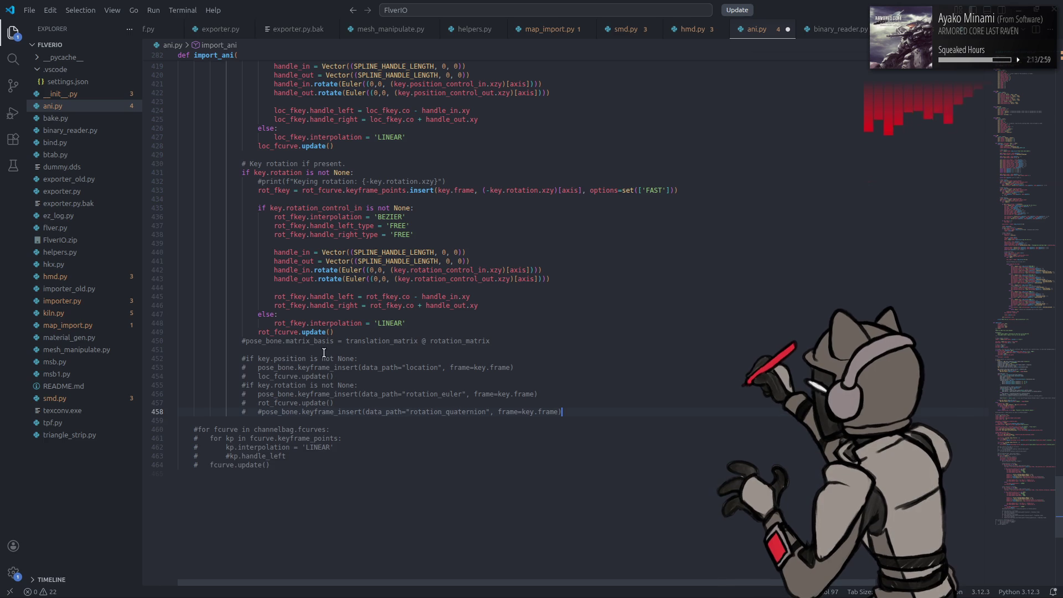
{"action": "scroll", "coordinate": [332, 353], "scroll_direction": "up", "scroll_amount": 5}
{"action": "scroll", "coordinate": [327, 376], "scroll_direction": "down", "scroll_amount": 5}
{"action": "key", "text": "ctrl+s"}
Step: Delete the commented F-curve LINEAR interpolation loop, then undo to restore it
{"action": "left_click_drag", "start_coordinate": [283, 465], "coordinate": [182, 420]}
{"action": "key", "text": "BackSpace"}
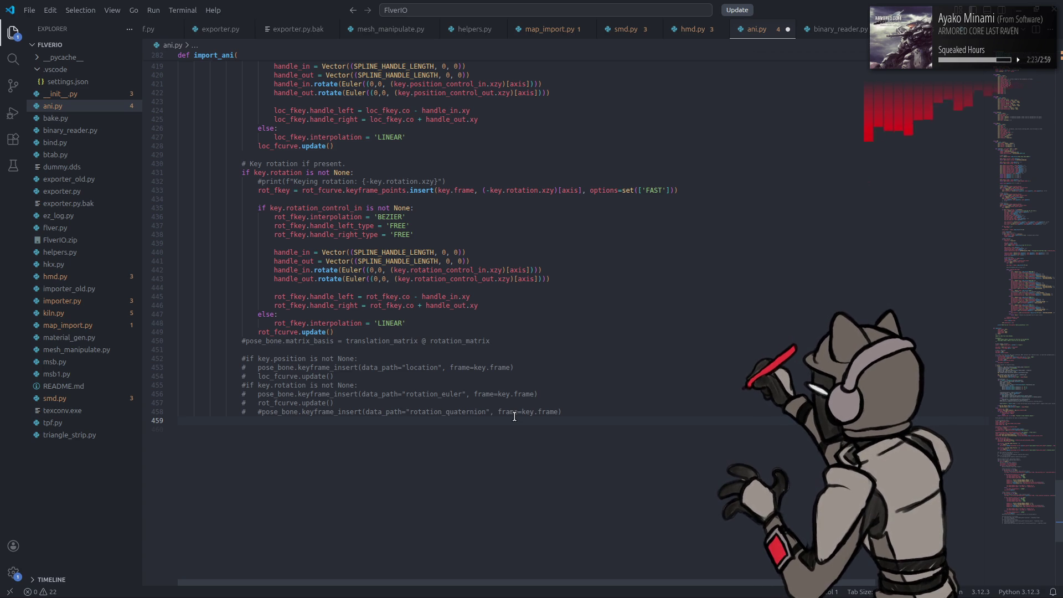
{"action": "key", "text": "ctrl+z"}
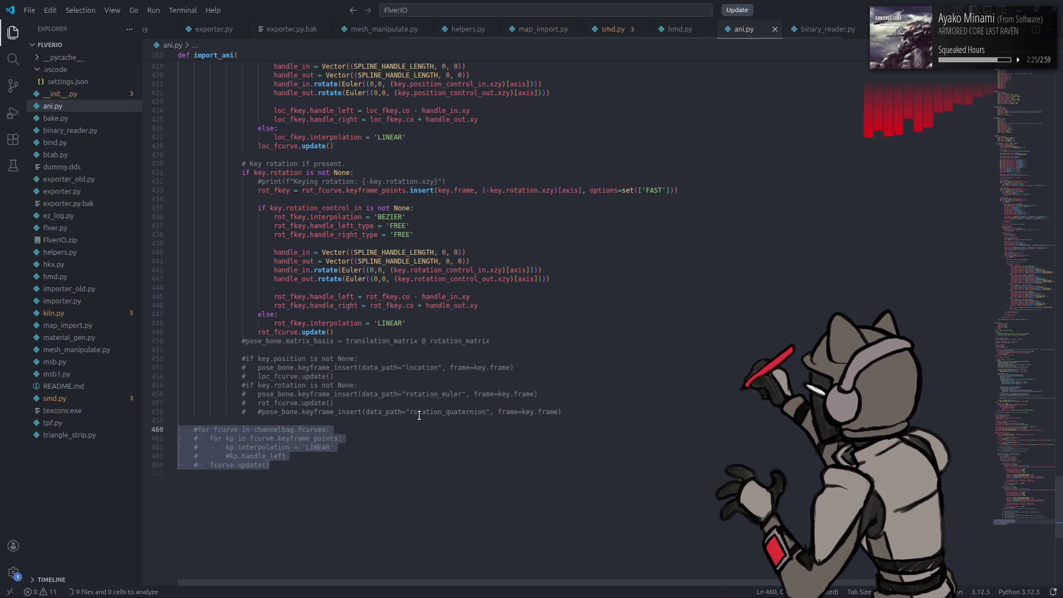